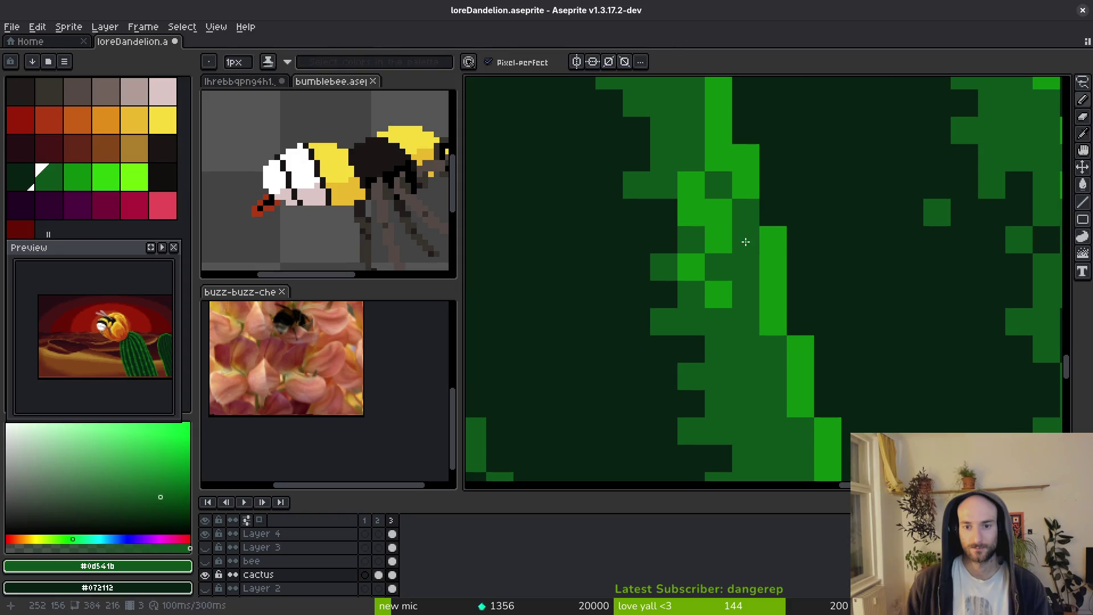
# Paint two bright green highlight strokes along the cactus rib stripes.
pyautogui.scroll(-3, 749, 262)
pyautogui.scroll(-1, 753, 271)
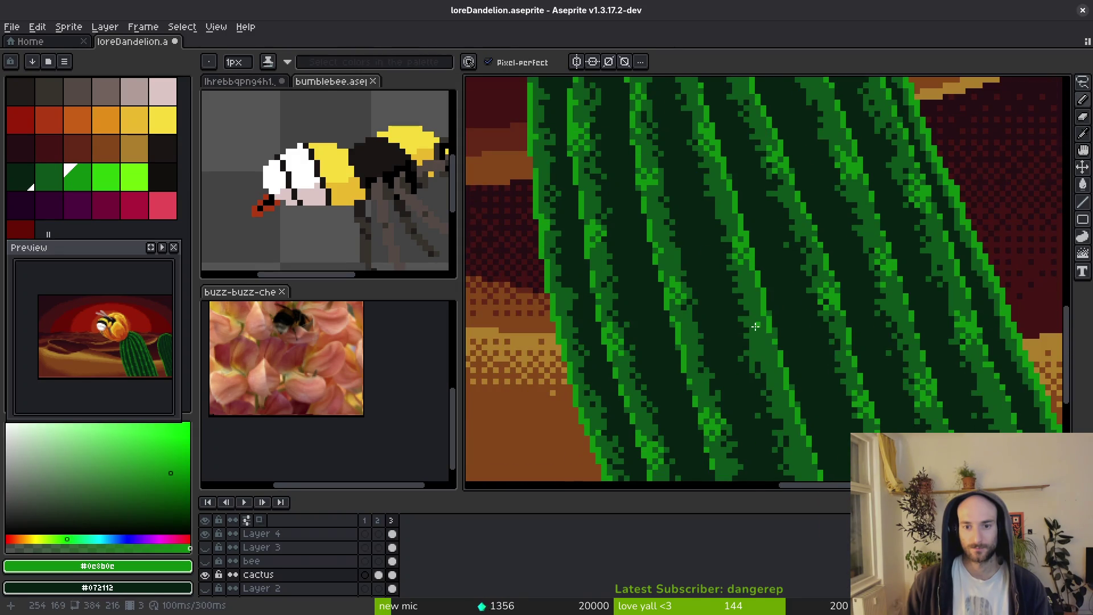
pyautogui.scroll(3, 717, 259)
pyautogui.scroll(3, 695, 251)
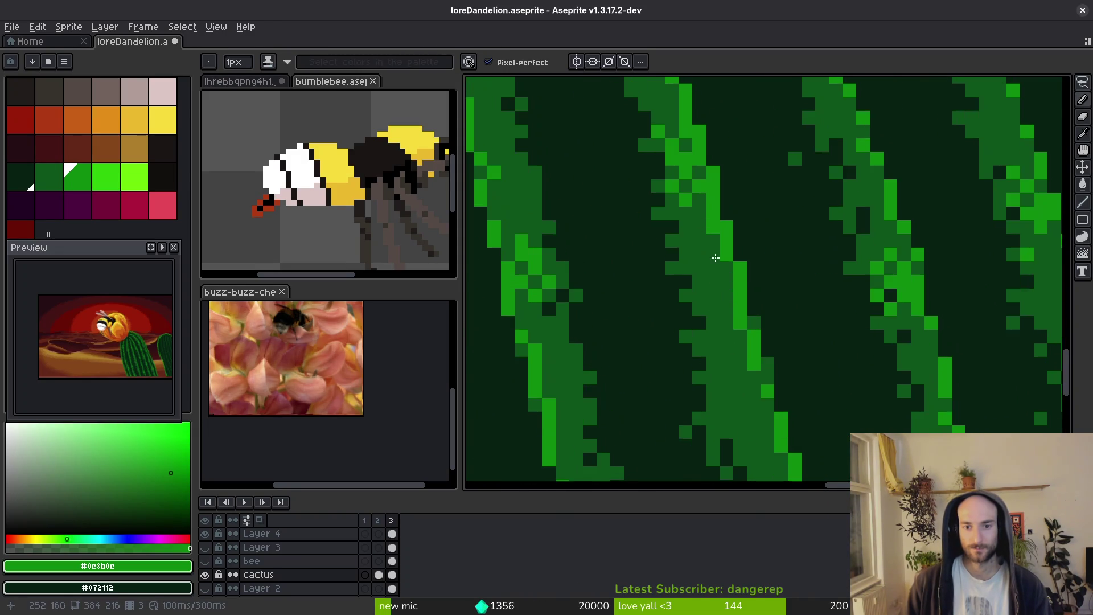
pyautogui.moveTo(644, 304)
pyautogui.mouseDown()
pyautogui.moveTo(640, 249)
pyautogui.moveTo(654, 225)
pyautogui.moveTo(632, 200)
pyautogui.moveTo(660, 227)
pyautogui.moveTo(686, 318)
pyautogui.moveTo(659, 361)
pyautogui.moveTo(661, 330)
pyautogui.moveTo(683, 336)
pyautogui.mouseUp()
pyautogui.scroll(-3, 709, 373)
pyautogui.scroll(4, 709, 373)
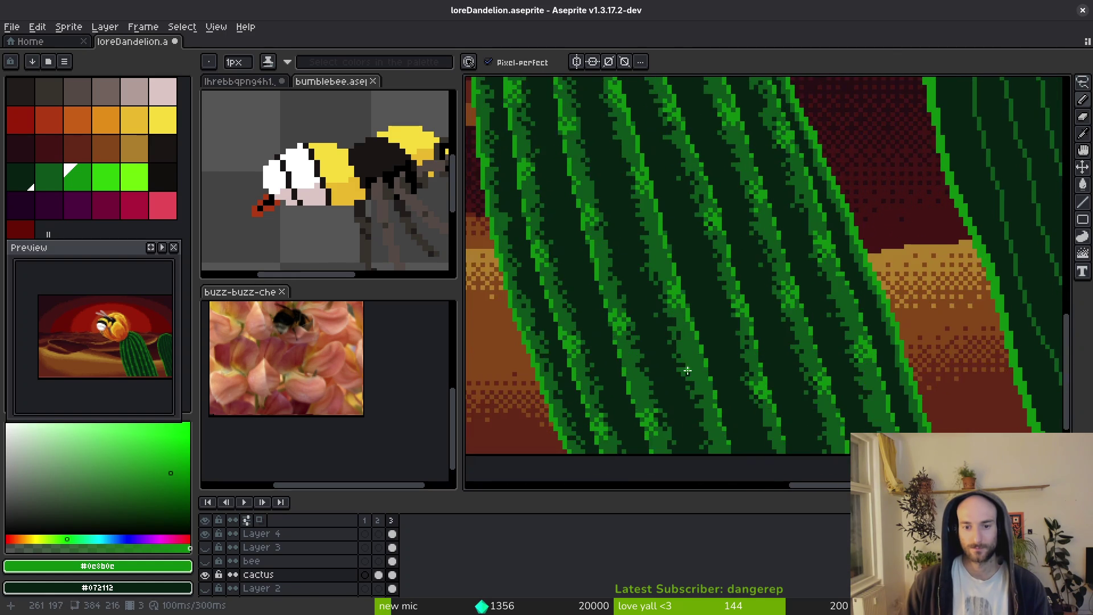
pyautogui.scroll(3, 718, 319)
pyautogui.moveTo(727, 325)
pyautogui.mouseDown()
pyautogui.moveTo(740, 307)
pyautogui.moveTo(706, 238)
pyautogui.moveTo(728, 393)
pyautogui.mouseUp()
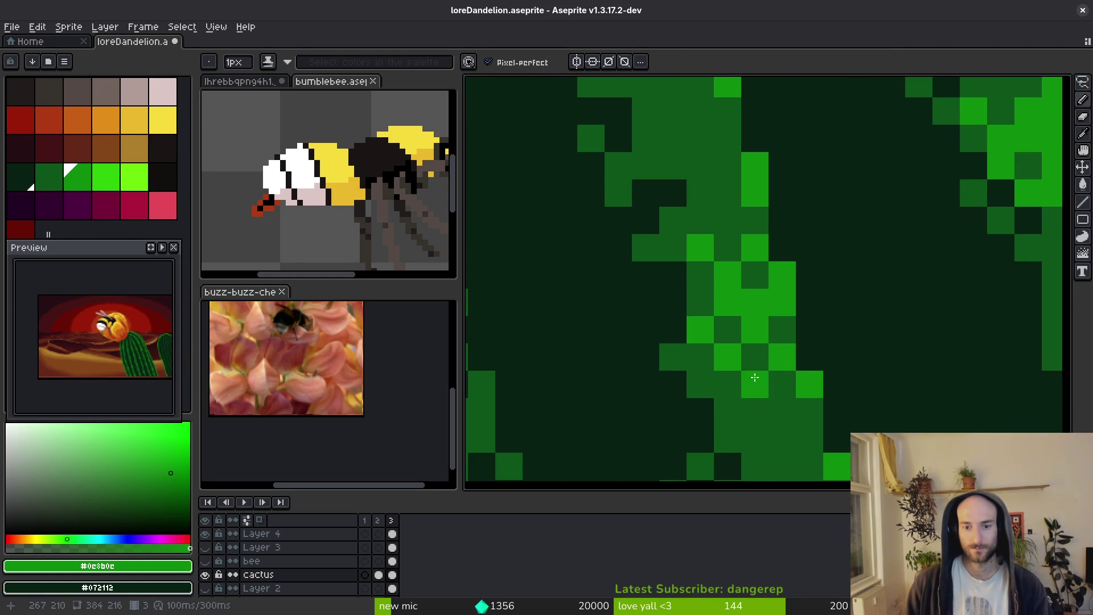
pyautogui.scroll(-4, 757, 384)
pyautogui.scroll(4, 753, 342)
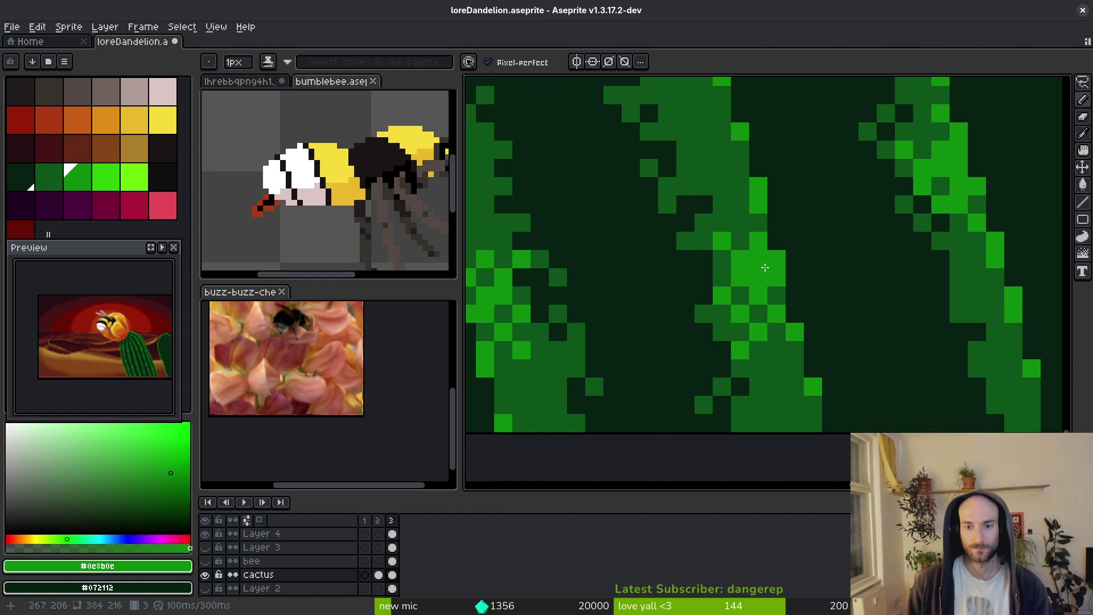
pyautogui.scroll(-3, 794, 358)
pyautogui.scroll(-3, 793, 357)
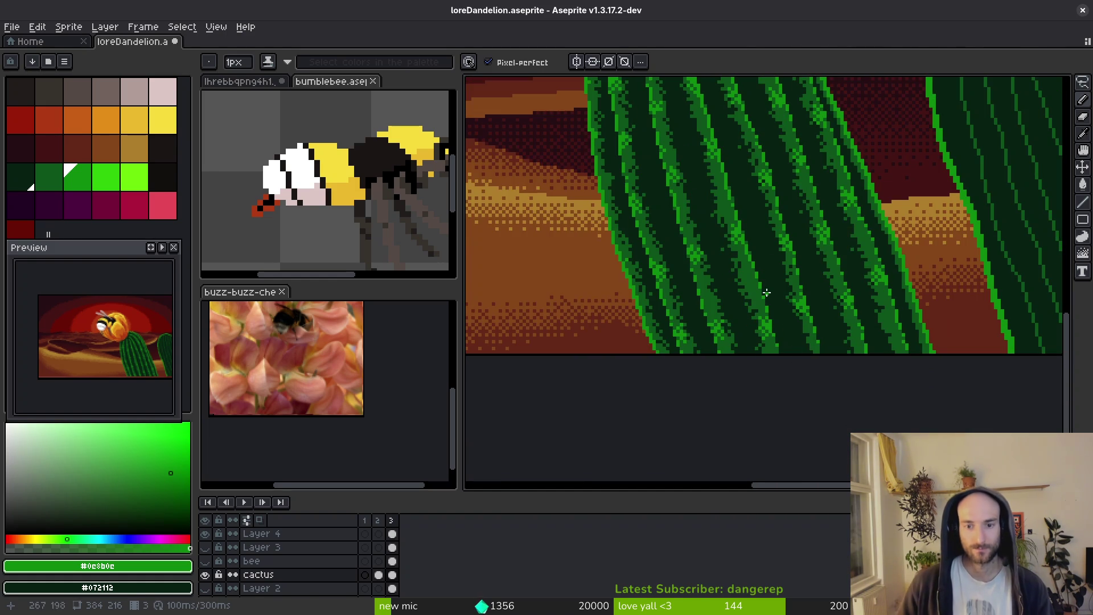
# Lasso a small patch of rib pixels and shift it up and to the left.
pyautogui.scroll(5, 766, 299)
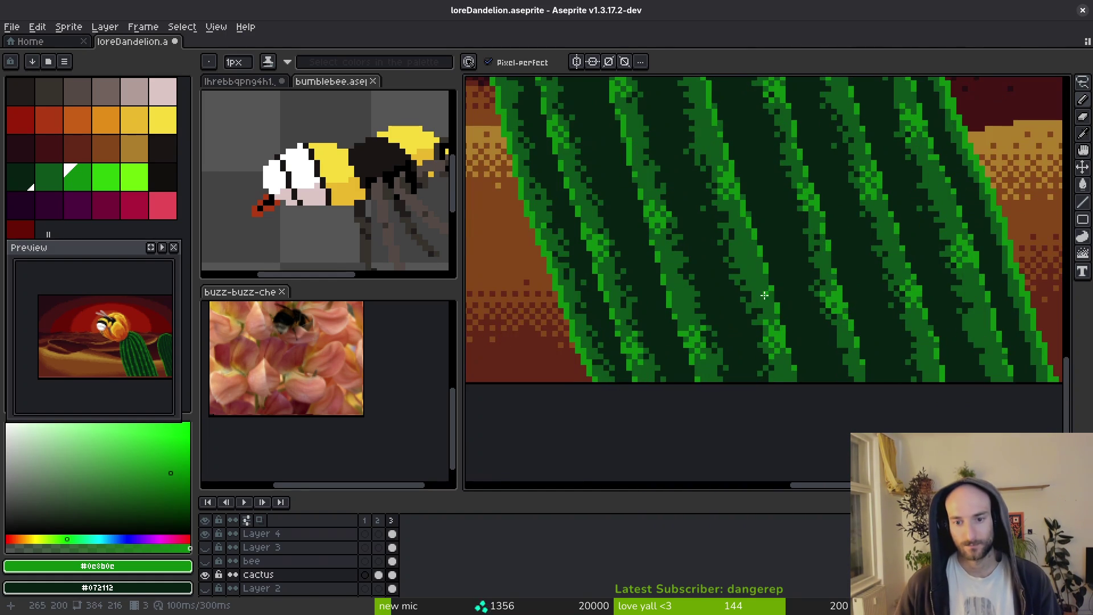
pyautogui.scroll(2, 749, 289)
pyautogui.press('q')
pyautogui.moveTo(746, 278)
pyautogui.mouseDown()
pyautogui.moveTo(728, 328)
pyautogui.moveTo(755, 364)
pyautogui.moveTo(740, 340)
pyautogui.moveTo(766, 302)
pyautogui.moveTo(760, 282)
pyautogui.mouseUp()
pyautogui.moveTo(758, 339); pyautogui.dragTo(730, 263)
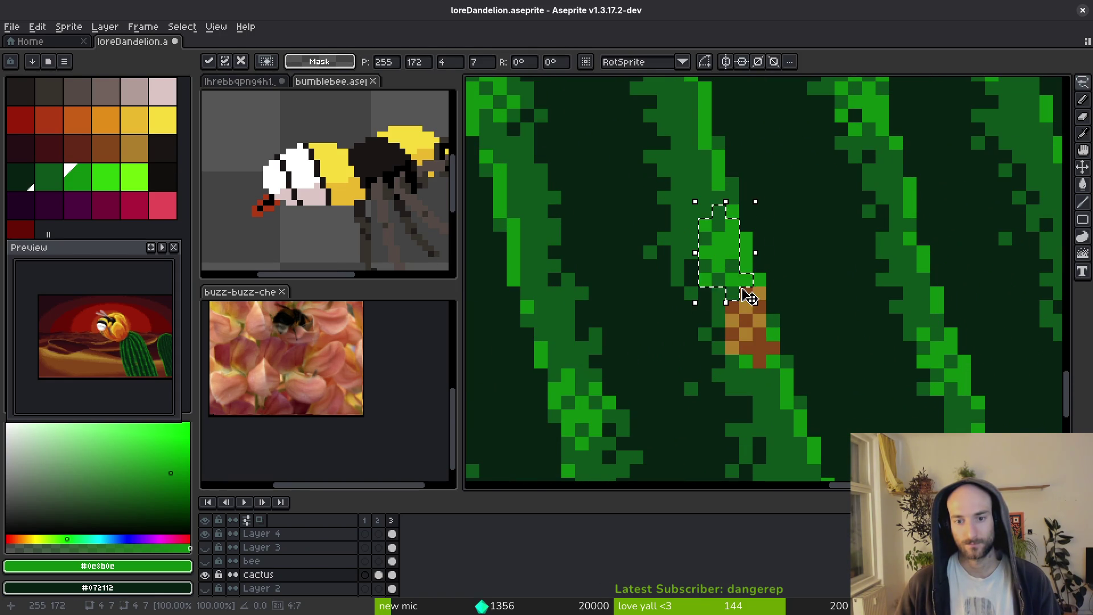
# Fill the exposed brown gap with dark green and redraw the bright green rib highlights.
pyautogui.press('g')
pyautogui.keyDown('alt'); pyautogui.click(775, 357); pyautogui.keyUp('alt')
pyautogui.click(757, 345)
pyautogui.keyDown('alt'); pyautogui.click(775, 335); pyautogui.keyUp('alt')
pyautogui.press('b')
pyautogui.moveTo(760, 288); pyautogui.dragTo(773, 349)
pyautogui.moveTo(746, 311); pyautogui.dragTo(731, 297)
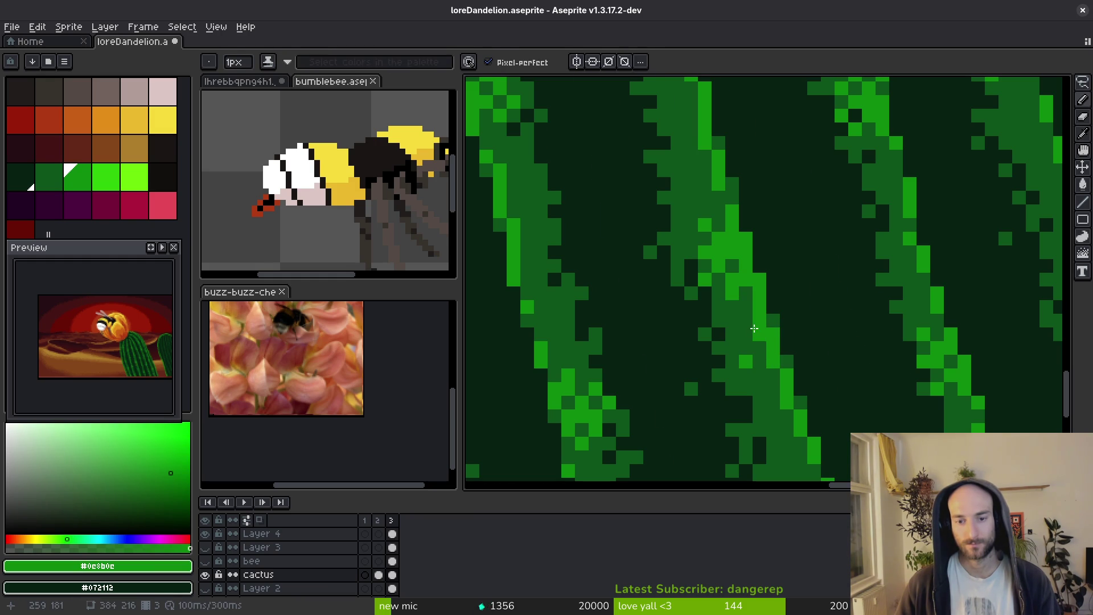
pyautogui.scroll(-2, 740, 330)
pyautogui.scroll(1, 763, 370)
# Lasso another clump of green rib pixels and move it up and left.
pyautogui.press('q')
pyautogui.moveTo(783, 367)
pyautogui.mouseDown()
pyautogui.moveTo(768, 421)
pyautogui.moveTo(777, 367)
pyautogui.mouseUp()
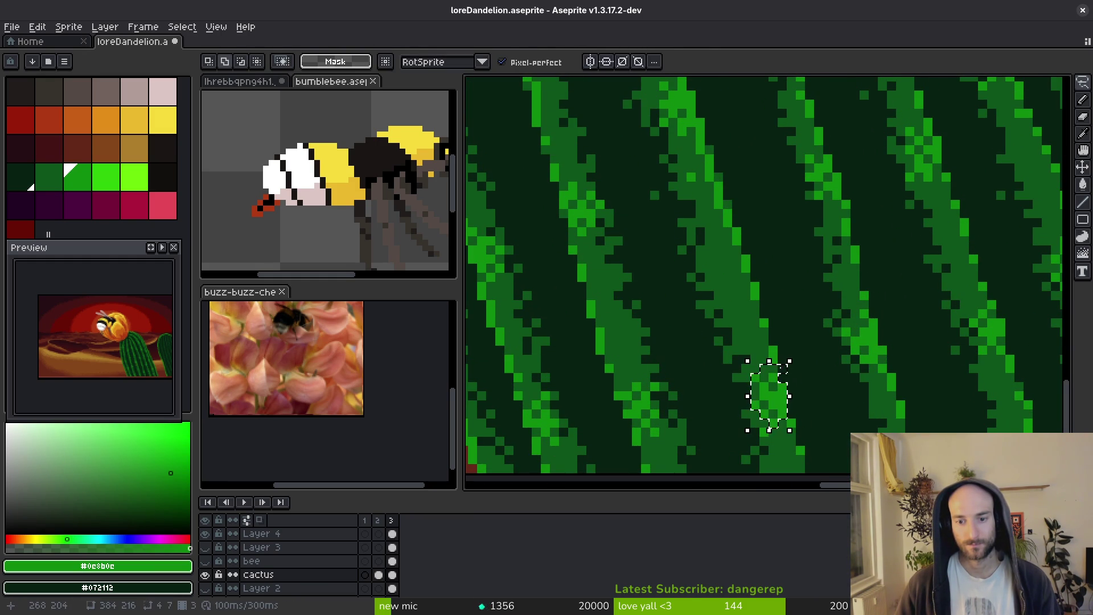
pyautogui.moveTo(773, 412); pyautogui.dragTo(743, 325)
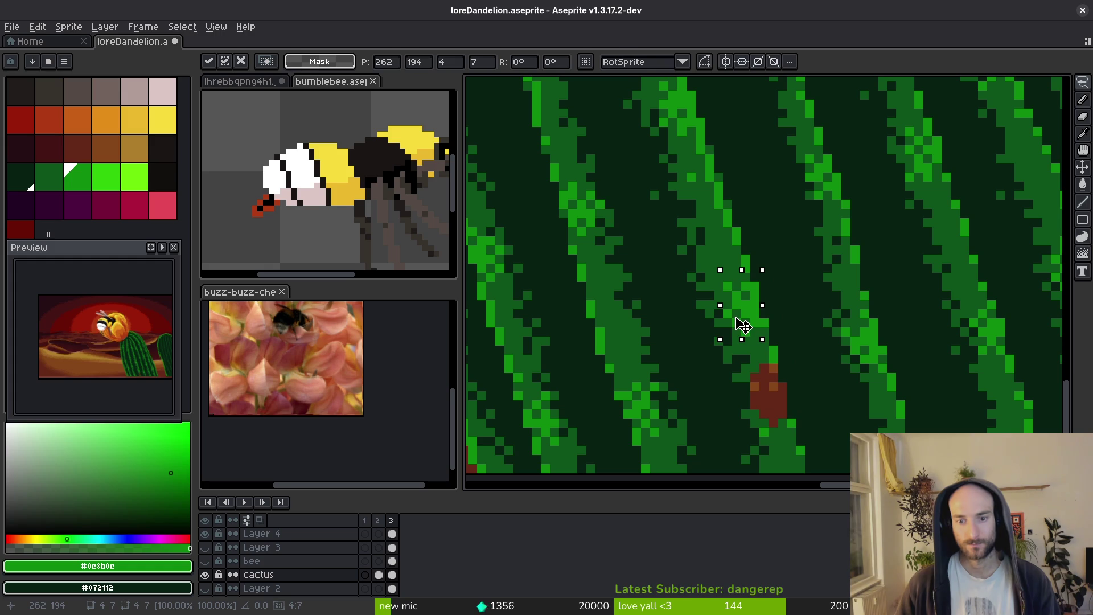
# Repaint the bright green rib strokes, undoing one misplaced stroke along the way.
pyautogui.keyDown('alt'); pyautogui.click(752, 311); pyautogui.keyUp('alt')
pyautogui.scroll(-2, 772, 294)
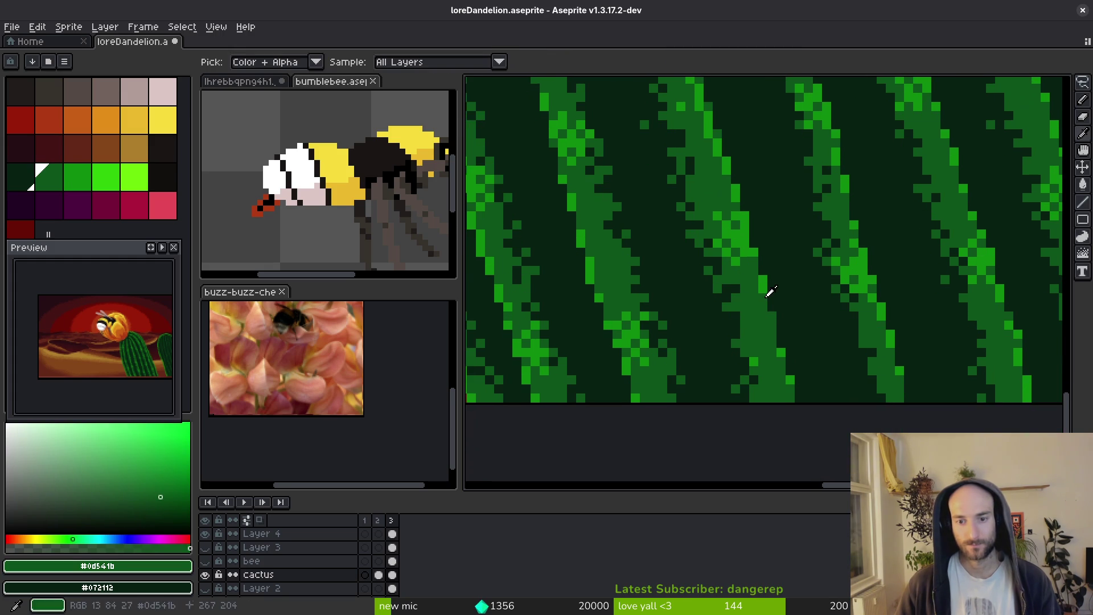
pyautogui.keyDown('alt'); pyautogui.click(769, 294); pyautogui.keyUp('alt')
pyautogui.scroll(2, 772, 293)
pyautogui.moveTo(766, 319)
pyautogui.mouseDown()
pyautogui.moveTo(761, 349)
pyautogui.moveTo(794, 405)
pyautogui.mouseUp()
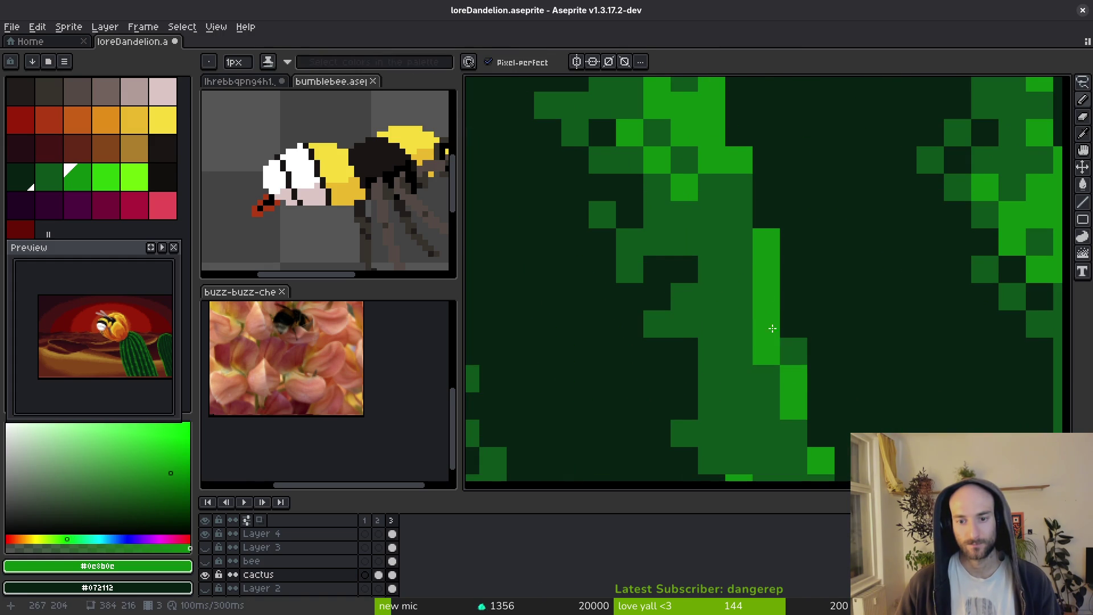
pyautogui.hotkey('ctrl', 'z')
pyautogui.moveTo(744, 281); pyautogui.dragTo(741, 341)
pyautogui.moveTo(780, 307); pyautogui.dragTo(757, 312)
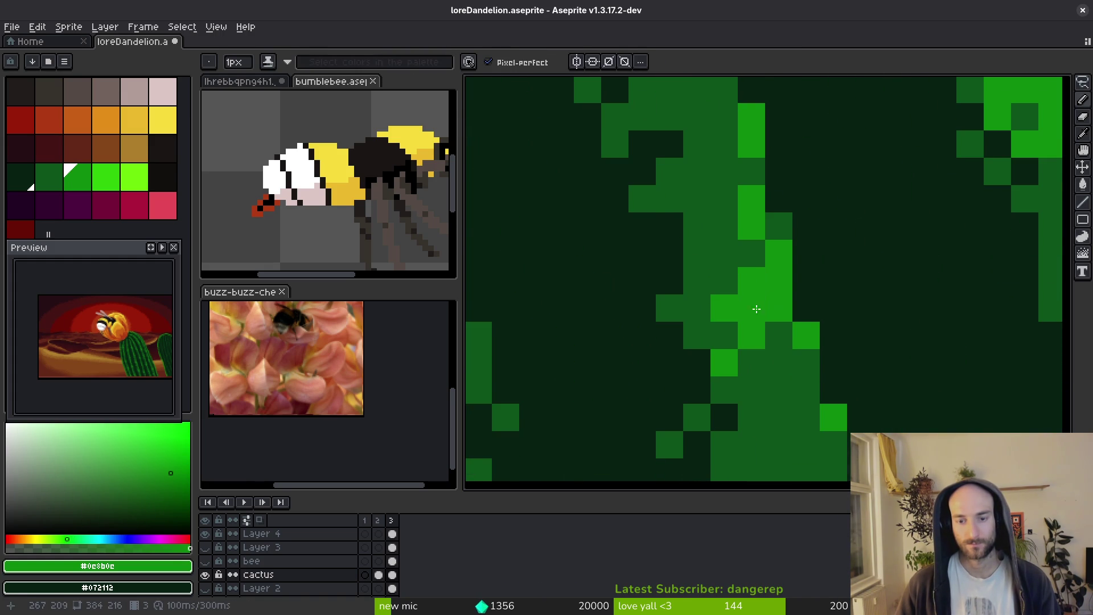
# Add single bright green pixels and a diagonal run of highlight along the rib.
pyautogui.scroll(-5, 756, 313)
pyautogui.scroll(3, 780, 336)
pyautogui.click(786, 345)
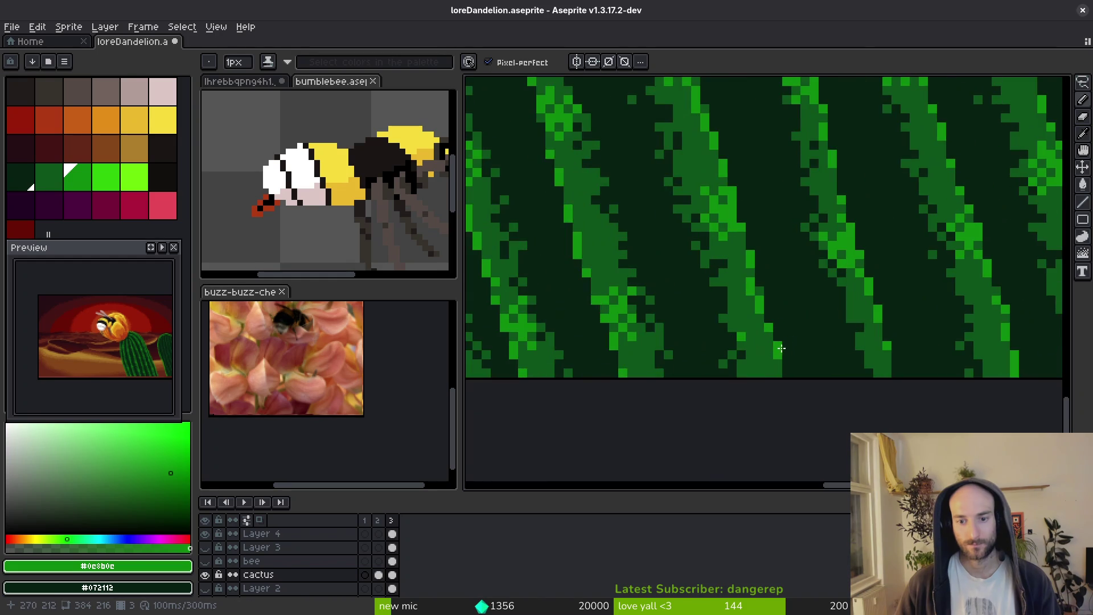
pyautogui.scroll(1, 784, 347)
pyautogui.scroll(-3, 777, 380)
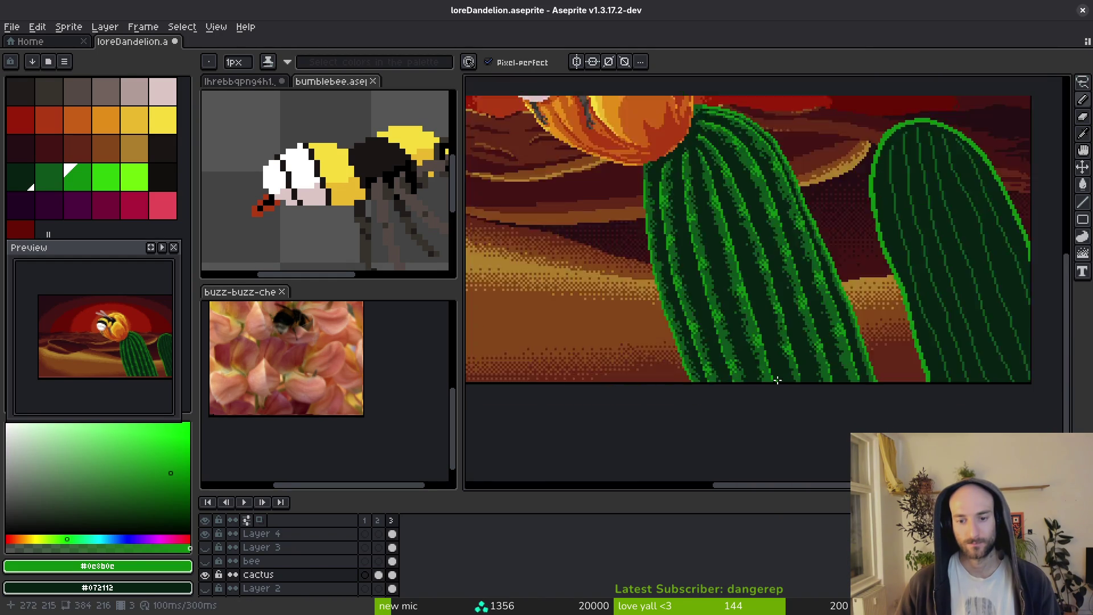
pyautogui.scroll(-2, 779, 381)
pyautogui.scroll(8, 783, 376)
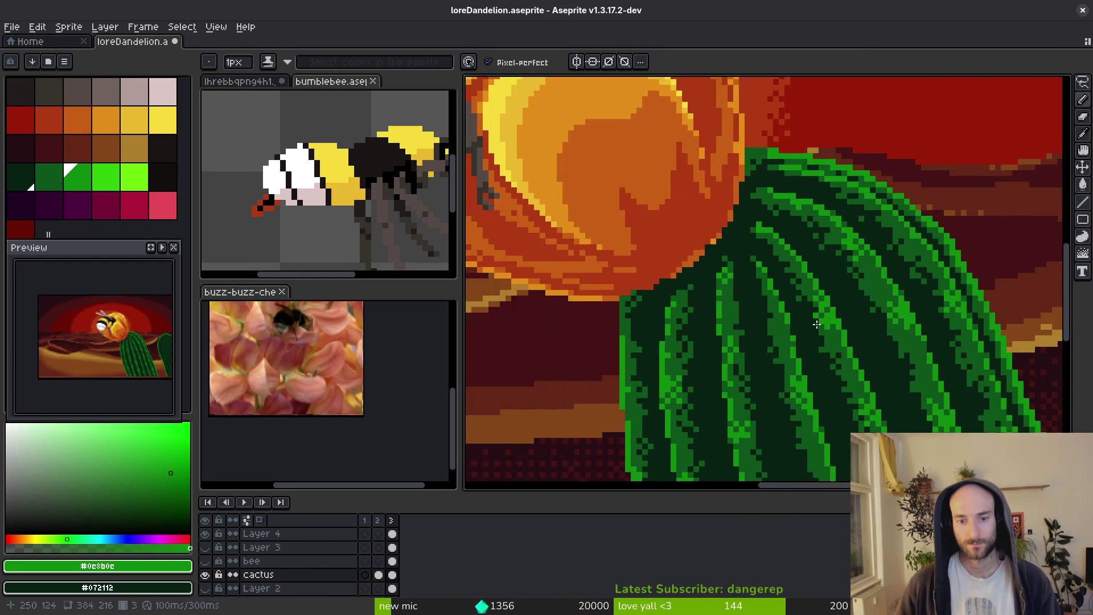
pyautogui.click(800, 344)
pyautogui.moveTo(799, 346)
pyautogui.mouseDown()
pyautogui.moveTo(803, 316)
pyautogui.moveTo(834, 362)
pyautogui.moveTo(803, 369)
pyautogui.moveTo(817, 345)
pyautogui.moveTo(827, 387)
pyautogui.mouseUp()
# Save loreDandelion.aseprite.
pyautogui.scroll(-3, 827, 388)
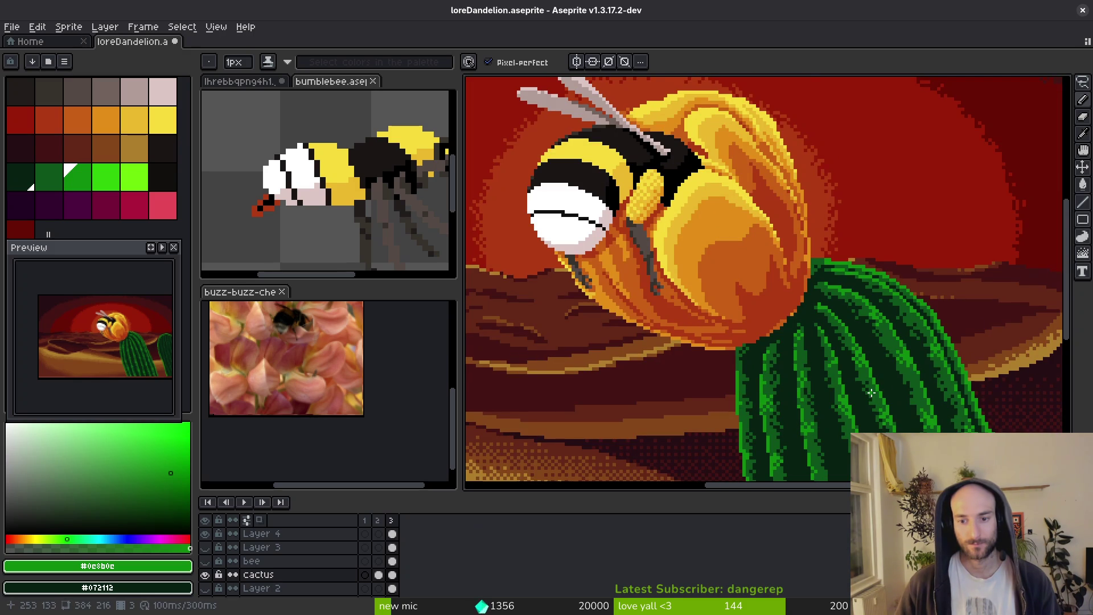
pyautogui.scroll(-1, 858, 376)
pyautogui.scroll(2, 853, 364)
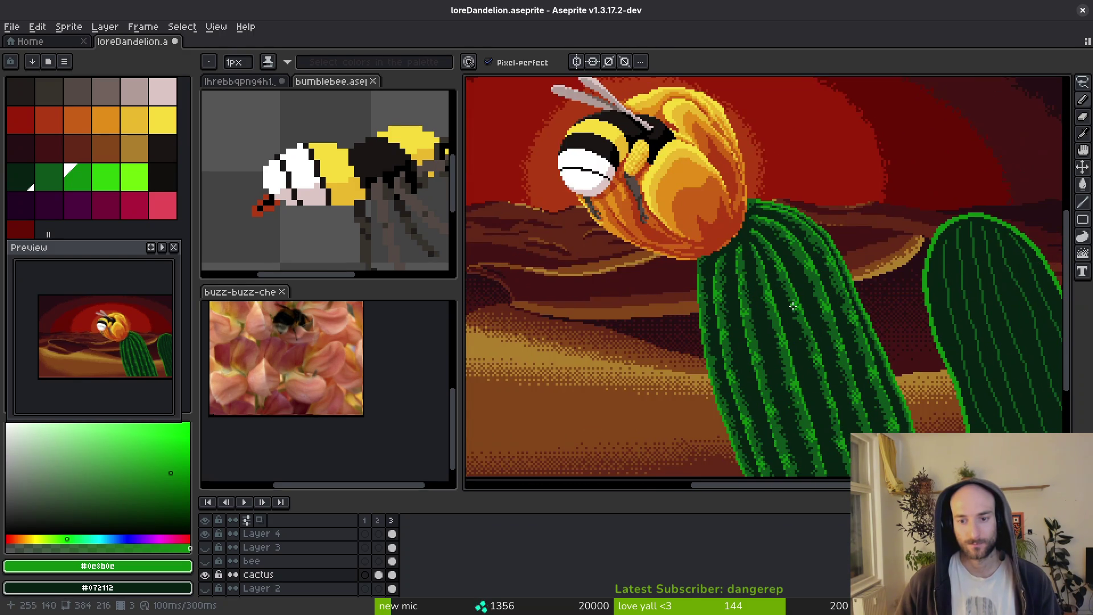
pyautogui.hotkey('ctrl', 's')
pyautogui.scroll(-2, 721, 321)
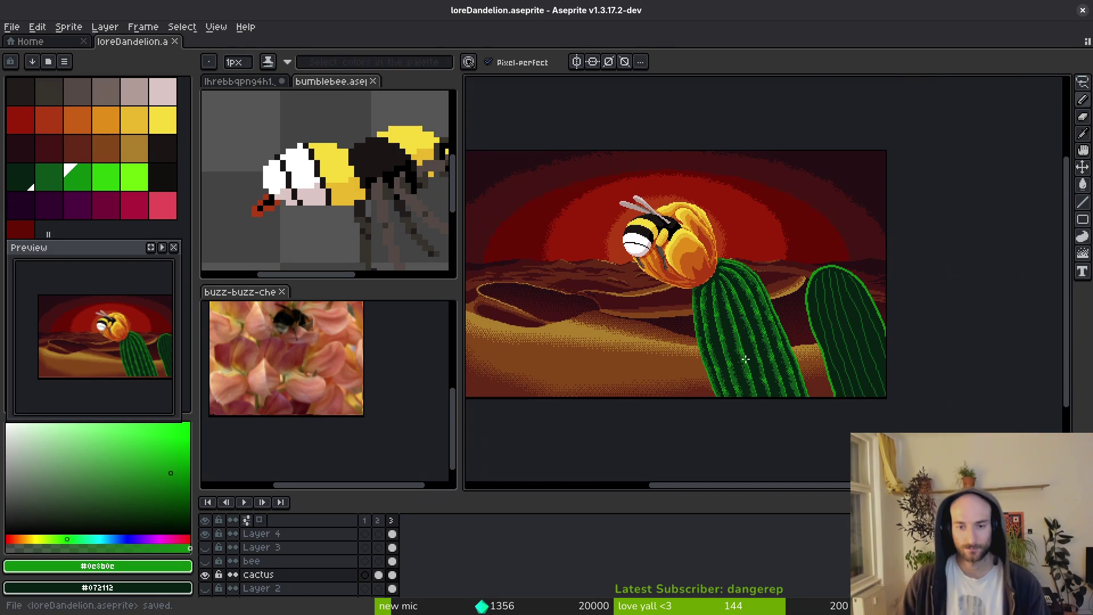
# Replace rib colour #0d541b with #072112 inside the lassoed right cactus and save.
pyautogui.scroll(4, 746, 342)
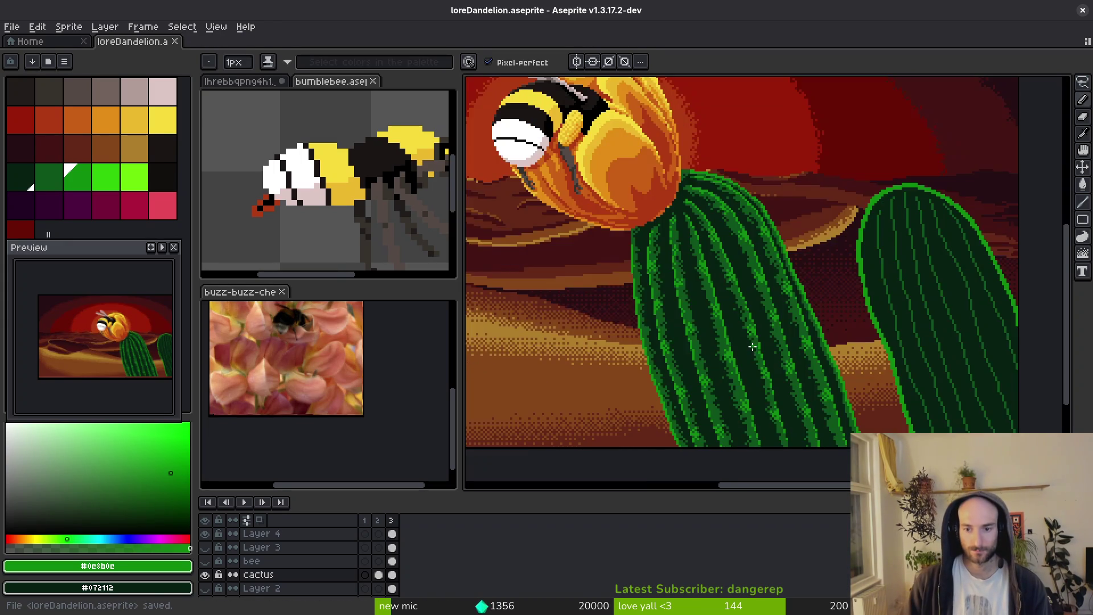
pyautogui.press('q')
pyautogui.moveTo(792, 181)
pyautogui.mouseDown()
pyautogui.moveTo(660, 100)
pyautogui.moveTo(678, 453)
pyautogui.mouseUp()
pyautogui.scroll(3, 760, 276)
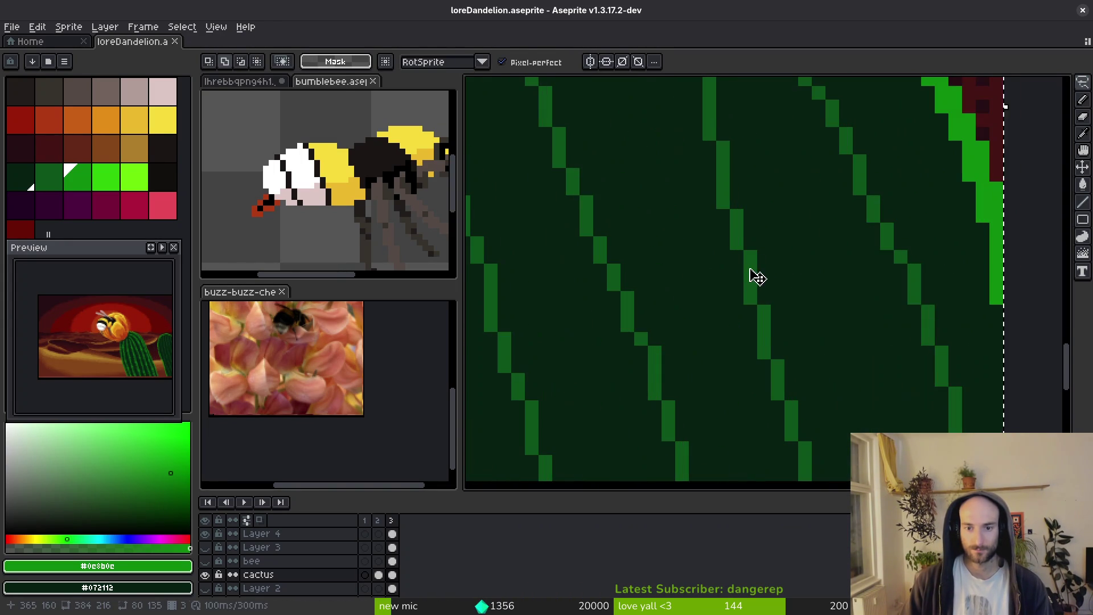
pyautogui.press('i')
pyautogui.click(757, 276)
pyautogui.hotkey('shift', 'r')
pyautogui.scroll(-2, 710, 273)
pyautogui.click(516, 180)
pyautogui.scroll(-3, 705, 270)
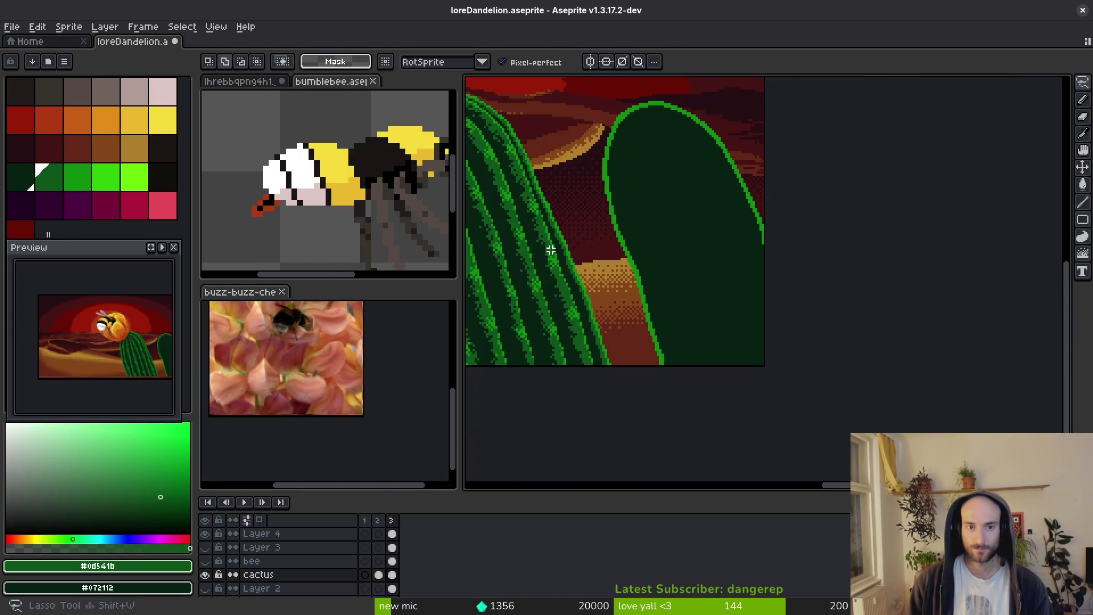
pyautogui.hotkey('ctrl', 's')
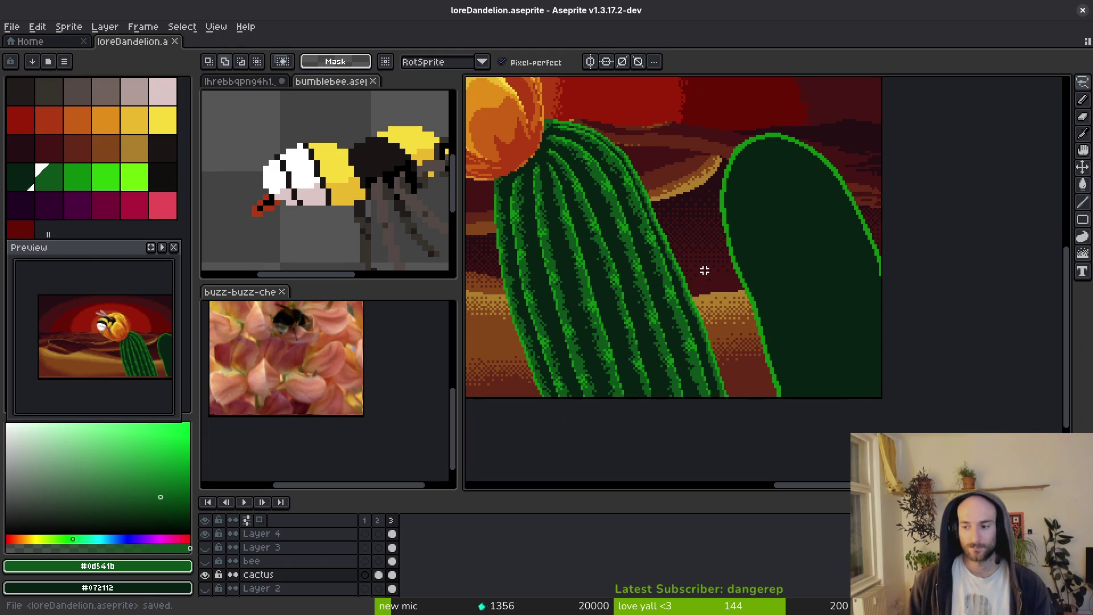
# Try thinning the cactus outline with dark green #072112, undo it, and save again.
pyautogui.scroll(4, 837, 303)
pyautogui.press('i')
pyautogui.click(777, 256)
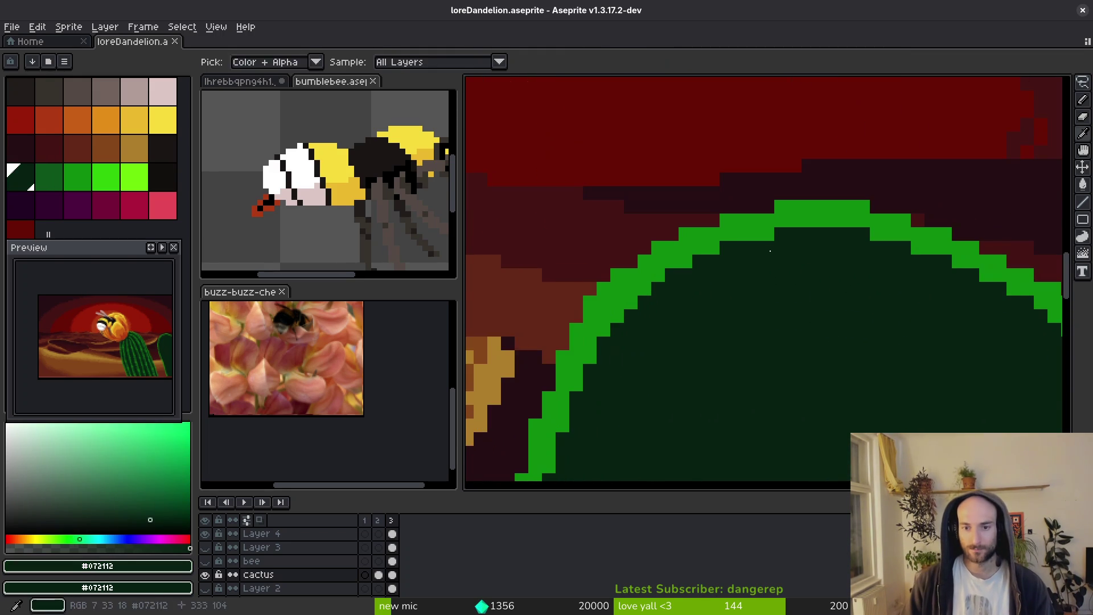
pyautogui.scroll(2, 777, 256)
pyautogui.press('b')
pyautogui.moveTo(629, 230)
pyautogui.mouseDown()
pyautogui.moveTo(849, 280)
pyautogui.moveTo(955, 344)
pyautogui.mouseUp()
pyautogui.scroll(-1, 955, 344)
pyautogui.hotkey('ctrl', 'z')
pyautogui.hotkey('ctrl', 'z')
pyautogui.moveTo(763, 383); pyautogui.dragTo(788, 319)
pyautogui.hotkey('ctrl', 's')
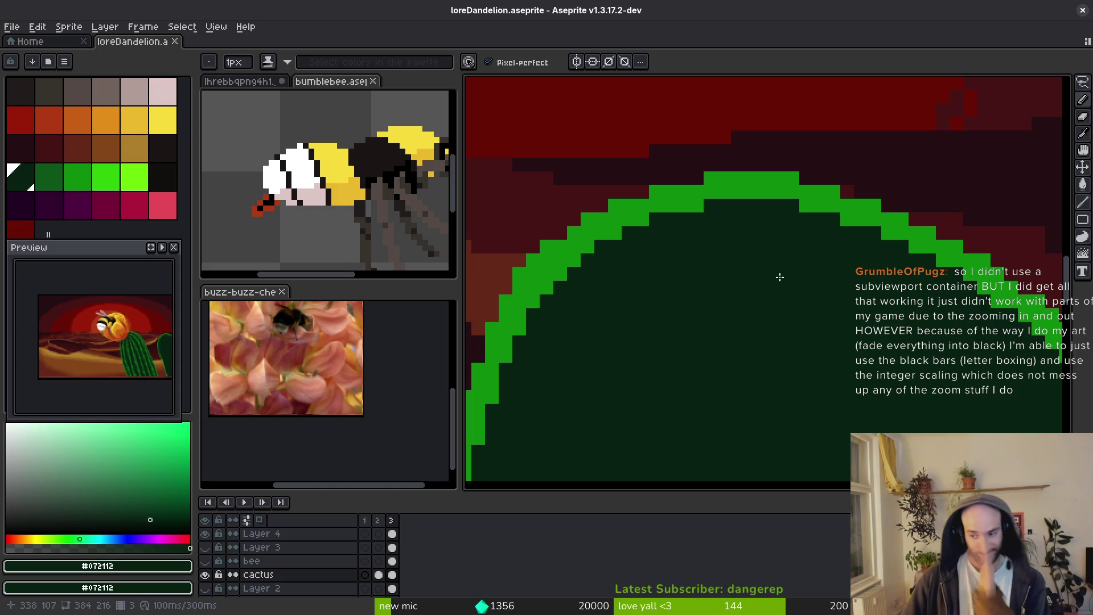
# Add one more bright green pixel to the cactus rib.
pyautogui.scroll(-3, 741, 285)
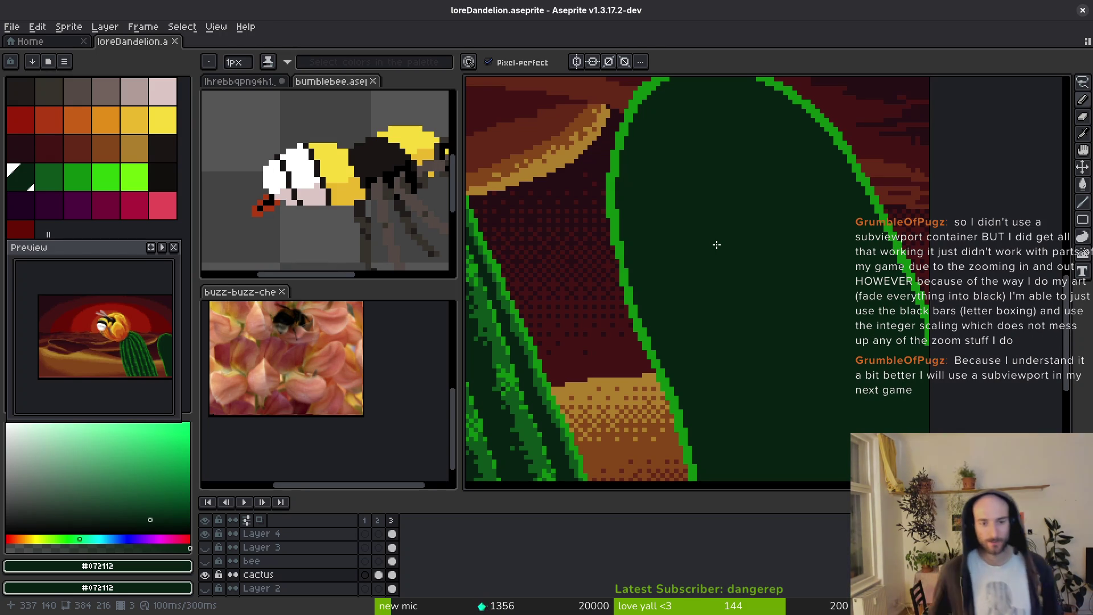
pyautogui.scroll(5, 683, 275)
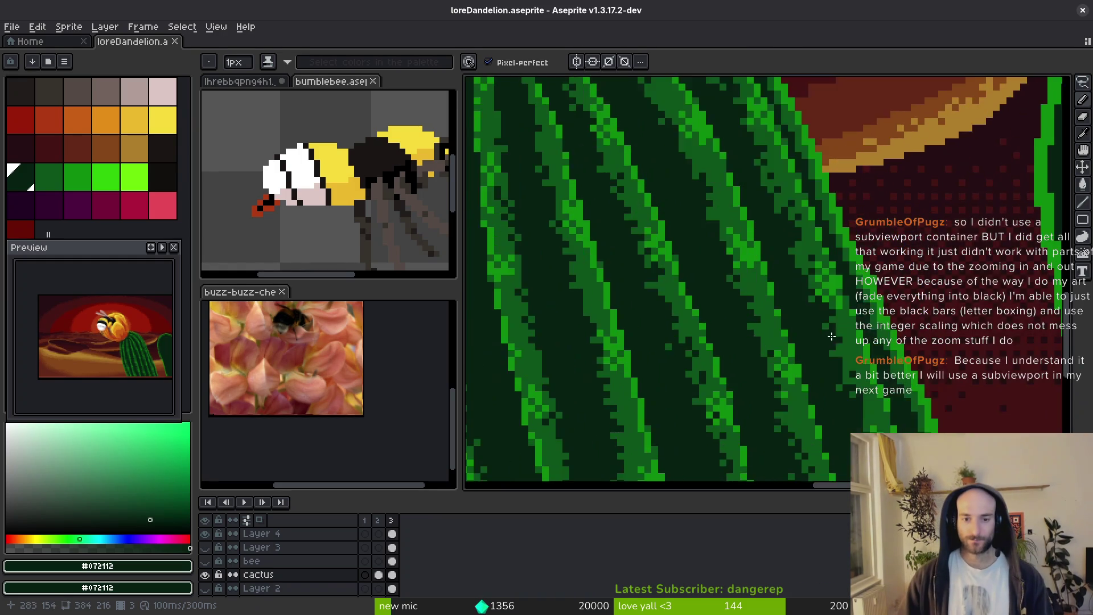
pyautogui.keyDown('alt'); pyautogui.click(865, 287); pyautogui.keyUp('alt')
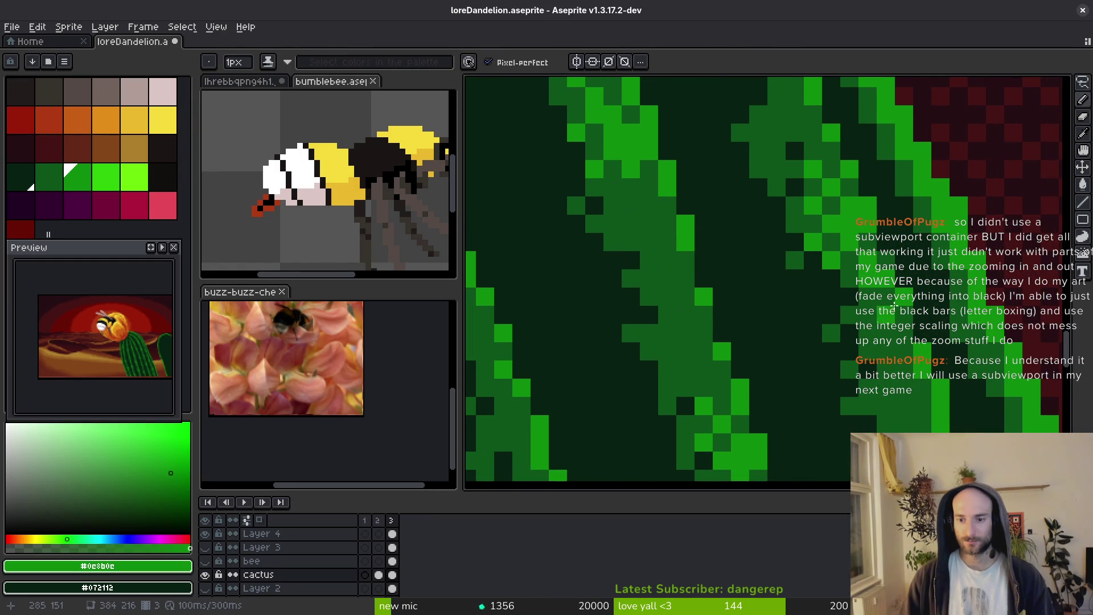
pyautogui.click(868, 297)
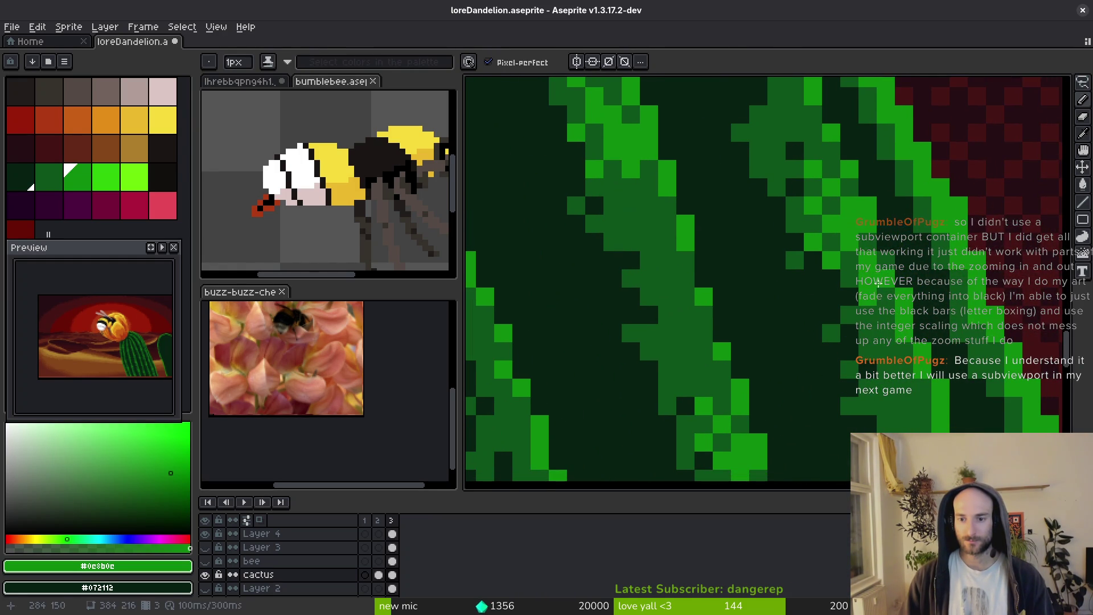
pyautogui.keyDown('alt'); pyautogui.click(886, 263); pyautogui.keyUp('alt')
# Save loreDandelion.aseprite and pan down to the lower part of the scene.
pyautogui.scroll(-2, 887, 264)
pyautogui.hotkey('ctrl', 's')
pyautogui.scroll(-2, 869, 337)
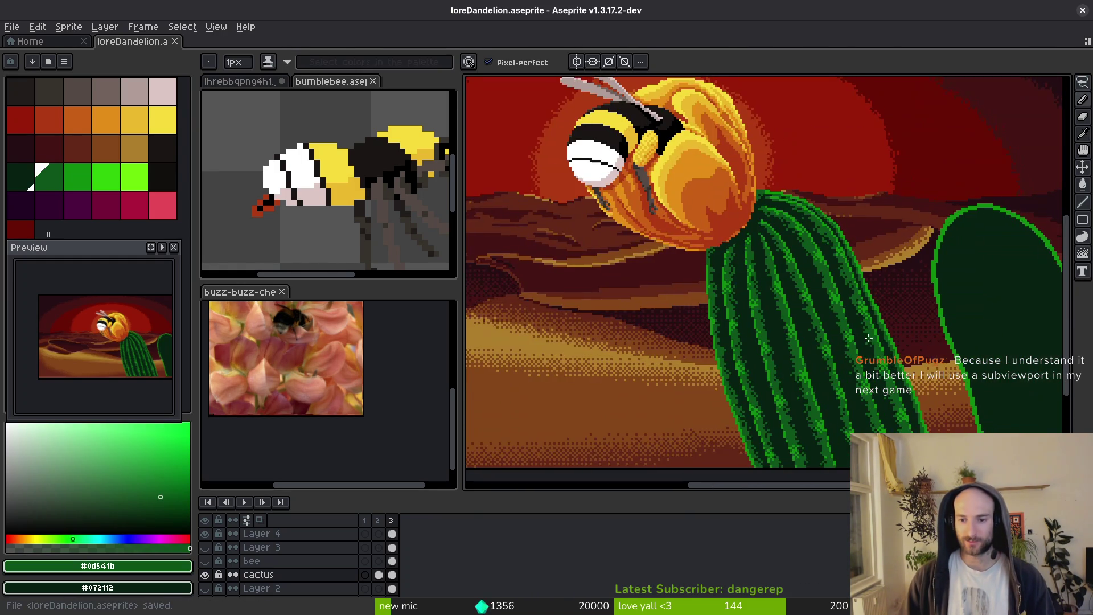
pyautogui.moveTo(879, 358)
pyautogui.mouseDown()
pyautogui.moveTo(772, 307)
pyautogui.moveTo(787, 274)
pyautogui.mouseUp()
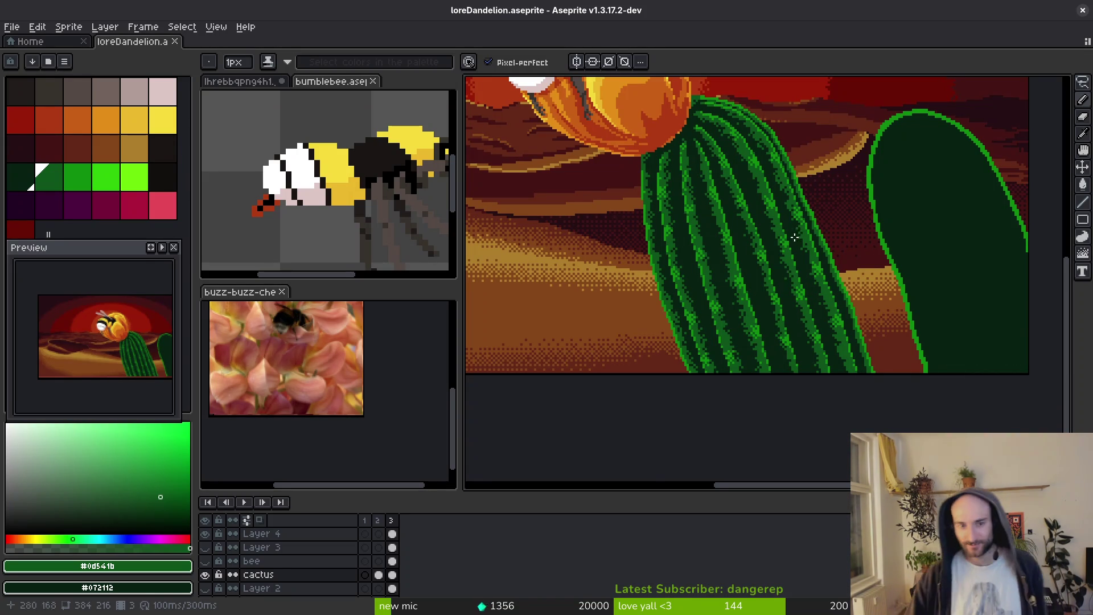
# Review the whole sunset scene, then close the loreDandelion file window.
pyautogui.scroll(-4, 788, 273)
pyautogui.scroll(4, 753, 271)
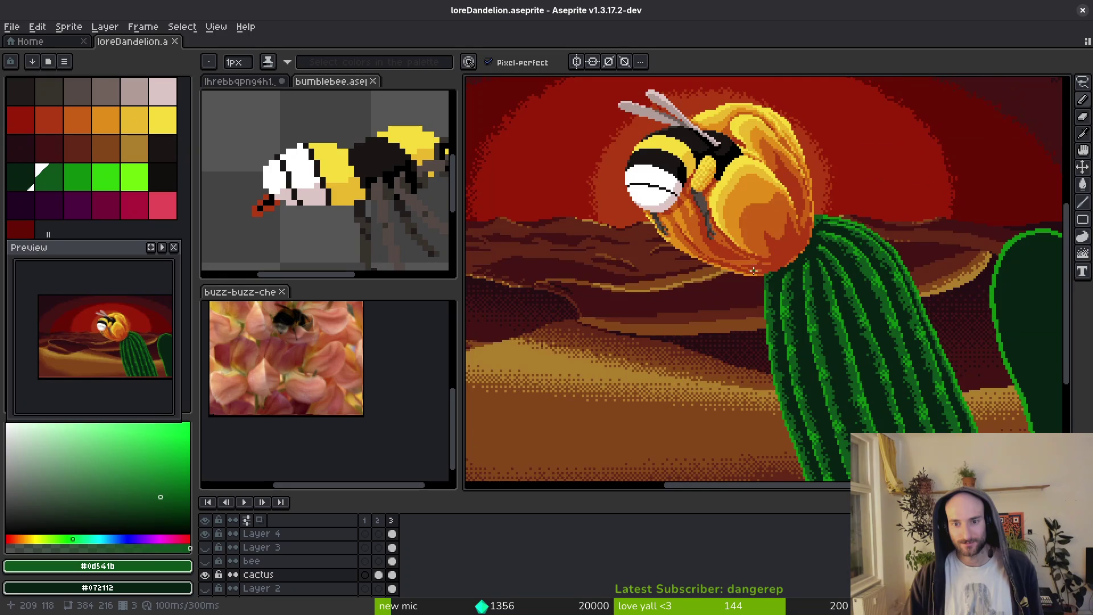
pyautogui.scroll(-2, 753, 271)
pyautogui.moveTo(756, 276)
pyautogui.mouseDown()
pyautogui.moveTo(701, 265)
pyautogui.moveTo(751, 298)
pyautogui.mouseUp()
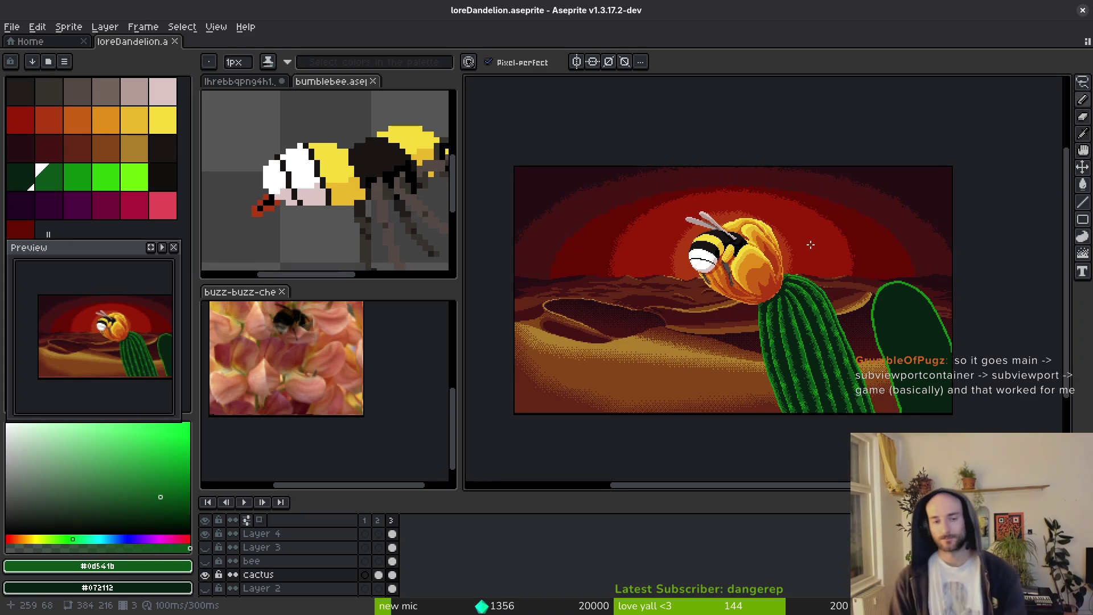
pyautogui.moveTo(807, 245); pyautogui.dragTo(820, 246)
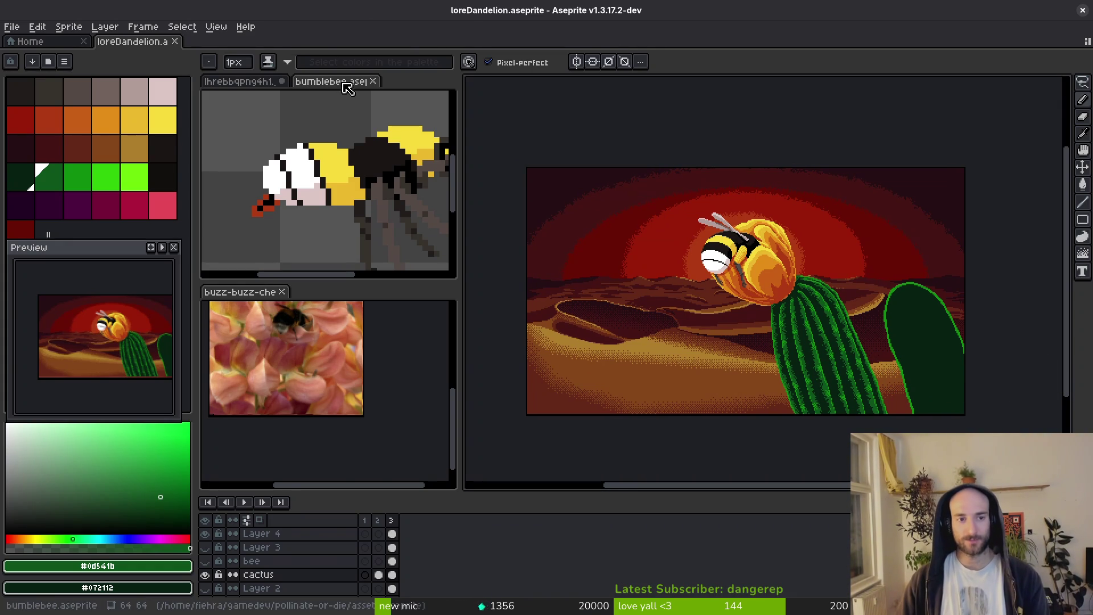
pyautogui.click(1083, 10)
# Quit Aseprite without saving, then close the Brave cactus reference tabs with Ctrl+W.
pyautogui.click(561, 346)
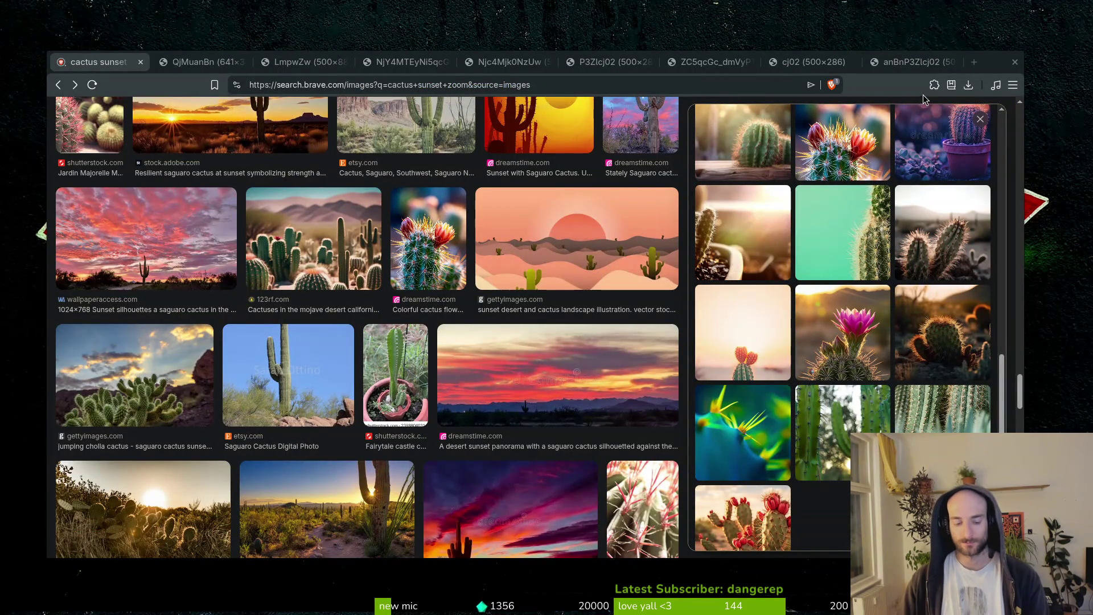
pyautogui.hotkey('ctrl', 'w')
pyautogui.hotkey('ctrl', 'w')
pyautogui.hotkey('ctrl', 'w')
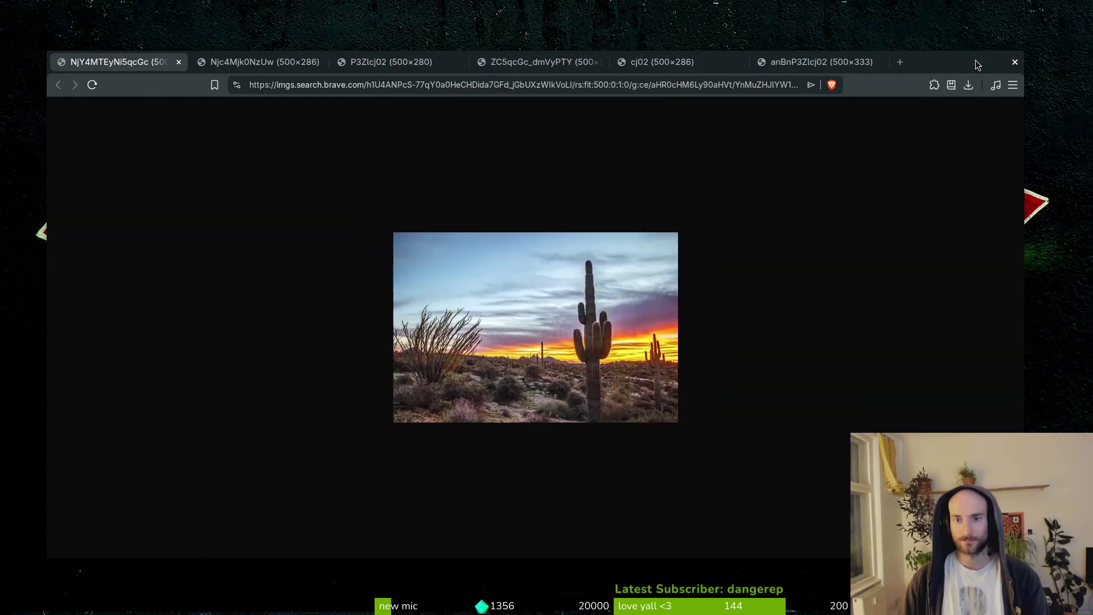
pyautogui.hotkey('ctrl', 'w')
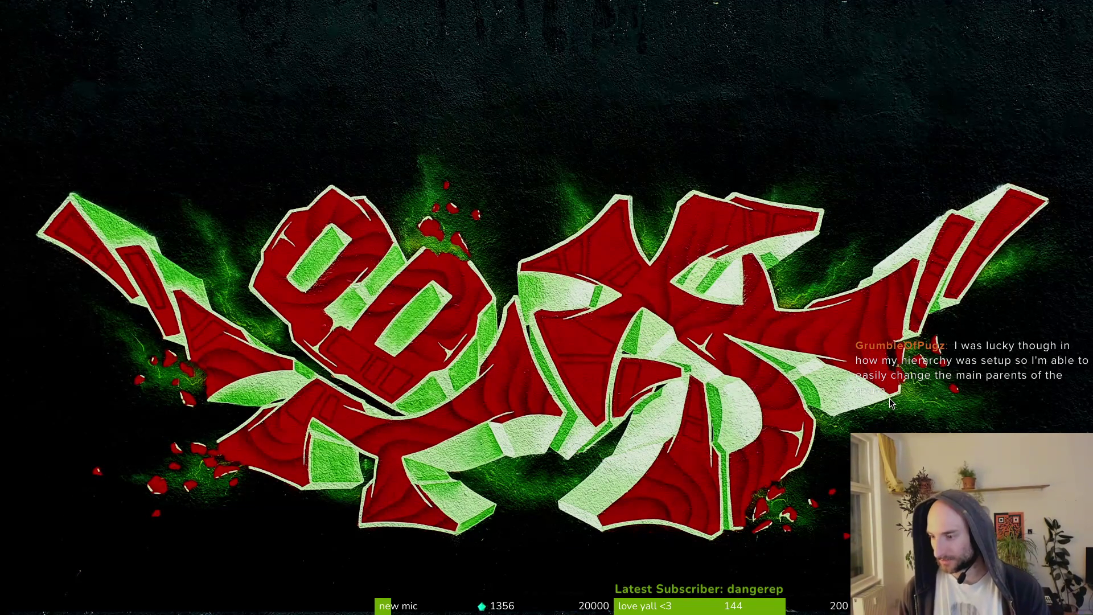
# Open the pollinateOrDie project and quick-open the game.controller scene.
pyautogui.press('Escape')
pyautogui.press('Escape')
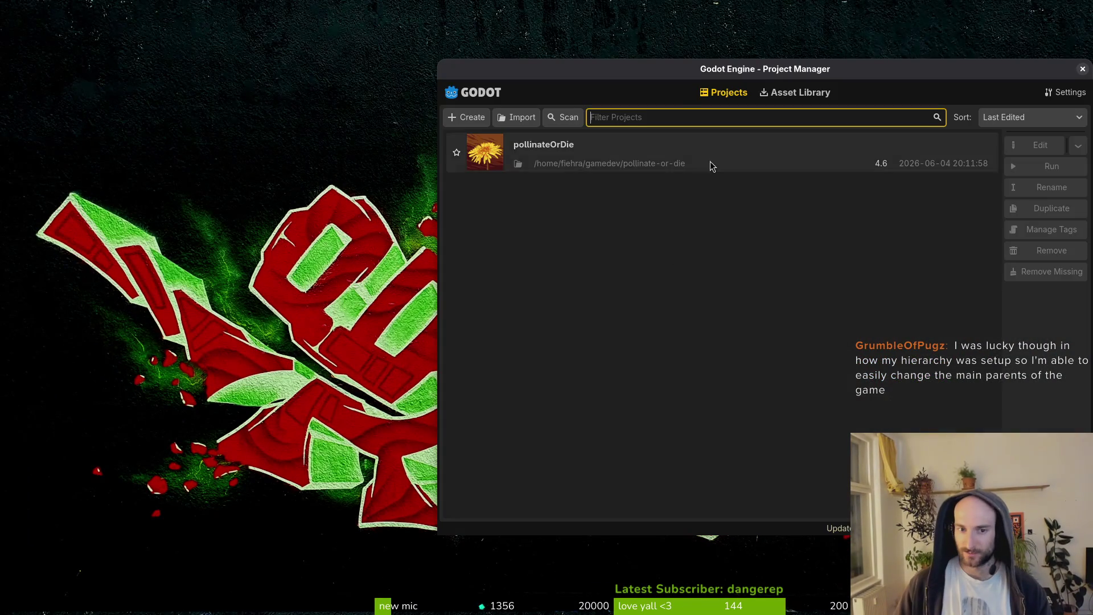
pyautogui.doubleClick(656, 140)
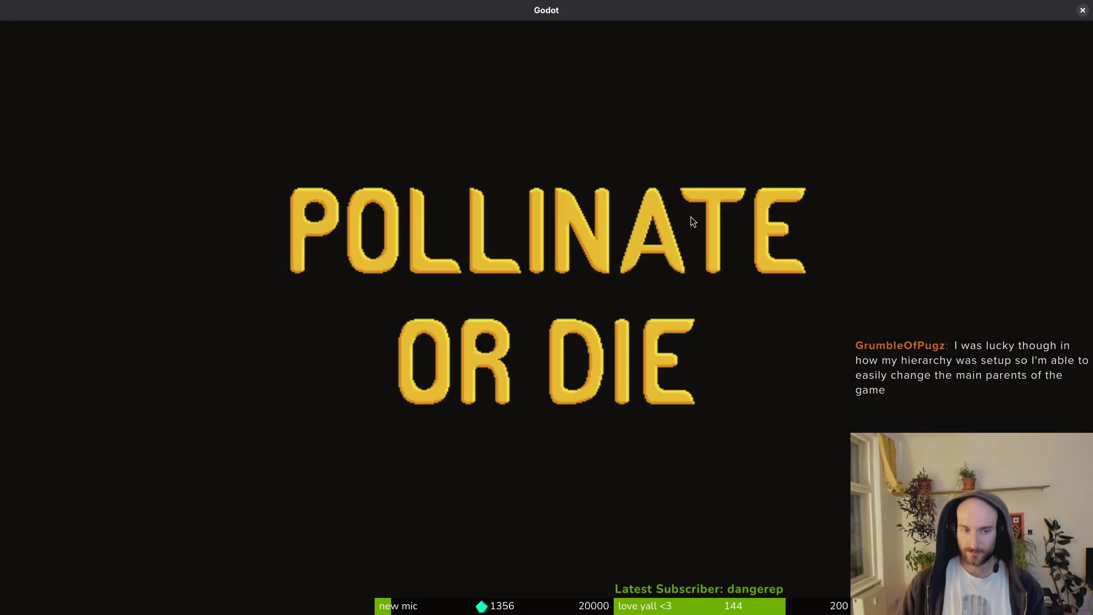
pyautogui.hotkey('ctrl', 'alt', 'o')
pyautogui.write('gamecontr')
pyautogui.press('Return')
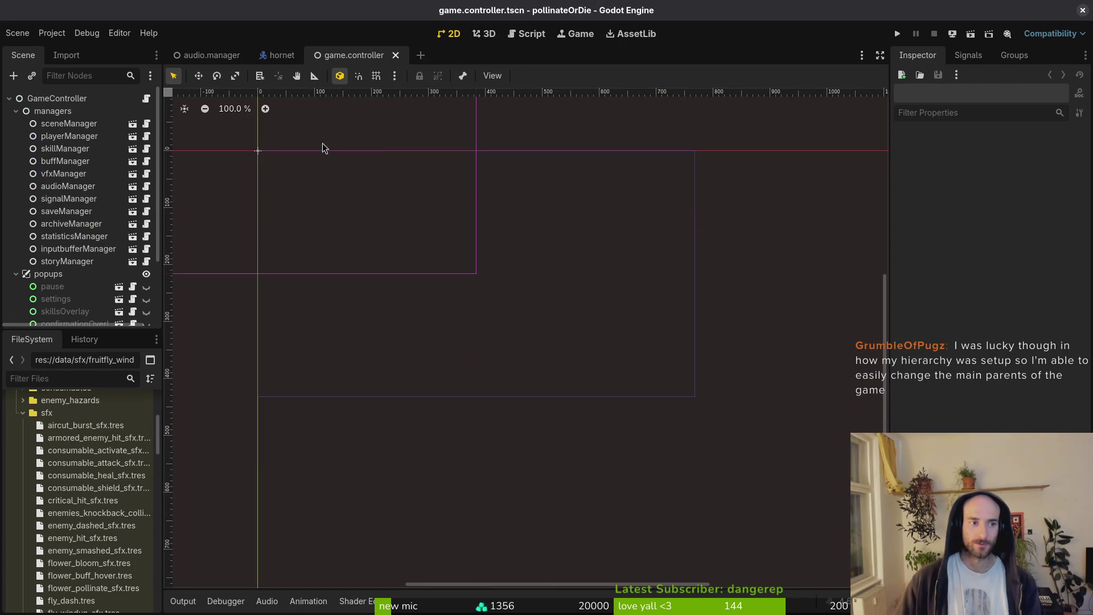
# Inspect the Scene tree, checking the level node and leaving popups expanded to show its overlays.
pyautogui.click(16, 111)
pyautogui.click(16, 123)
pyautogui.click(43, 149)
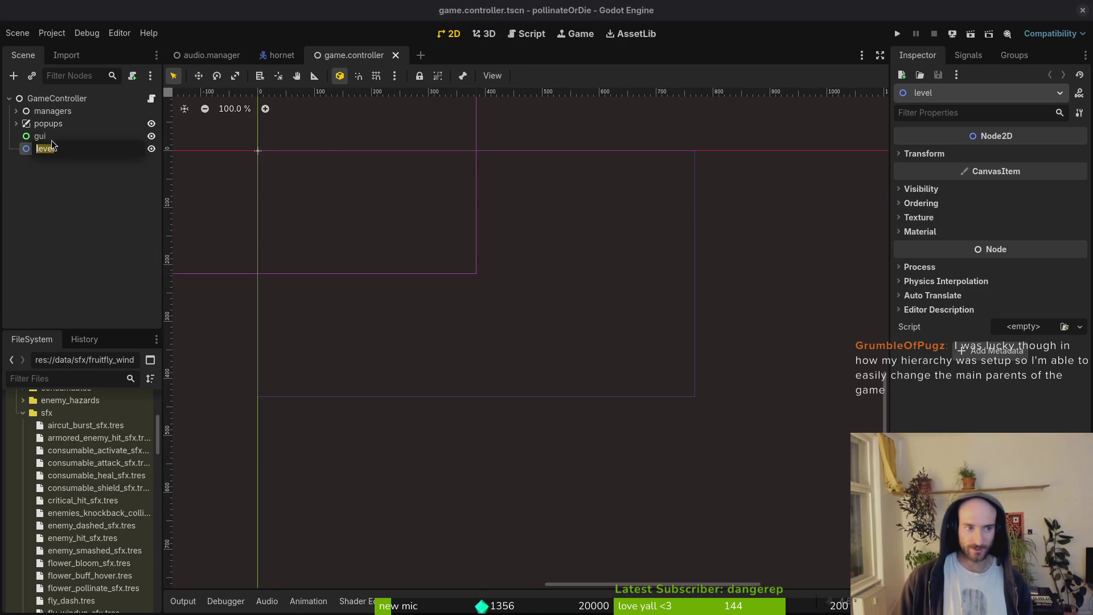
pyautogui.click(48, 179)
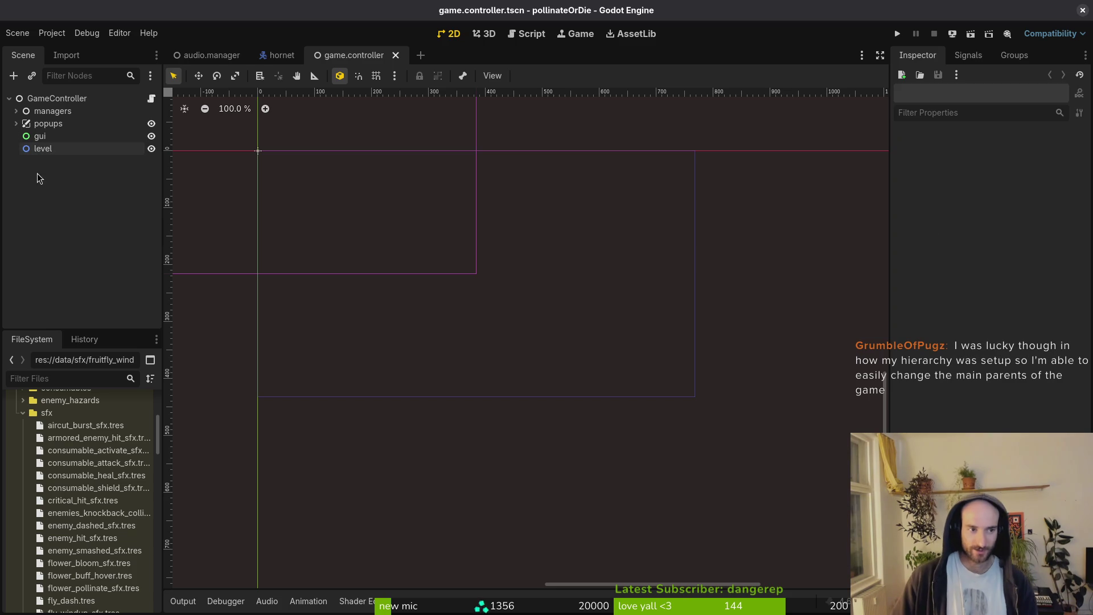
pyautogui.click(16, 123)
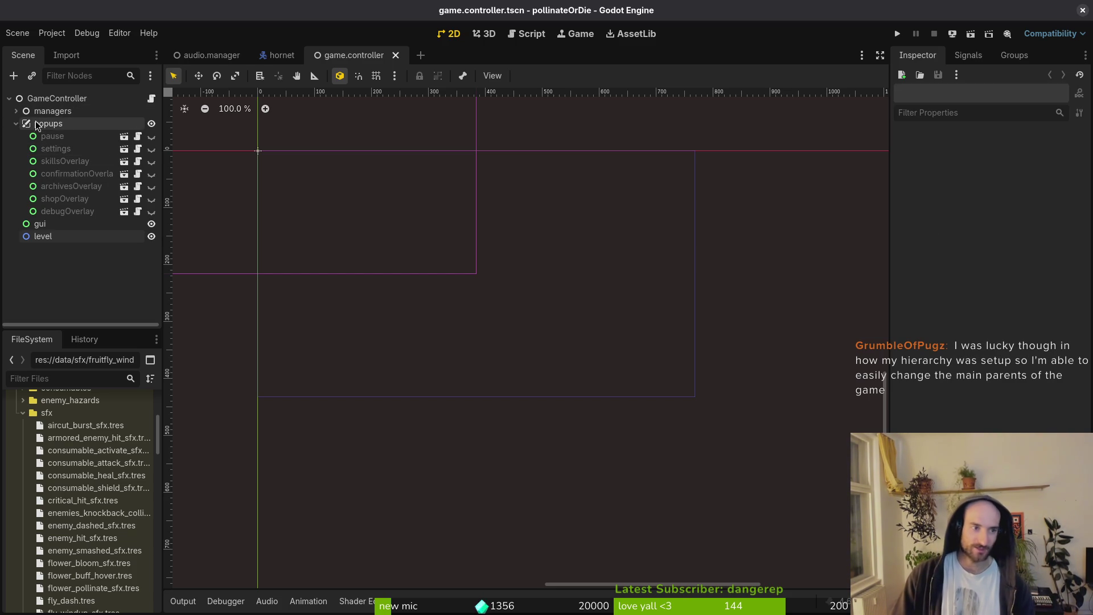
pyautogui.click(17, 125)
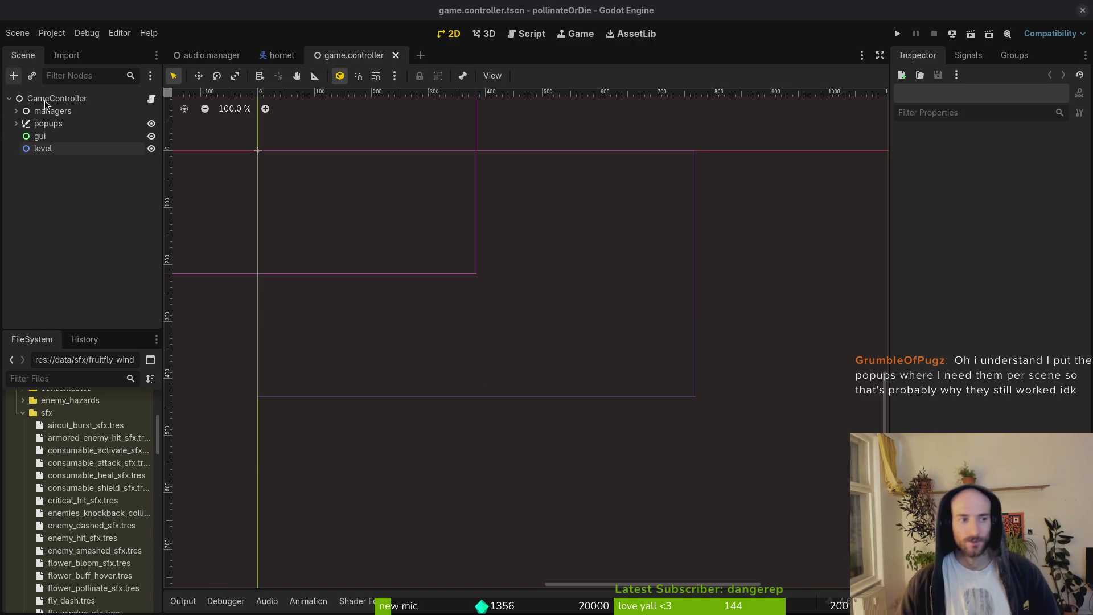
pyautogui.click(16, 124)
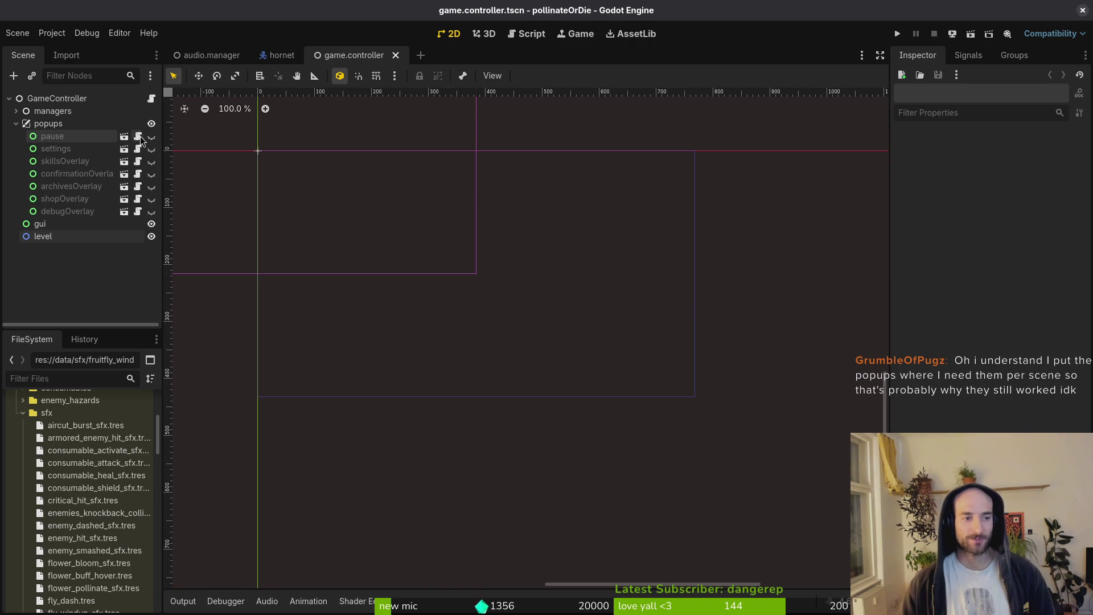
# Launch pollinateOrDie in a debug window and get past the main menu into the hive level.
pyautogui.click(897, 36)
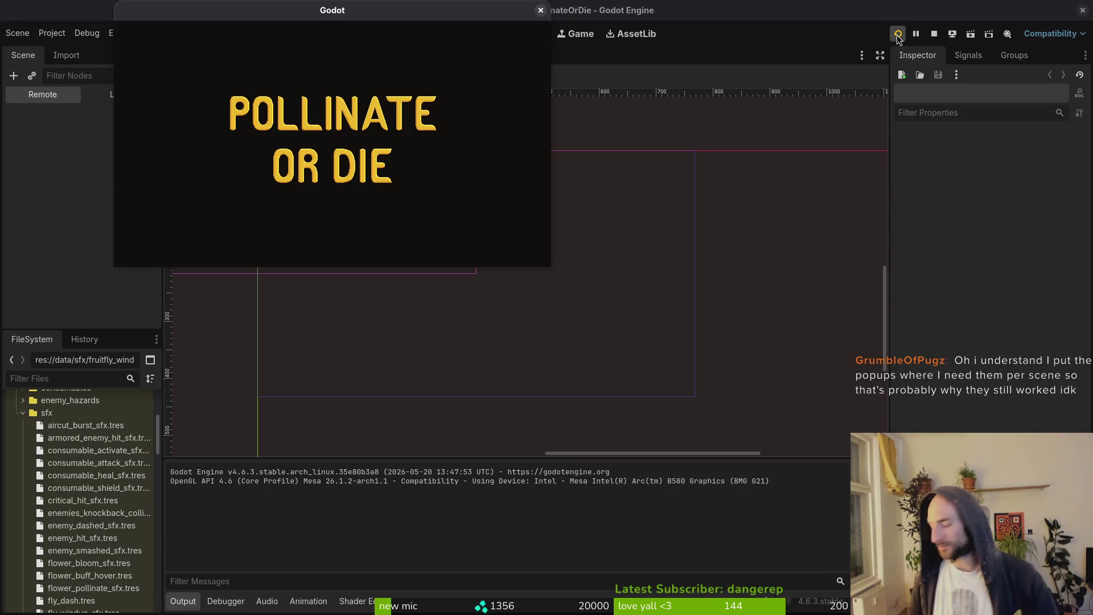
pyautogui.press('Return')
pyautogui.press('Escape')
pyautogui.press('Escape')
pyautogui.press('Escape')
pyautogui.press('Escape')
pyautogui.press('Escape')
pyautogui.press('Escape')
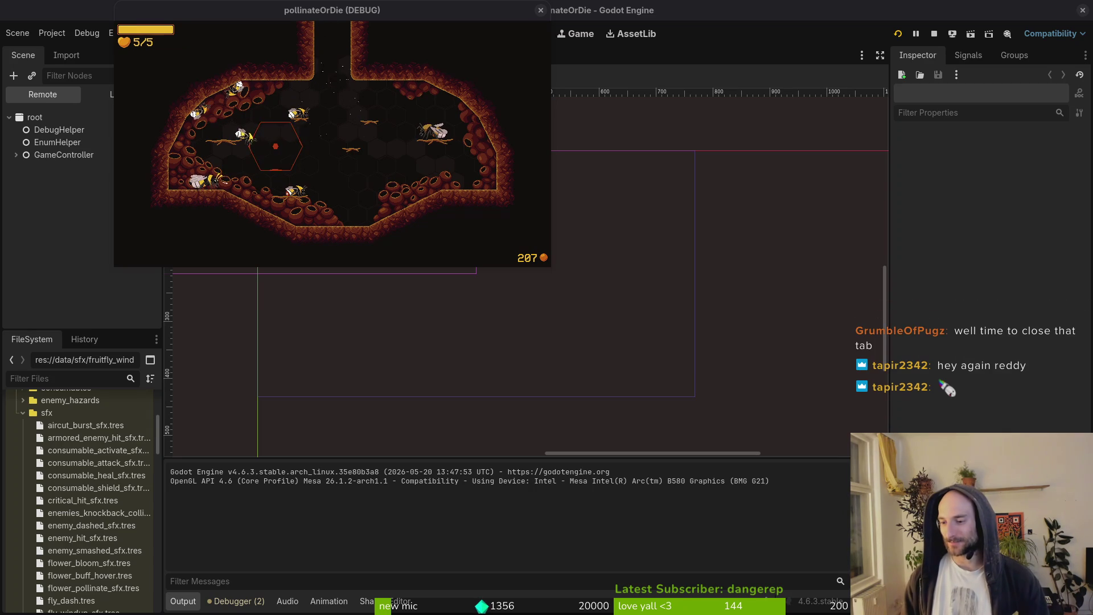
# Move the game window over the viewport, browse the pause menu options, and resume.
pyautogui.moveTo(483, 12); pyautogui.dragTo(607, 31)
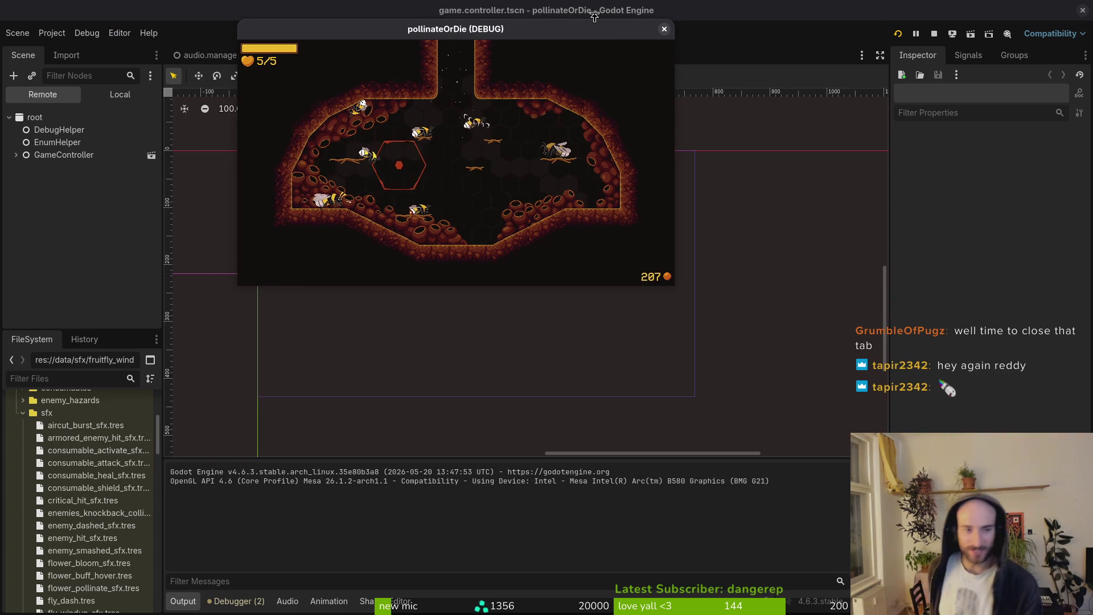
pyautogui.press('Escape')
pyautogui.press('Down')
pyautogui.press('Down')
pyautogui.press('Down')
pyautogui.press('Up')
pyautogui.press('Up')
pyautogui.press('Up')
pyautogui.press('Down')
pyautogui.press('Down')
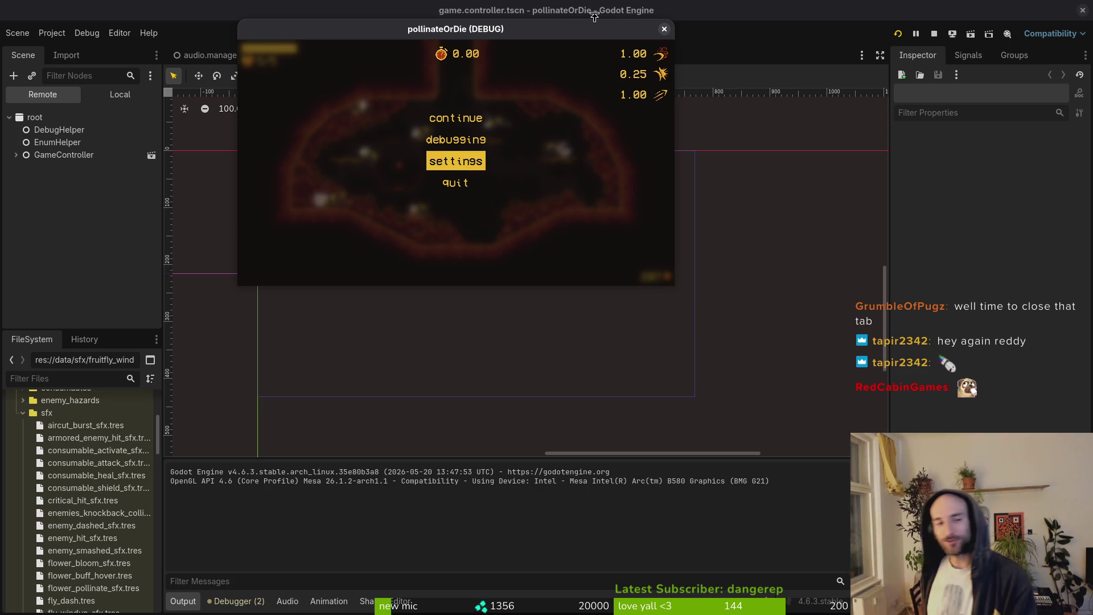
pyautogui.press('Up')
pyautogui.press('Up')
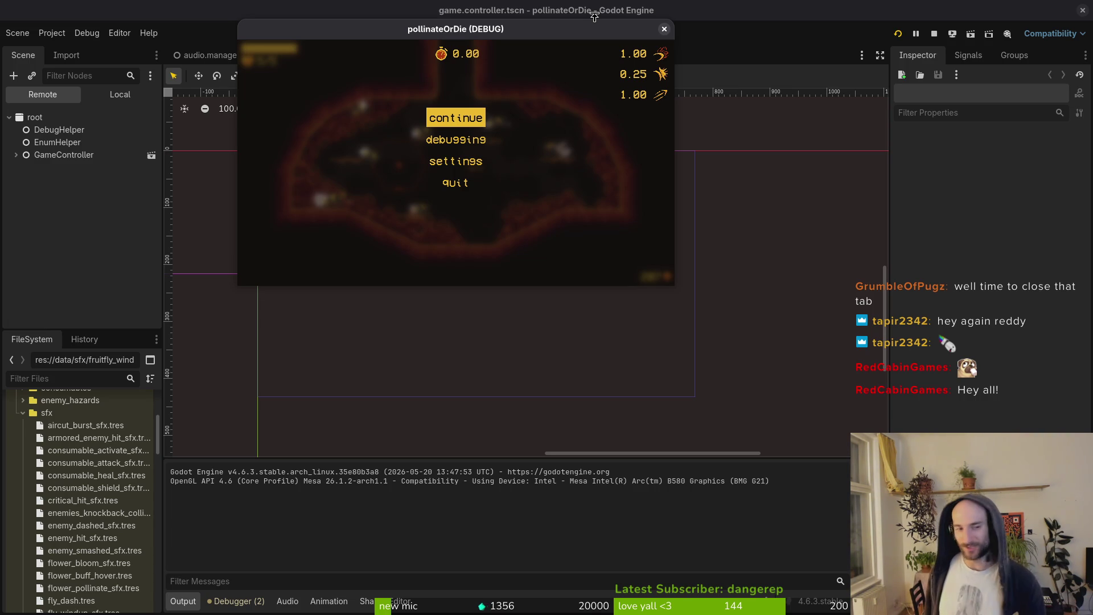
pyautogui.press('Escape')
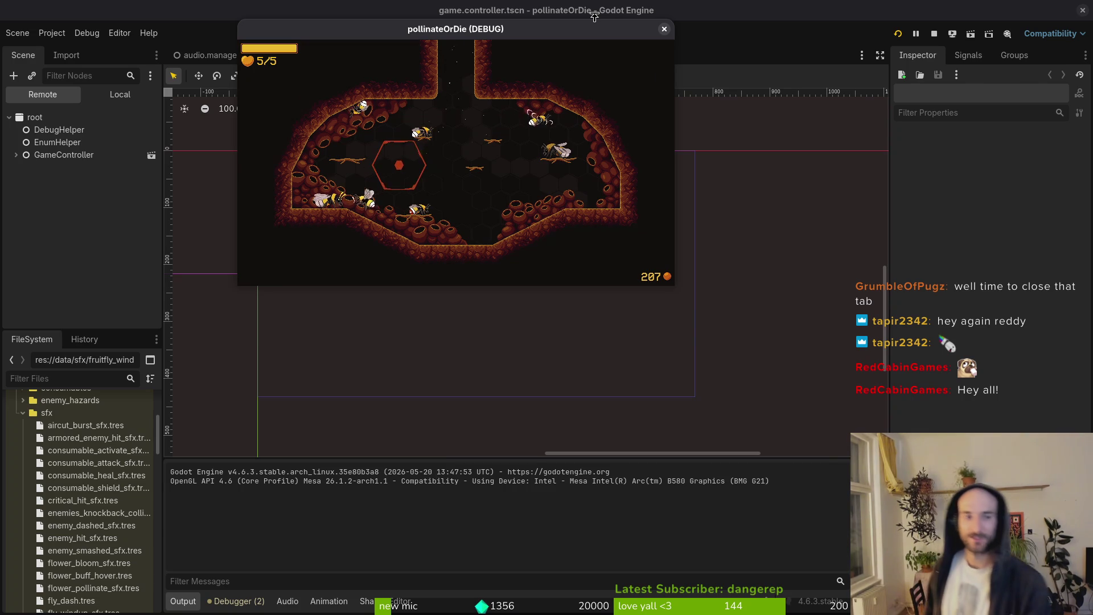
# Browse the skins, abilities and items tabs of the collection menu, play the cave level, then pause.
pyautogui.press('Tab')
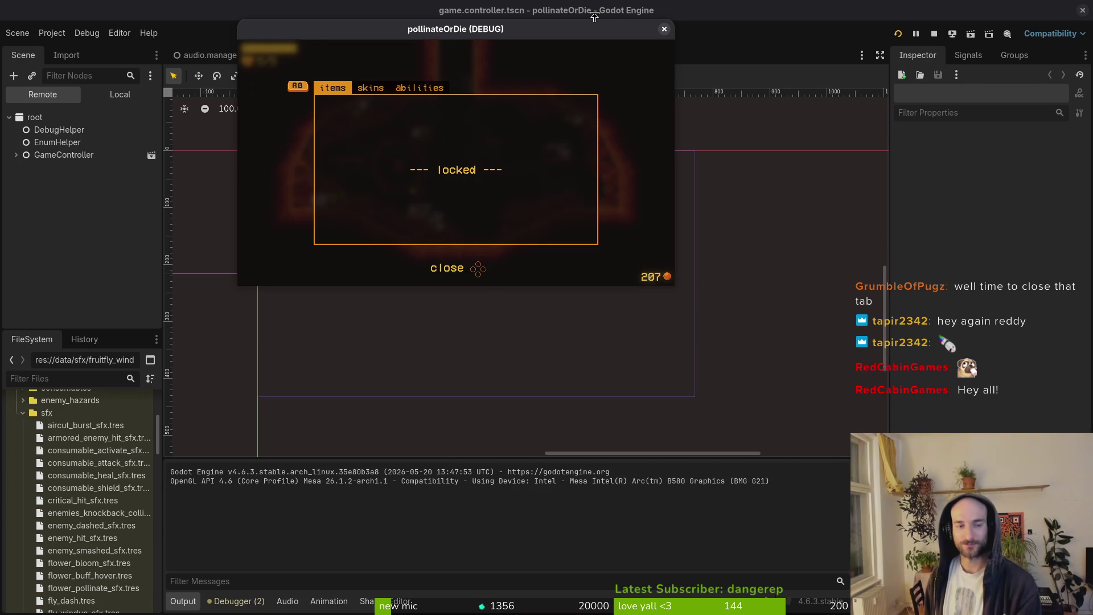
pyautogui.press('e')
pyautogui.press('e')
pyautogui.press('q')
pyautogui.press('q')
pyautogui.press('e')
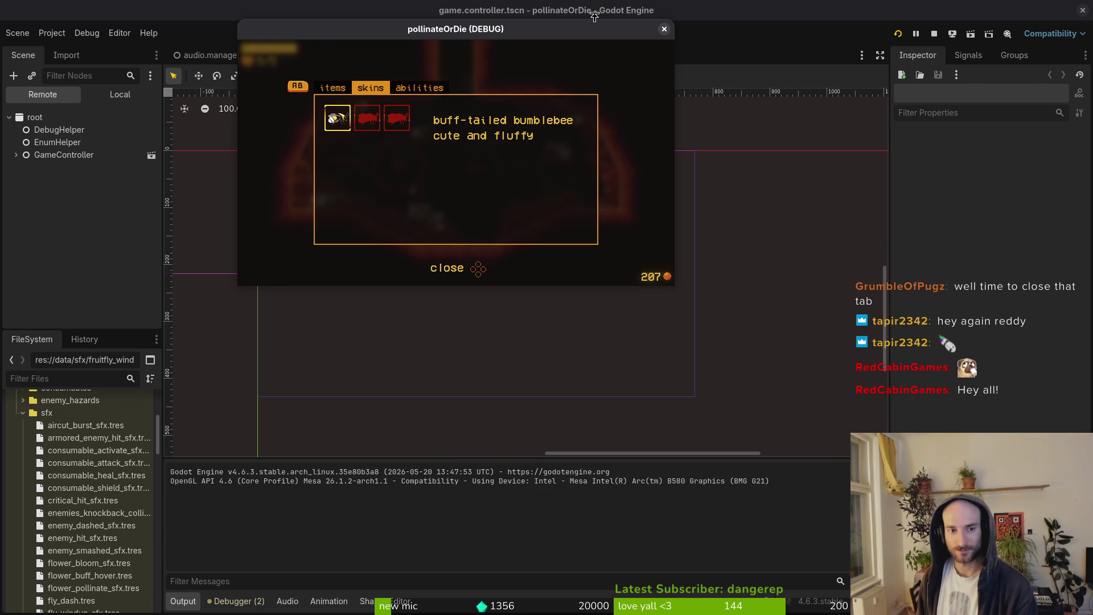
pyautogui.press('Tab')
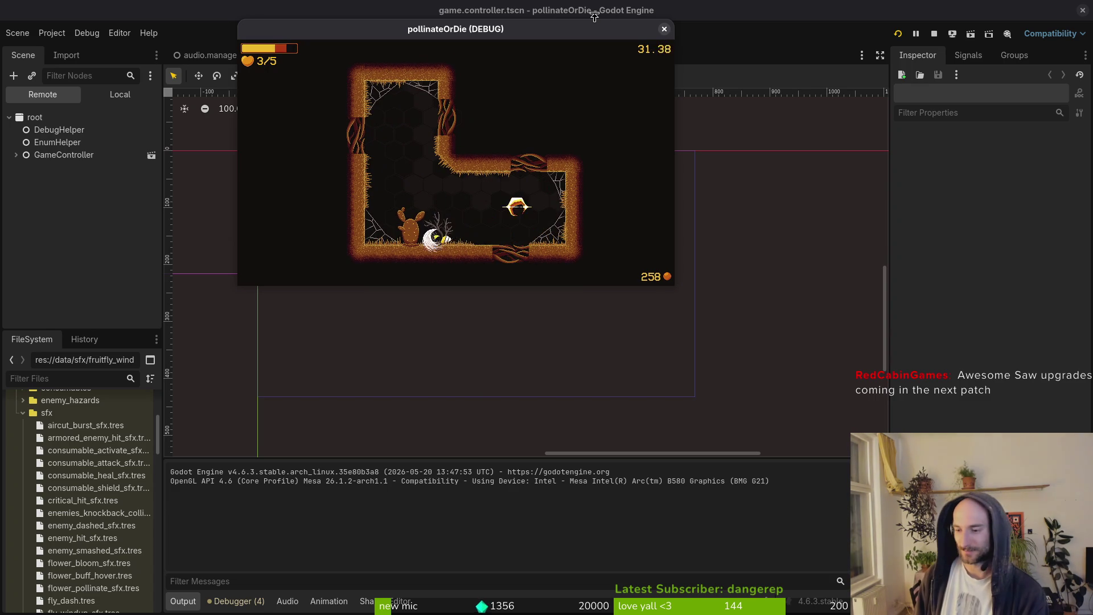
pyautogui.press('Escape')
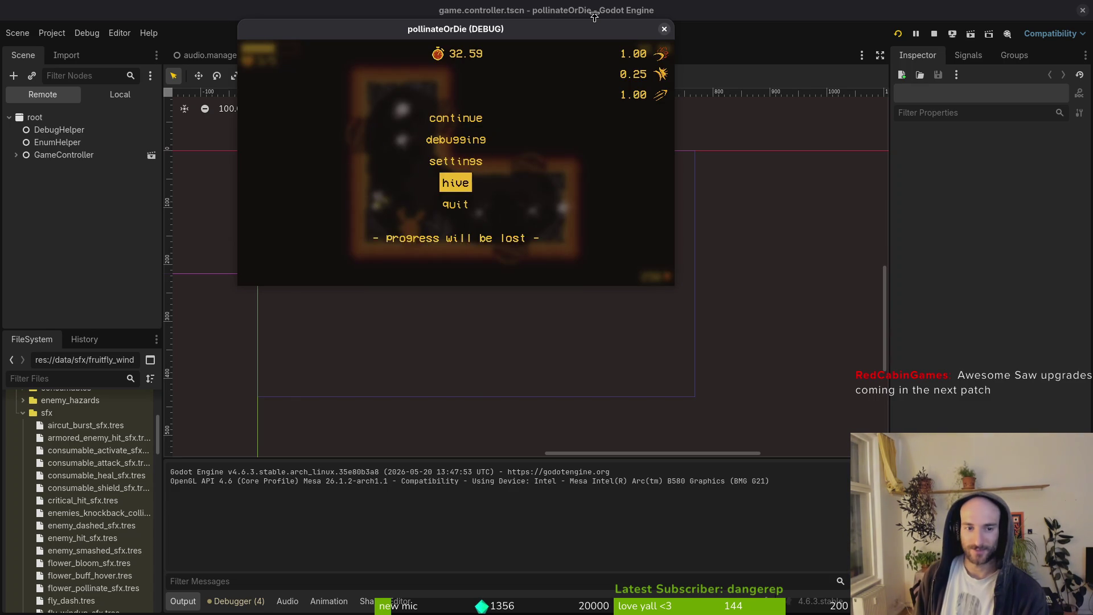
# Quit to the main menu, start a new cave level, and maximise the game window.
pyautogui.press('Return')
pyautogui.press('Return')
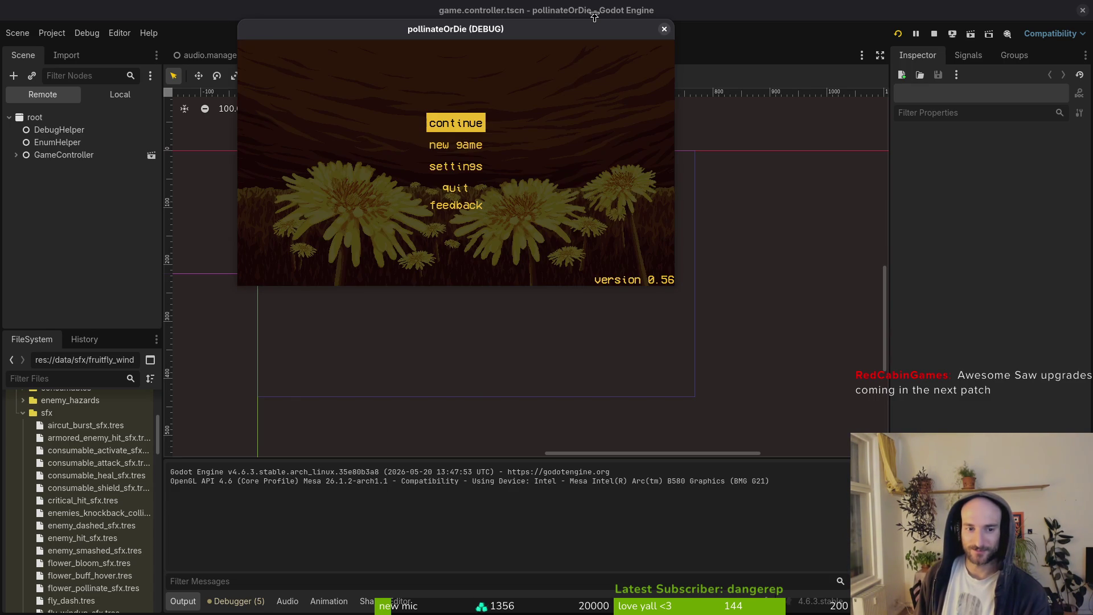
pyautogui.press('Return')
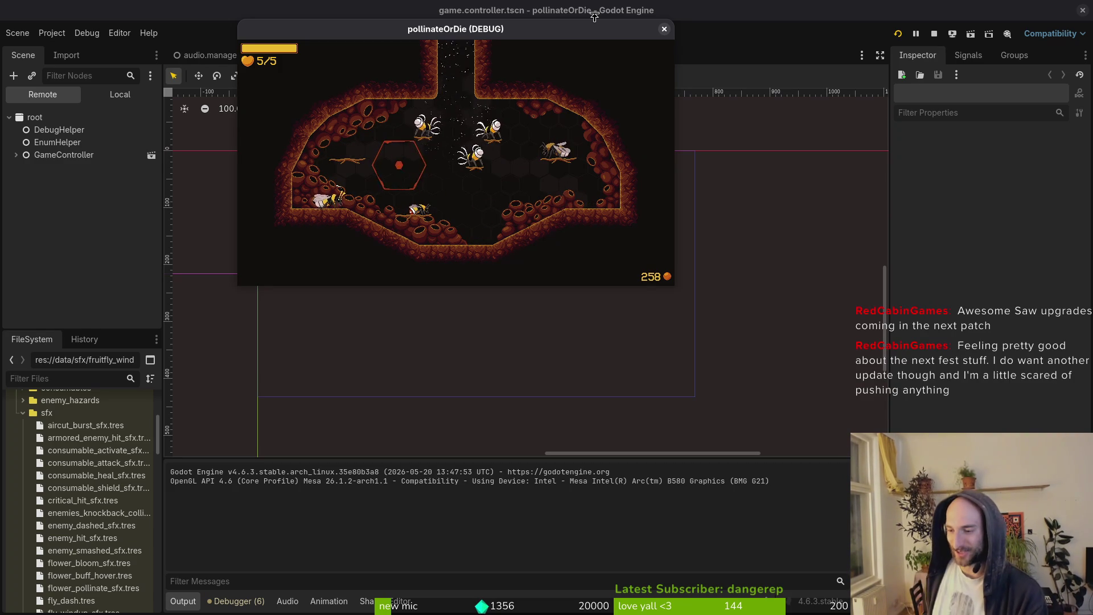
pyautogui.press('Return')
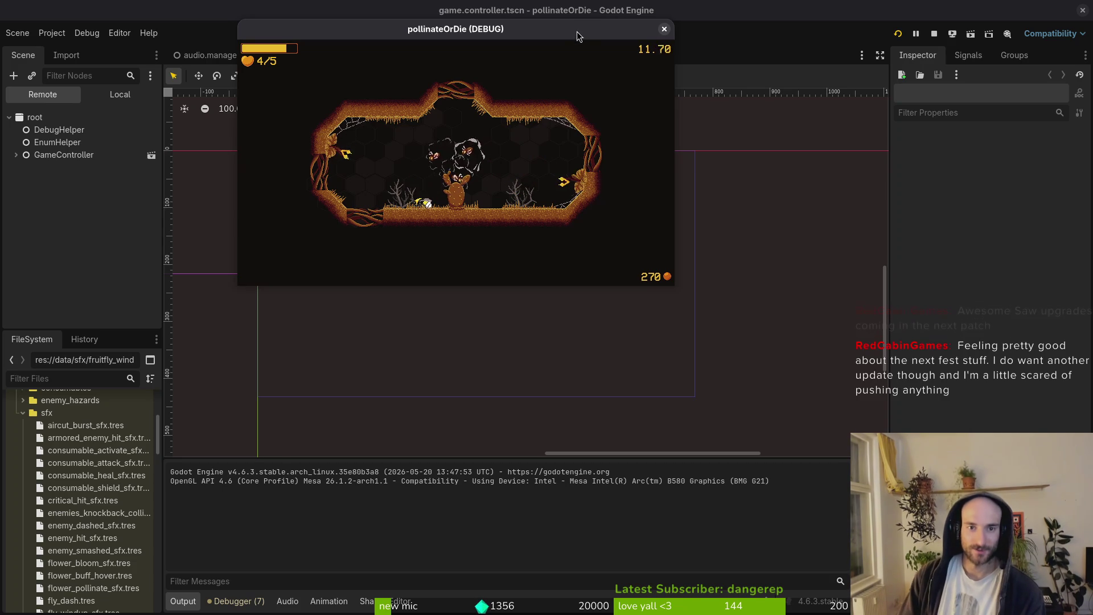
pyautogui.doubleClick(576, 31)
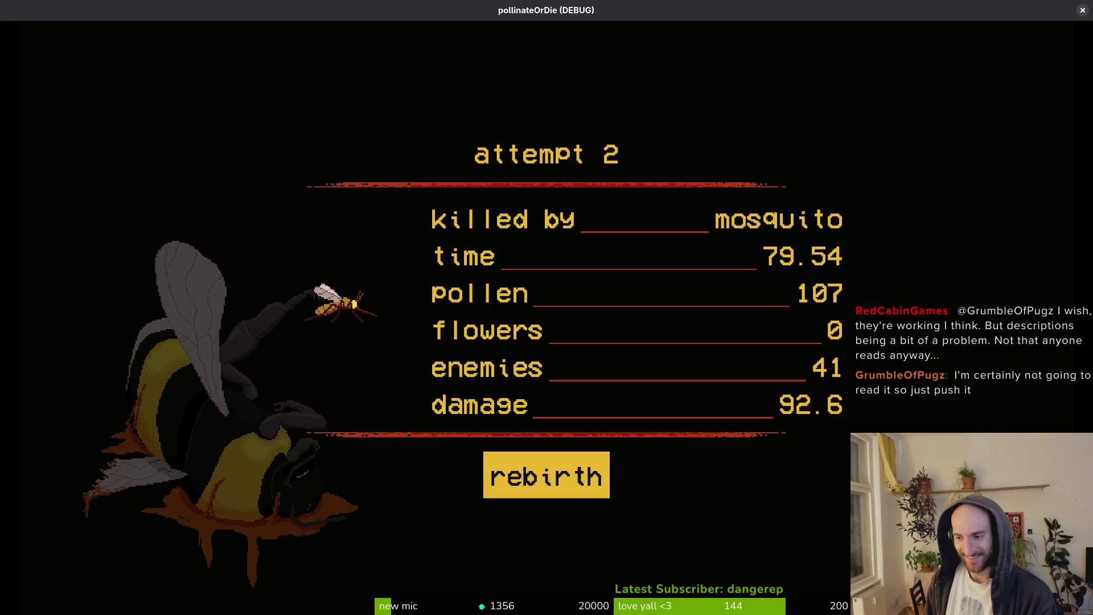
# Start a fresh run and fly the bee around the hive into the hexagon goal.
pyautogui.press('Return')
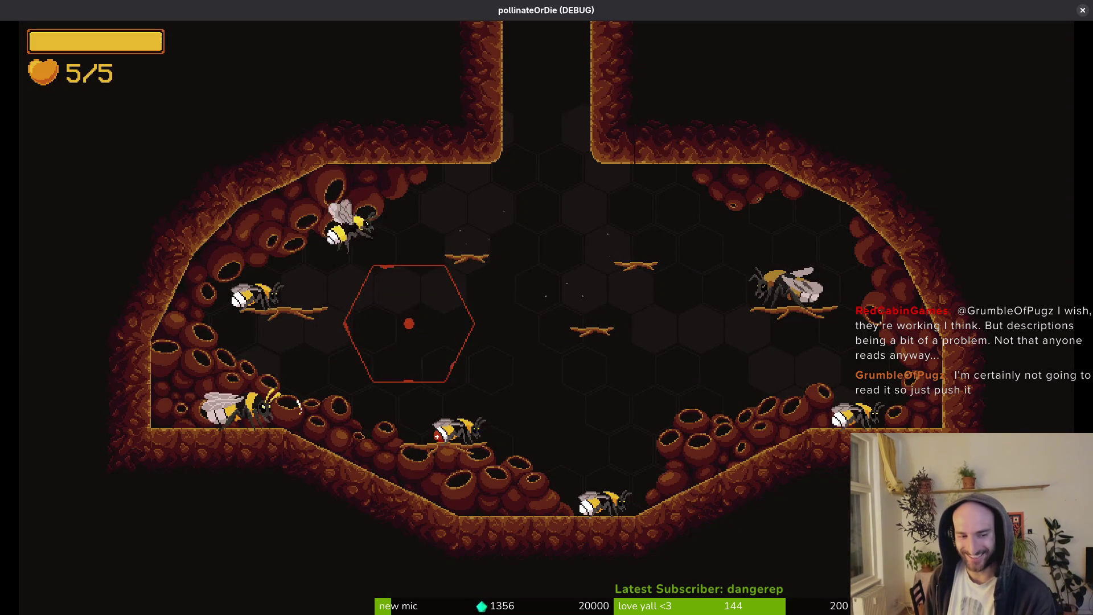
pyautogui.press('d')
pyautogui.press('space')
pyautogui.press('a')
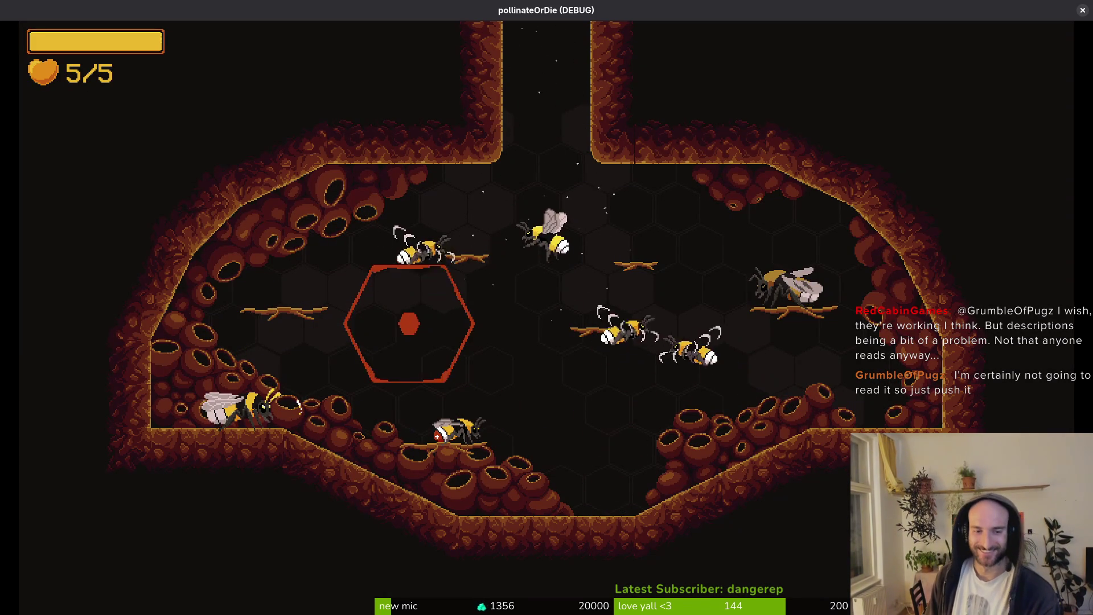
pyautogui.press('s')
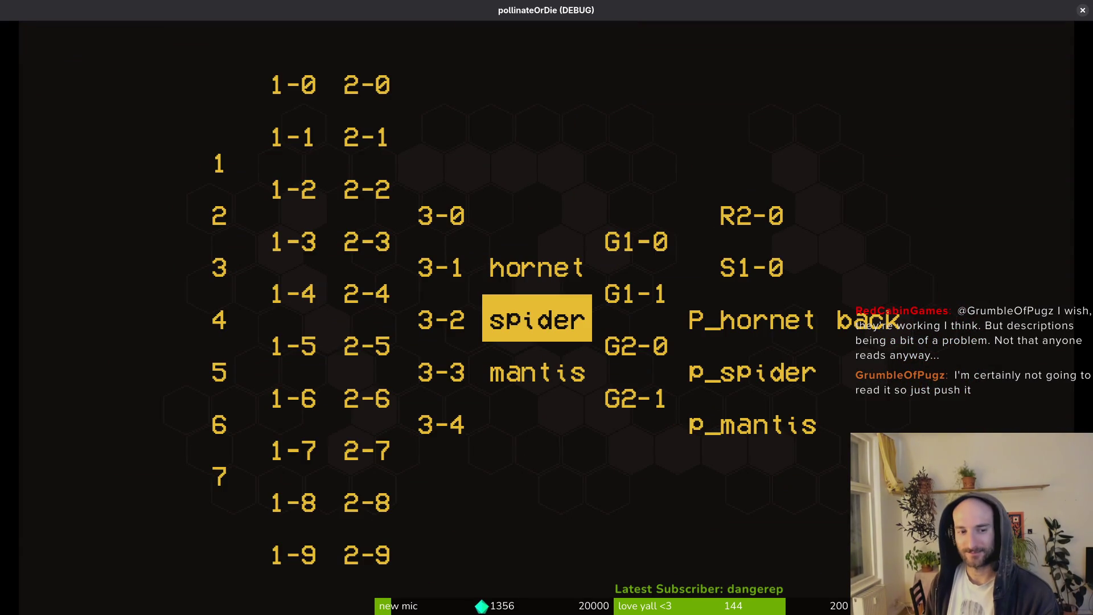
# Leave level select to return to the hive and dash toward the lower-left nest.
pyautogui.press('Right')
pyautogui.press('Right')
pyautogui.press('Return')
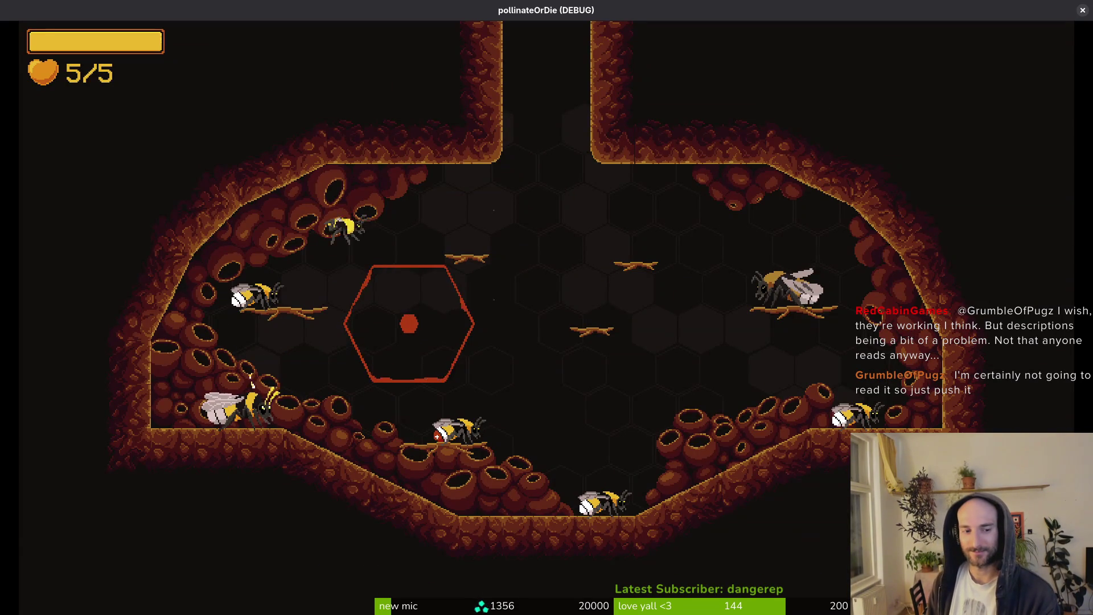
pyautogui.press('s')
# Open the debugging options from the pause menu and switch to the upgrade honeycomb.
pyautogui.press('Escape')
pyautogui.press('Down')
pyautogui.press('Return')
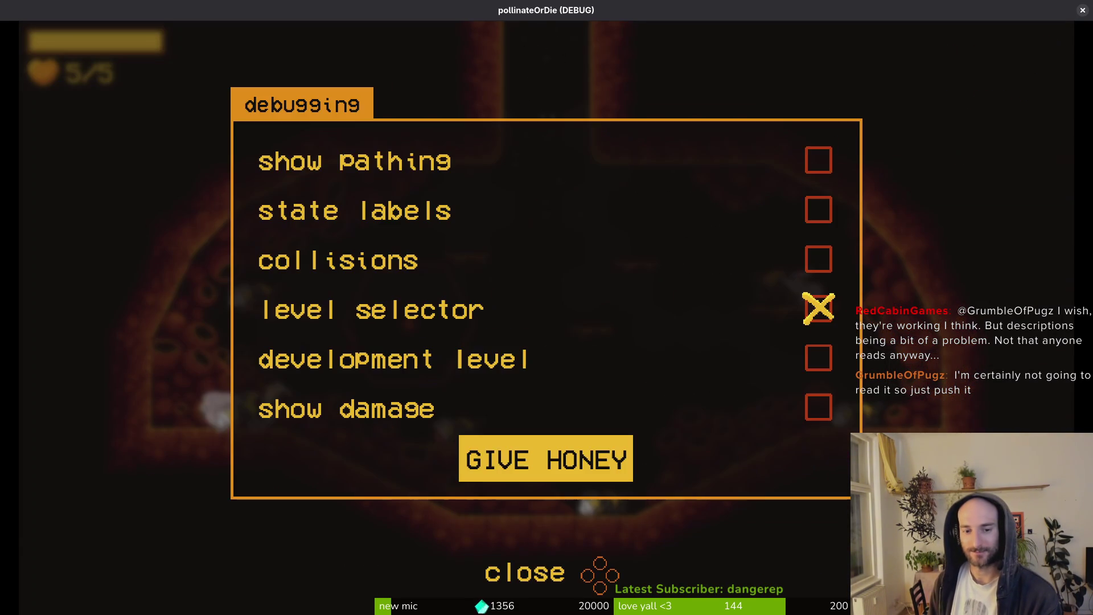
pyautogui.press('Return')
# Buy the combobar x3 and smasher upgrades.
pyautogui.press('Up')
pyautogui.press('Right')
pyautogui.press('Down')
pyautogui.press('Return')
pyautogui.press('Up')
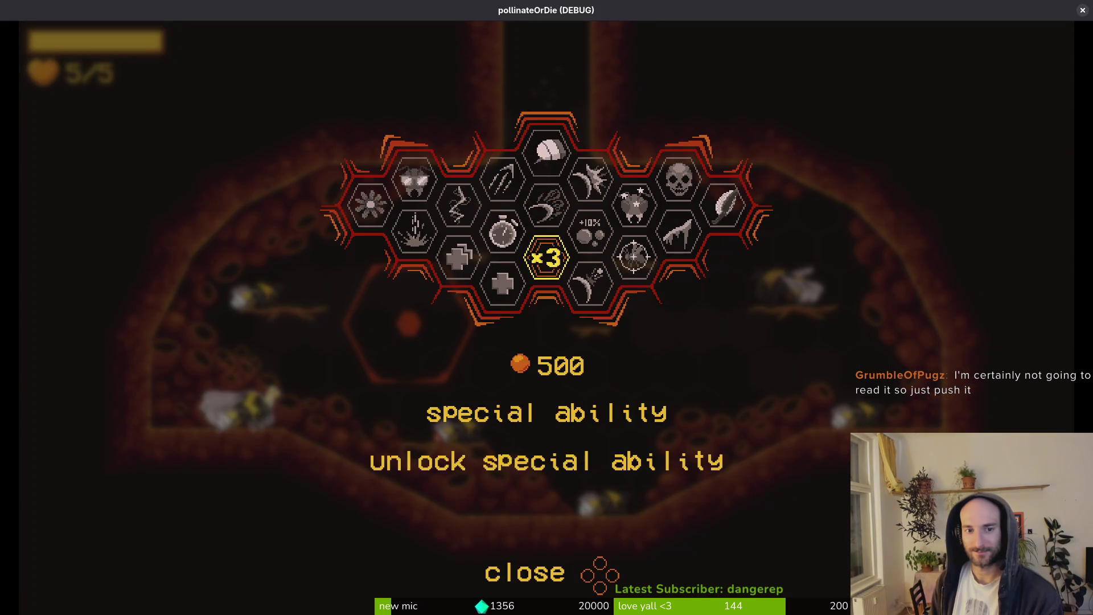
pyautogui.press('Up')
pyautogui.press('Return')
pyautogui.press('Down')
# Look over the remaining upgrades and buy pollen baskets.
pyautogui.press('Down')
pyautogui.press('Down')
# Buy the dash chains, UV vision, buzz pollination and shockwave upgrades.
pyautogui.press('Left')
pyautogui.press('Return')
pyautogui.press('Left')
pyautogui.press('Return')
pyautogui.press('Left')
pyautogui.press('Return')
pyautogui.press('Right')
pyautogui.press('Return')
pyautogui.press('Right')
pyautogui.press('Up')
pyautogui.press('Right')
pyautogui.press('Up')
pyautogui.press('Down')
pyautogui.press('Up')
pyautogui.press('Right')
pyautogui.press('Right')
pyautogui.press('Return')
# Check the inventory's abilities page, resume play, and bring up the debug level select at mantis.
pyautogui.press('Escape')
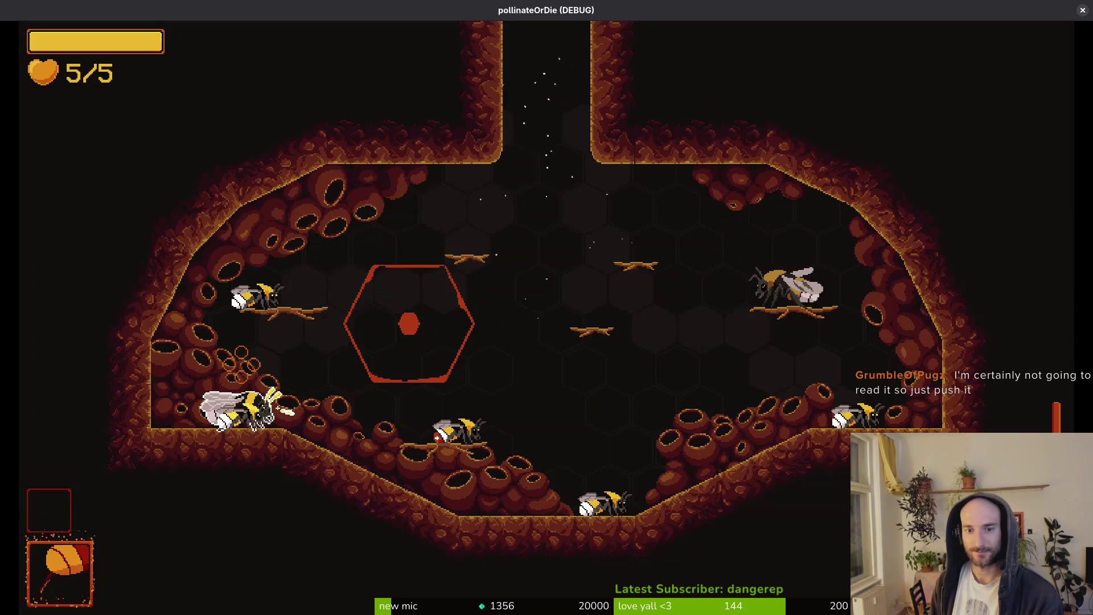
pyautogui.press('Tab')
pyautogui.press('Tab')
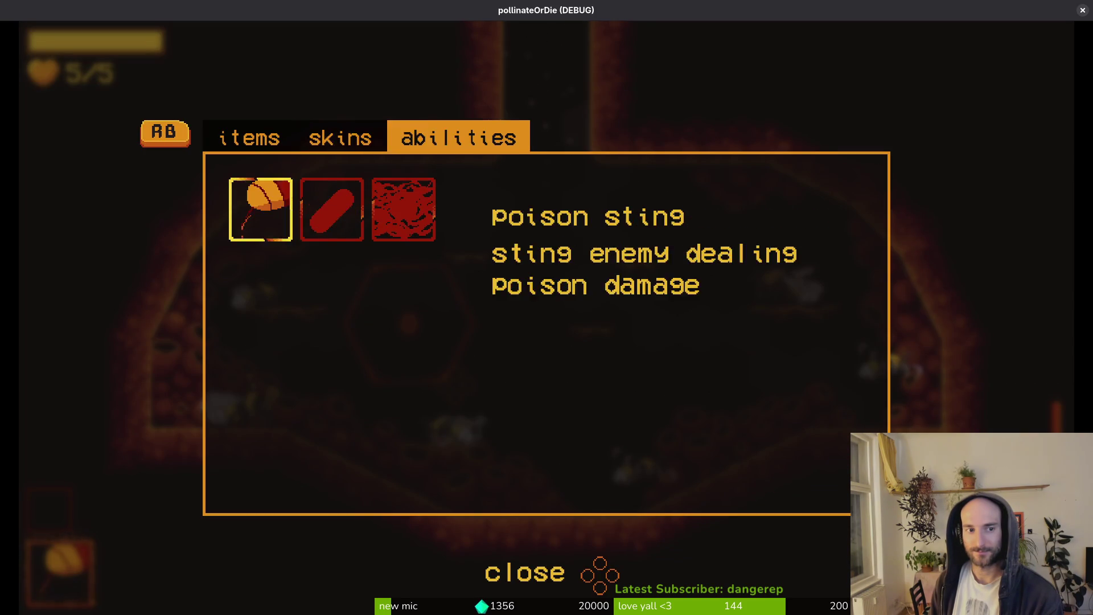
pyautogui.press('Tab')
pyautogui.press('Right')
pyautogui.press('Left')
pyautogui.press('Escape')
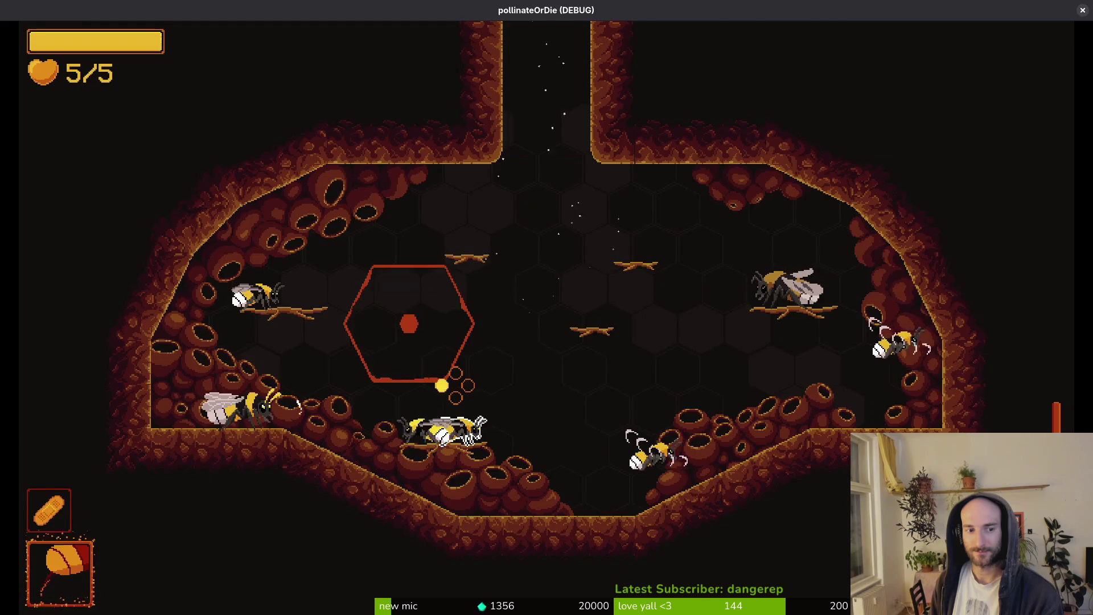
pyautogui.press('e')
pyautogui.press('Escape')
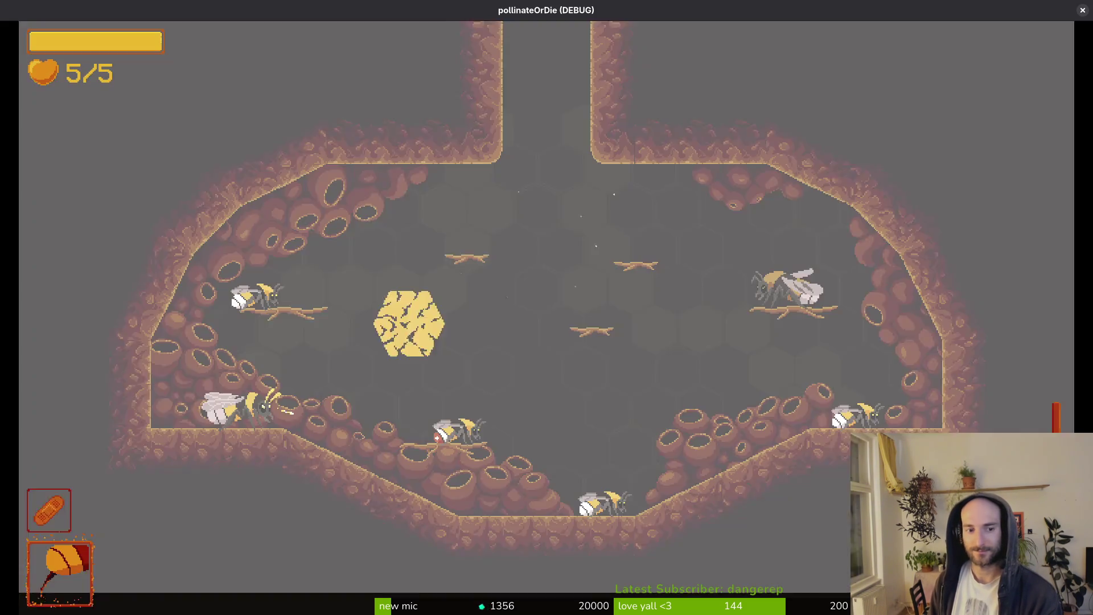
pyautogui.press('Escape')
pyautogui.press('Down')
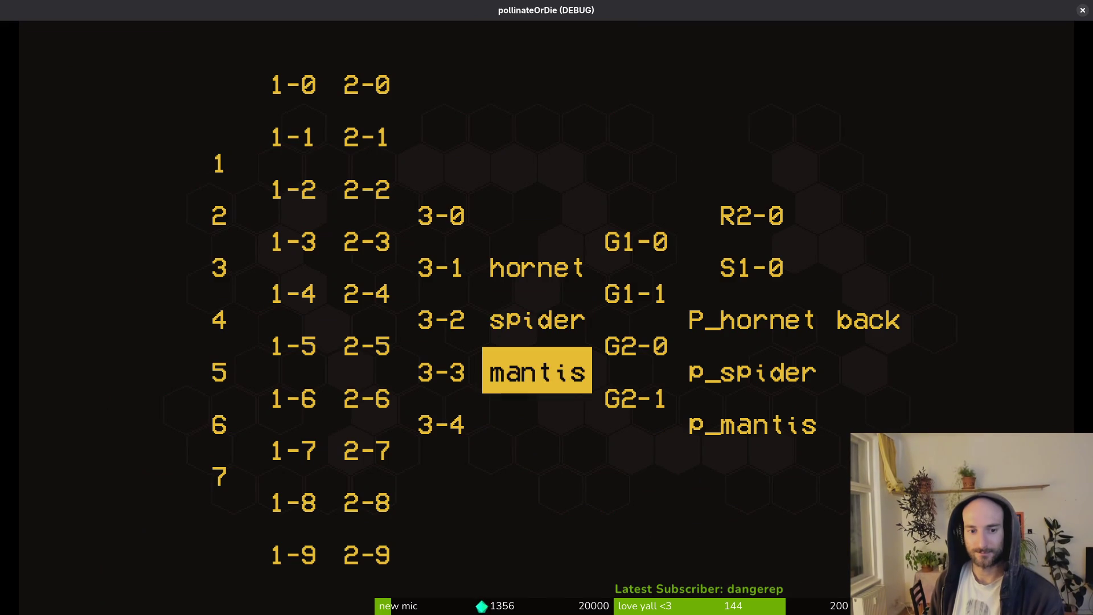
# Load the mantis level and slash the boss as it drops in, dodging around the flower.
pyautogui.press('Return')
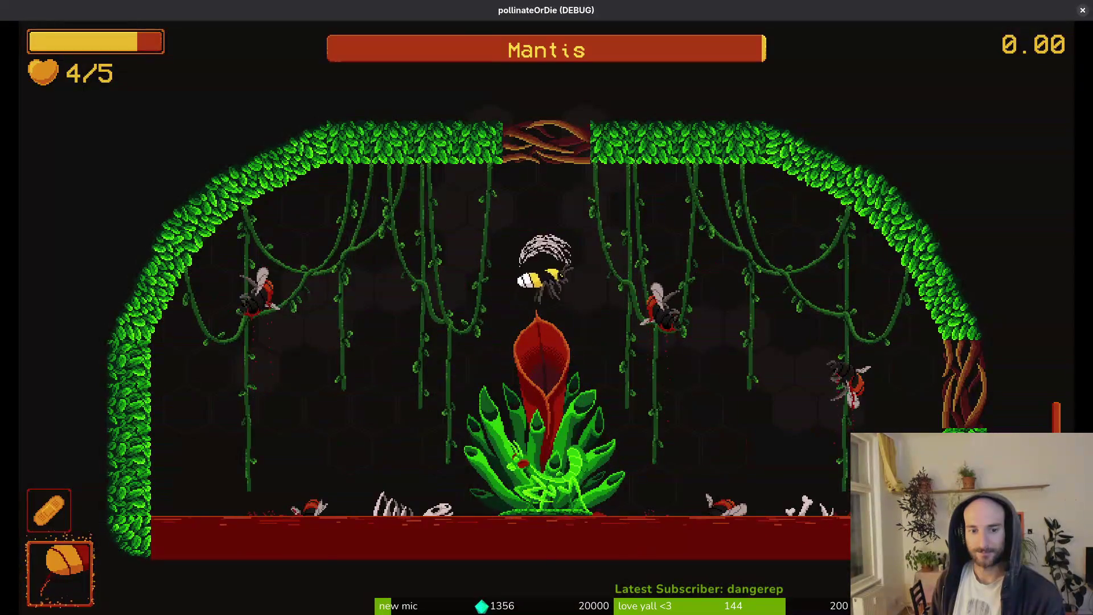
pyautogui.press('Right')
pyautogui.press('Left')
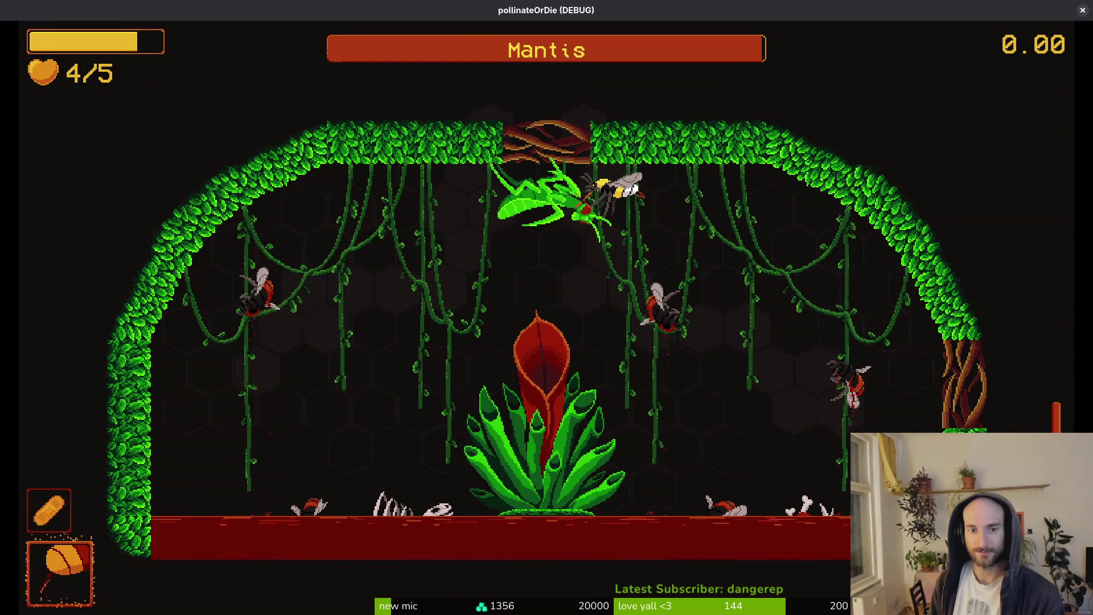
pyautogui.press('Right')
pyautogui.press('Left')
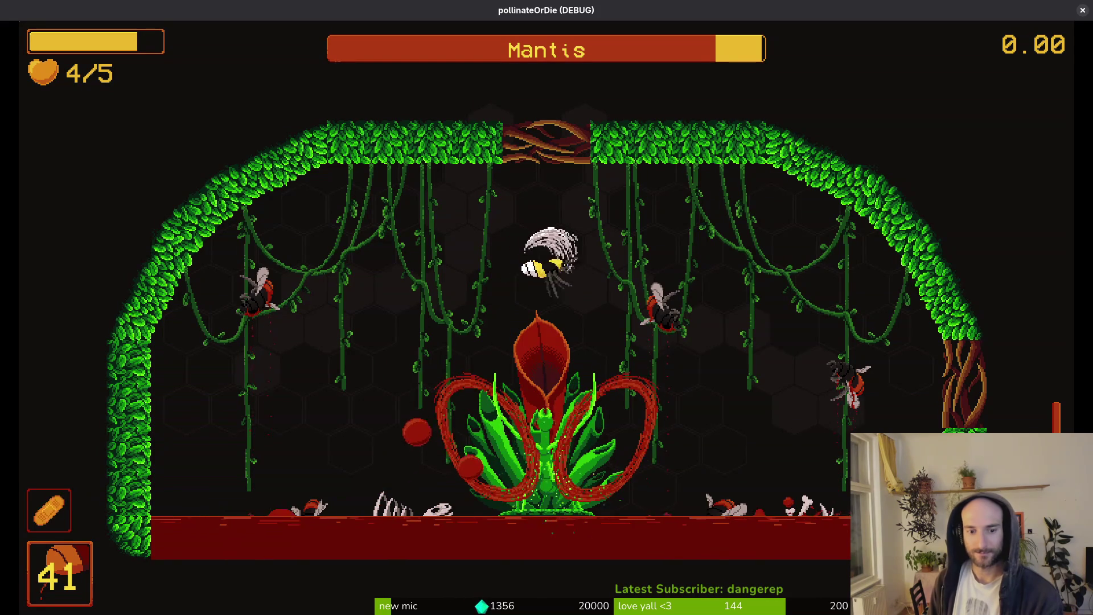
pyautogui.press('Down')
pyautogui.press('Up')
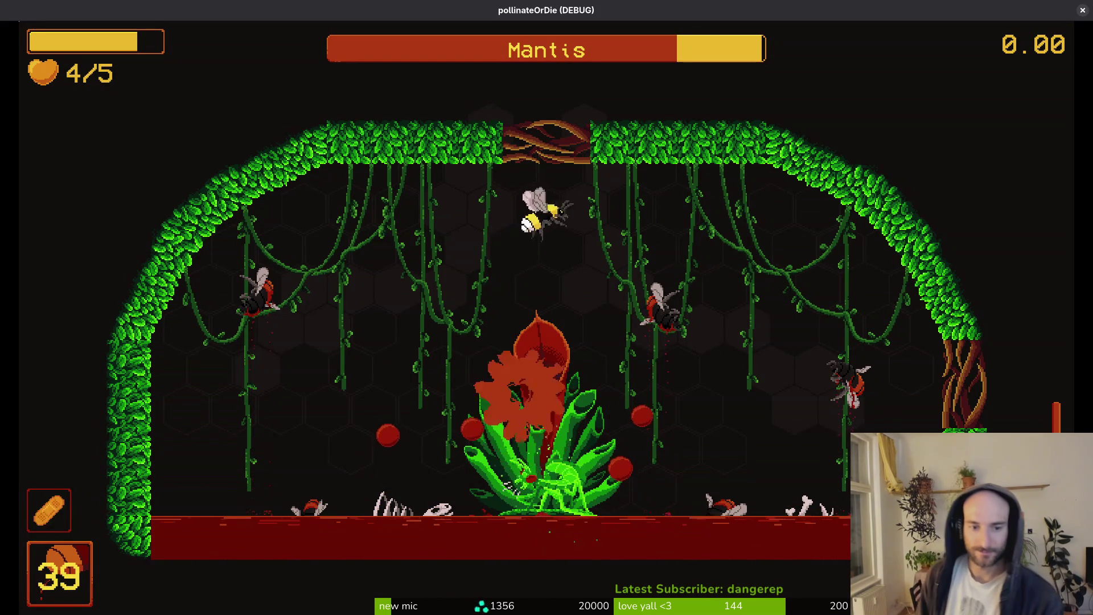
pyautogui.press('Right')
pyautogui.press('Left')
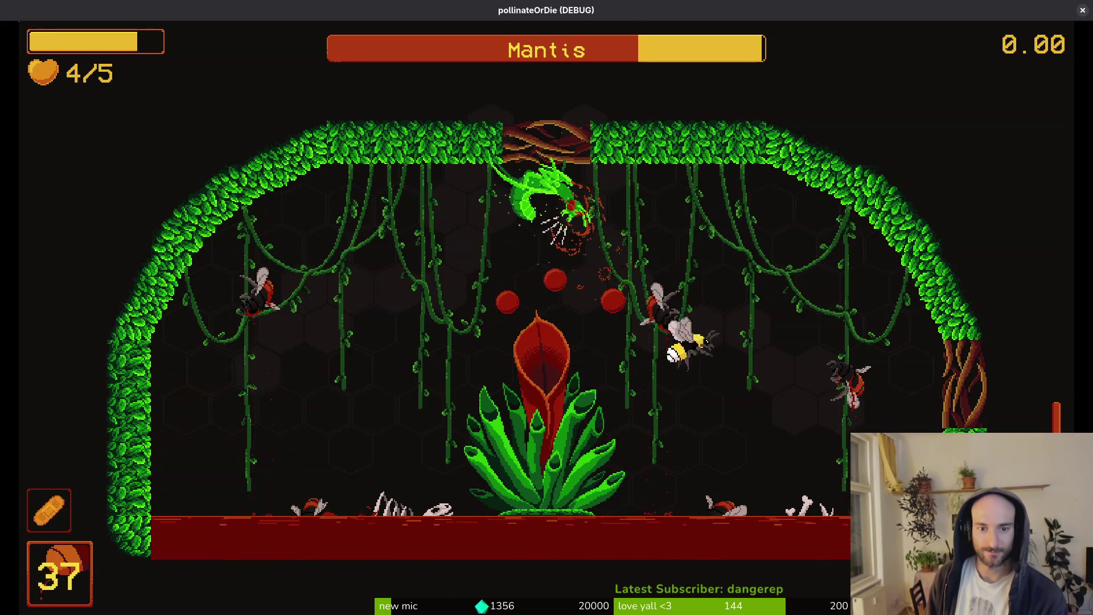
pyautogui.press('Right')
pyautogui.press('Left')
pyautogui.press('Up')
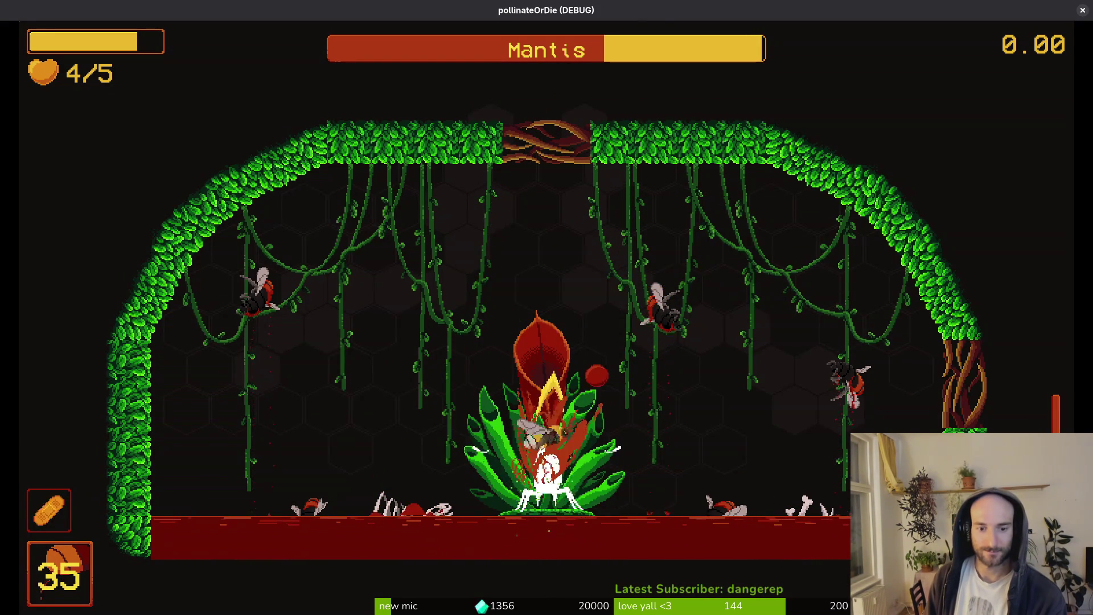
# Fire repeated shots at the diving mantis while dashing past thorns and its attacks.
pyautogui.press('space')
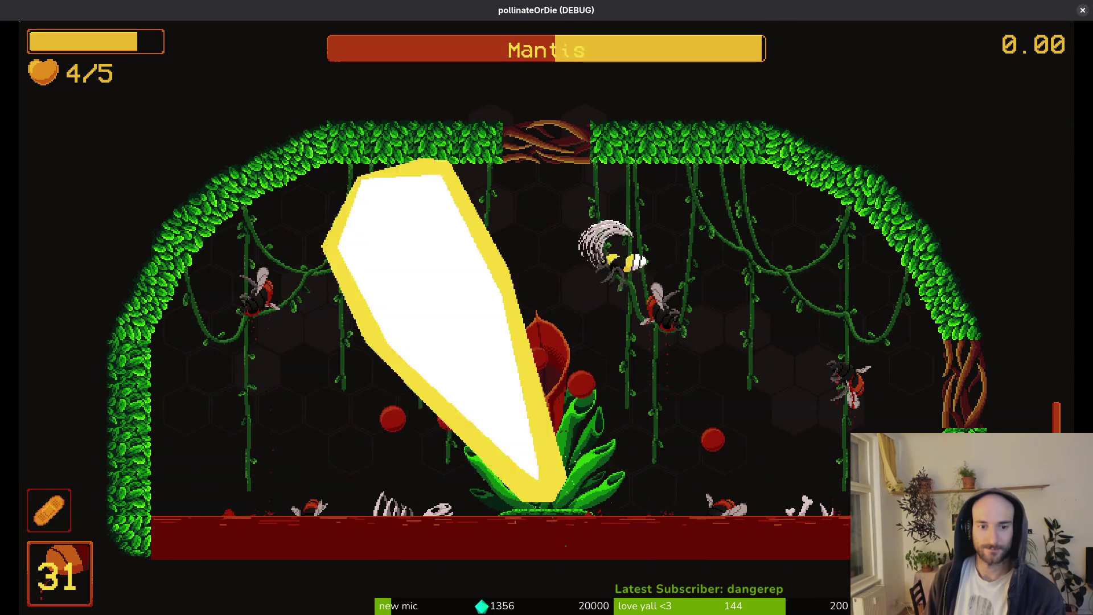
pyautogui.press('space')
pyautogui.press('space')
pyautogui.press('space')
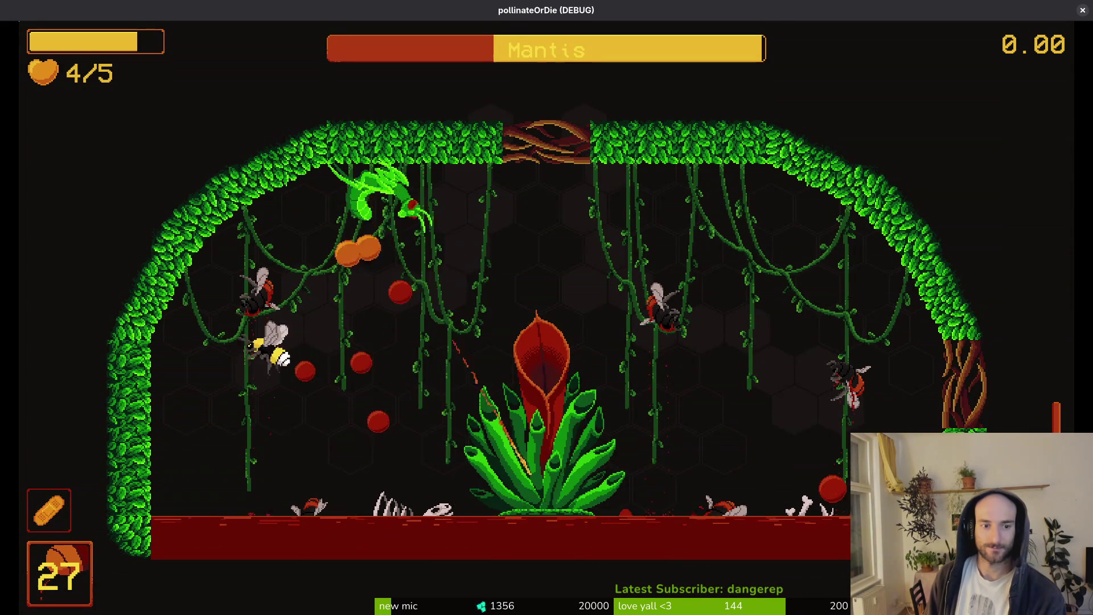
pyautogui.press('space')
pyautogui.press('space')
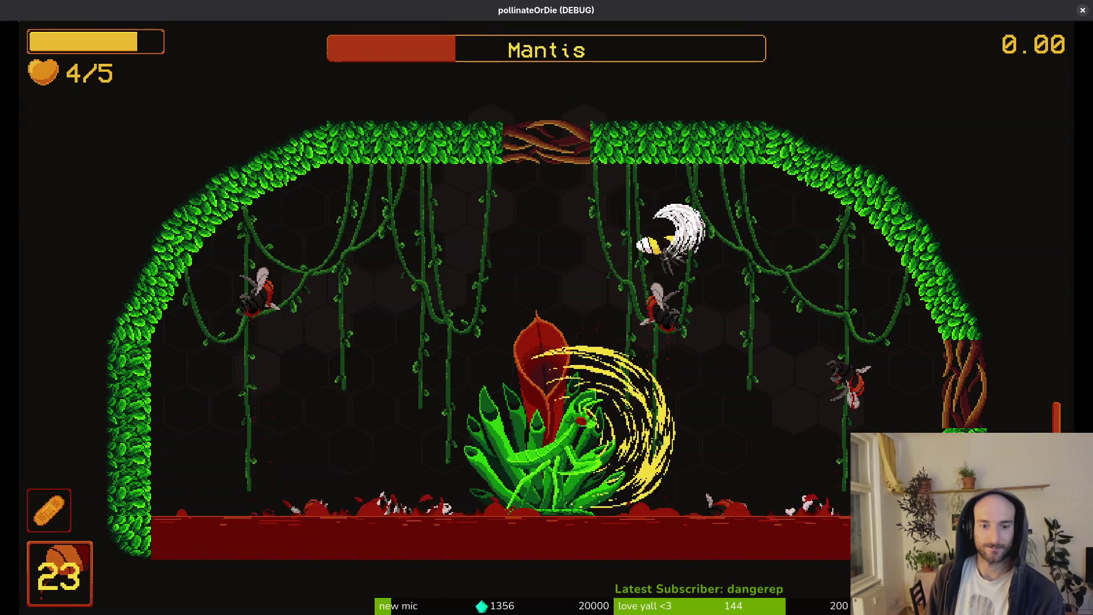
pyautogui.press('space')
pyautogui.press('space')
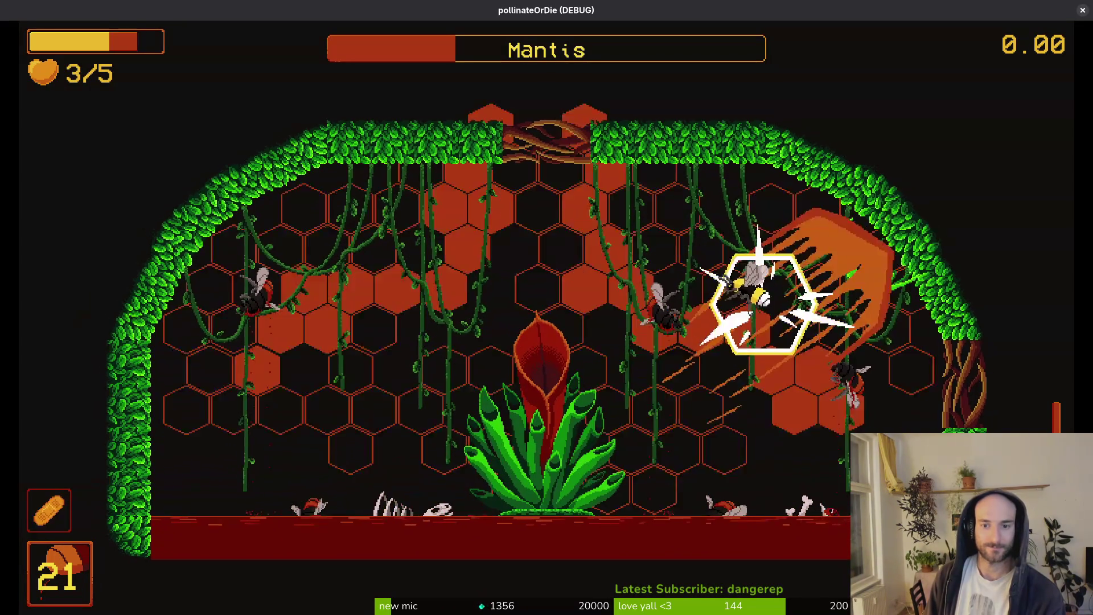
pyautogui.press('space')
pyautogui.press('space')
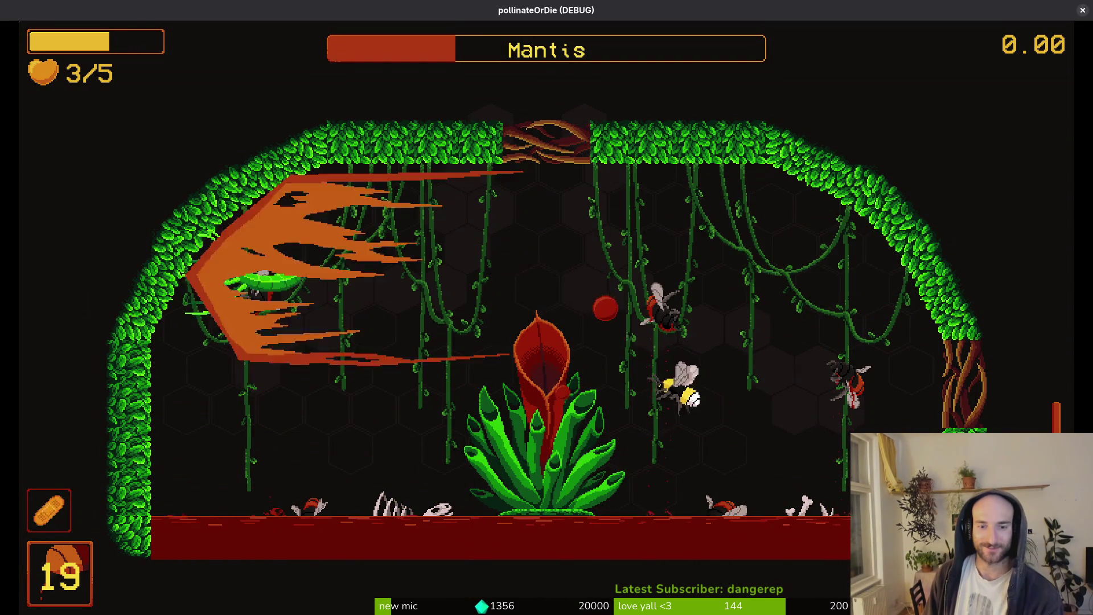
pyautogui.press('space')
pyautogui.press('space')
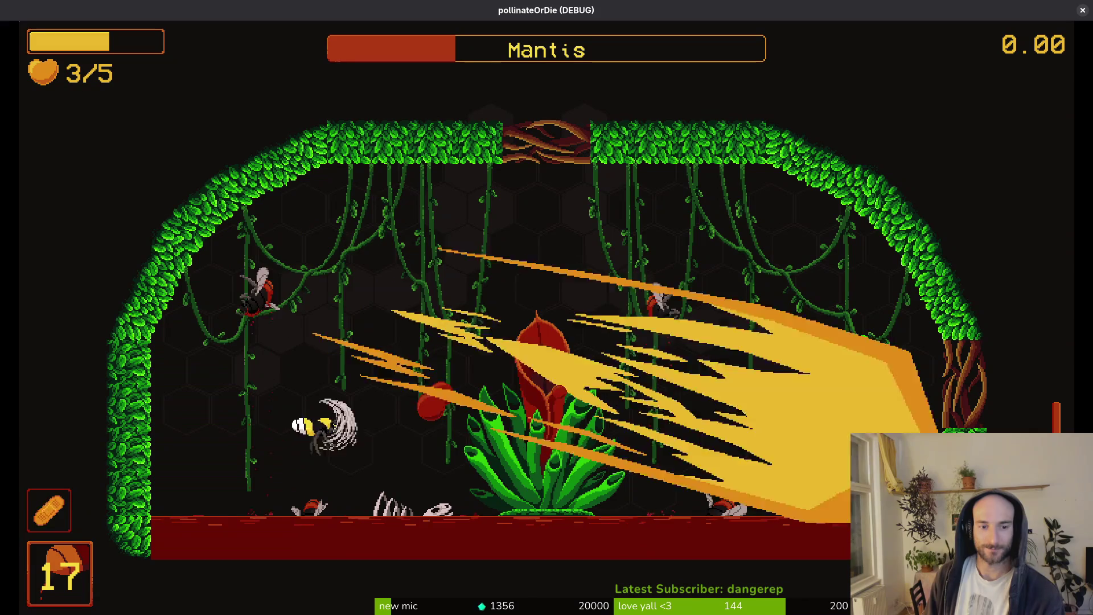
pyautogui.press('space')
pyautogui.press('space')
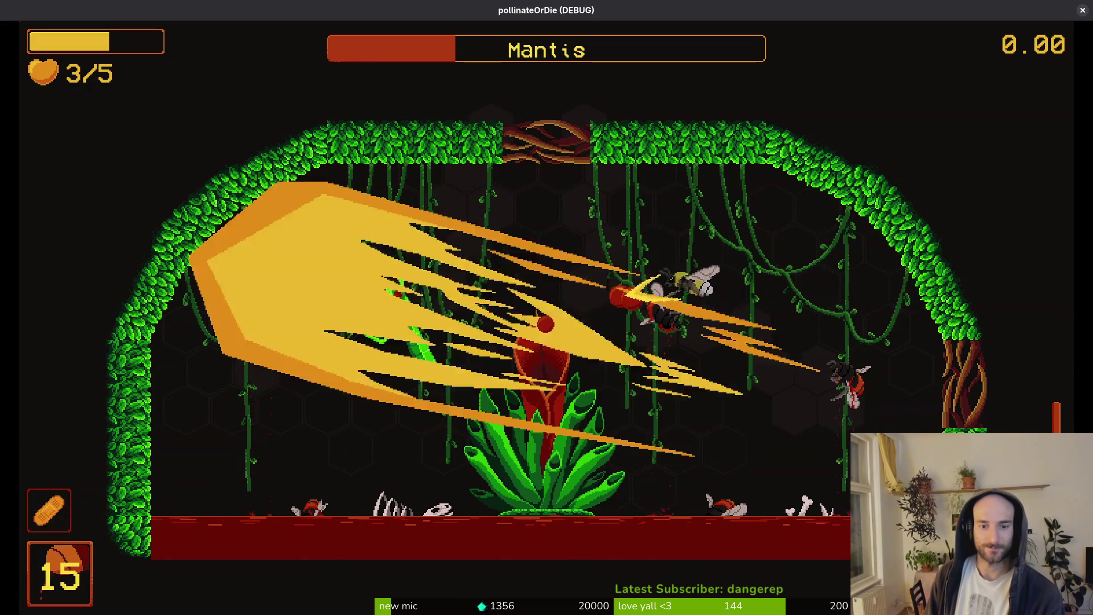
pyautogui.press('space')
pyautogui.press('space')
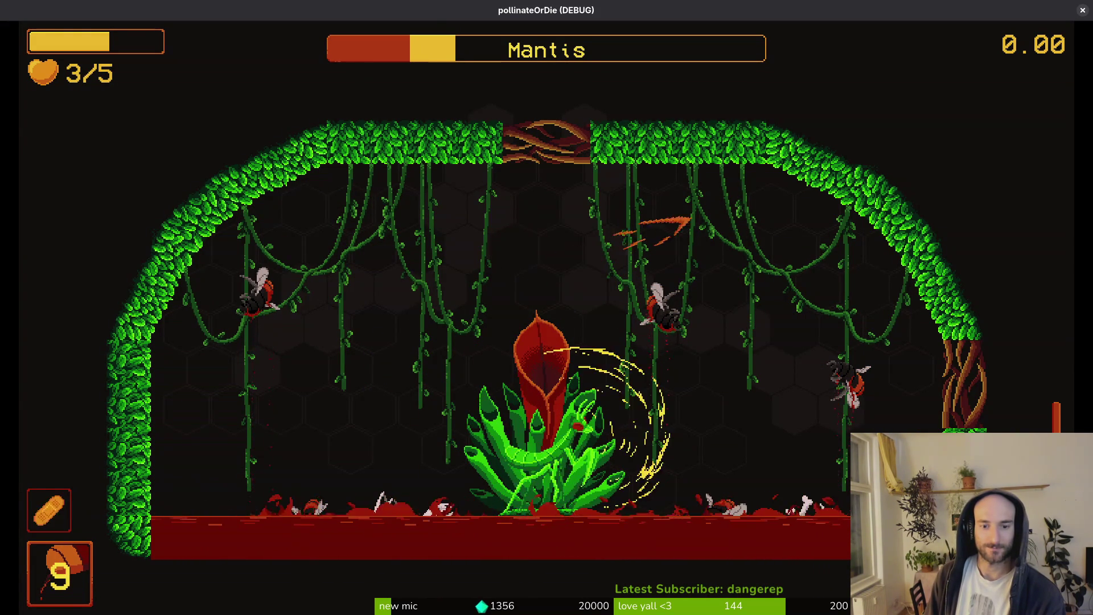
pyautogui.press('space')
pyautogui.press('space')
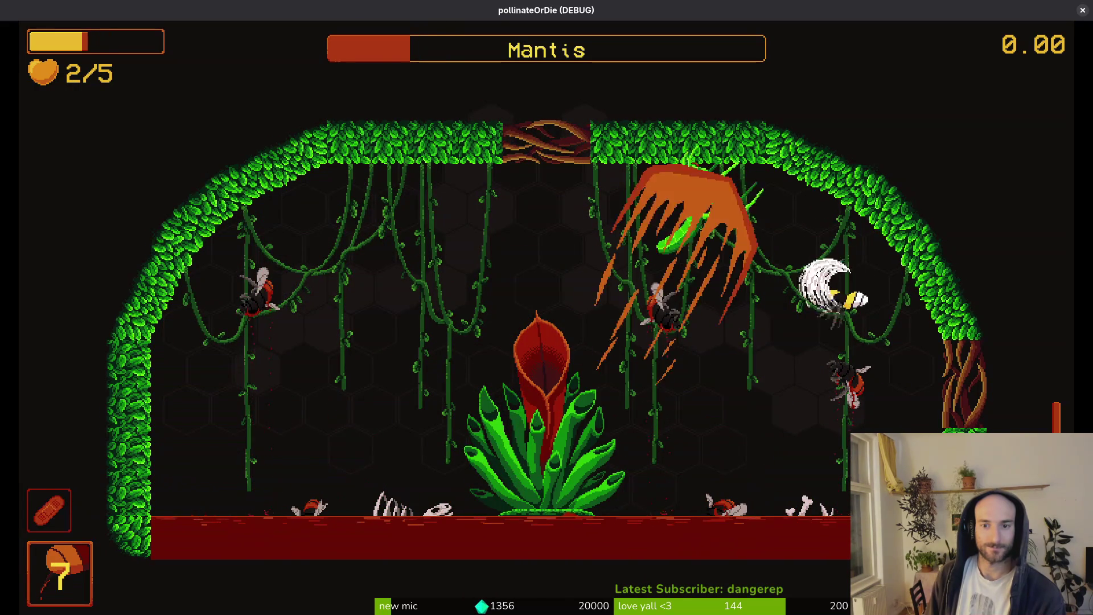
pyautogui.press('space')
pyautogui.press('space')
pyautogui.press('Left')
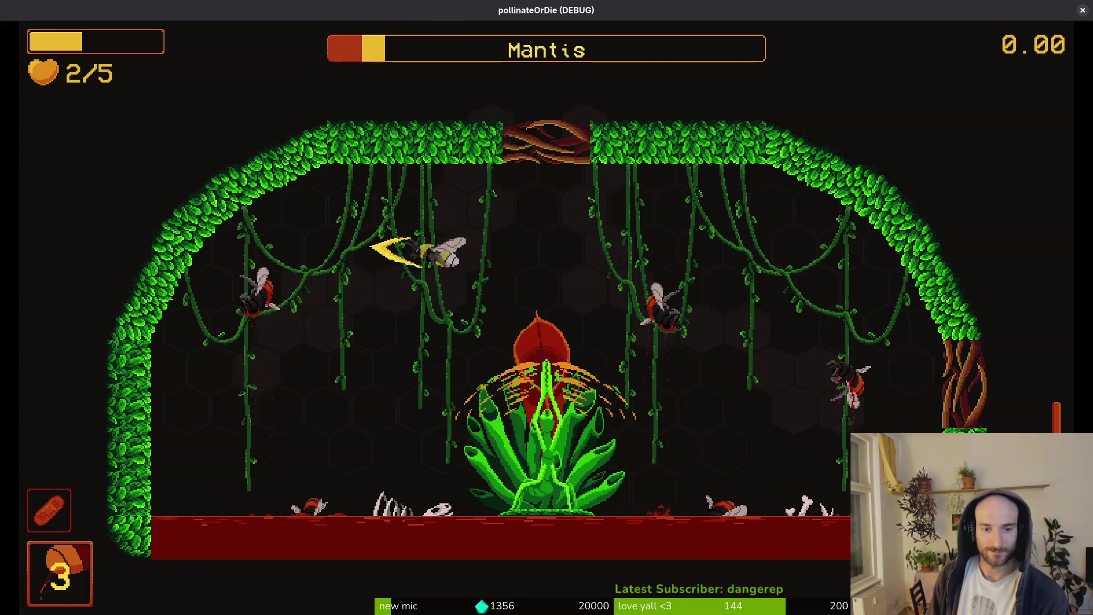
# Return to the hive, check the debugging options and game settings, then resume play.
pyautogui.press('Escape')
pyautogui.press('Return')
pyautogui.press('Escape')
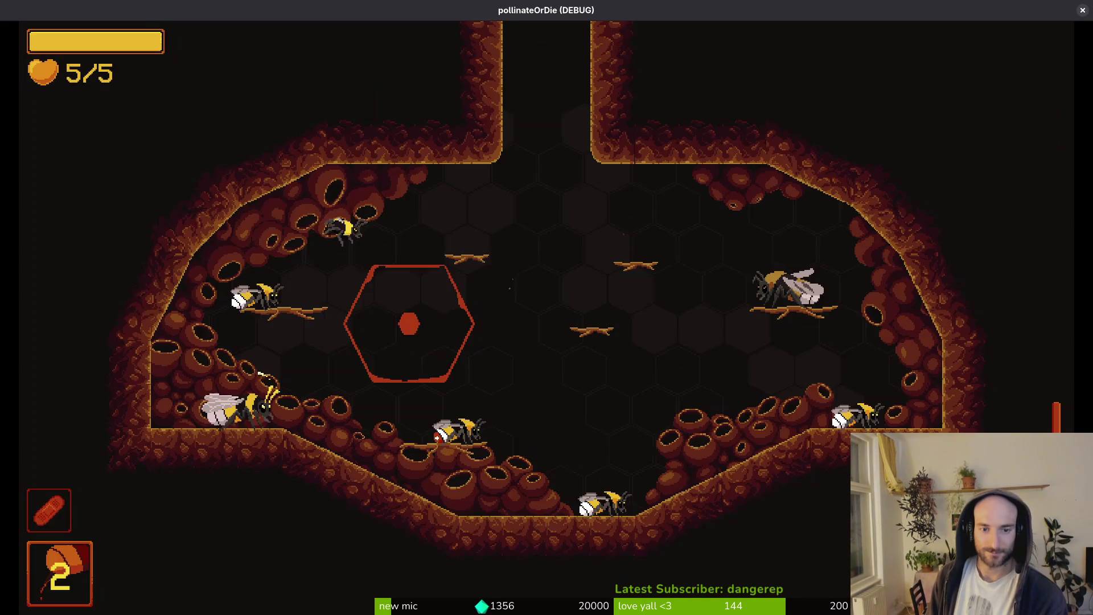
pyautogui.press('Escape')
pyautogui.press('Down')
pyautogui.press('Return')
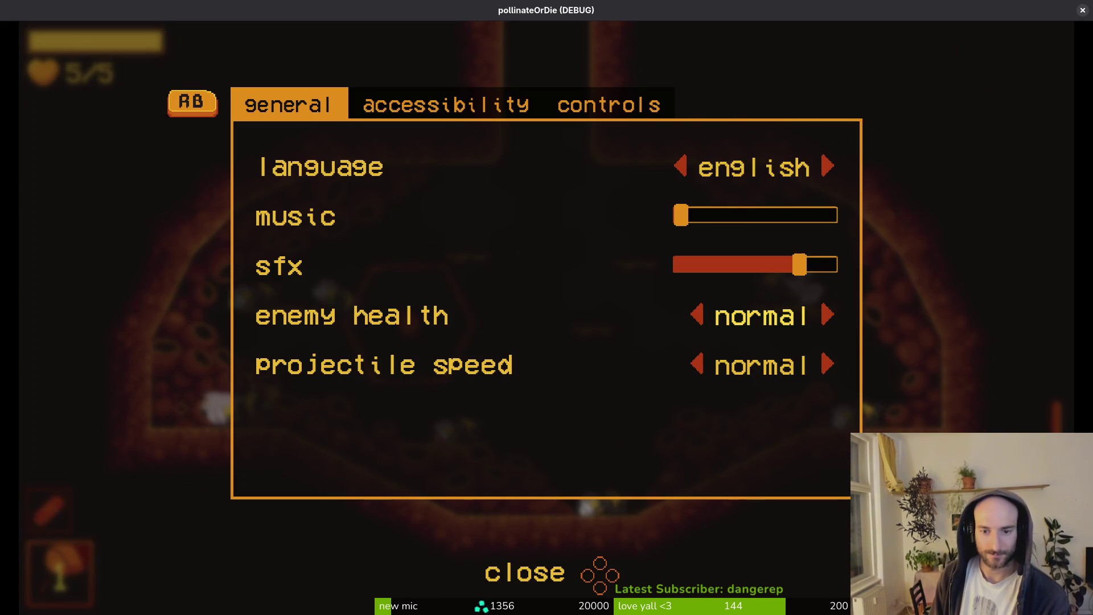
pyautogui.press('Escape')
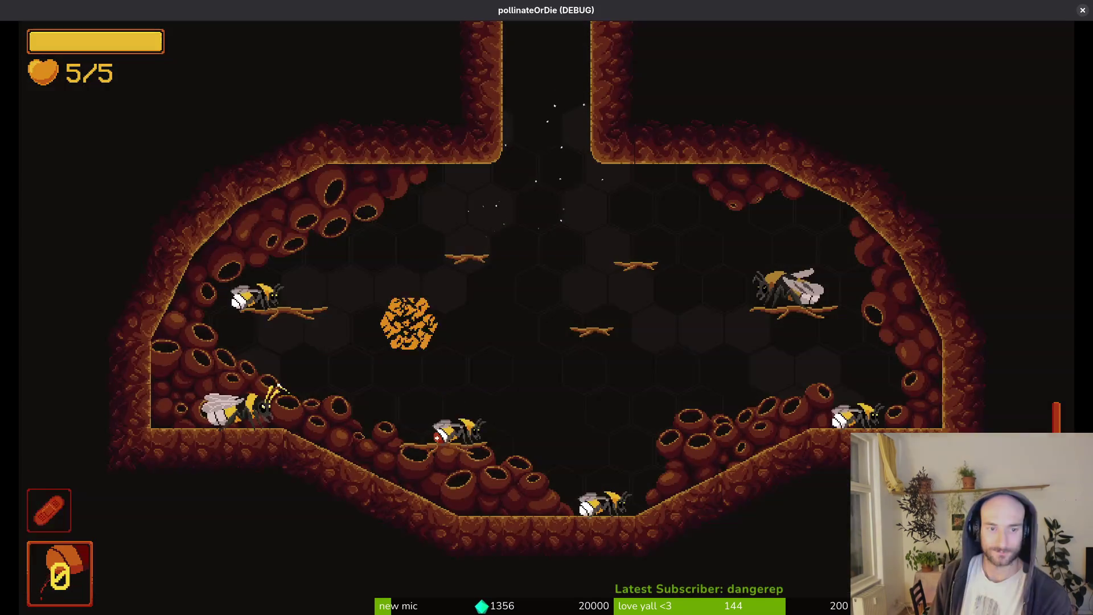
# Deposit honey and reload the mantis arena from level select.
pyautogui.press('Escape')
pyautogui.press('Return')
pyautogui.press('Down')
pyautogui.press('Return')
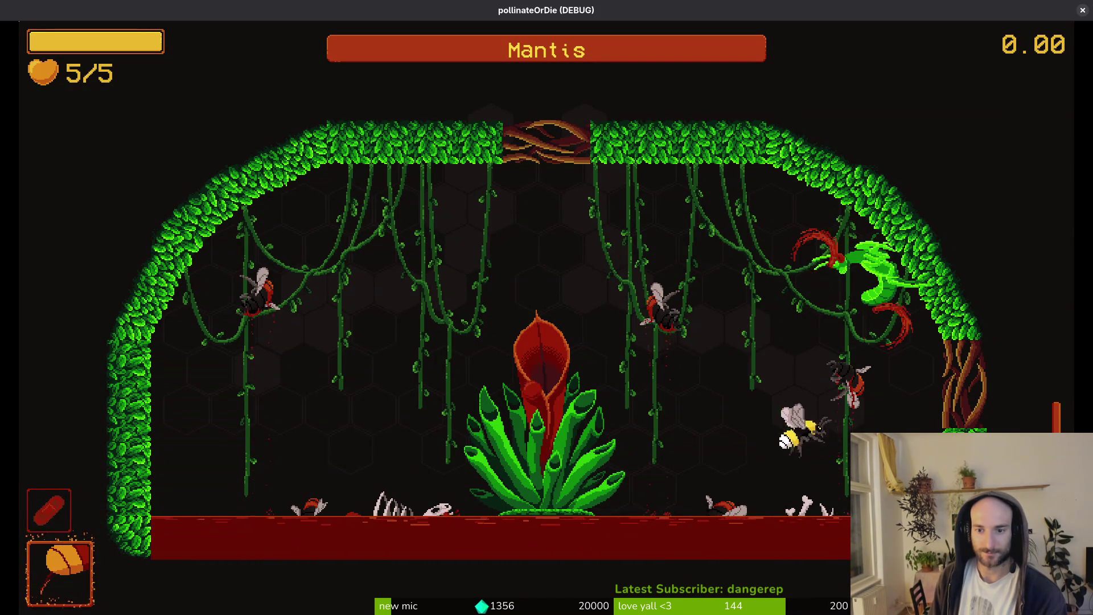
# Dodge the mantis's dashes and slashes, then land a slash combo near the ceiling.
pyautogui.press('space')
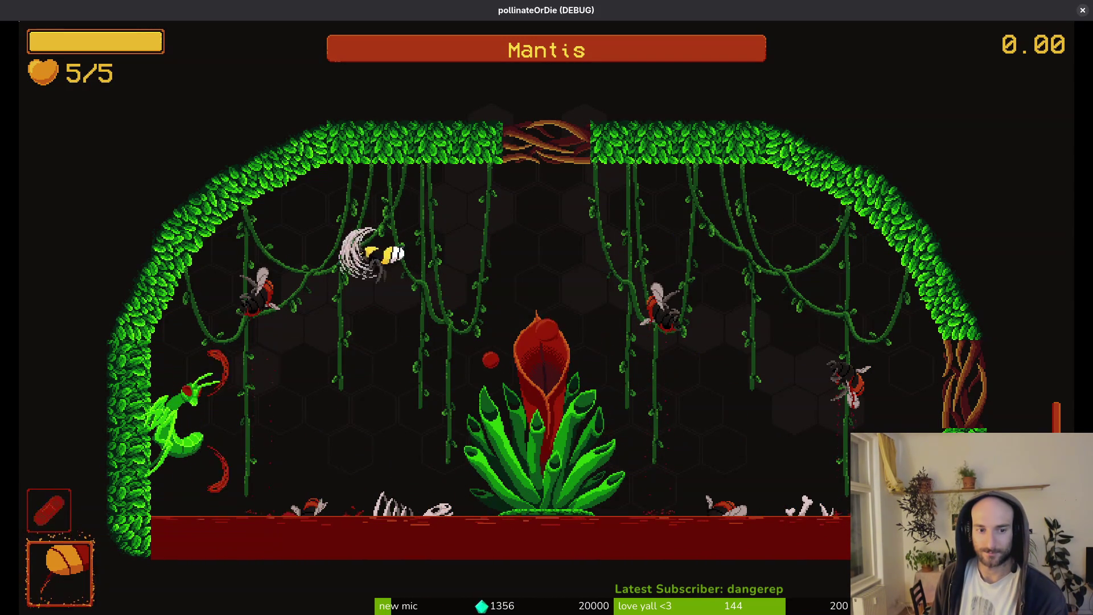
pyautogui.press('space')
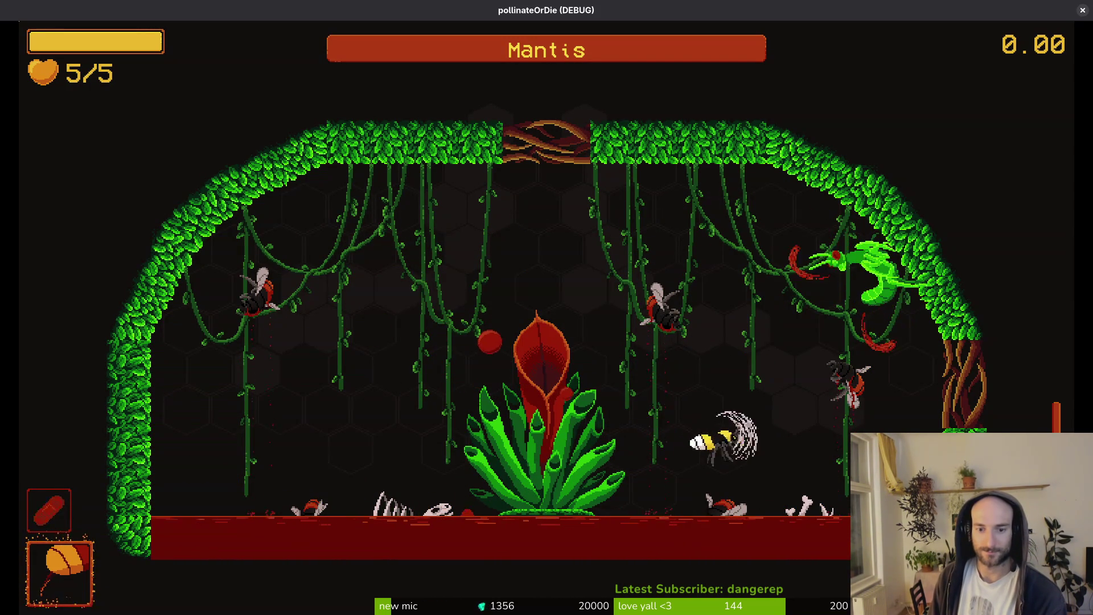
pyautogui.press('space')
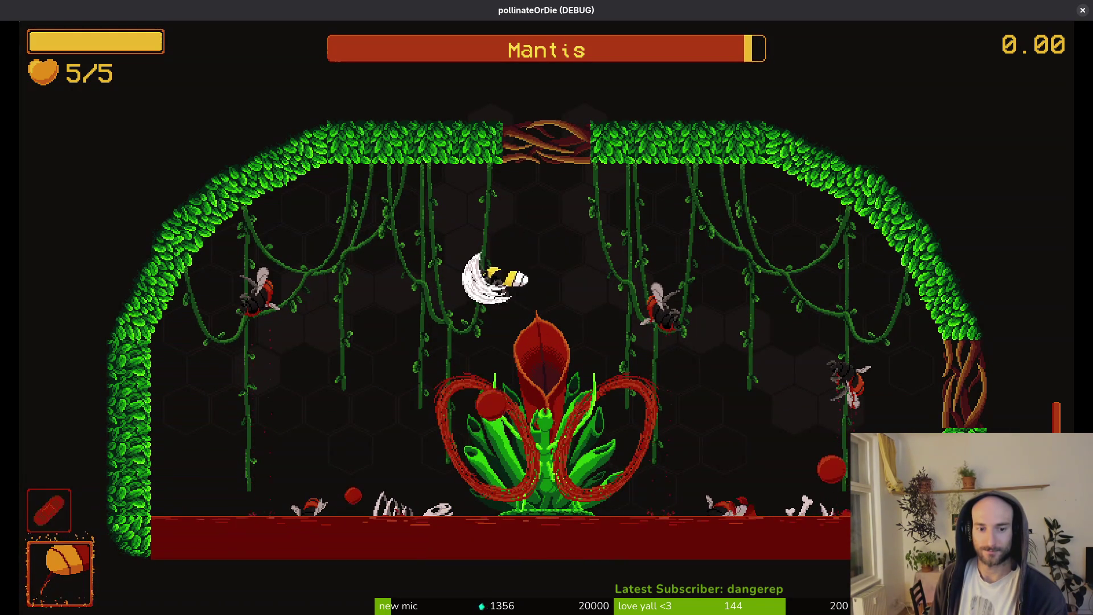
pyautogui.press('space')
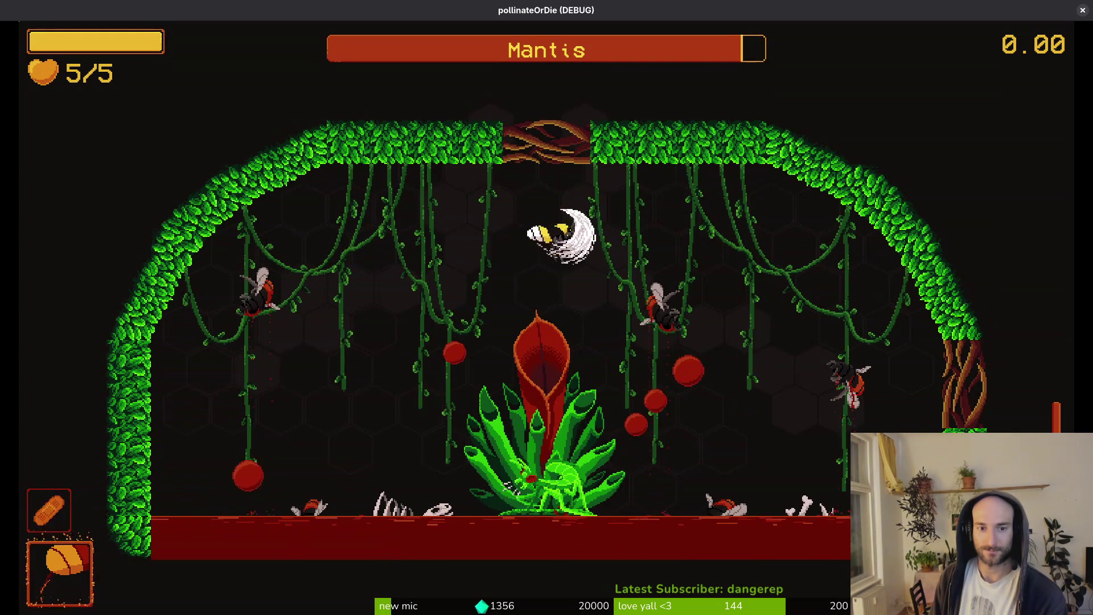
pyautogui.press('space')
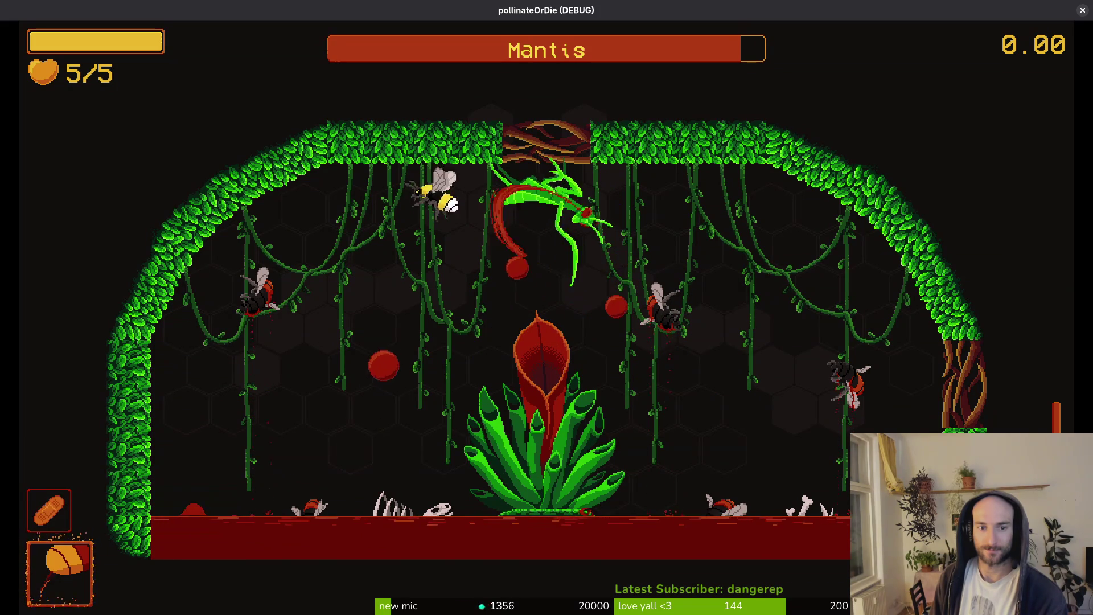
pyautogui.press('space')
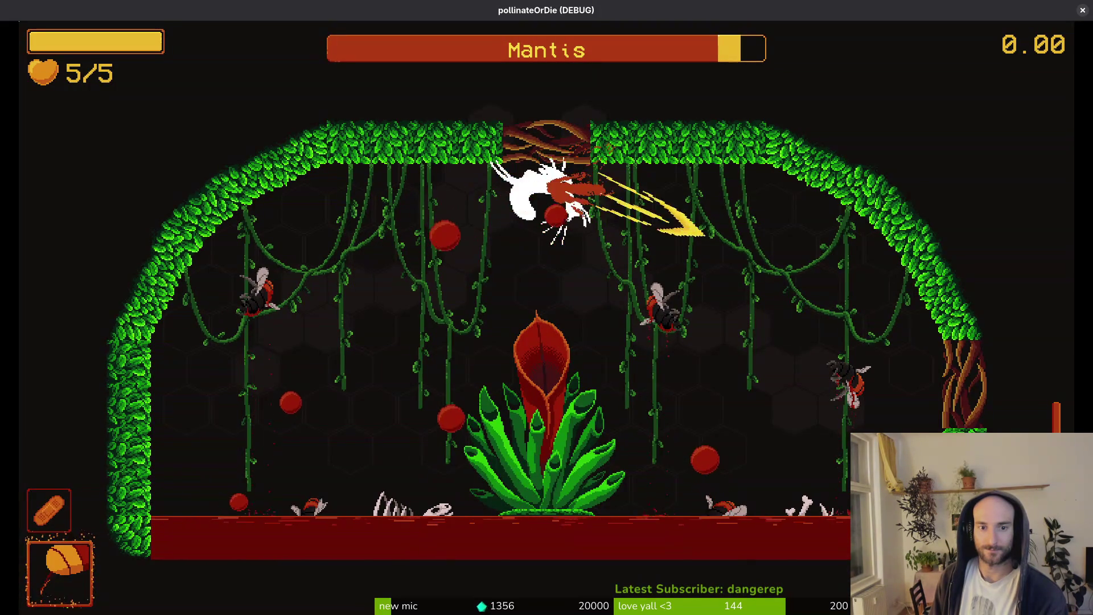
pyautogui.press('space')
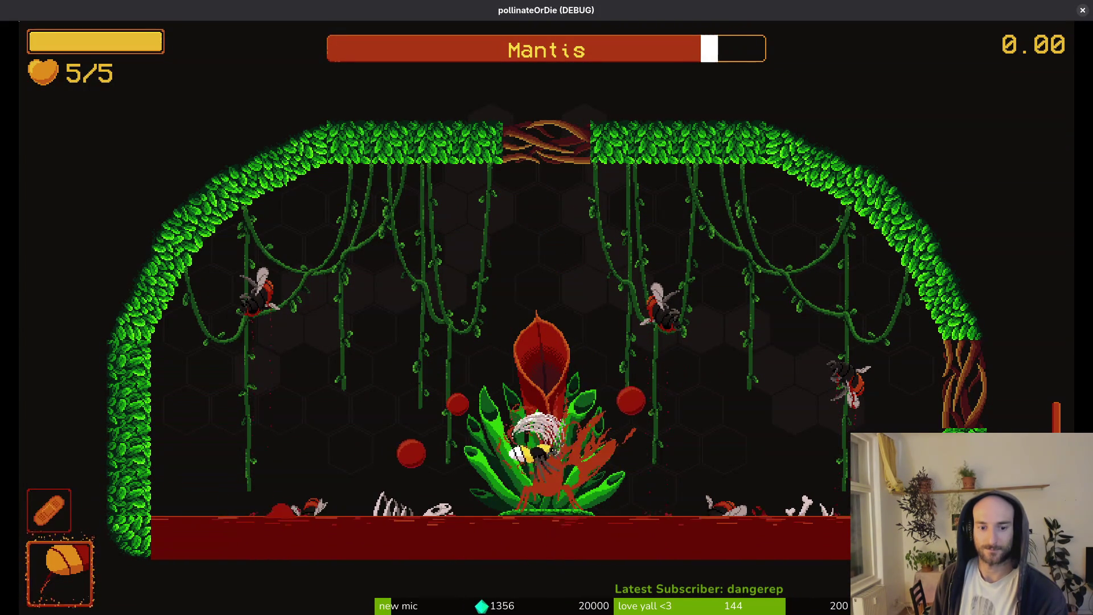
pyautogui.press('space')
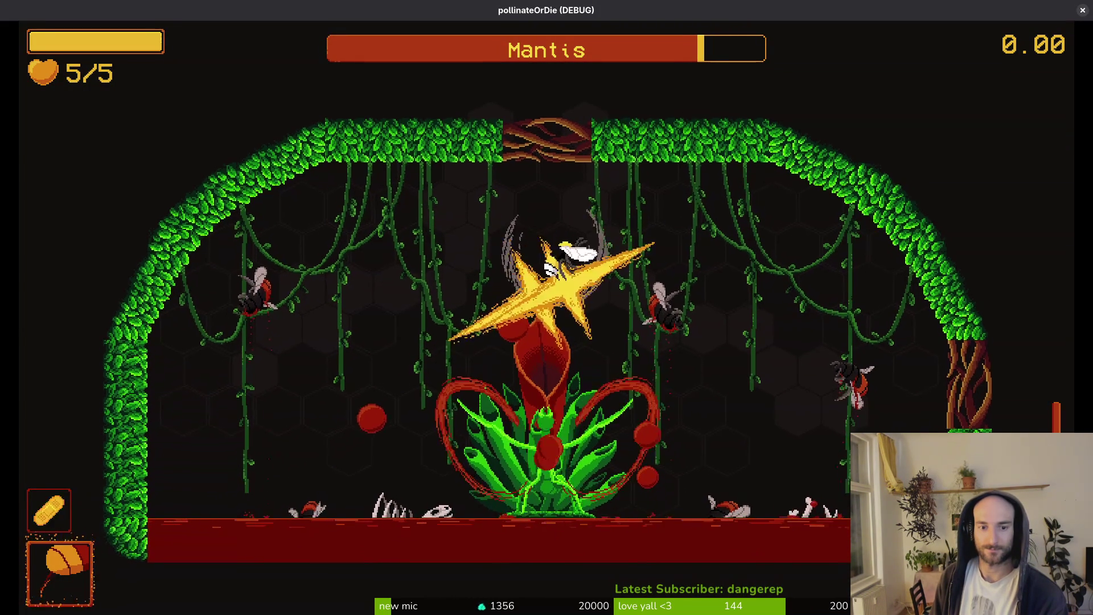
pyautogui.press('space')
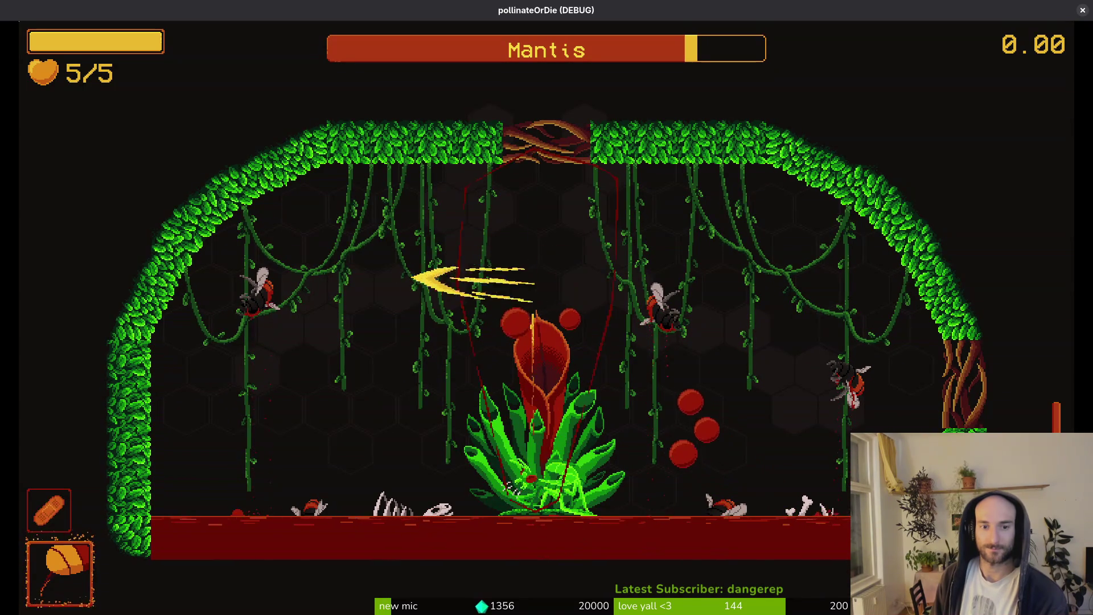
pyautogui.press('space')
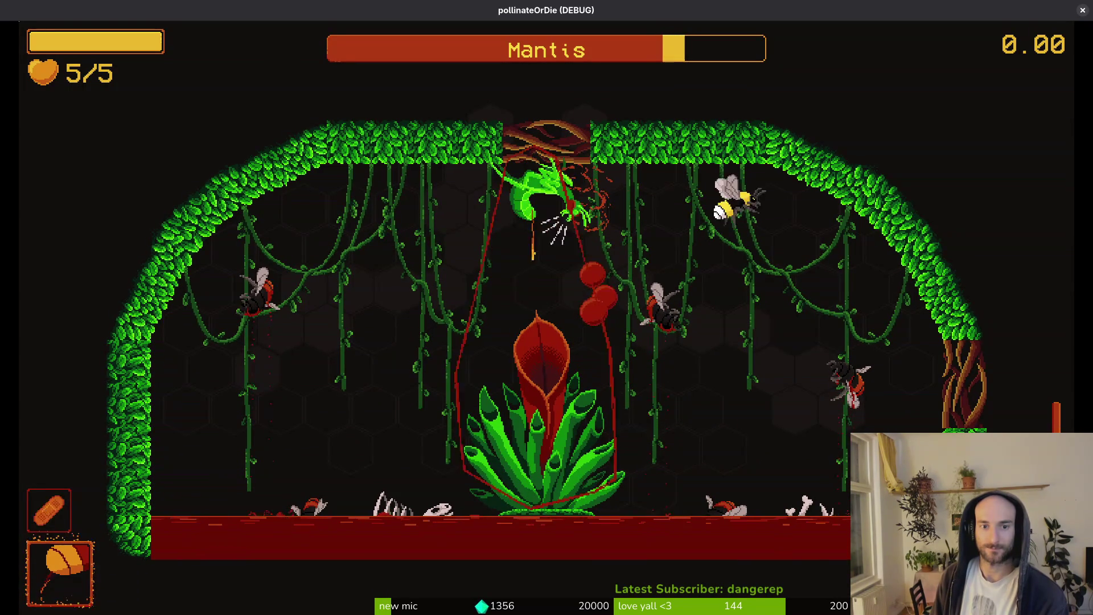
pyautogui.press('space')
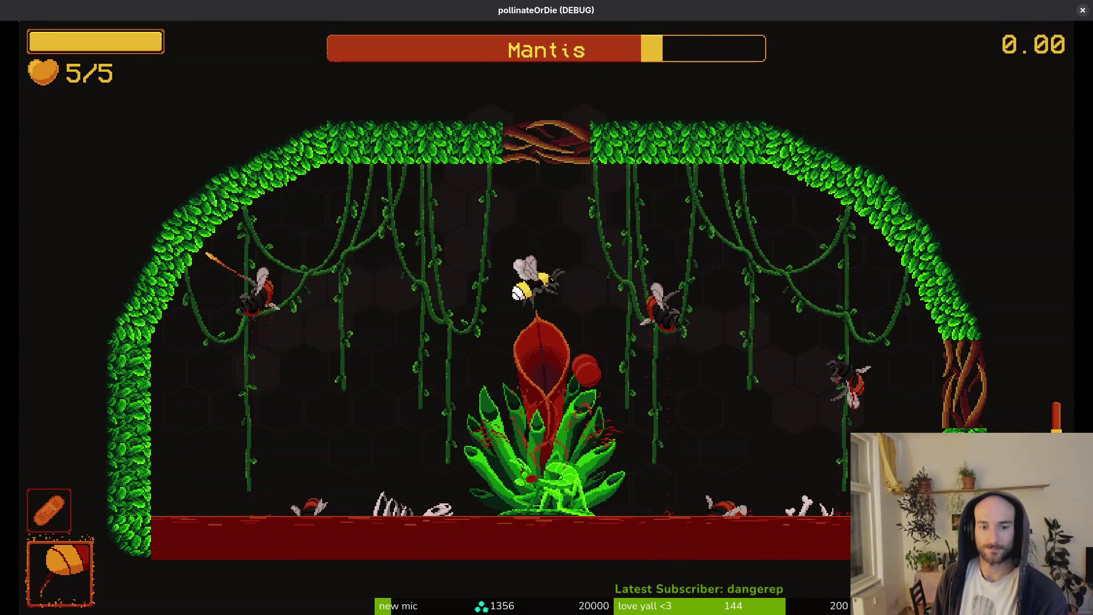
# Dash around the arena evading slashes and thorns, slashing the mantis whenever possible.
pyautogui.press('space')
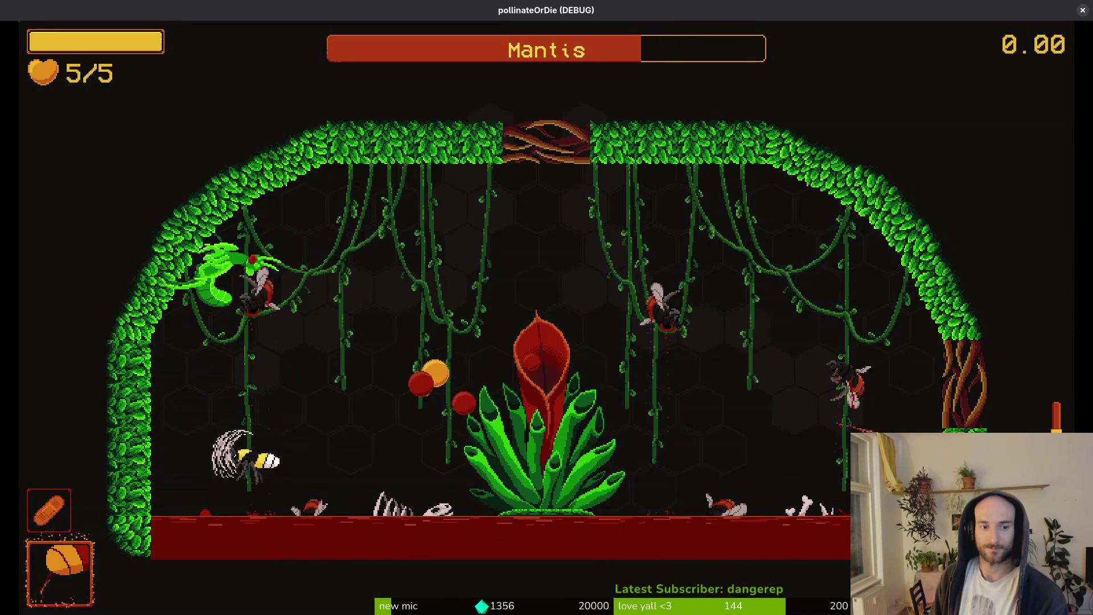
pyautogui.press('space')
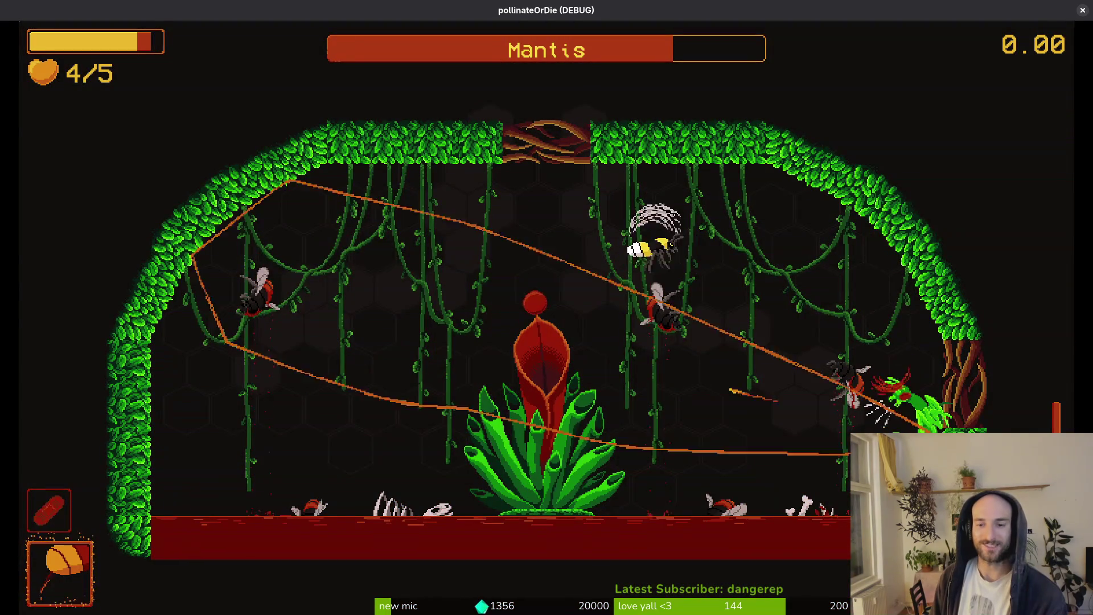
pyautogui.press('space')
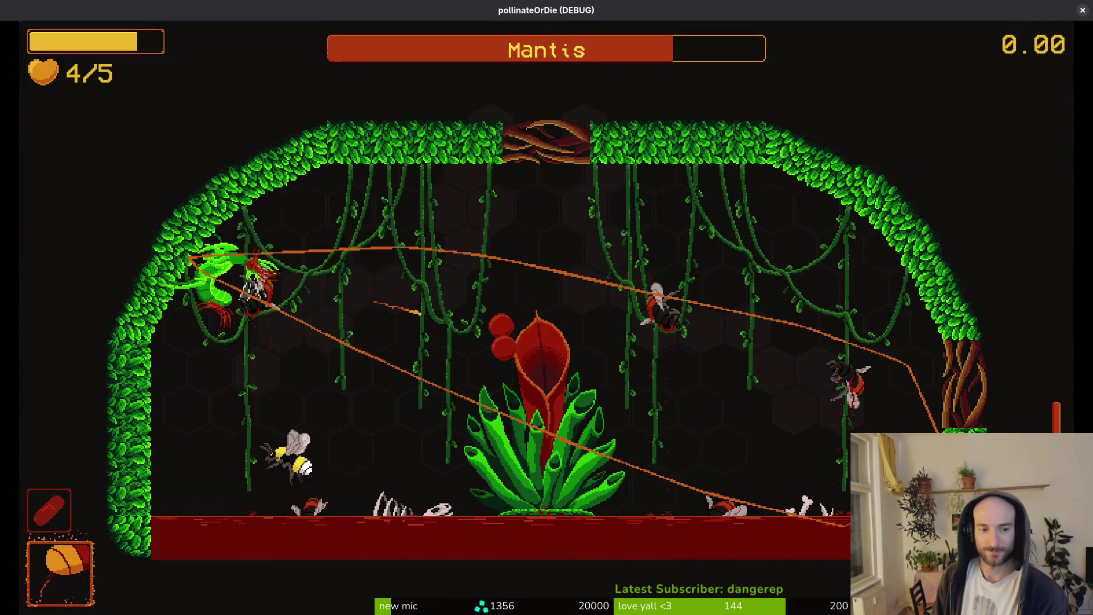
pyautogui.press('space')
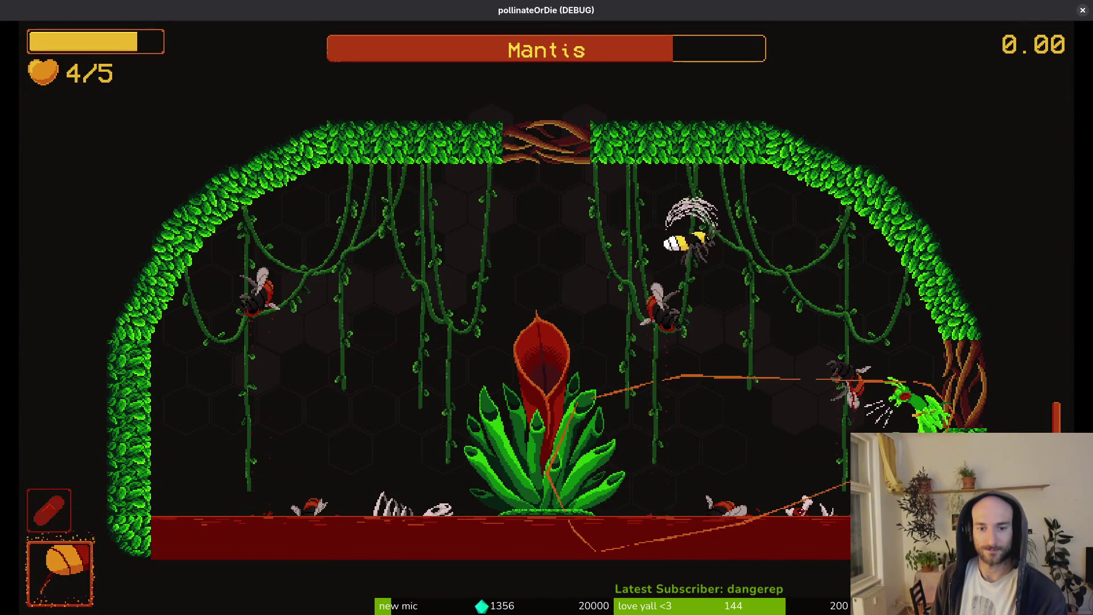
pyautogui.press('space')
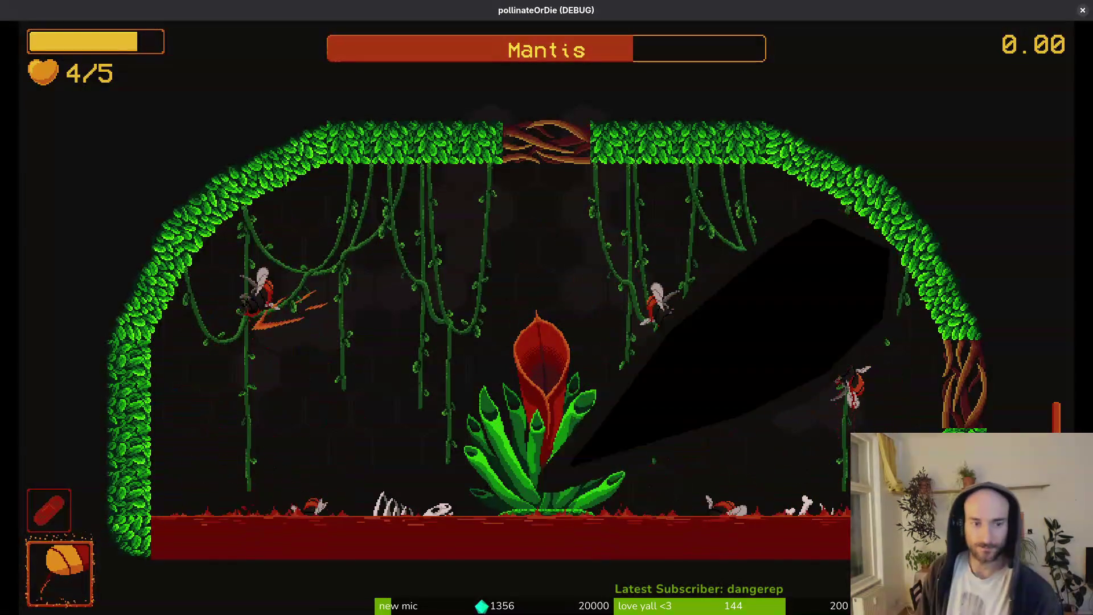
pyautogui.press('space')
pyautogui.press('space')
pyautogui.press('space')
pyautogui.press('space')
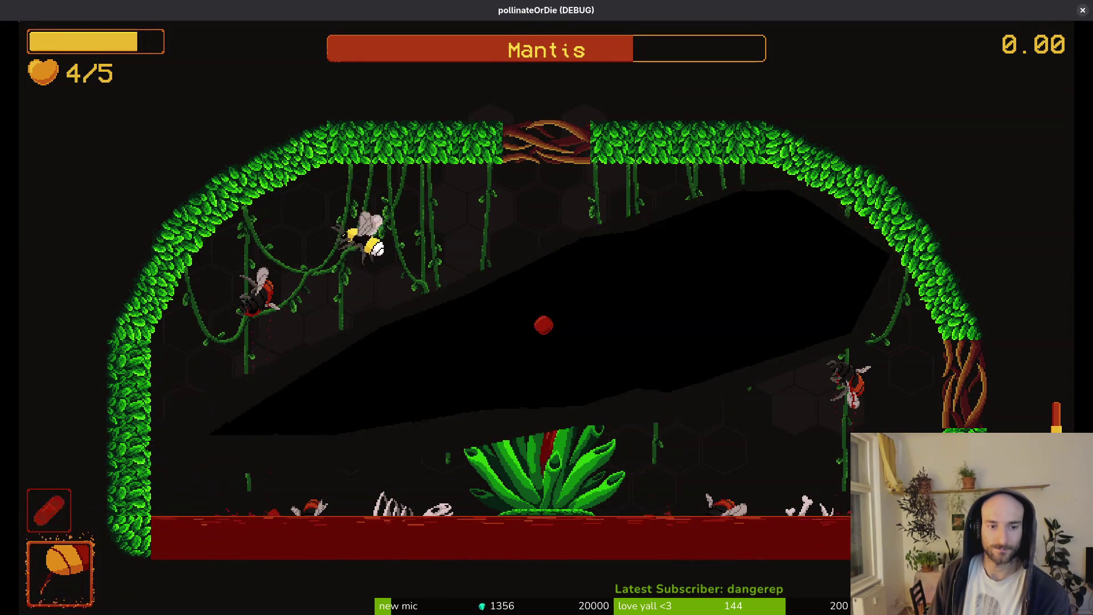
pyautogui.press('space')
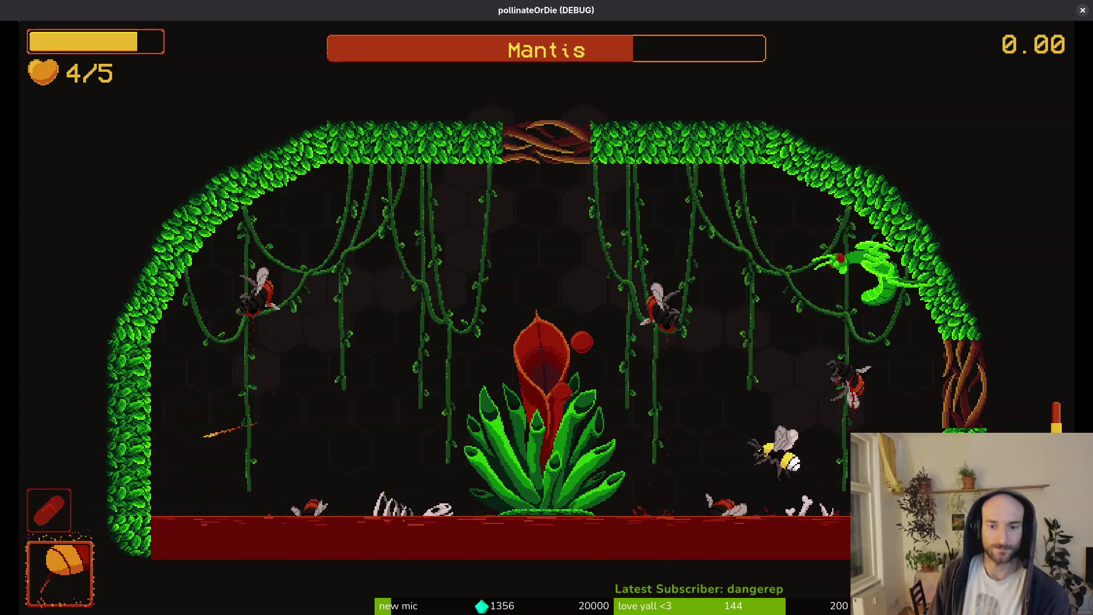
pyautogui.press('space')
pyautogui.press('space')
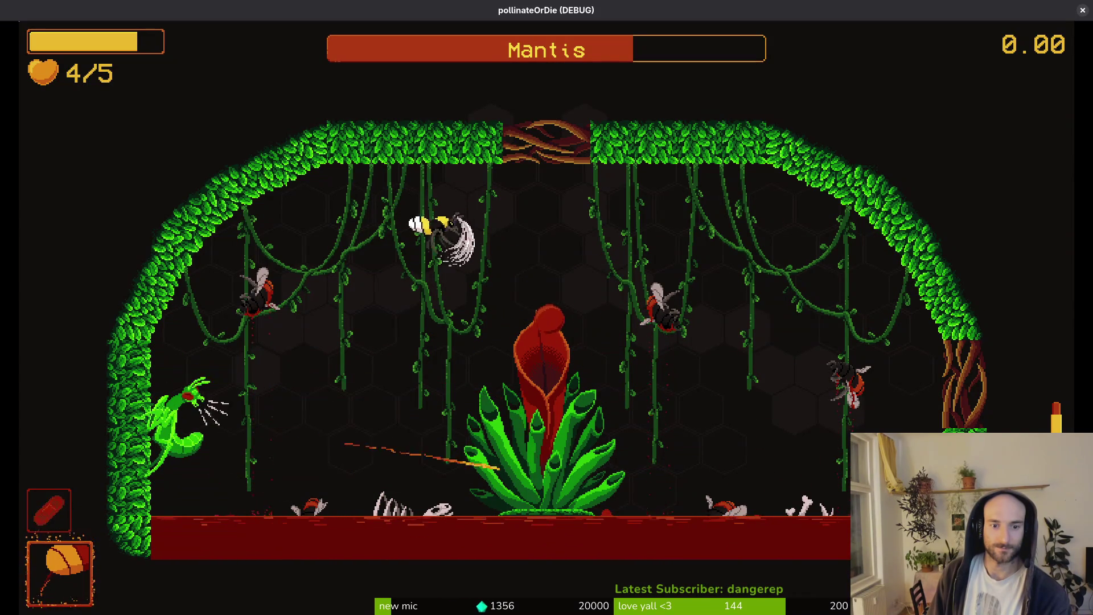
pyautogui.press('space')
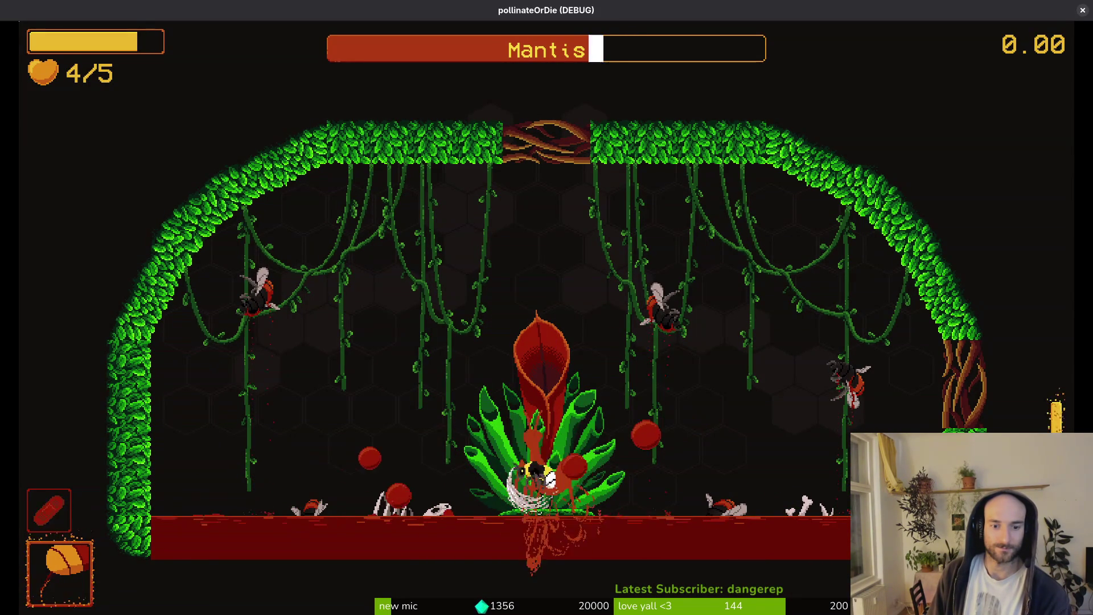
pyautogui.press('space')
pyautogui.press('space')
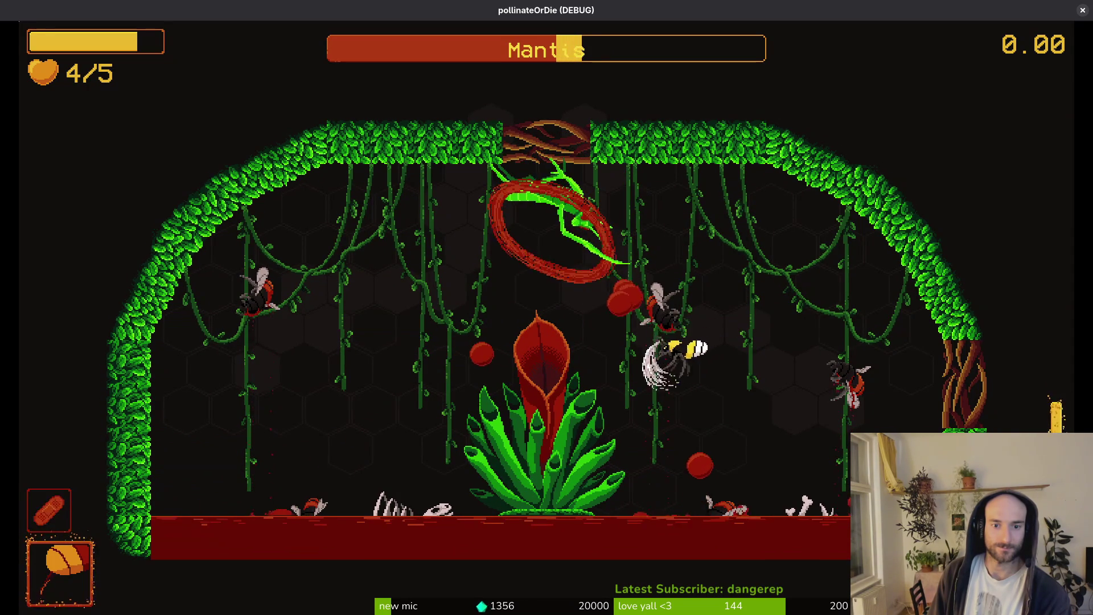
pyautogui.press('space')
pyautogui.press('space')
pyautogui.press('space')
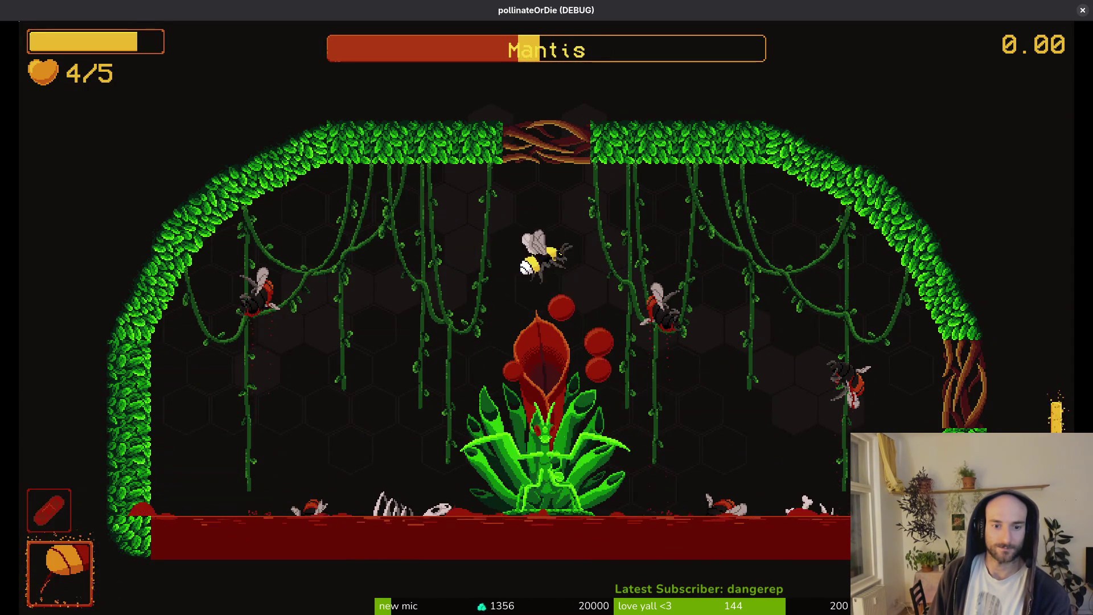
# Evade the flames and the mantis's huge slash, then dive to the plant with a slash.
pyautogui.press('space')
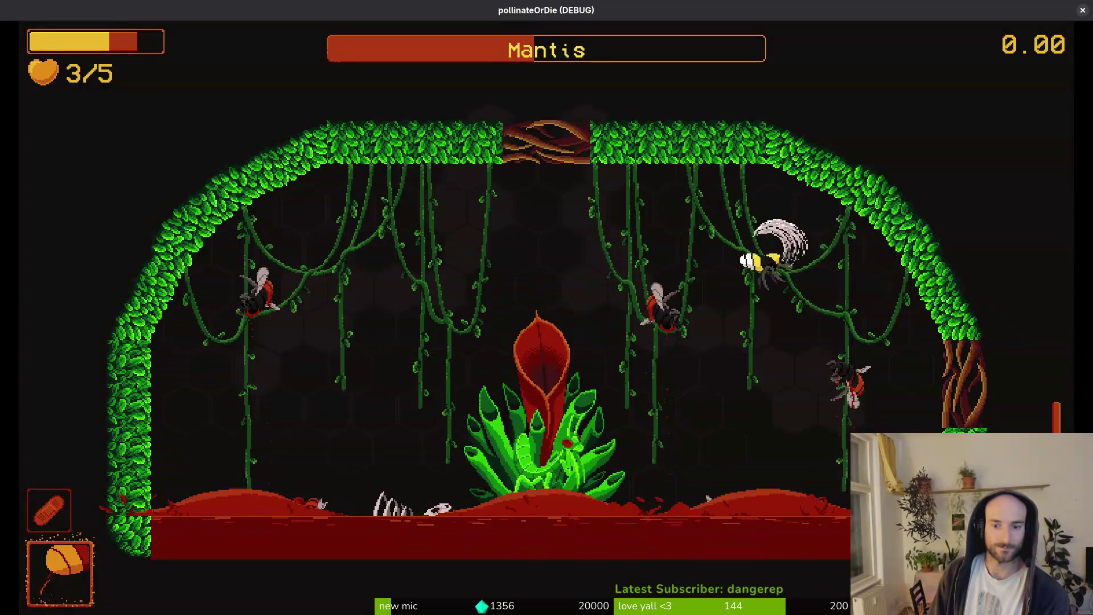
pyautogui.press('space')
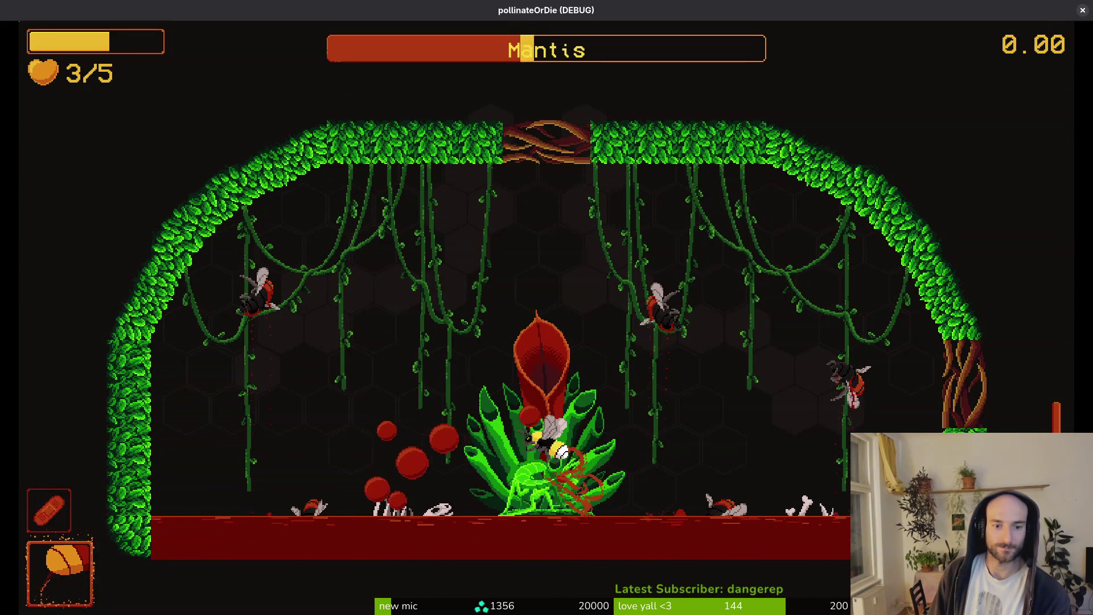
pyautogui.press('space')
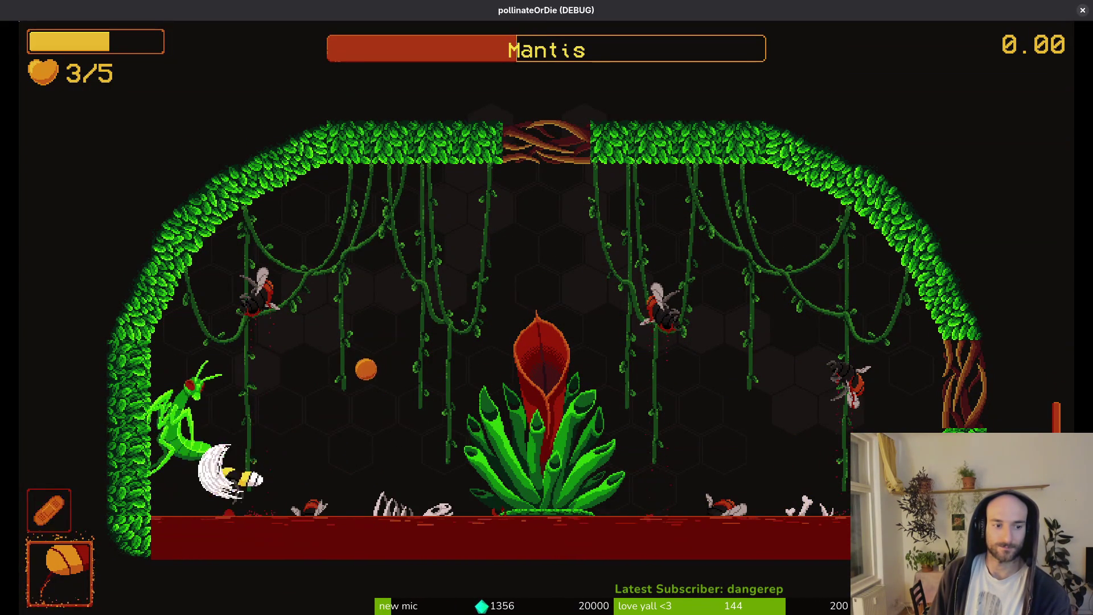
pyautogui.press('space')
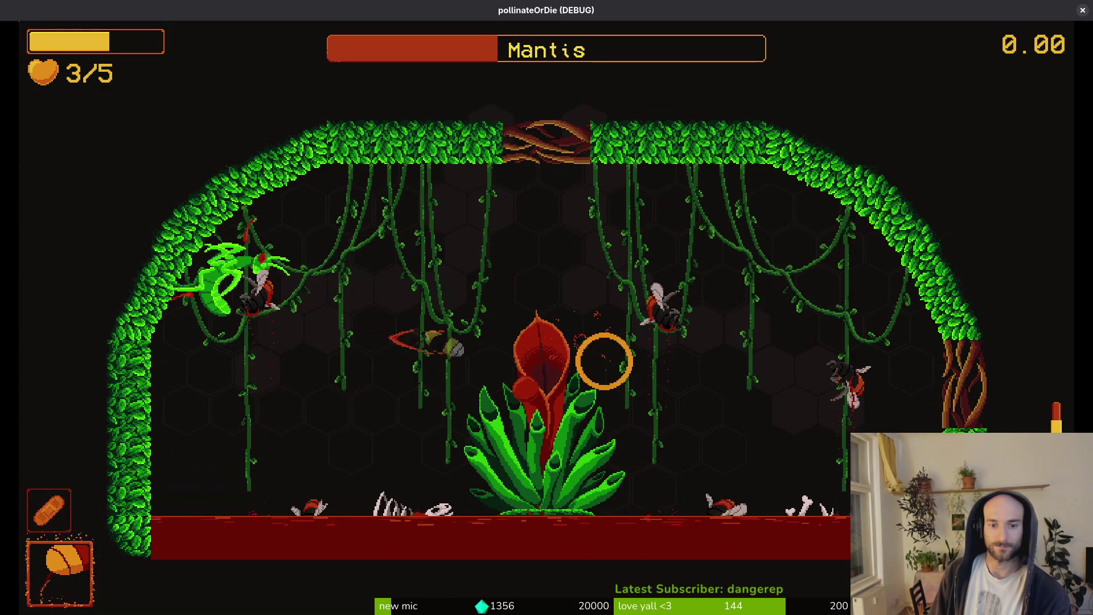
pyautogui.press('space')
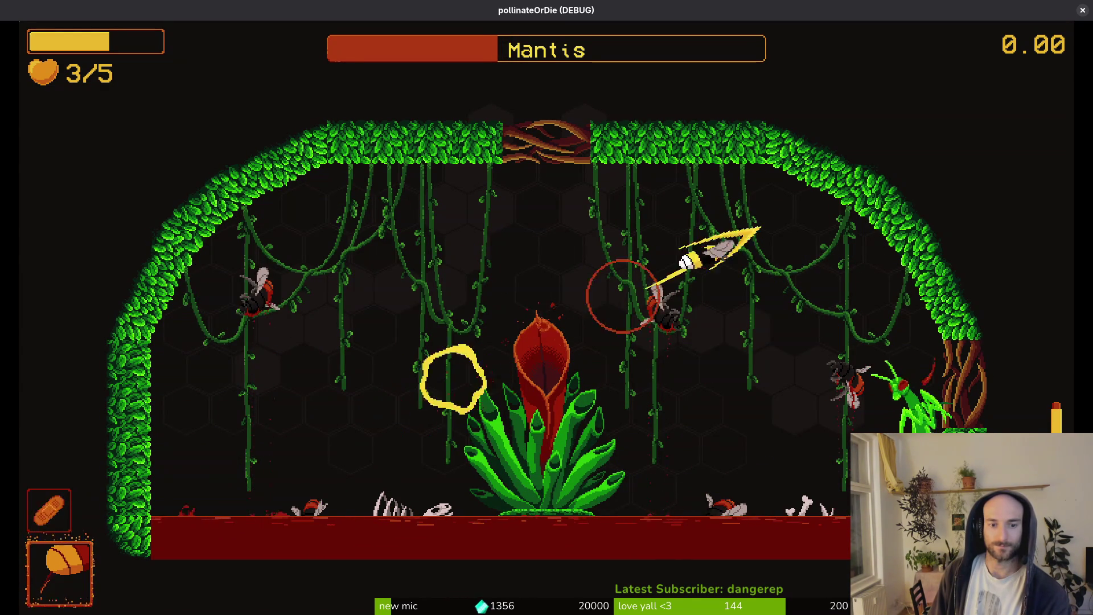
pyautogui.press('space')
pyautogui.press('space')
pyautogui.press('space')
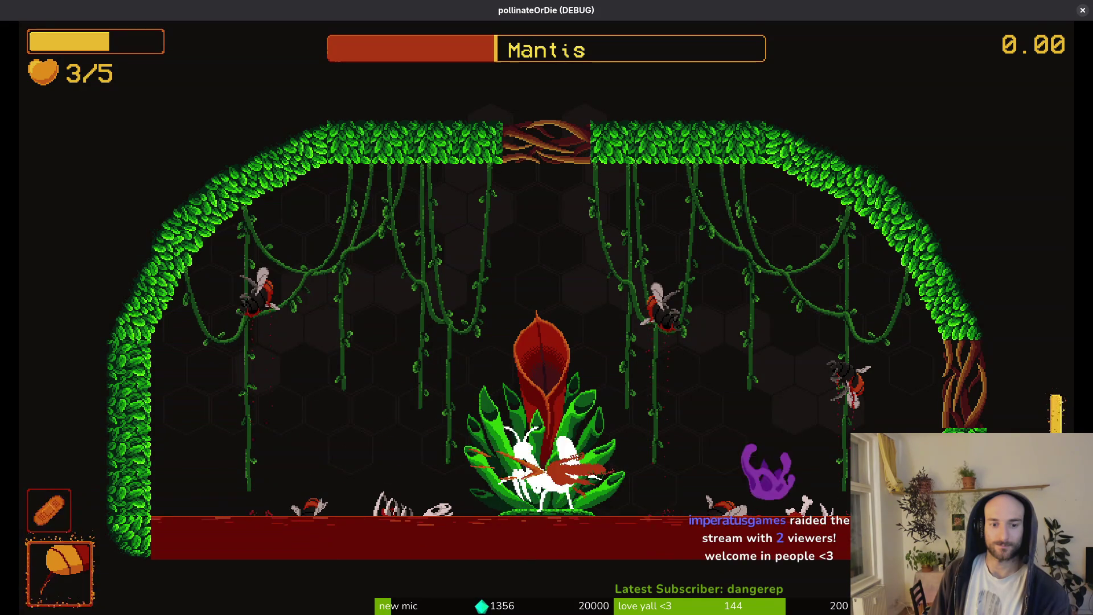
# Flee the thorn attack, fly back to slash beside the plant, and dash toward the red flower.
pyautogui.press('w')
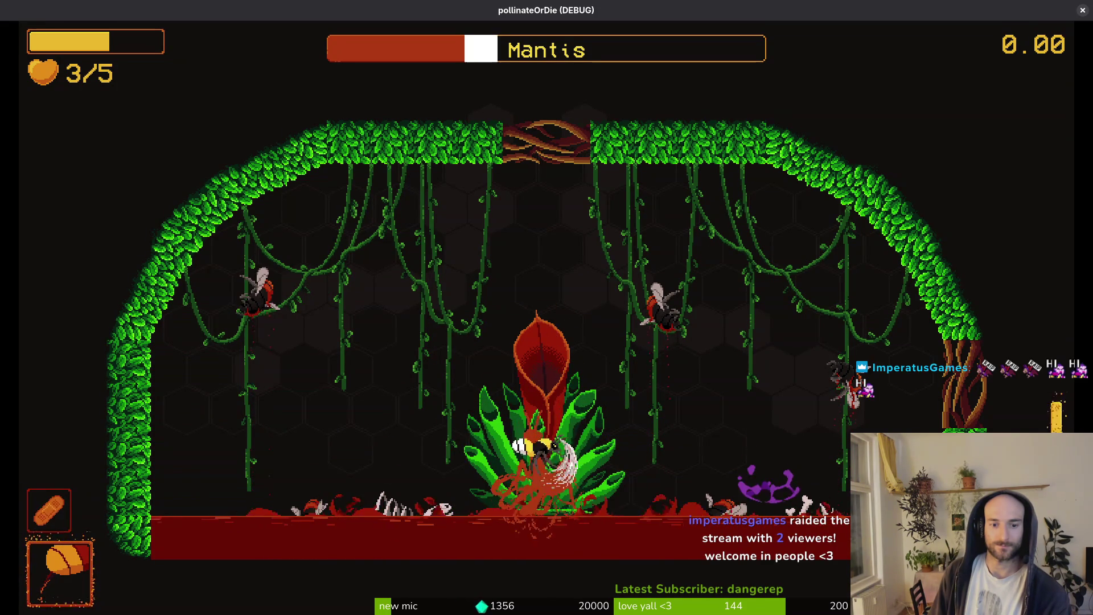
pyautogui.press('a')
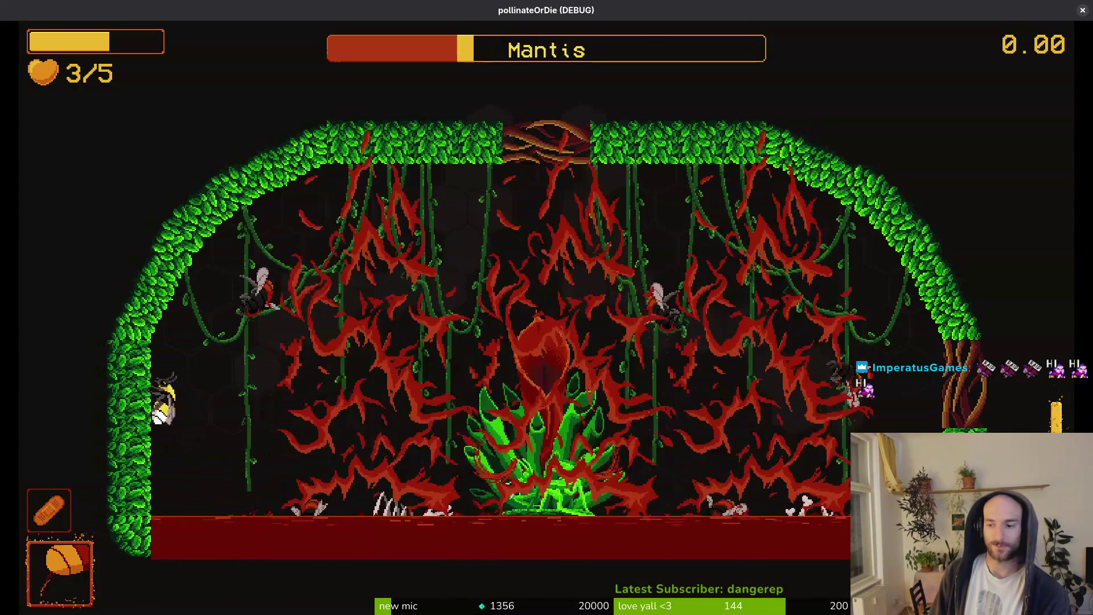
pyautogui.press('w')
pyautogui.press('d')
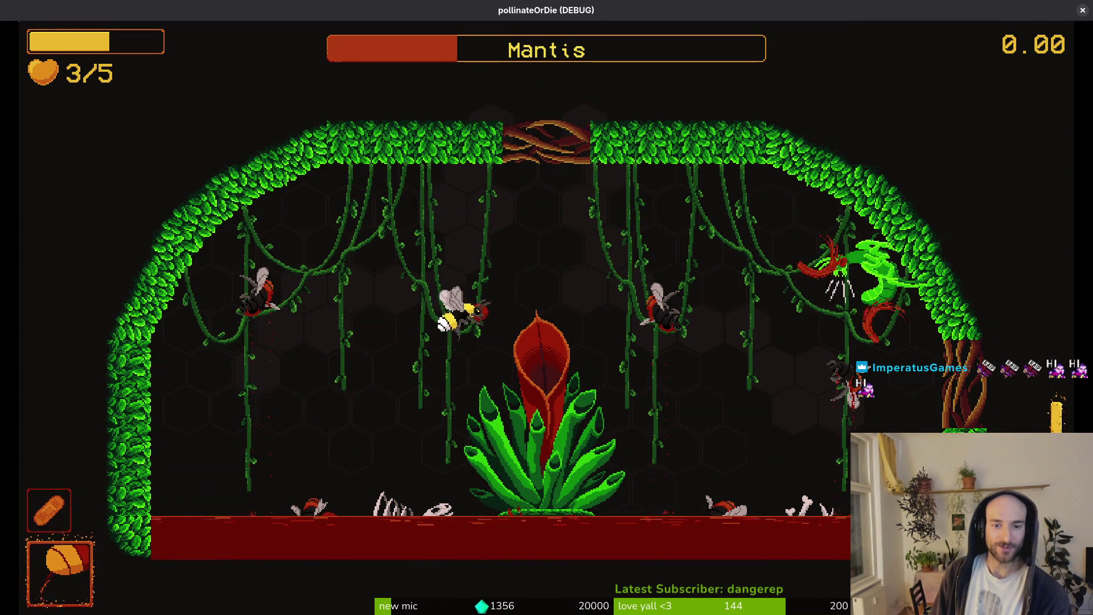
pyautogui.press('space')
pyautogui.press('a')
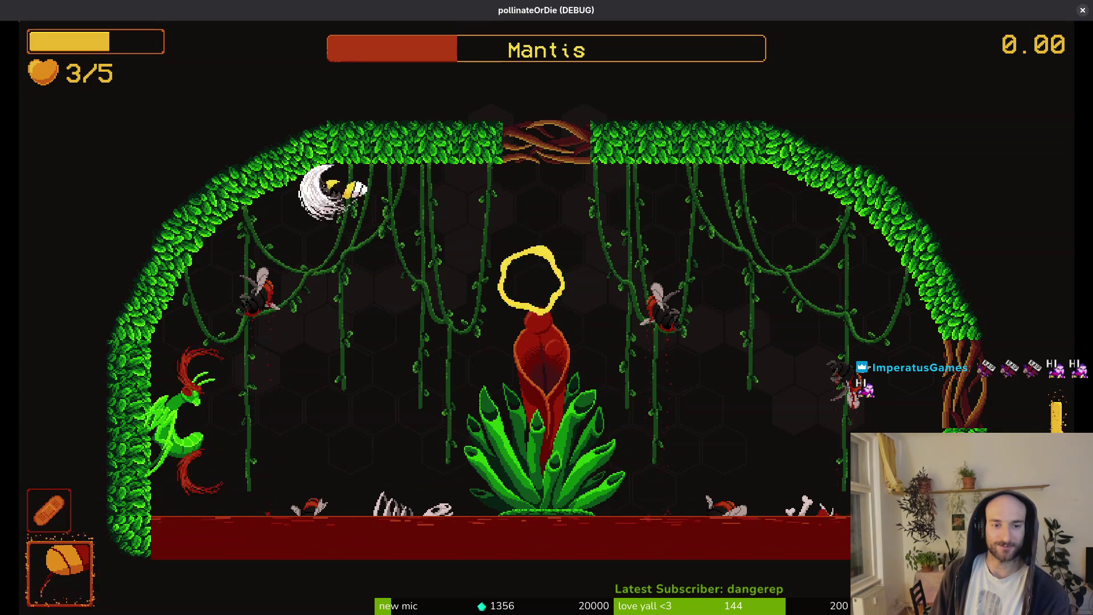
pyautogui.press('d')
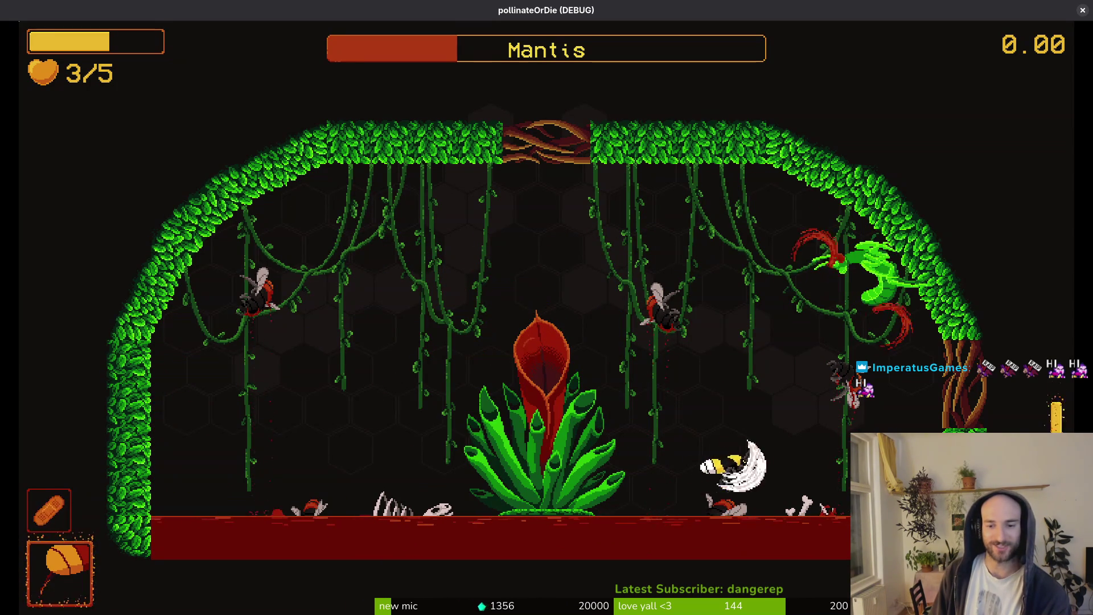
pyautogui.press('space')
pyautogui.press('w')
pyautogui.press('a')
# Slash up-left, turn to face the Mantis, and slash past the plant before dashing right.
pyautogui.press('space')
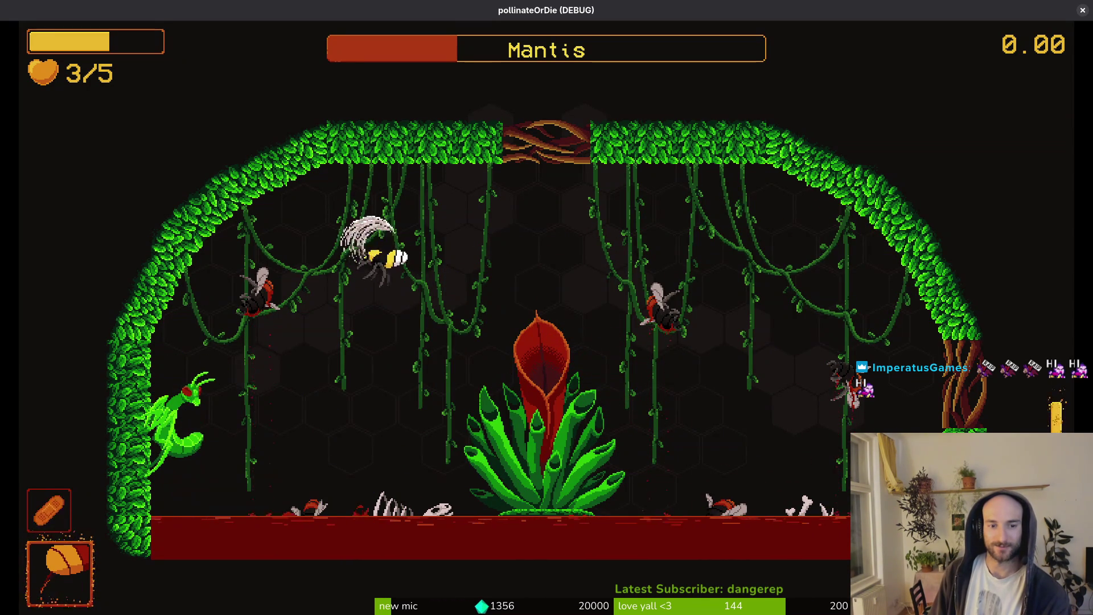
pyautogui.press('a')
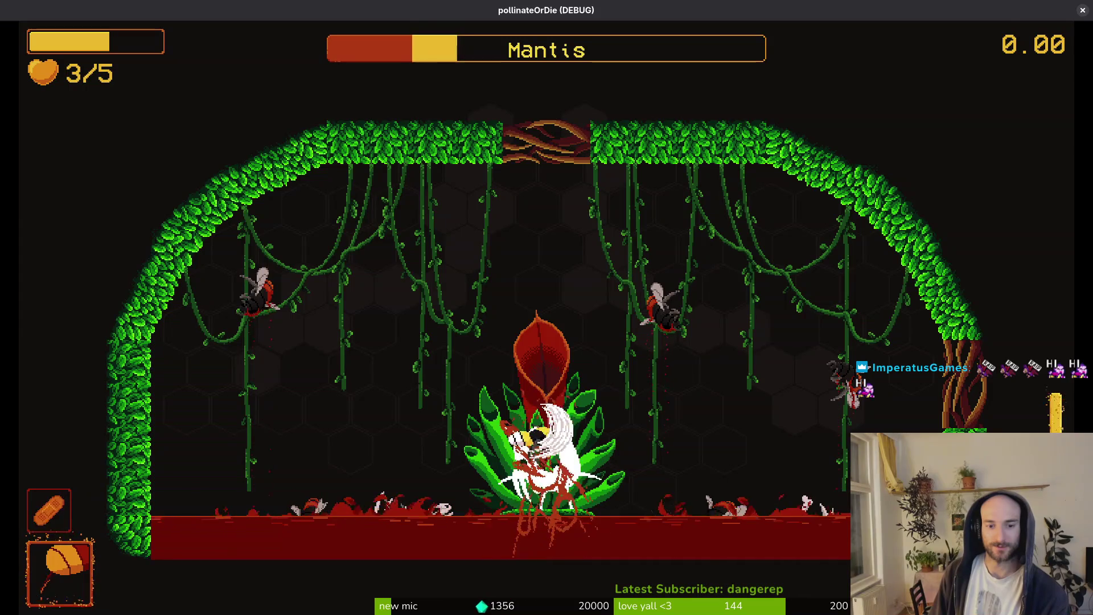
pyautogui.press('d')
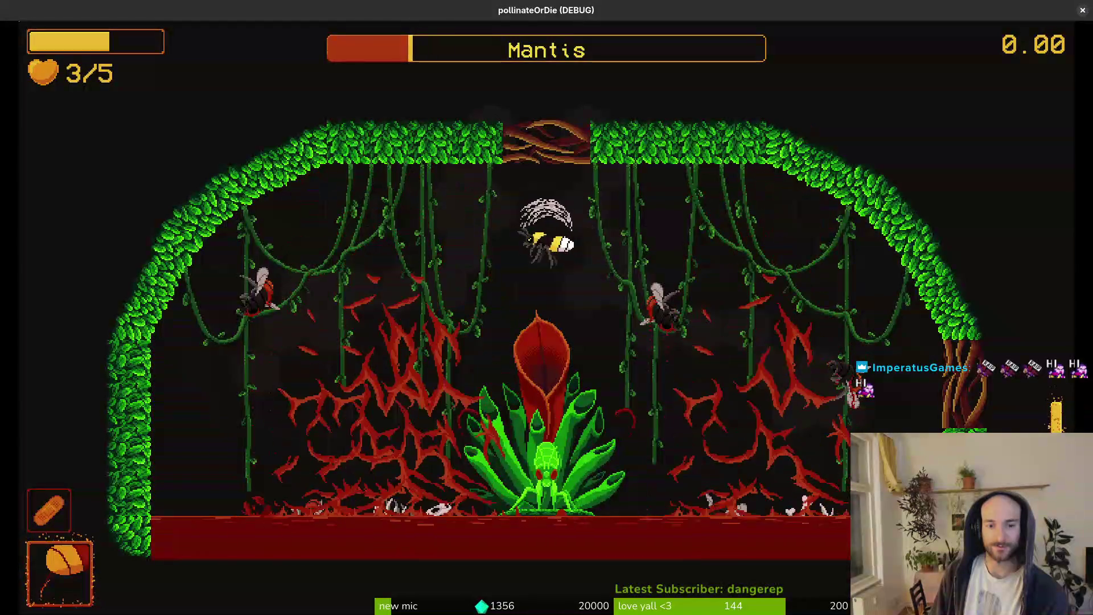
pyautogui.press('a')
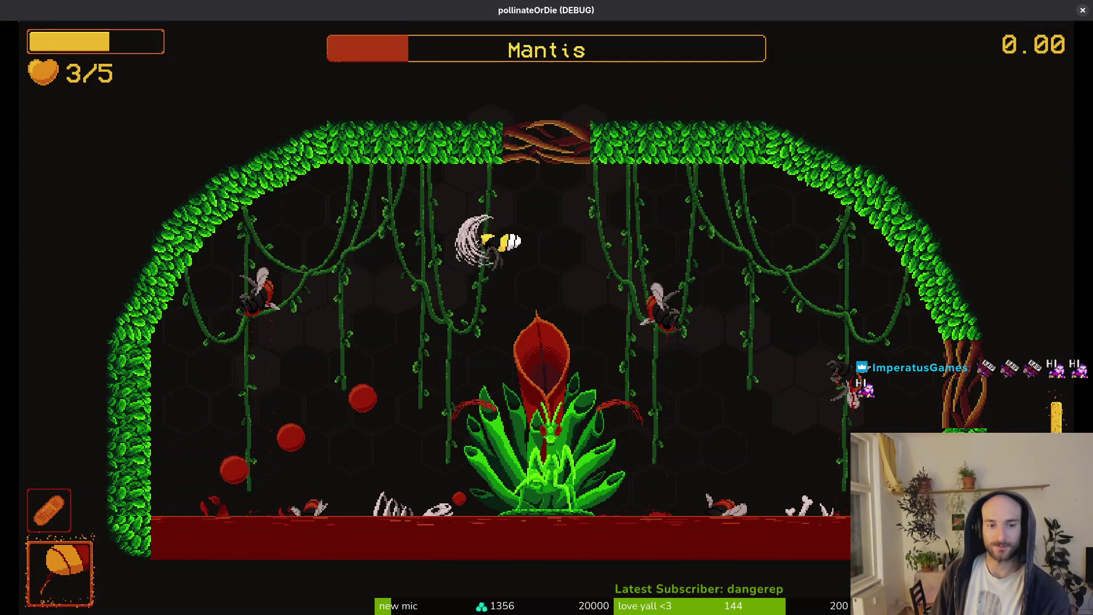
pyautogui.press('space')
pyautogui.press('d')
pyautogui.press('space')
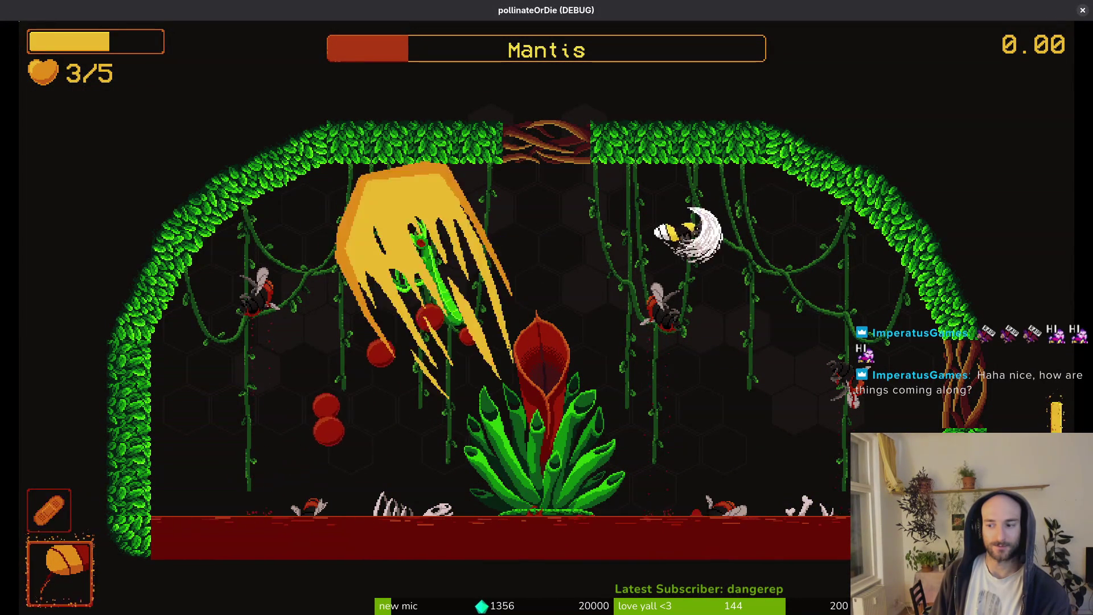
# Strike the Mantis repeatedly until its health empties and land on the plant.
pyautogui.press('a')
pyautogui.press('space')
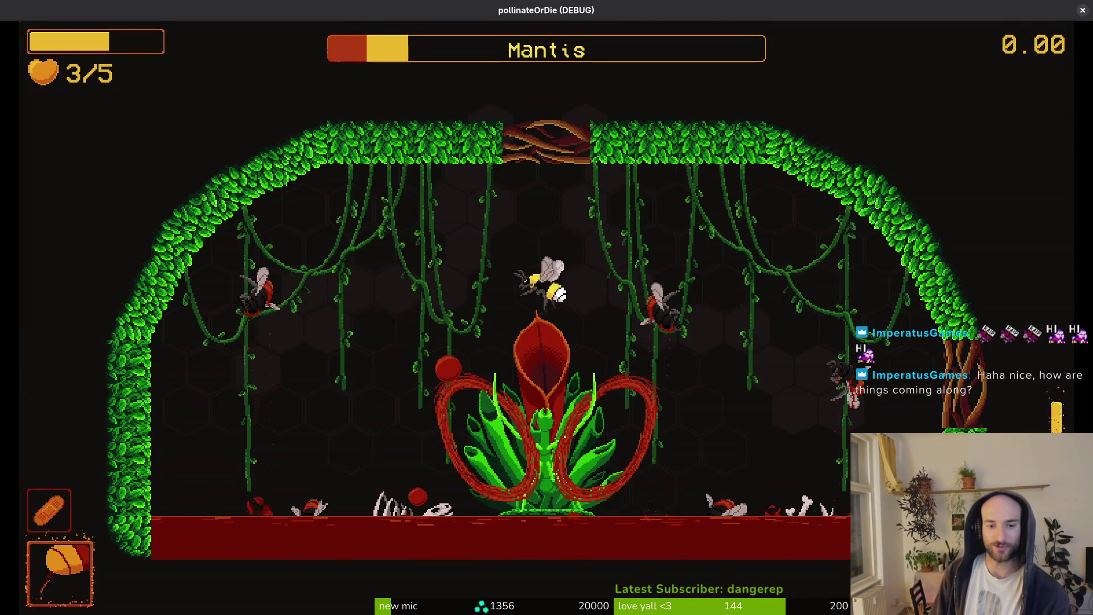
pyautogui.press('space')
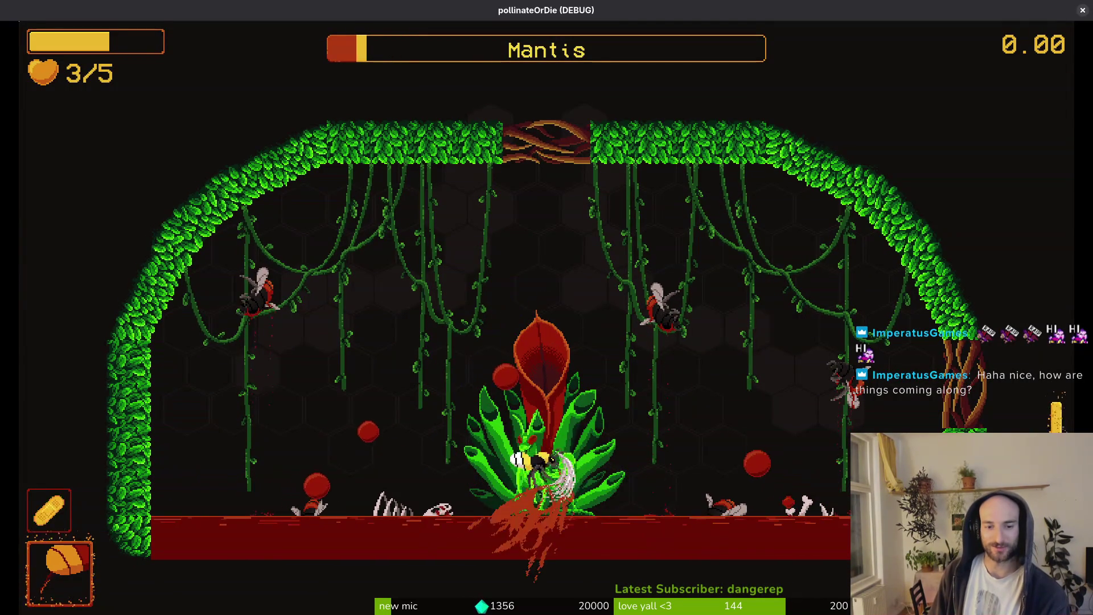
pyautogui.press('d')
pyautogui.press('space')
pyautogui.press('space')
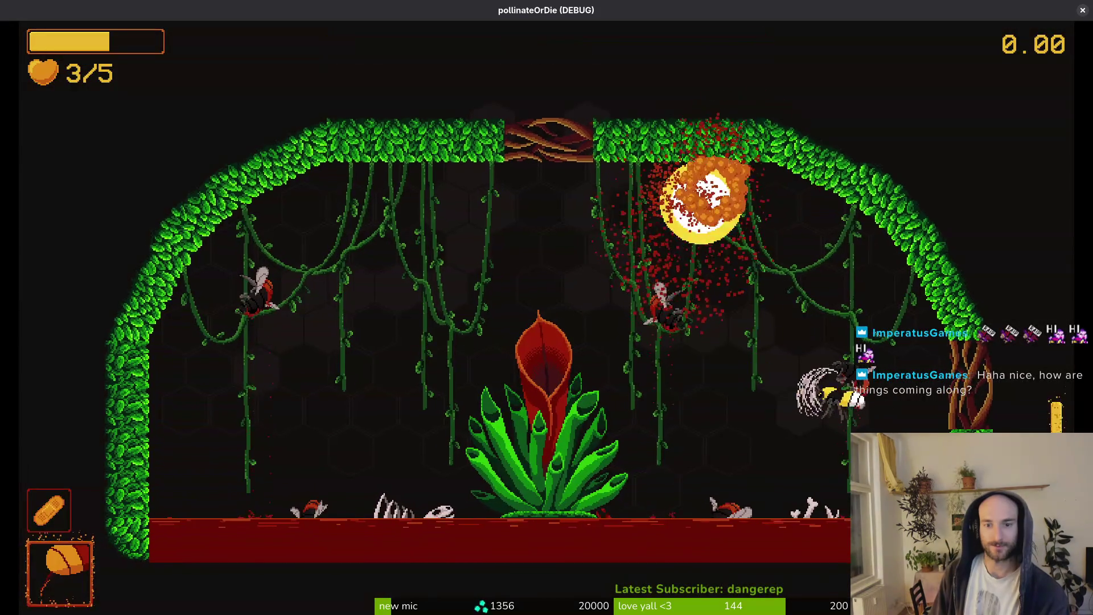
pyautogui.press('a')
pyautogui.press('space')
# Enter the cross-shaped cave room and shoot the lower-left, centre and new enemy waves.
pyautogui.press('d')
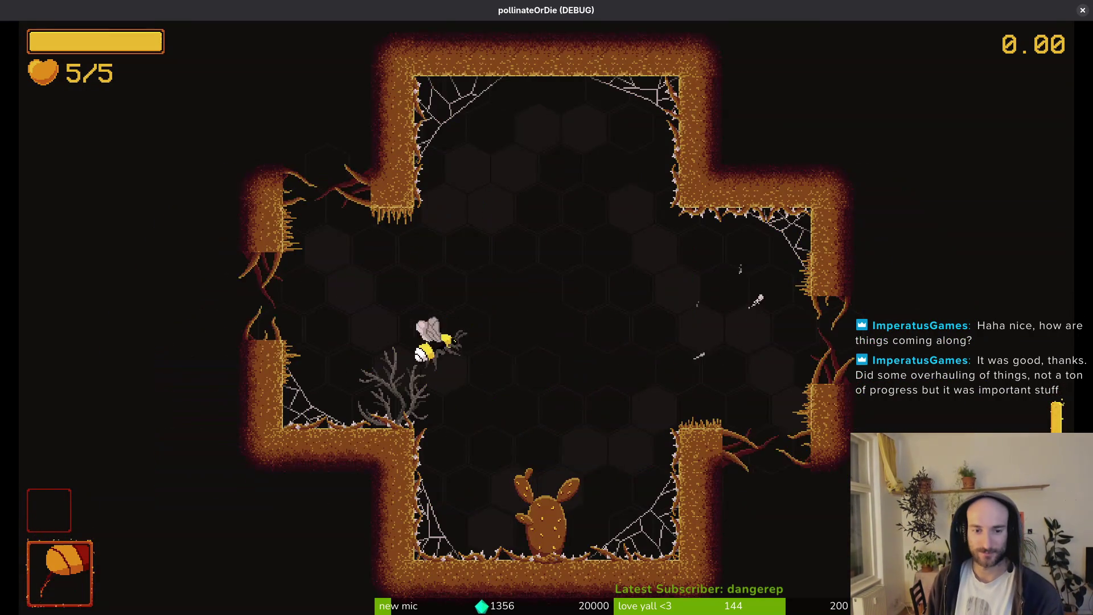
pyautogui.press('w')
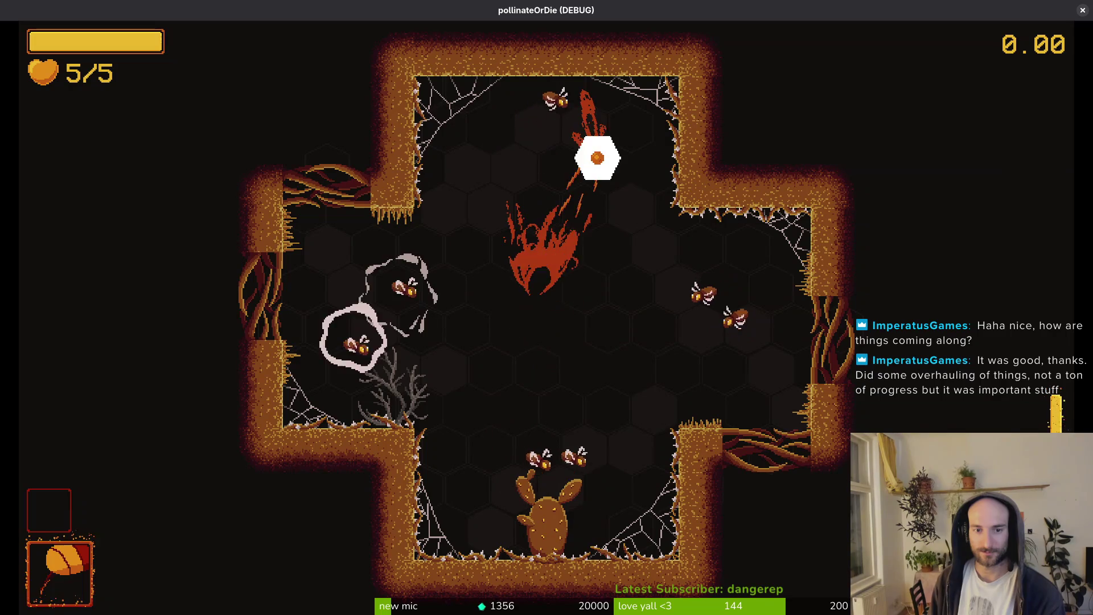
pyautogui.click(412, 419)
pyautogui.click(517, 367)
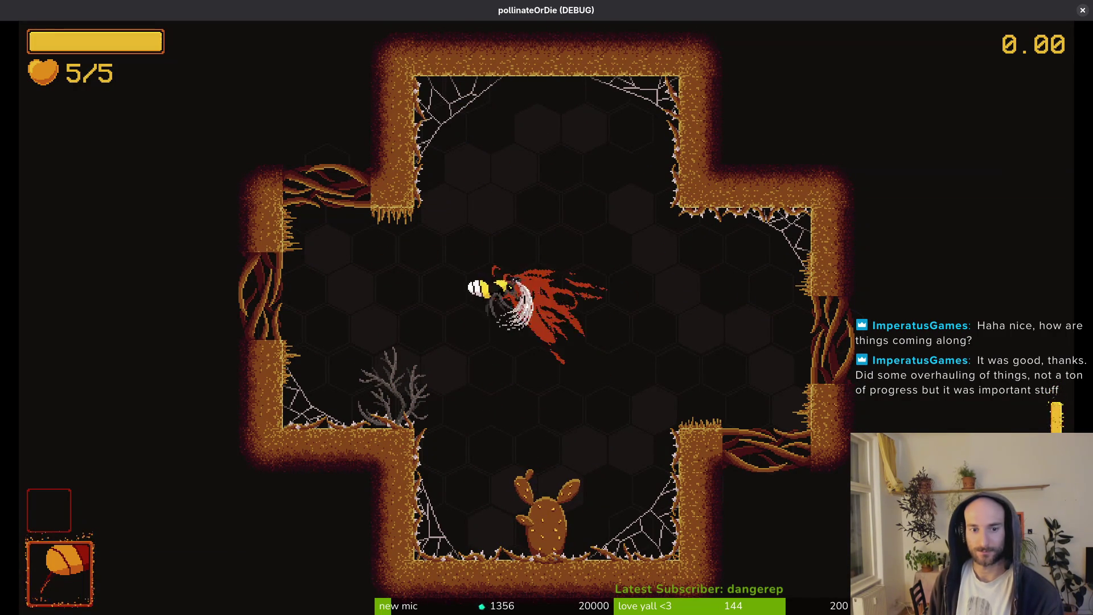
pyautogui.click(495, 270)
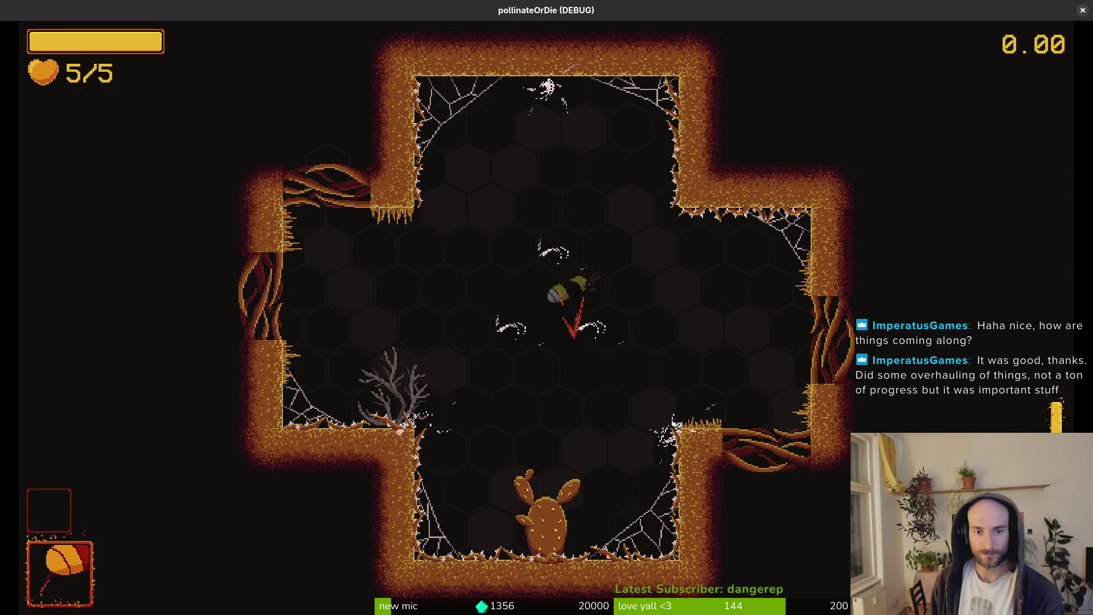
pyautogui.click(543, 288)
# Dash through the remaining enemies, drop to the floor and pollinate the right flower.
pyautogui.press('w')
pyautogui.press('d')
pyautogui.press('a')
pyautogui.press('s')
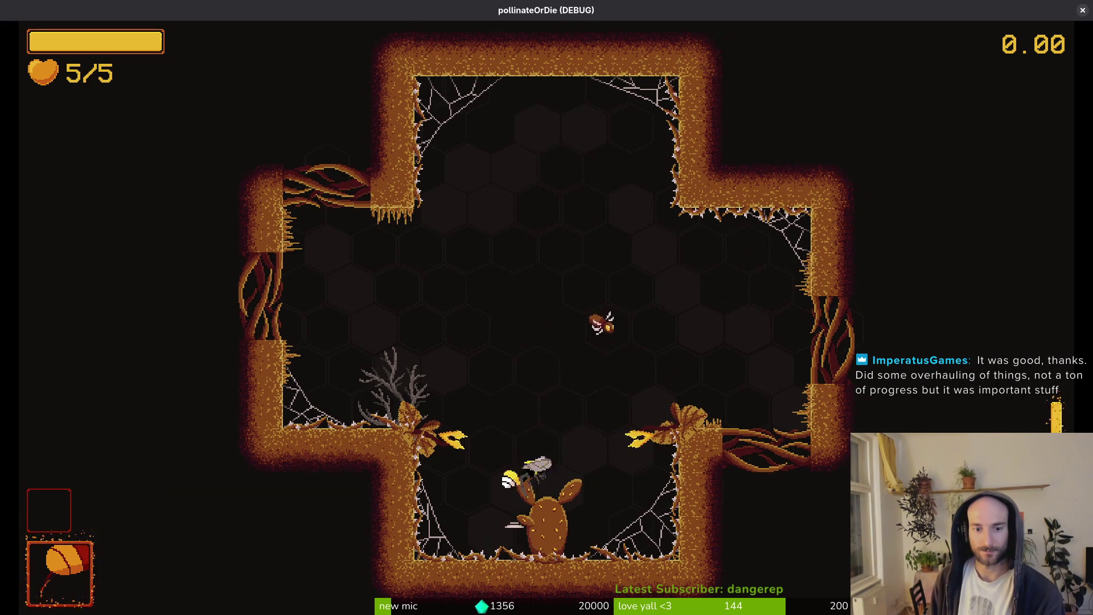
pyautogui.press('s')
pyautogui.press('d')
pyautogui.press('a')
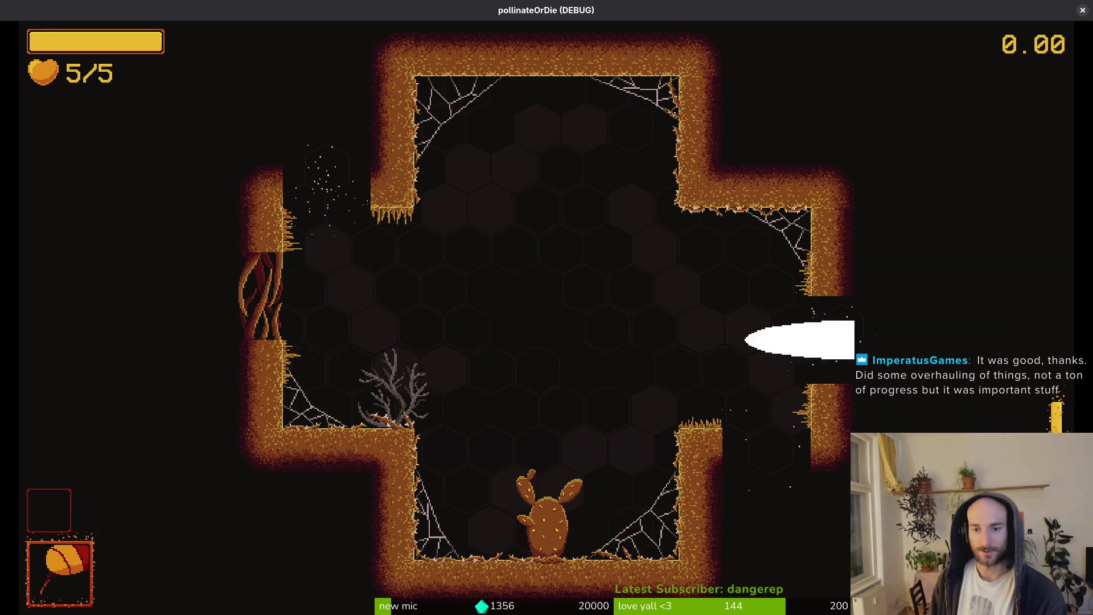
# Exit right into the thorn-pillar room and fly to the top centre and far left wall.
pyautogui.press('d')
pyautogui.press('d')
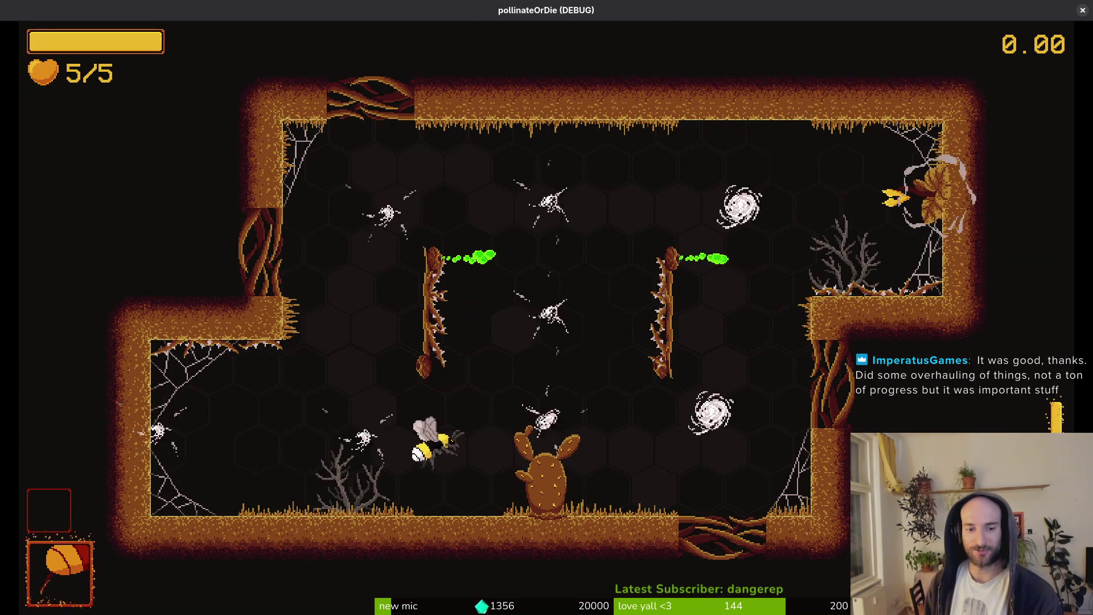
pyautogui.press('w')
pyautogui.press('a')
pyautogui.press('s')
pyautogui.press('d')
pyautogui.press('d')
pyautogui.press('w')
# Dodge the spawned enemies, flying between the right wall, arena centre and left web.
pyautogui.press('Up')
pyautogui.press('Left')
pyautogui.press('Right')
pyautogui.press('Left')
pyautogui.press('Left')
pyautogui.press('Down')
pyautogui.press('Left')
pyautogui.press('Down')
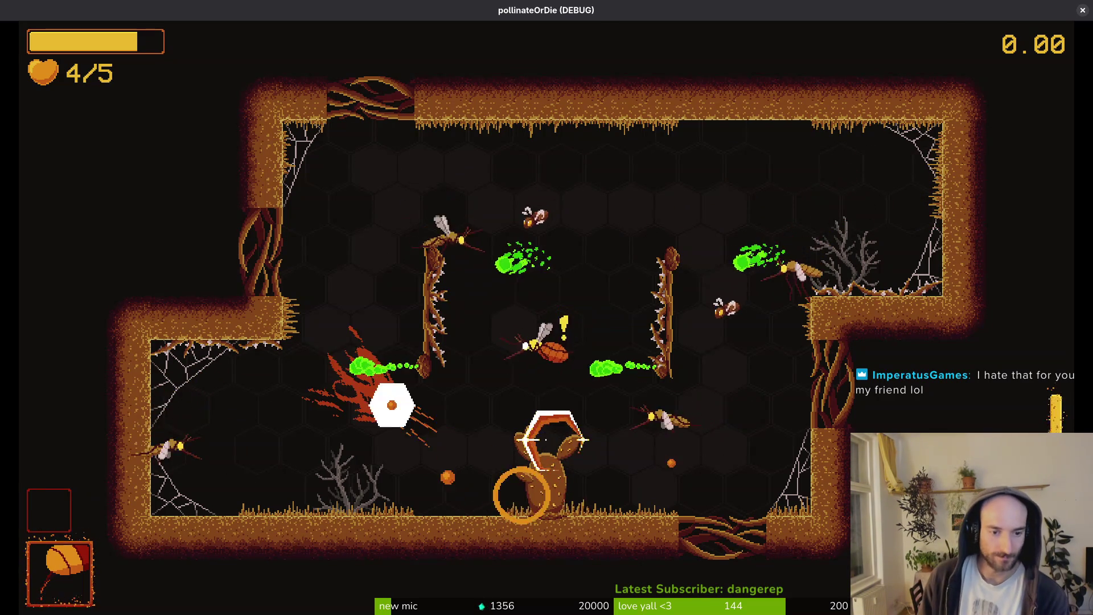
pyautogui.press('Right')
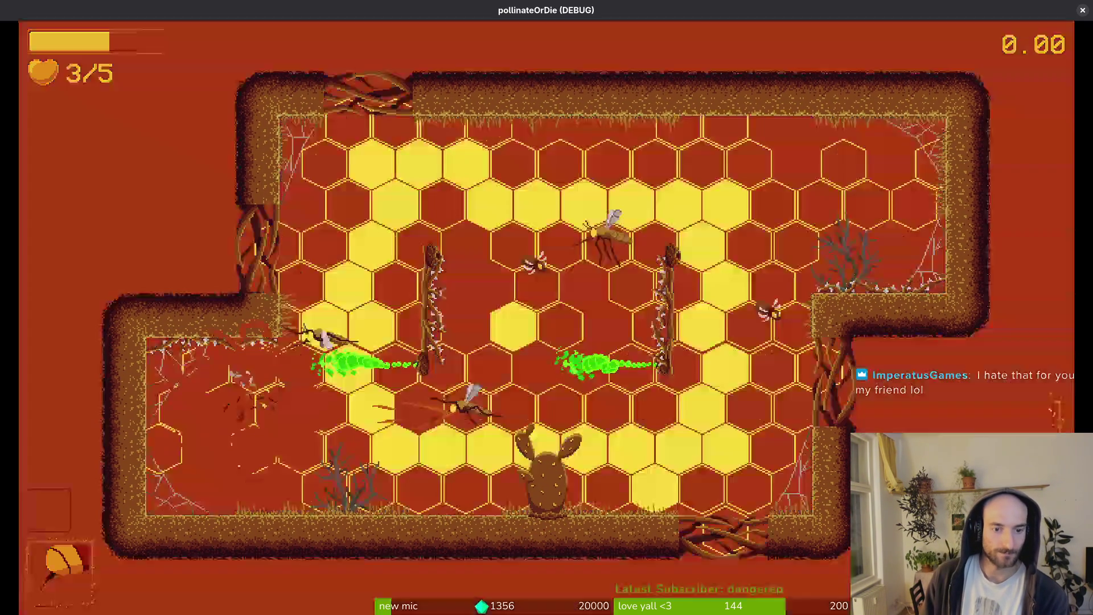
pyautogui.press('Up')
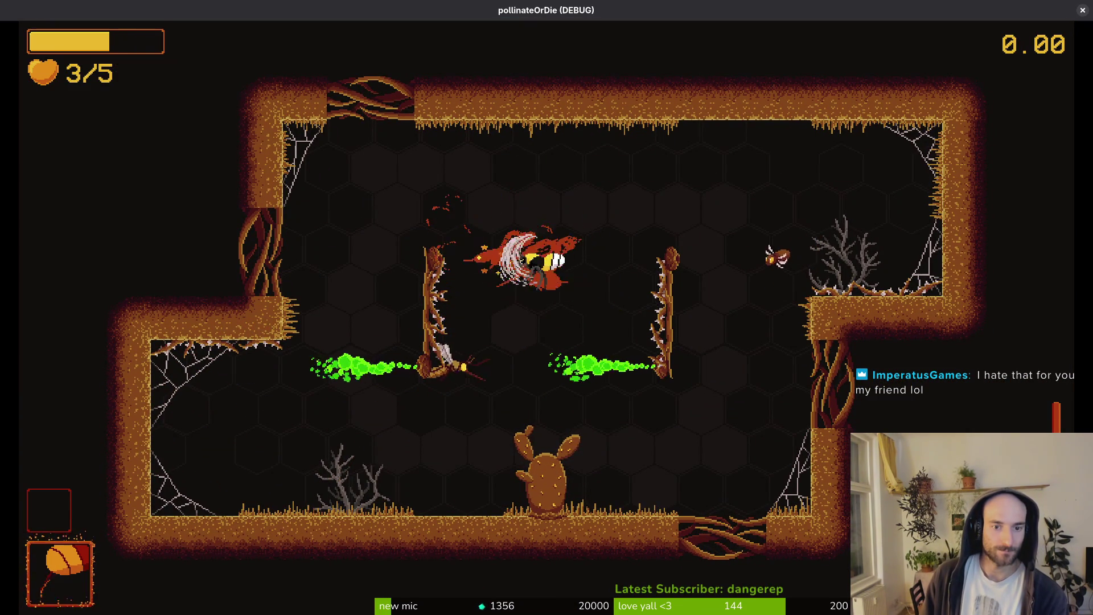
# Slash the enemies around the cactus, falling to 2/5 lives, and head out of the room.
pyautogui.press('Up')
pyautogui.press('Left')
pyautogui.press('Right')
pyautogui.press('Down')
pyautogui.press('Up')
pyautogui.press('Right')
pyautogui.press('Down')
pyautogui.press('Left')
pyautogui.press('Down')
pyautogui.press('Left')
pyautogui.press('Up')
pyautogui.press('Right')
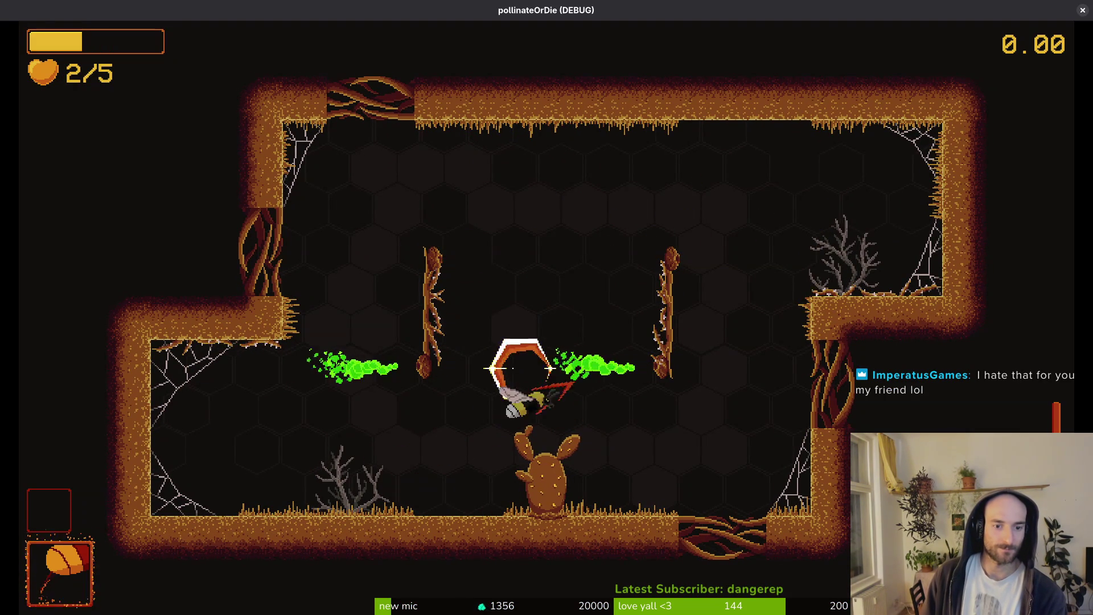
pyautogui.press('Down')
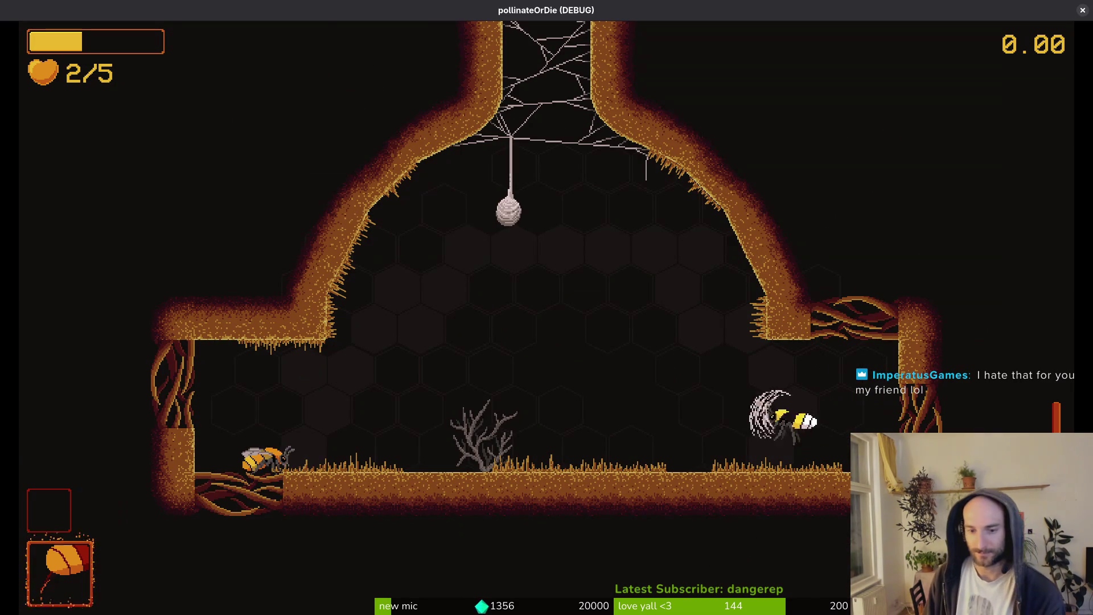
# Slash upward into the cobweb beside the cocoon at 2/5 health, then pause with Esc.
pyautogui.press('Left')
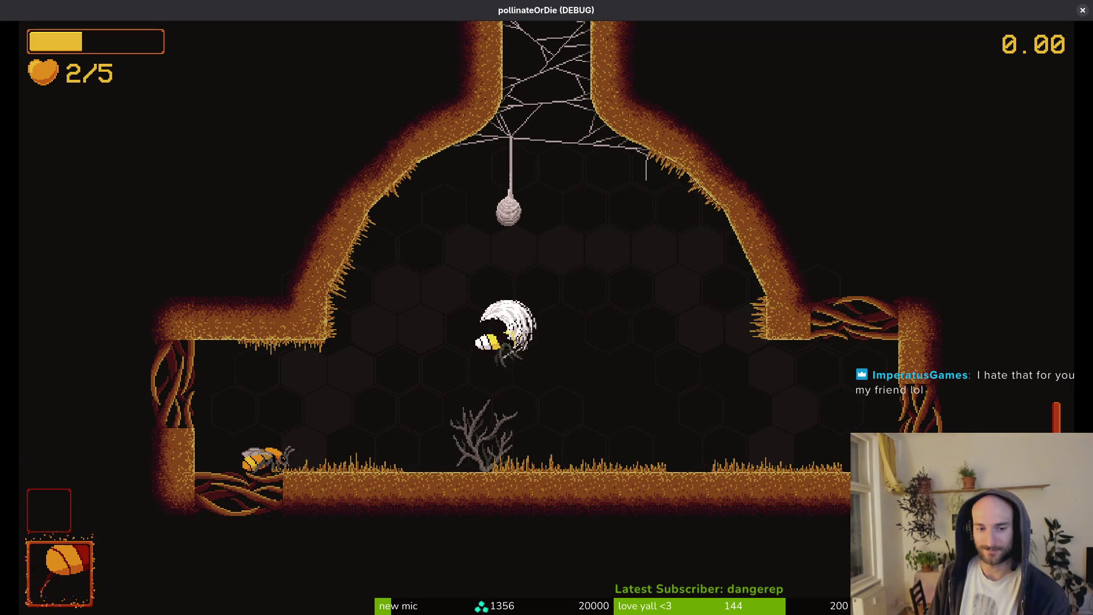
pyautogui.press('Up')
pyautogui.press('Right')
pyautogui.press('Up')
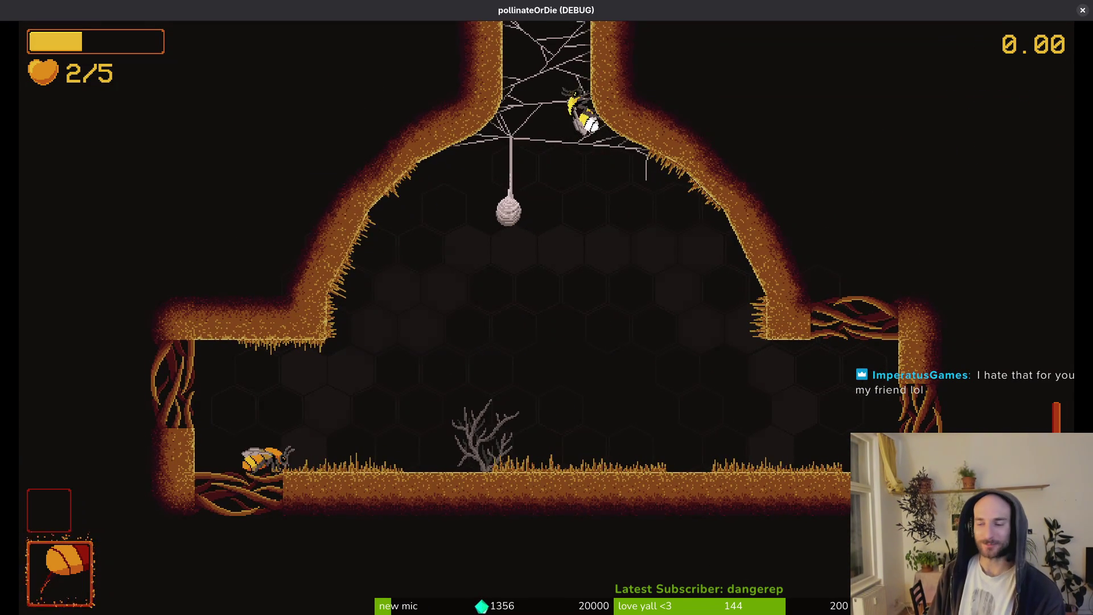
pyautogui.press('Escape')
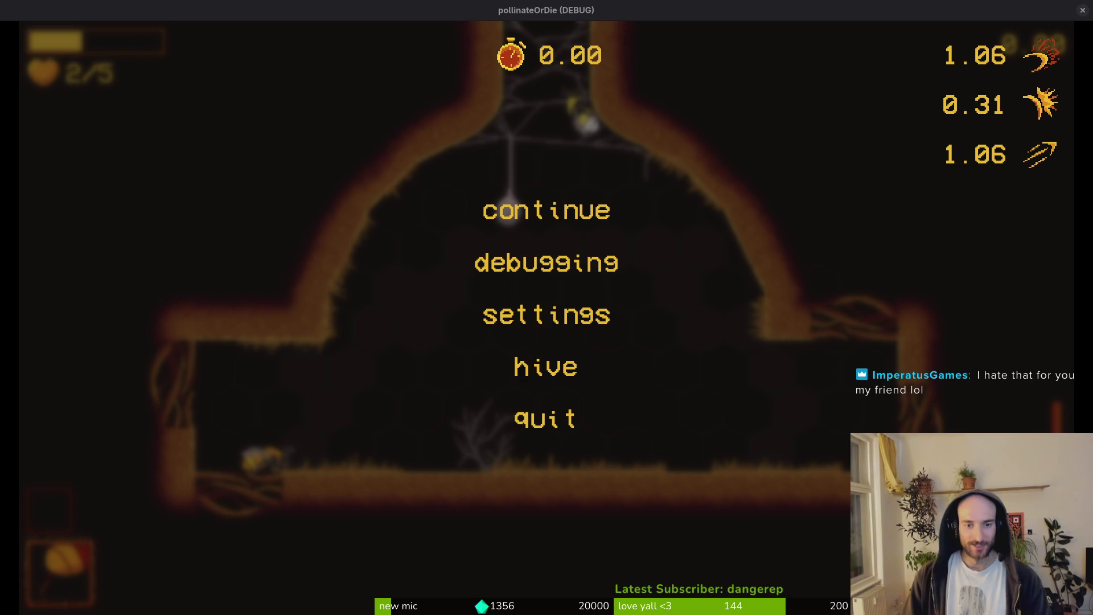
# Choose Continue in the pause menu and play on until the spider kills the bee.
pyautogui.press('Down')
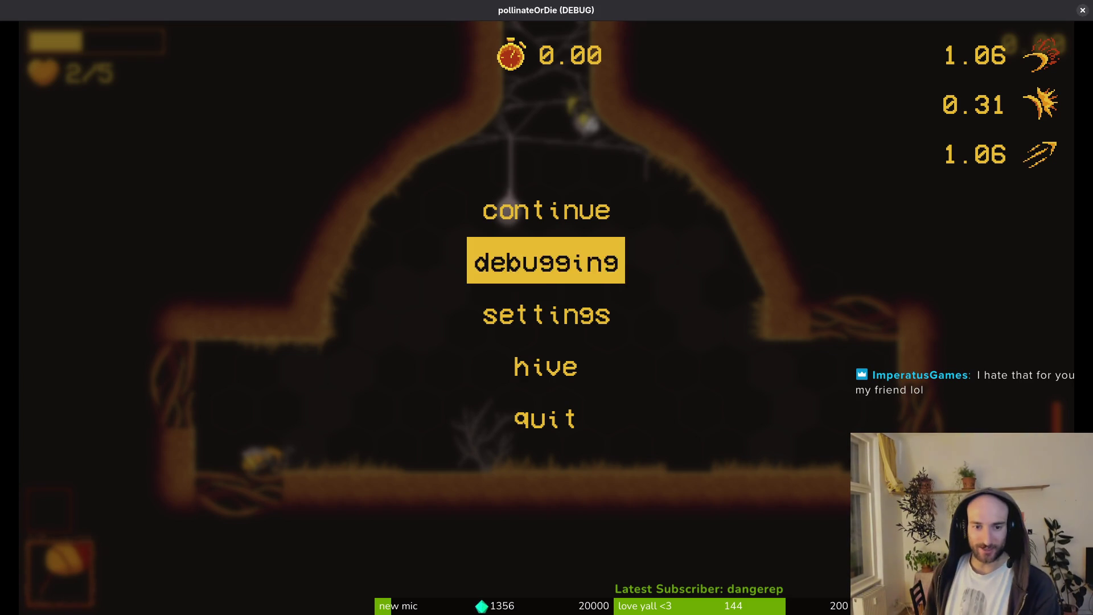
pyautogui.press('Up')
pyautogui.press('Return')
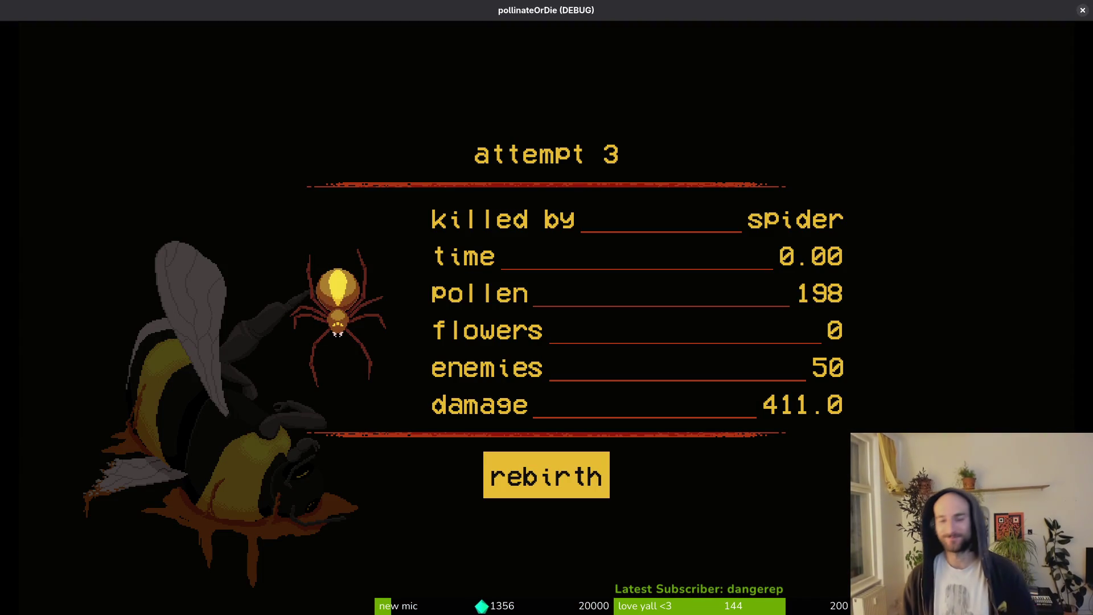
# Stop the game, close the game.controller, hornet and audio.manager scenes, and hide Godot.
pyautogui.press('space')
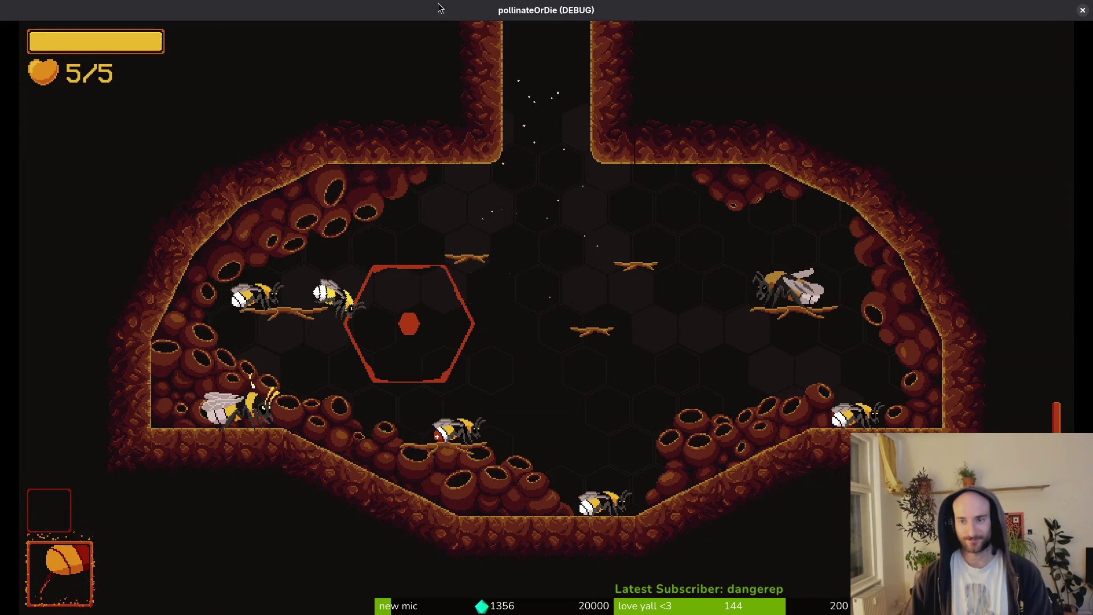
pyautogui.click(1083, 9)
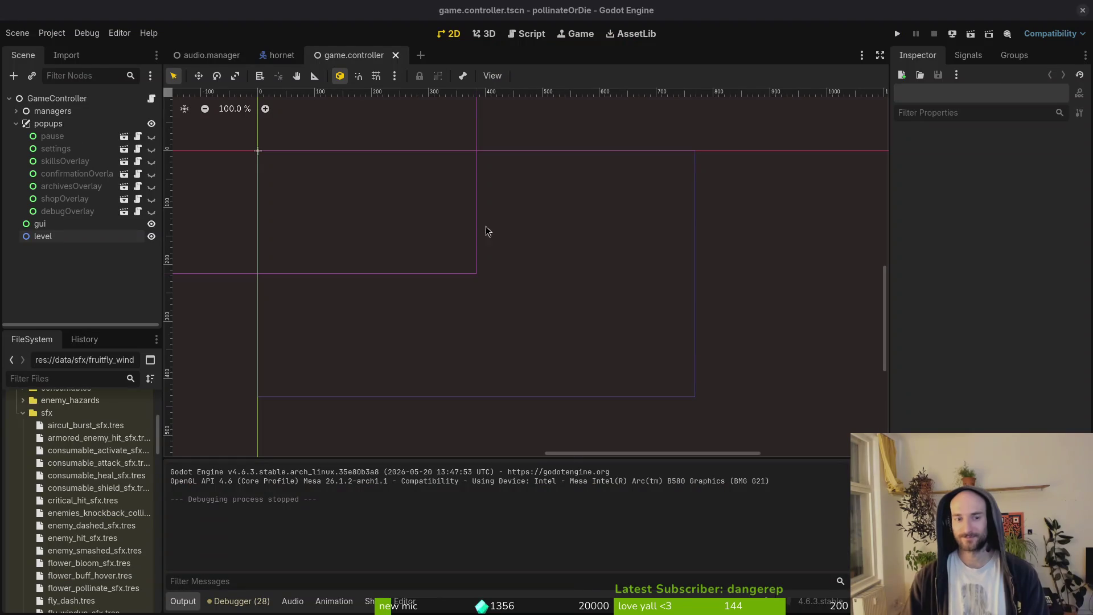
pyautogui.click(16, 123)
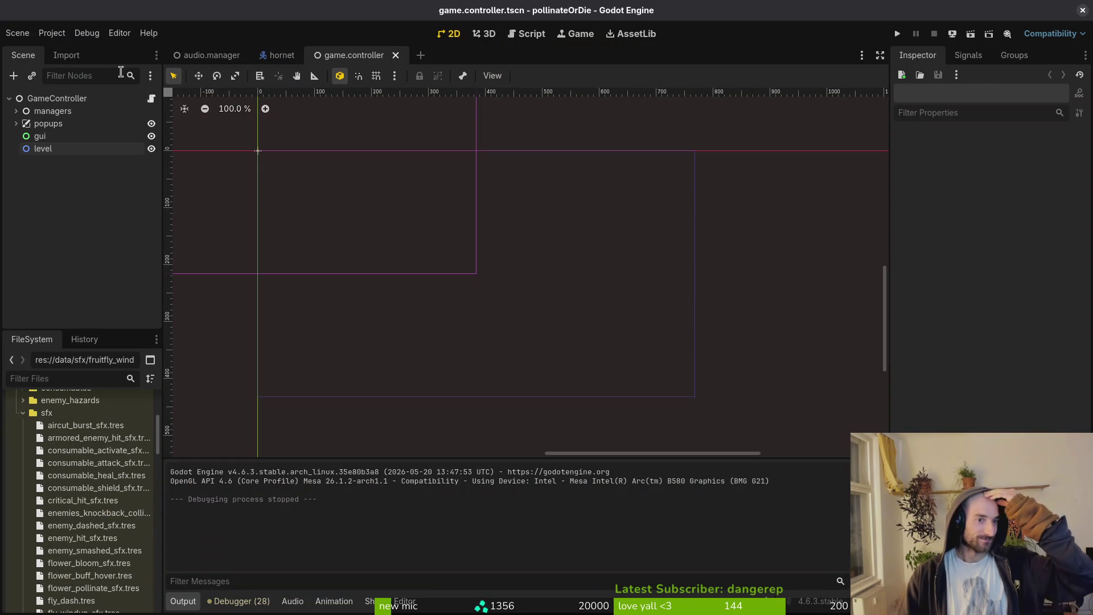
pyautogui.middleClick(348, 57)
pyautogui.hotkey('ctrl', 'shift', 'w')
pyautogui.hotkey('ctrl', 'shift', 'w')
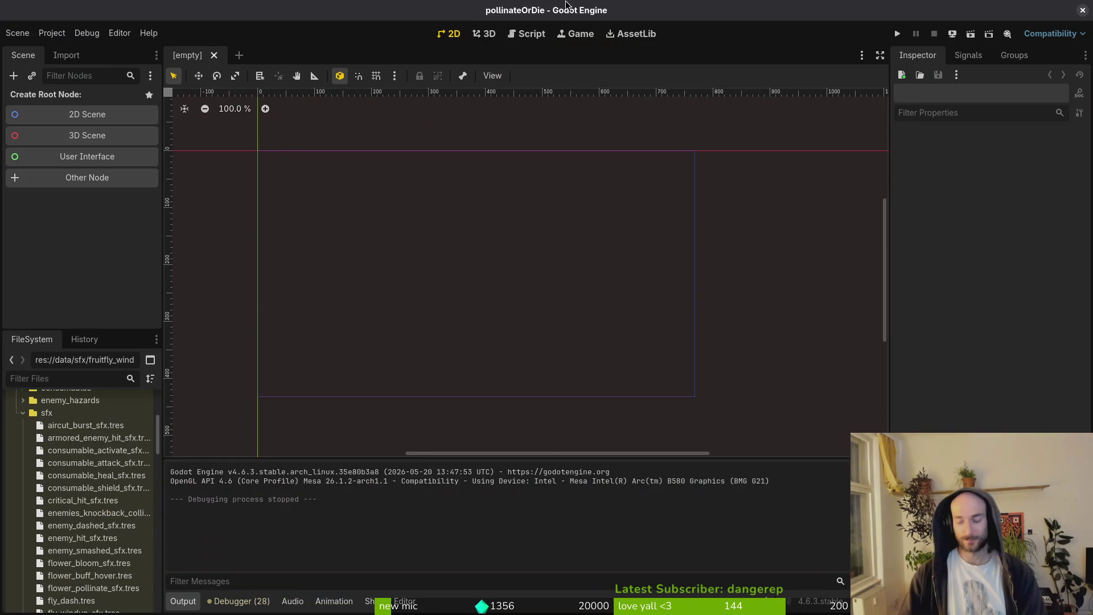
pyautogui.doubleClick(567, 5)
pyautogui.hotkey('ctrl', 'q')
pyautogui.write('cd gamedev/pollinate-or-die/')
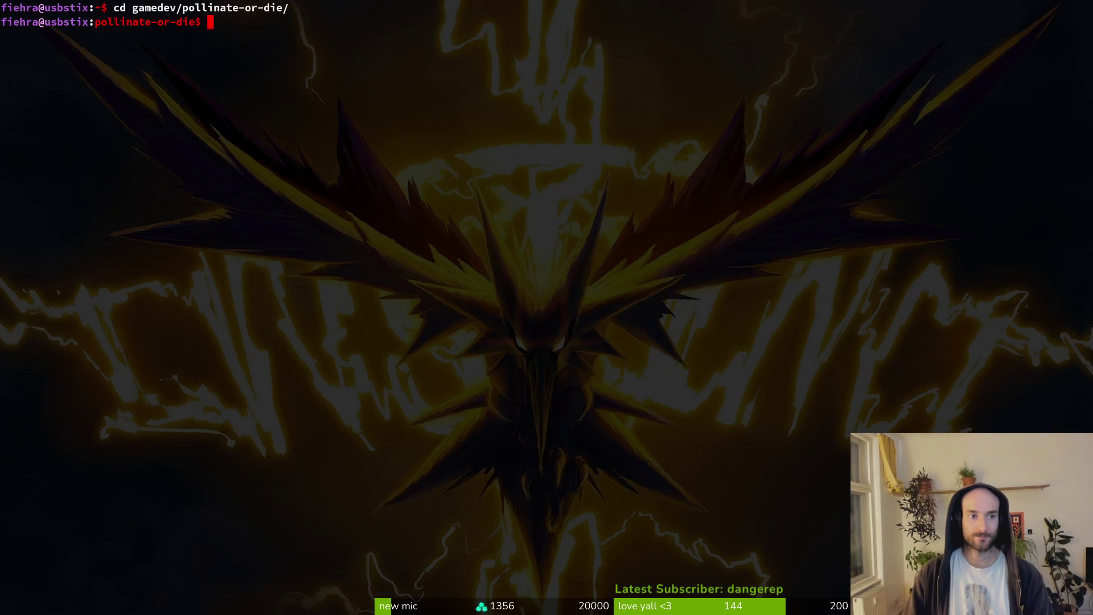
# Review the repository's changed files in tig's status view.
pyautogui.write('tig')
pyautogui.press('Return')
pyautogui.press('s')
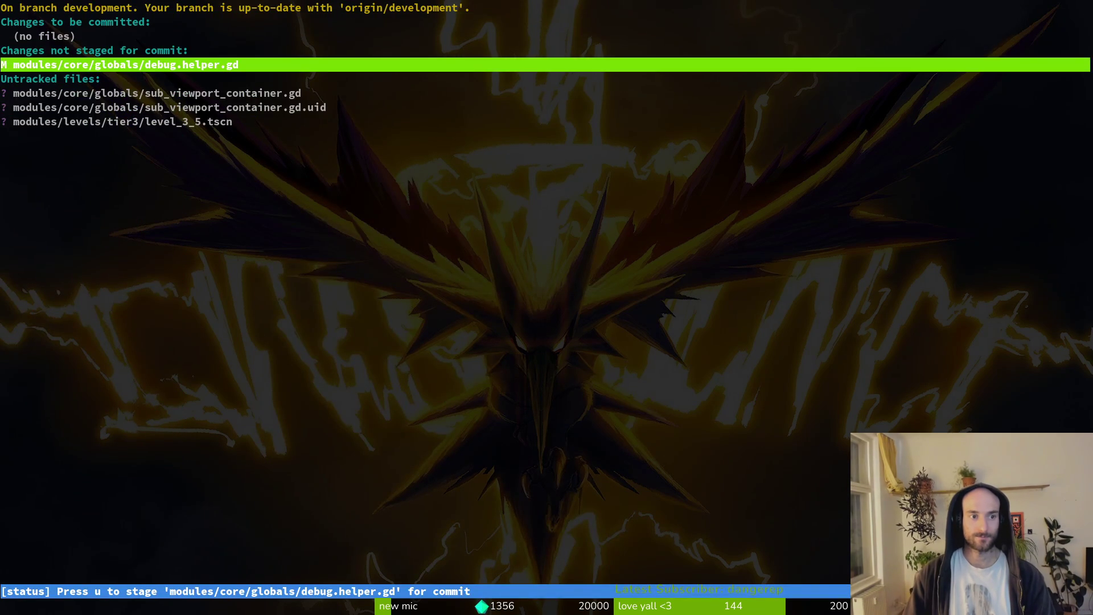
pyautogui.press('q')
pyautogui.press('q')
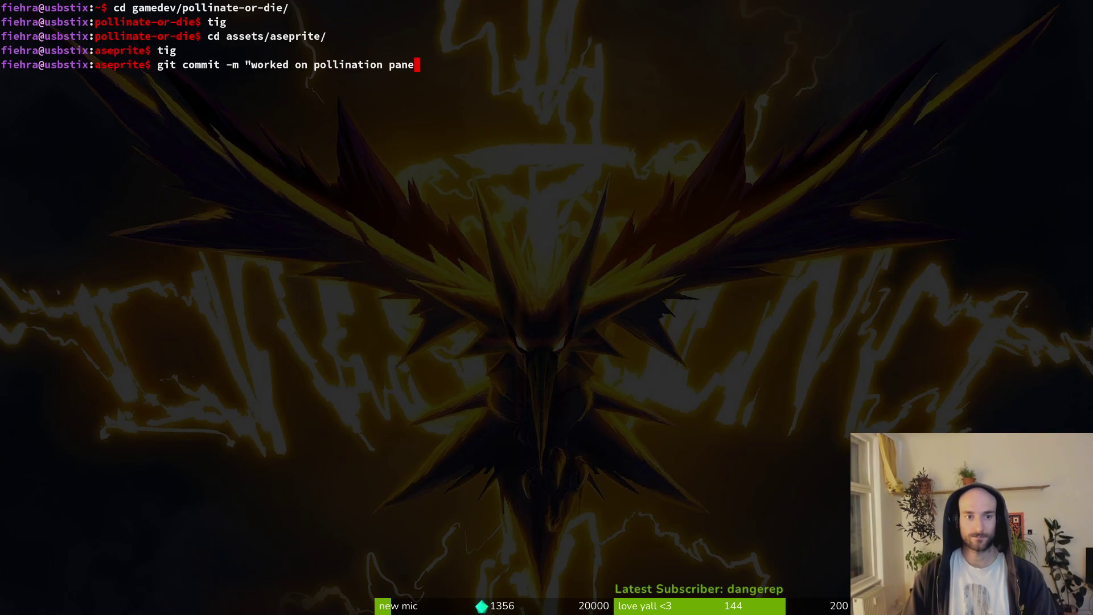
# Commit the asset change as 'worked on pollination panel', push it, then return to Aseprite.
pyautogui.press('Return')
pyautogui.write('git push')
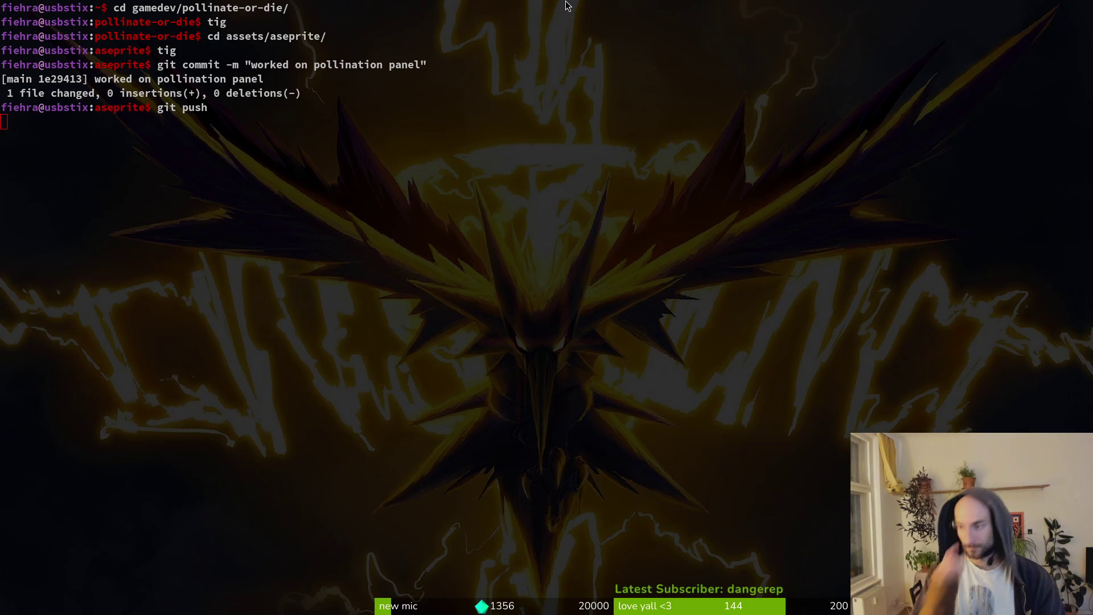
pyautogui.press('super')
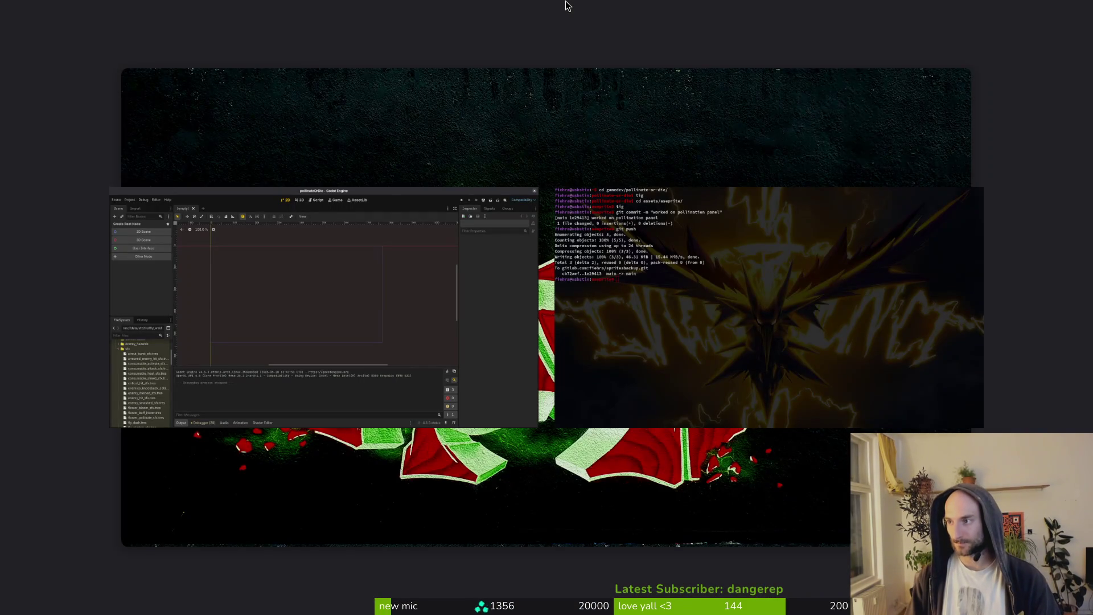
pyautogui.press('super+2')
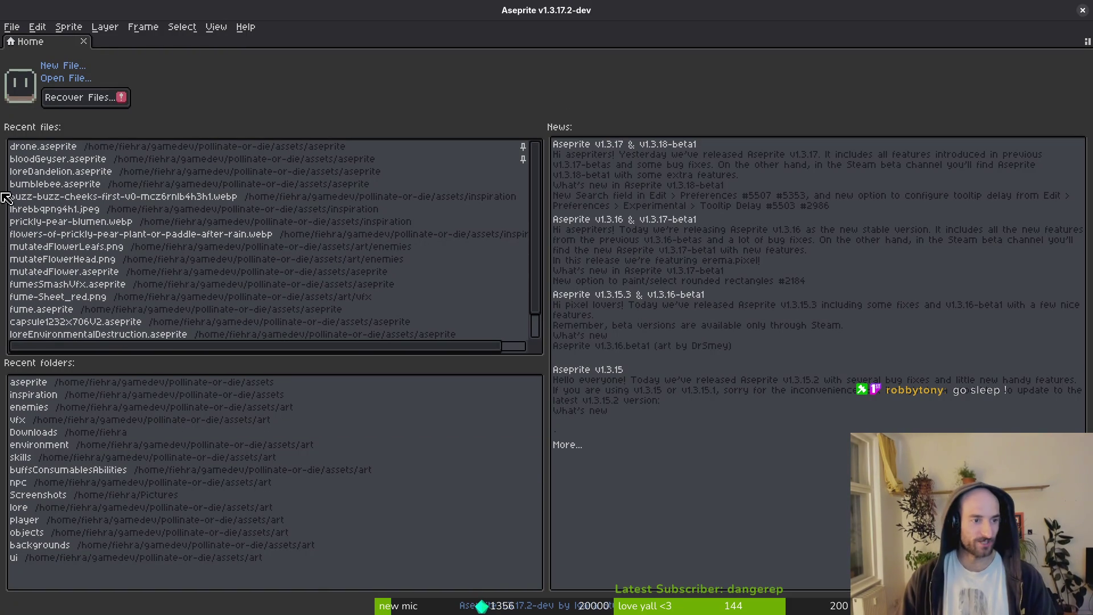
# Open loreDandelion.aseprite from Recent files and pan around the scene to the cactus's right edge.
pyautogui.click(60, 171)
pyautogui.hscroll(2, 740, 310)
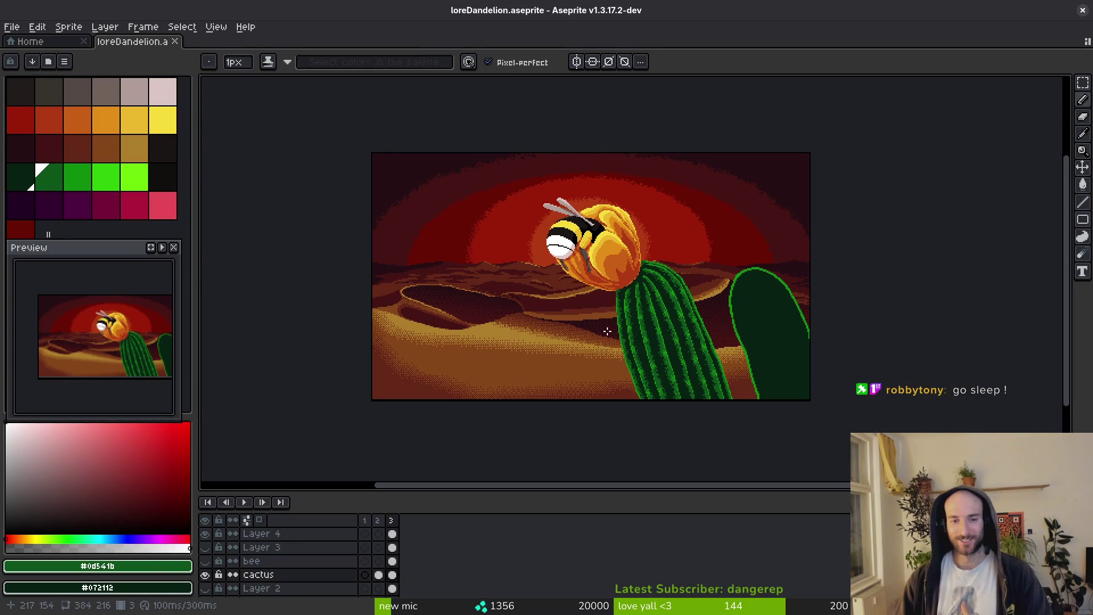
pyautogui.moveTo(650, 337)
pyautogui.mouseDown()
pyautogui.moveTo(580, 260)
pyautogui.moveTo(609, 279)
pyautogui.mouseUp()
pyautogui.scroll(4, 609, 279)
pyautogui.scroll(-2, 643, 304)
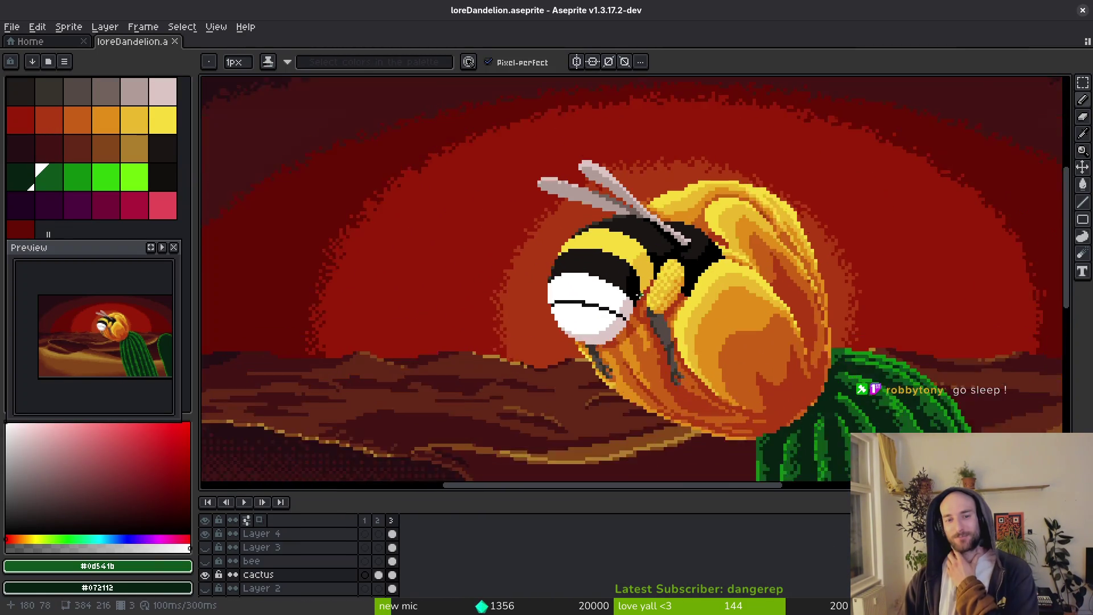
pyautogui.scroll(-2, 644, 304)
pyautogui.moveTo(647, 310); pyautogui.dragTo(638, 277)
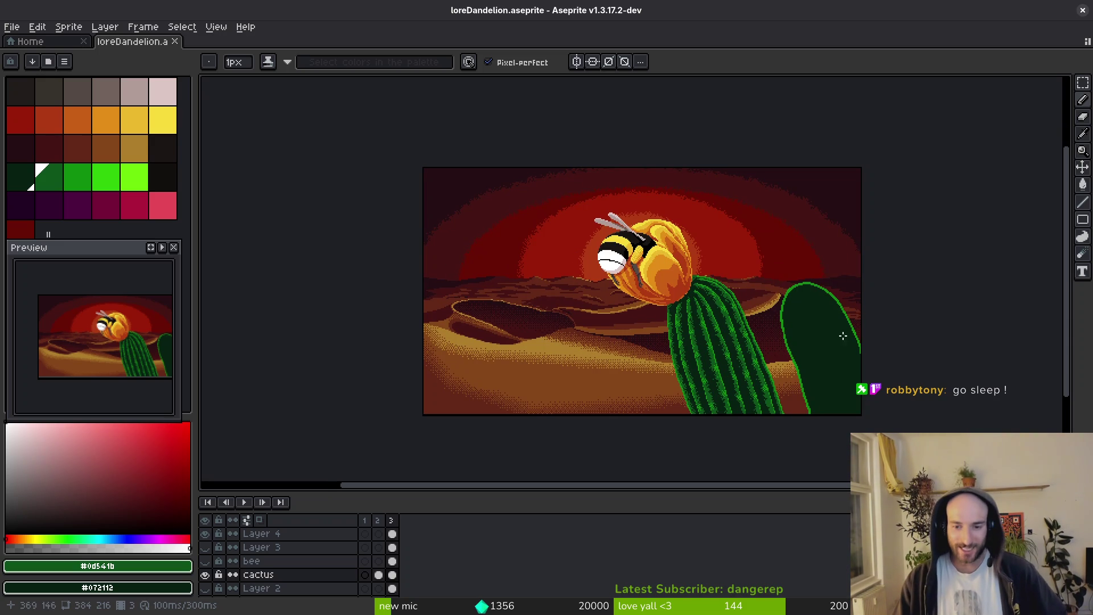
pyautogui.scroll(4, 801, 341)
pyautogui.moveTo(802, 347); pyautogui.dragTo(759, 254)
# Sample the cactus outline green #0c8b0c and background green #072112, and save the file.
pyautogui.keyDown('alt'); pyautogui.click(747, 233); pyautogui.keyUp('alt')
pyautogui.scroll(1, 747, 233)
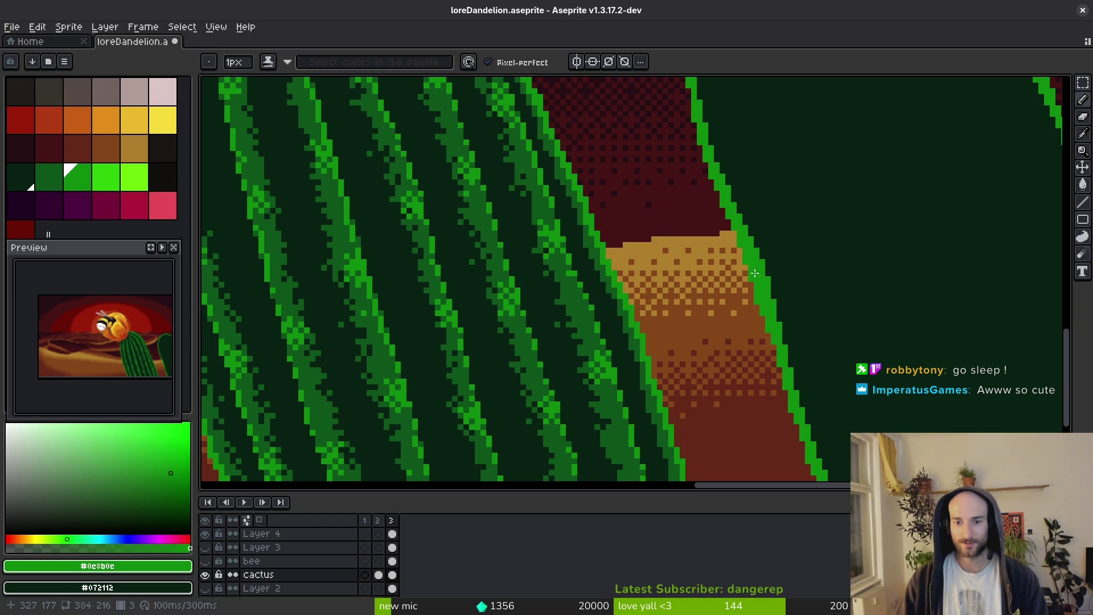
pyautogui.keyDown('alt'); pyautogui.click(806, 247); pyautogui.keyUp('alt')
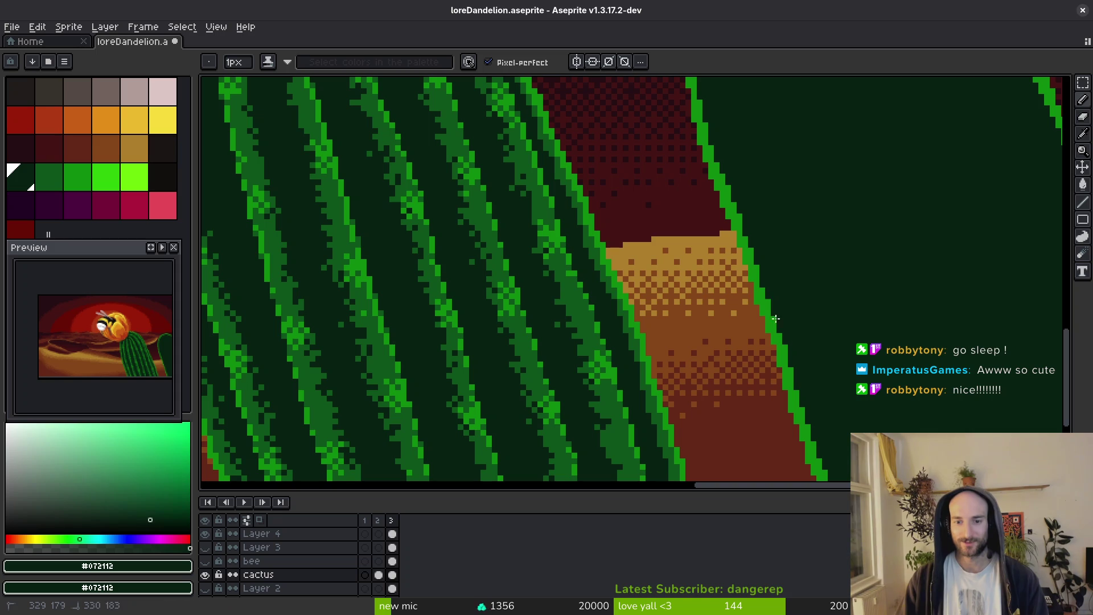
pyautogui.hotkey('ctrl', 's')
pyautogui.scroll(-6, 634, 330)
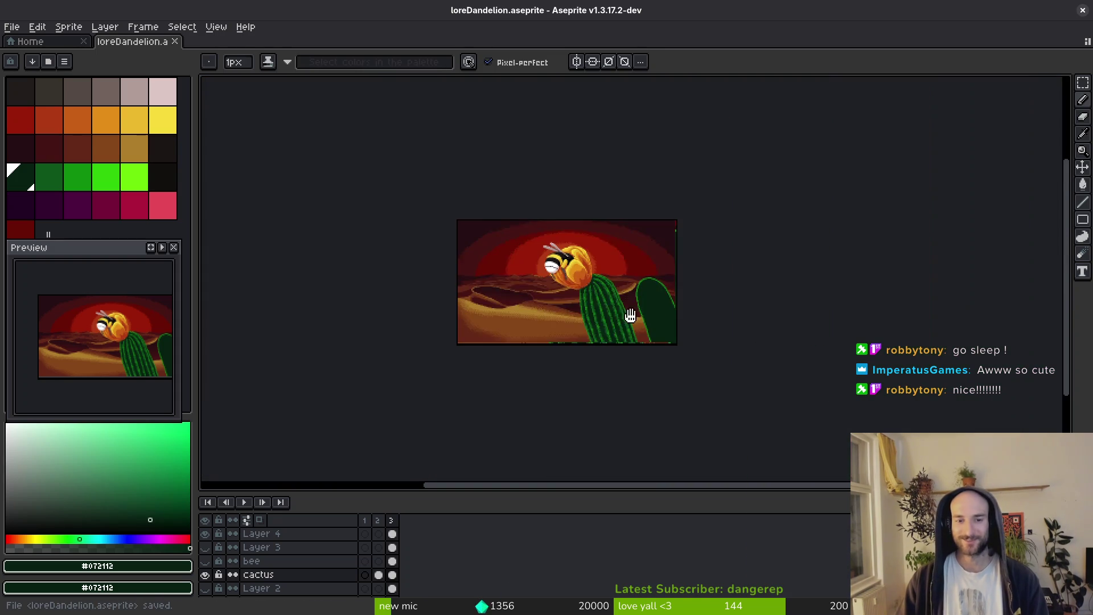
pyautogui.scroll(1, 665, 334)
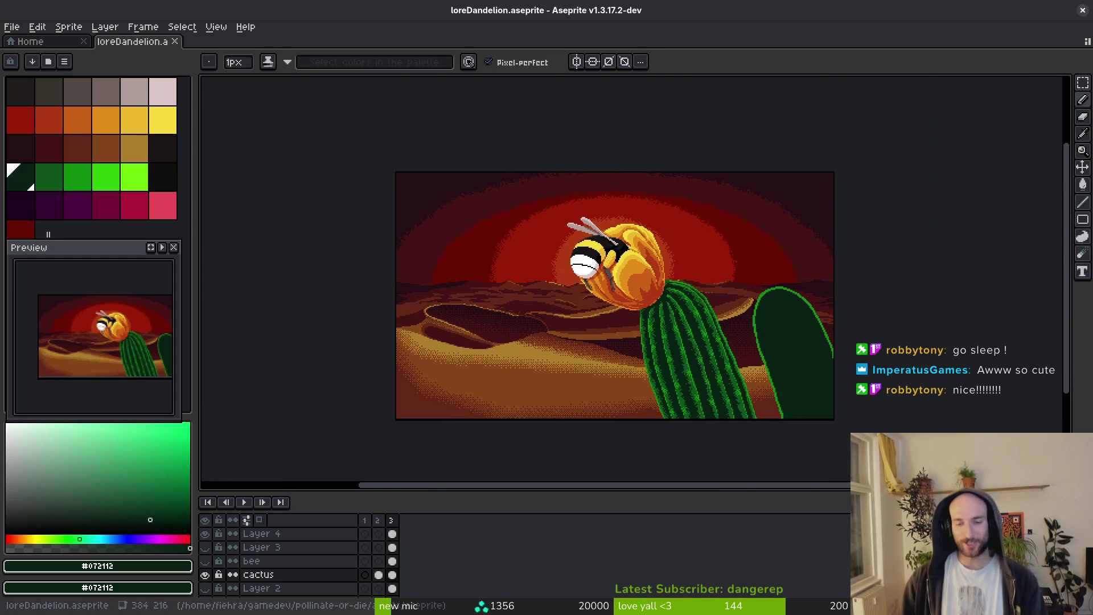
pyautogui.press('i')
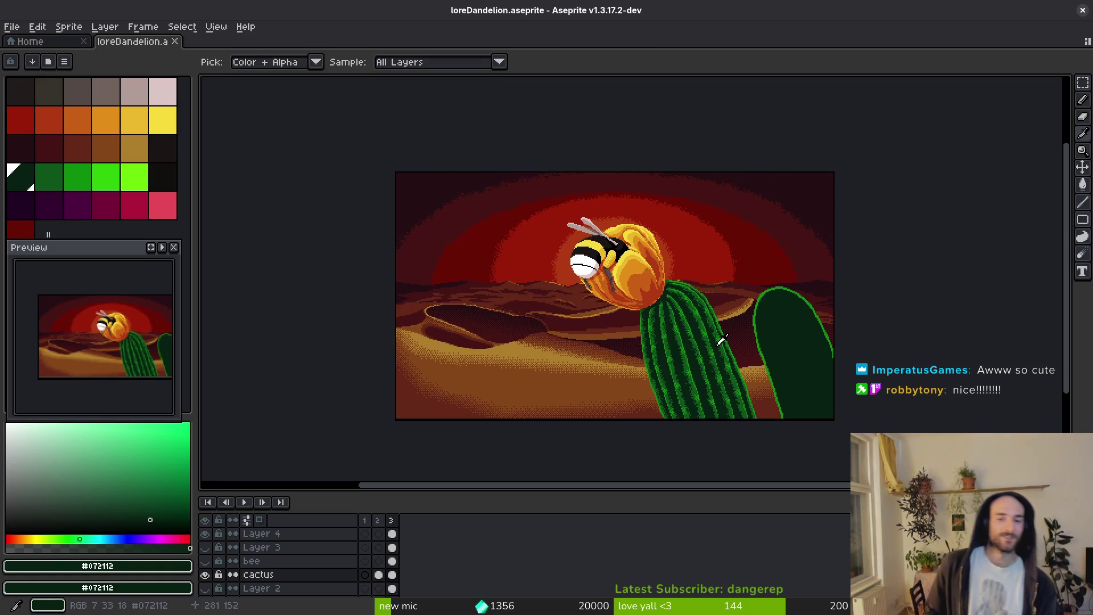
# Move the cactus layer content up one pixel, deselect, and save.
pyautogui.press('b')
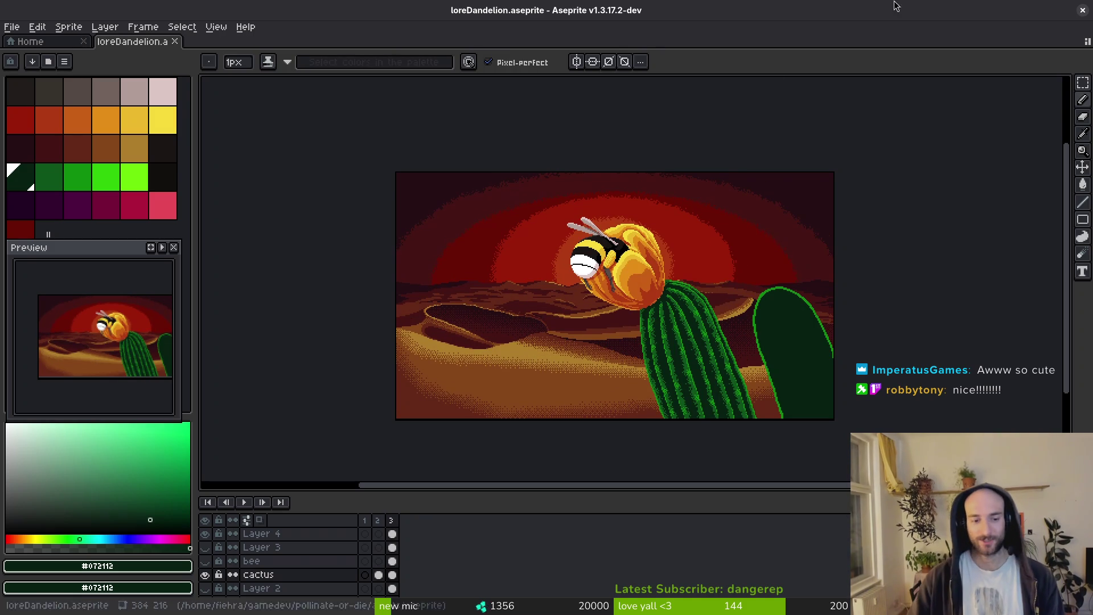
pyautogui.press('m')
pyautogui.hotkey('ctrl', 'a')
pyautogui.scroll(-3, 335, 433)
pyautogui.keyDown('ctrl'); pyautogui.click(392, 575); pyautogui.keyUp('ctrl')
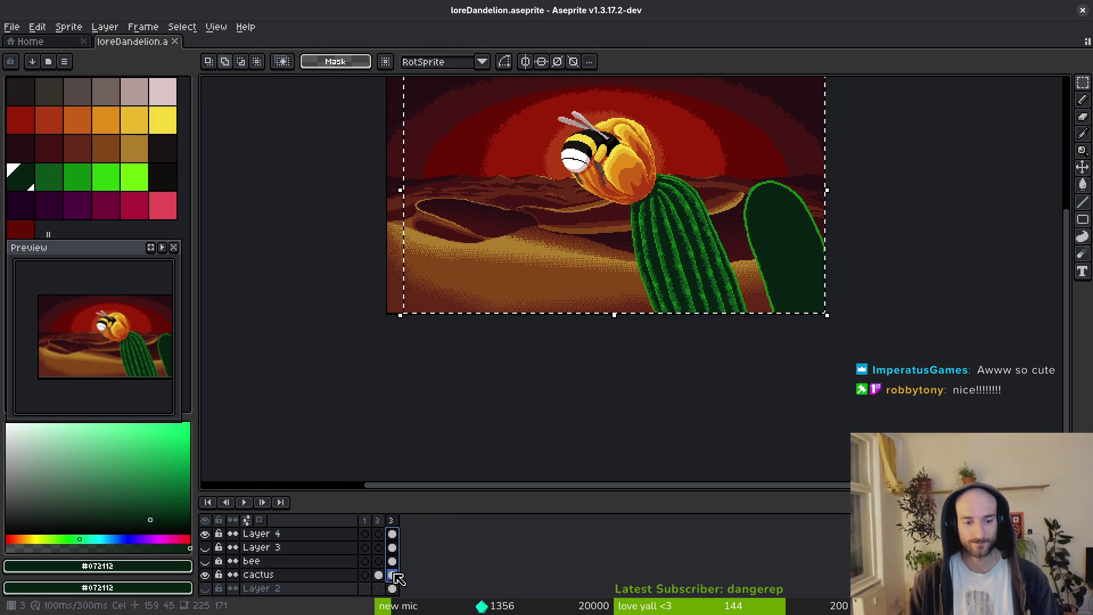
pyautogui.scroll(1, 626, 342)
pyautogui.click(678, 298)
pyautogui.moveTo(676, 303); pyautogui.dragTo(675, 301)
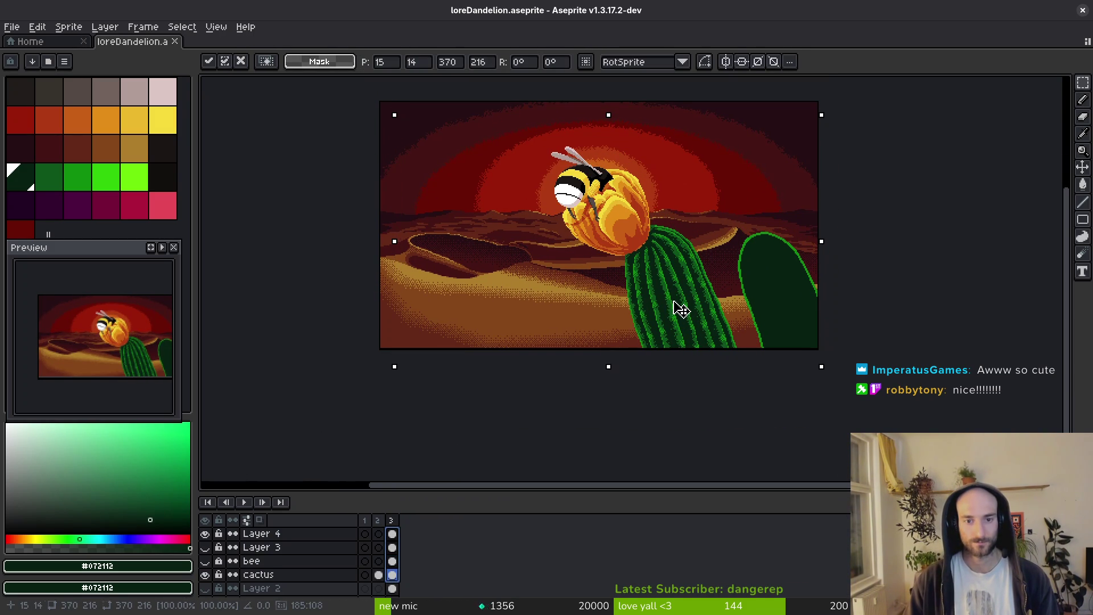
pyautogui.press('Return')
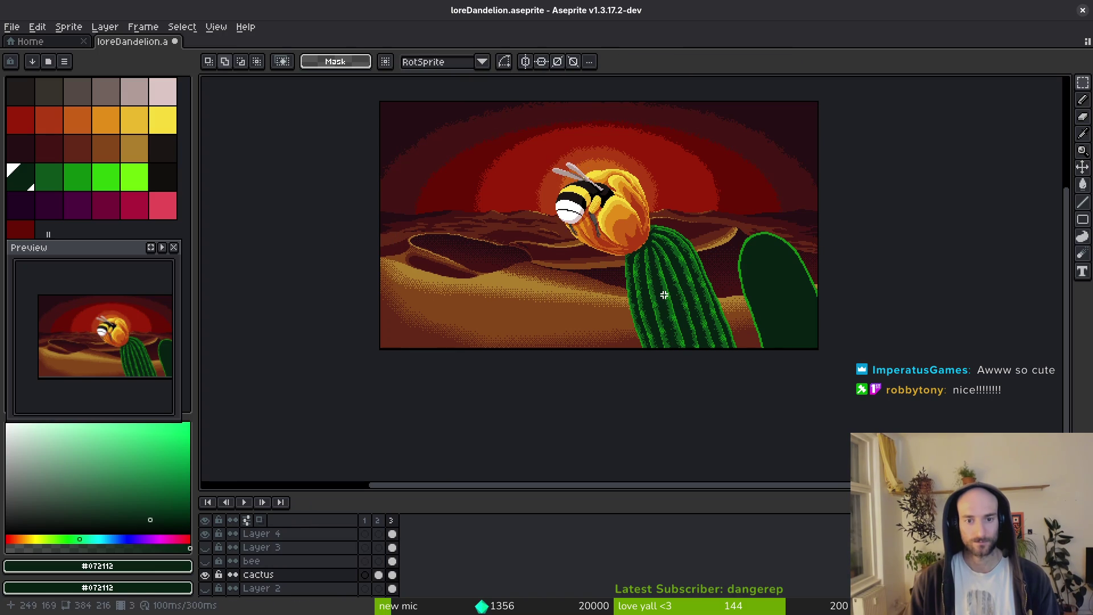
pyautogui.scroll(-1, 664, 295)
pyautogui.hotkey('ctrl', 'd')
pyautogui.hotkey('ctrl', 's')
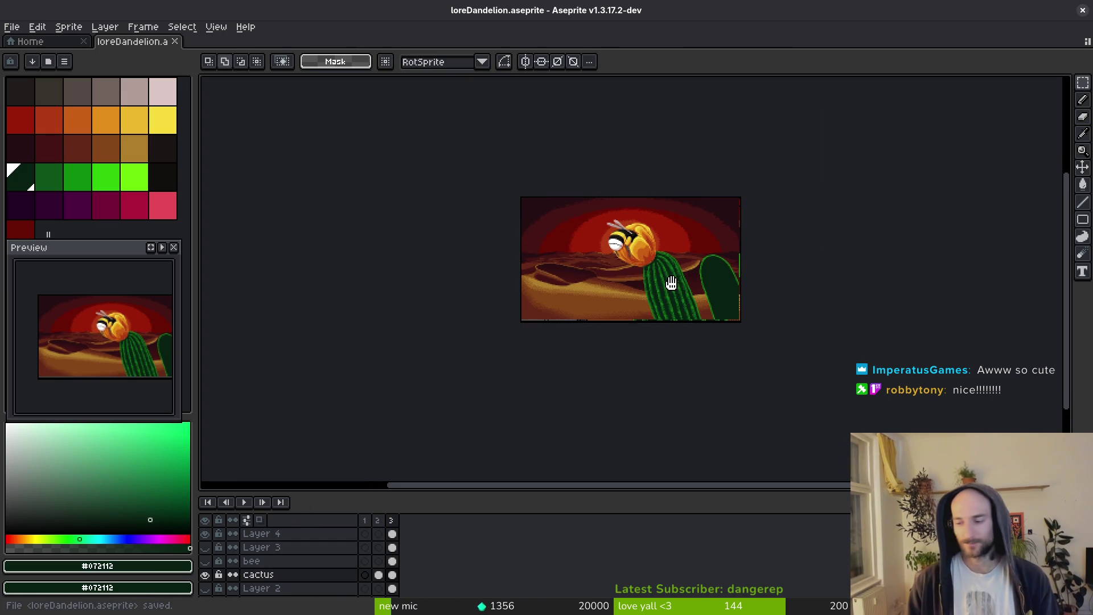
# Repaint bright-green pixels along the cactus edge with dark green #0d541b and save.
pyautogui.scroll(5, 664, 249)
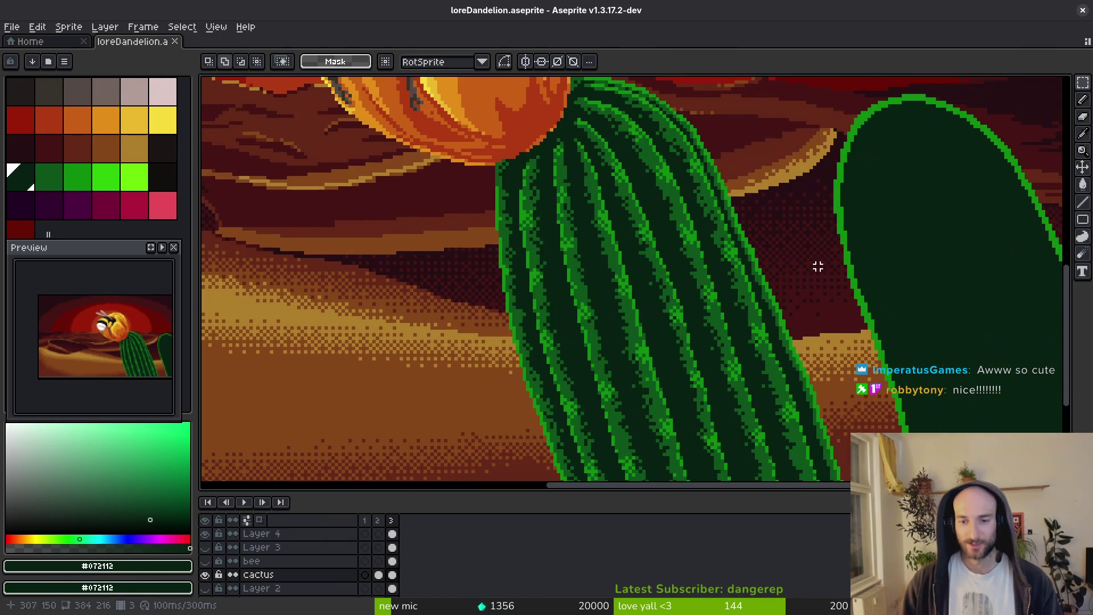
pyautogui.scroll(2, 778, 286)
pyautogui.press('alt')
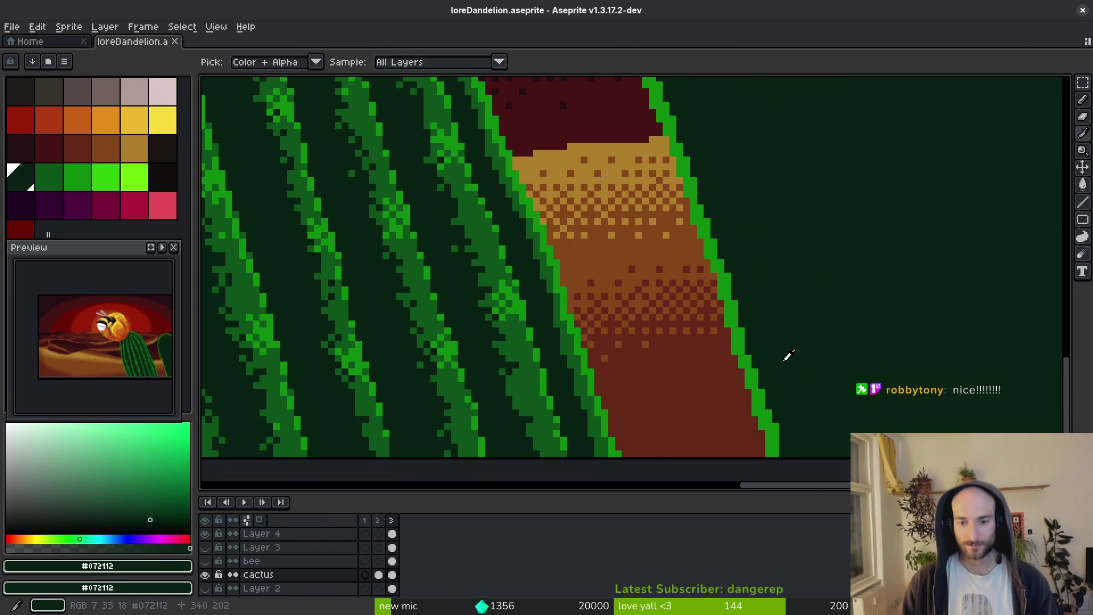
pyautogui.keyDown('alt'); pyautogui.click(625, 268); pyautogui.keyUp('alt')
pyautogui.scroll(5, 791, 288)
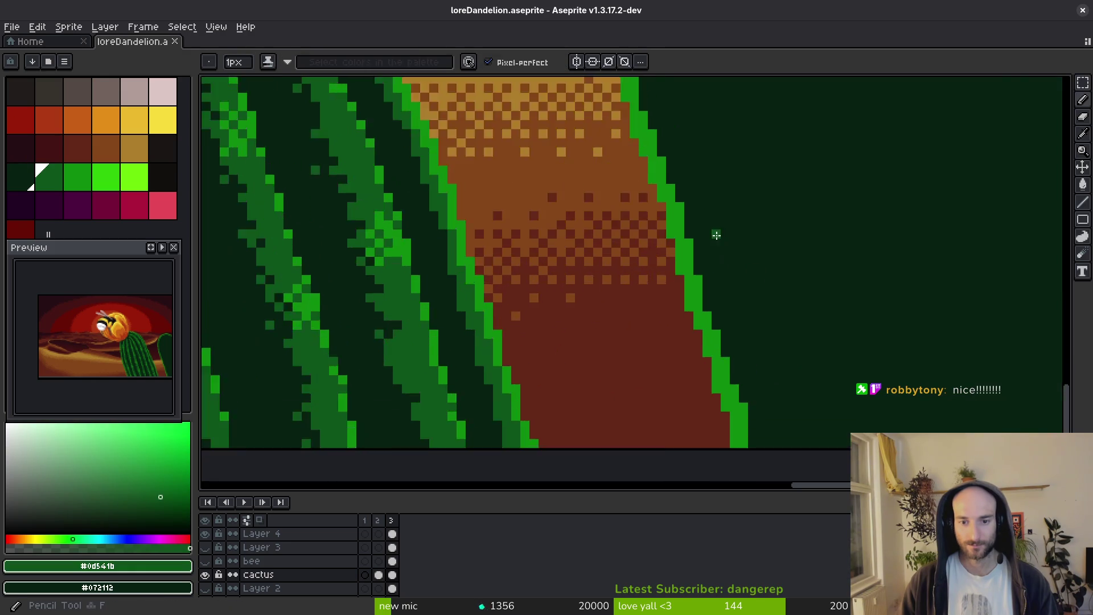
pyautogui.moveTo(660, 187)
pyautogui.mouseDown()
pyautogui.moveTo(664, 273)
pyautogui.moveTo(681, 171)
pyautogui.moveTo(693, 265)
pyautogui.mouseUp()
pyautogui.keyDown('alt'); pyautogui.rightClick(664, 273); pyautogui.keyUp('alt')
pyautogui.scroll(-3, 719, 274)
pyautogui.moveTo(651, 144); pyautogui.dragTo(715, 300)
pyautogui.click(707, 325)
pyautogui.click(675, 272)
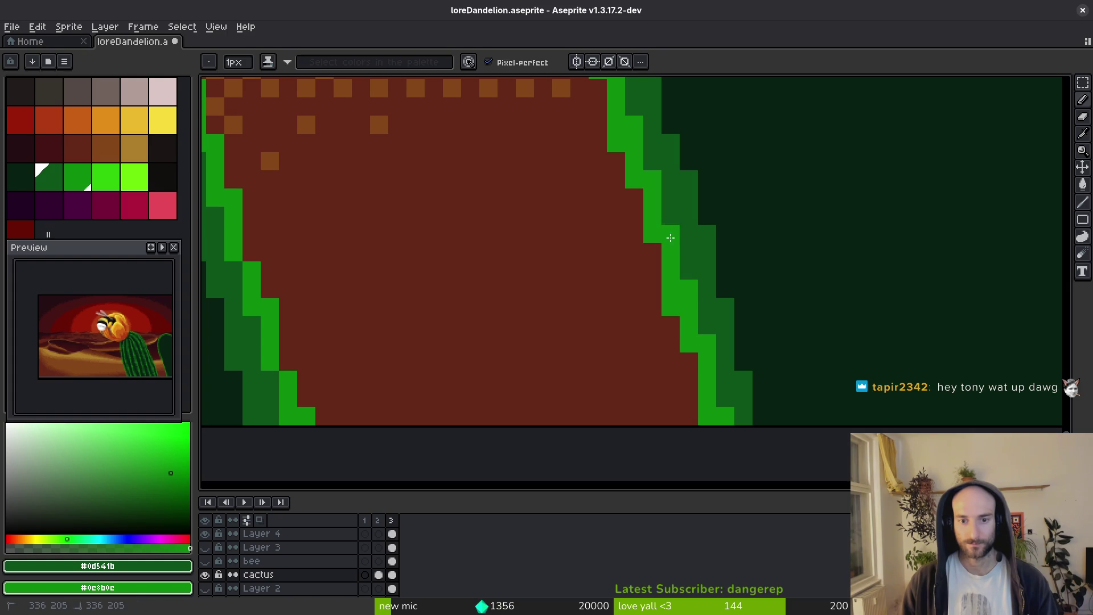
pyautogui.hotkey('ctrl', 's')
# Paint a dark-green #0d541b line down the cactus's right edge.
pyautogui.scroll(-2, 741, 310)
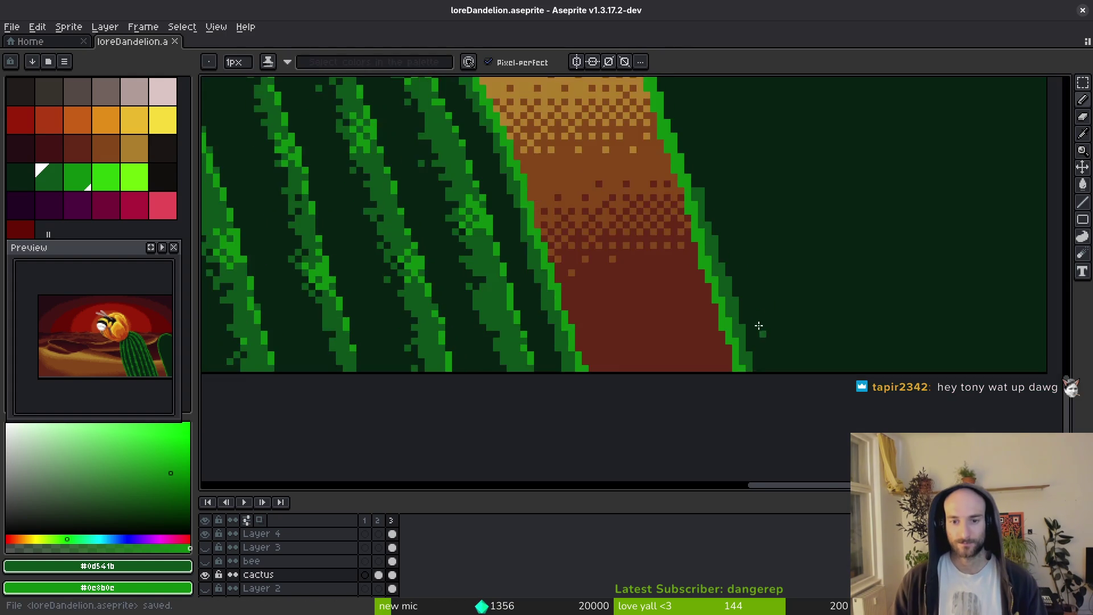
pyautogui.scroll(2, 729, 313)
pyautogui.scroll(1, 758, 406)
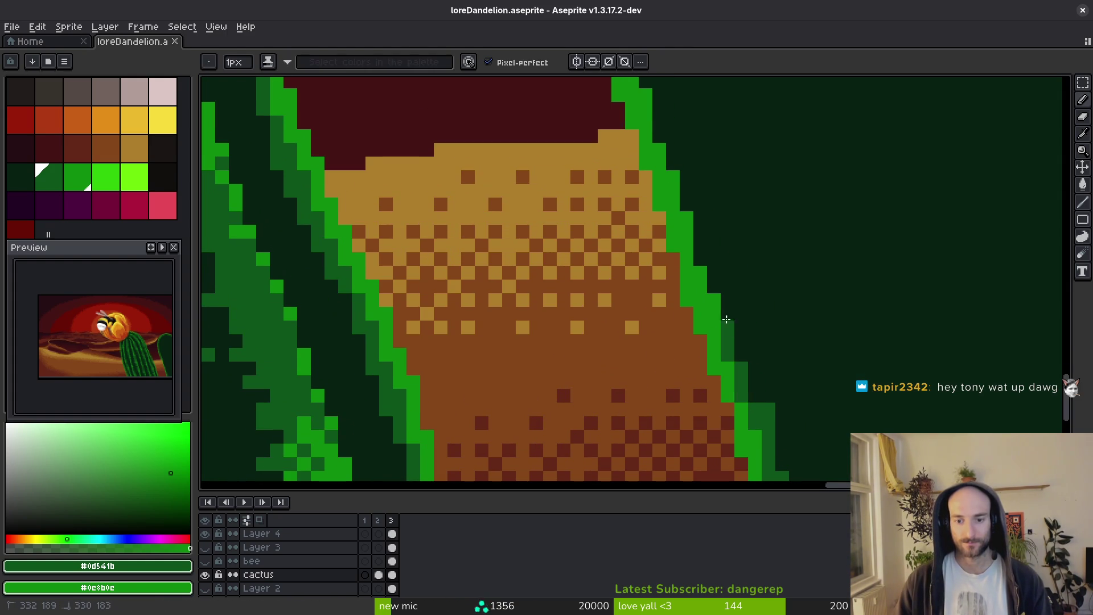
pyautogui.moveTo(728, 300); pyautogui.dragTo(753, 402)
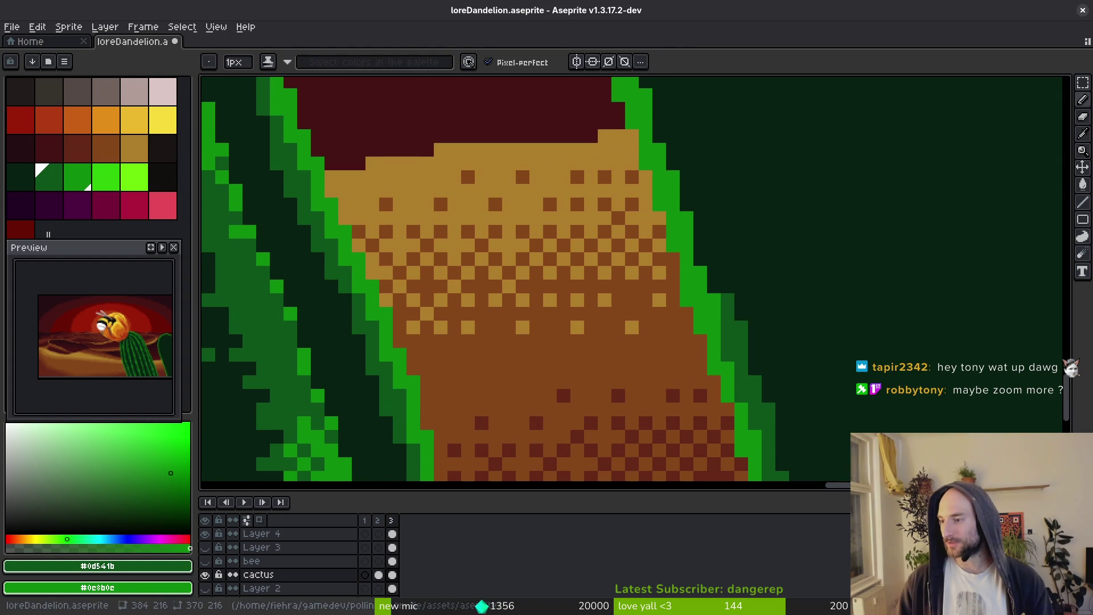
pyautogui.hotkey('alt', 'Tab')
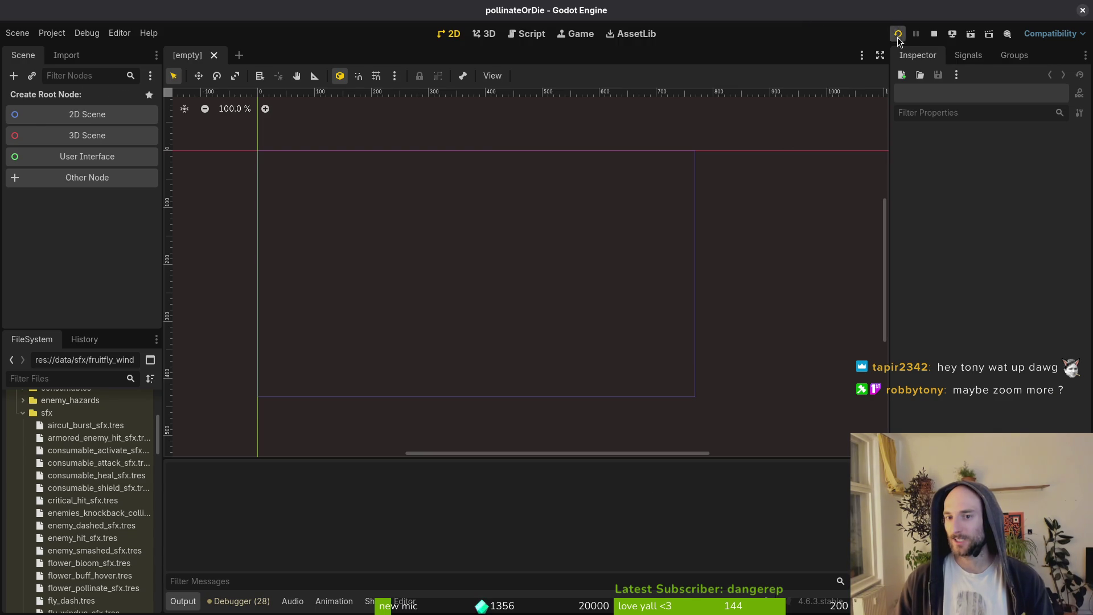
# Launch the game from the Godot editor, maximise its window and continue the saved game.
pyautogui.click(898, 35)
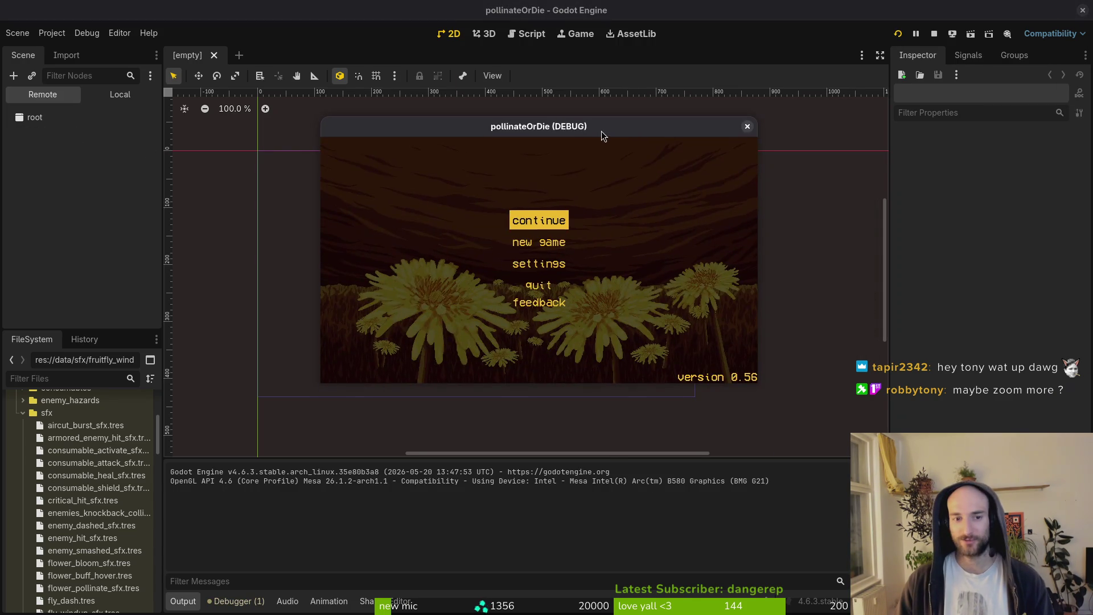
pyautogui.doubleClick(602, 127)
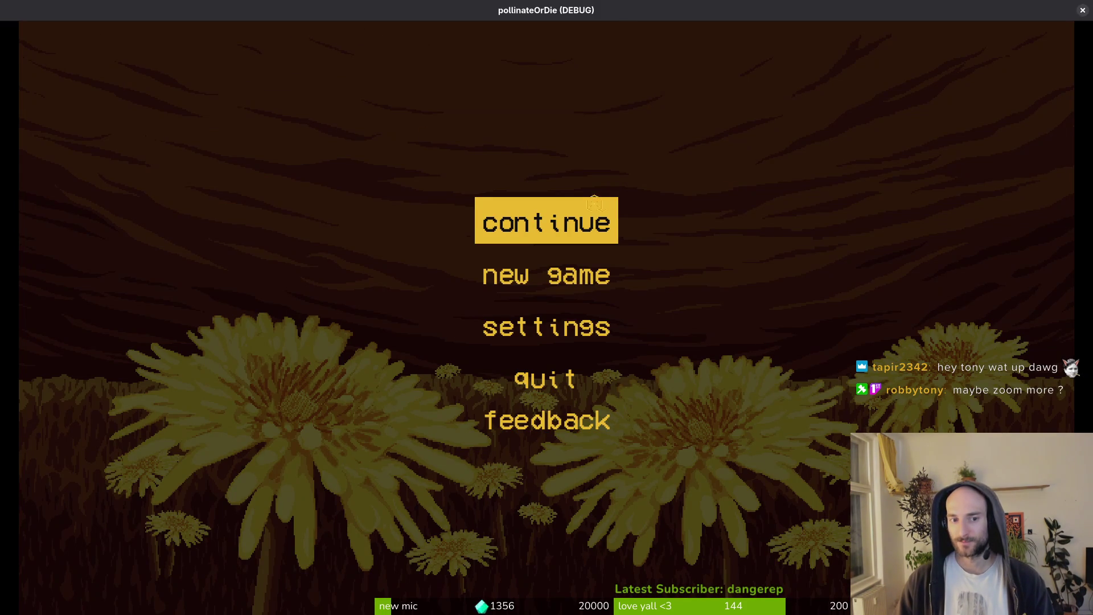
pyautogui.click(600, 202)
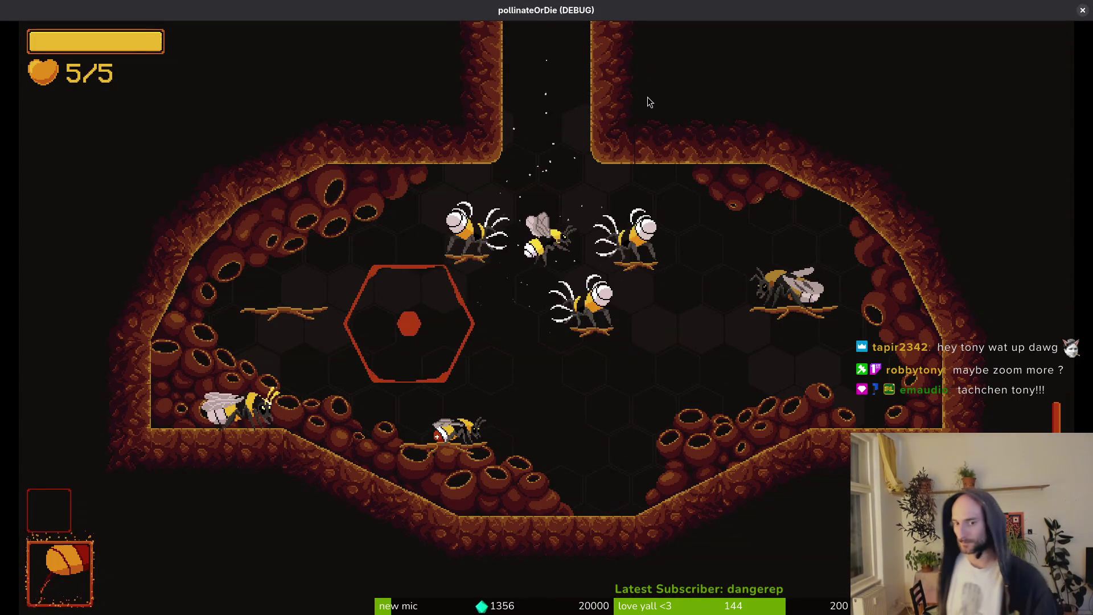
# From the pause menu's settings panel, raise the sfx volume to full.
pyautogui.press('Escape')
pyautogui.press('Down')
pyautogui.press('Down')
pyautogui.press('Return')
pyautogui.press('Down')
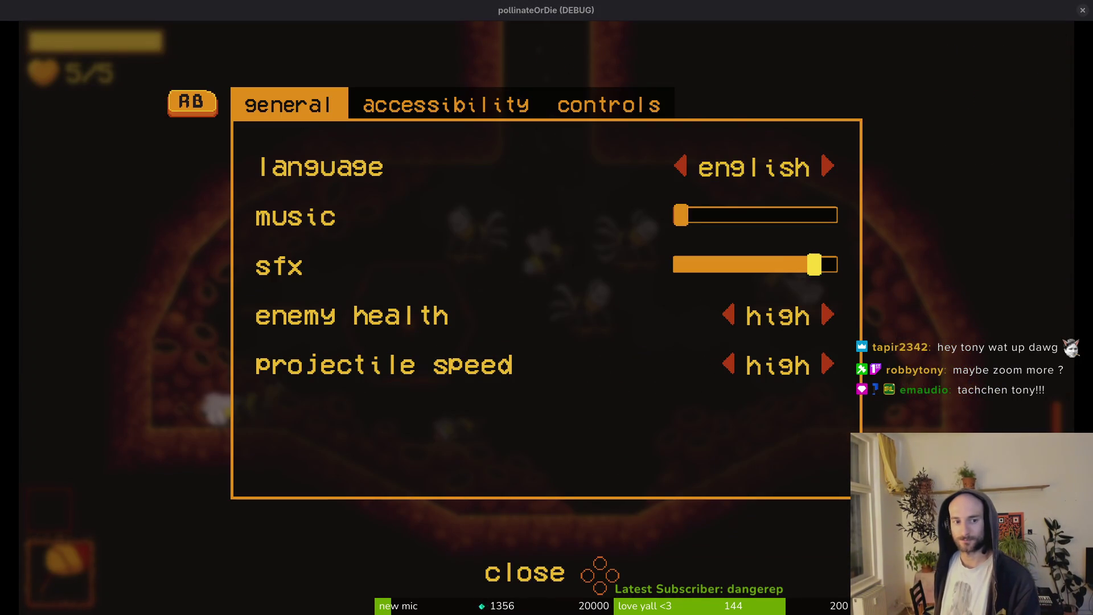
pyautogui.press('Right')
pyautogui.press('Escape')
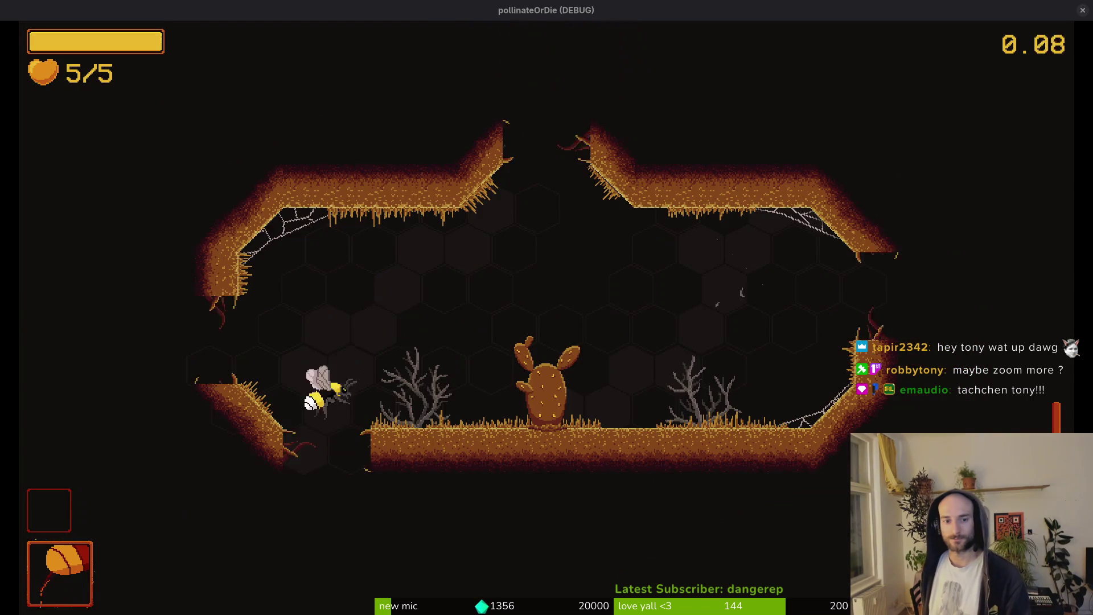
# Fly the bee toward the cactus and slash the flies on both sides.
pyautogui.press('space')
pyautogui.press('Right')
pyautogui.press('x')
pyautogui.press('space')
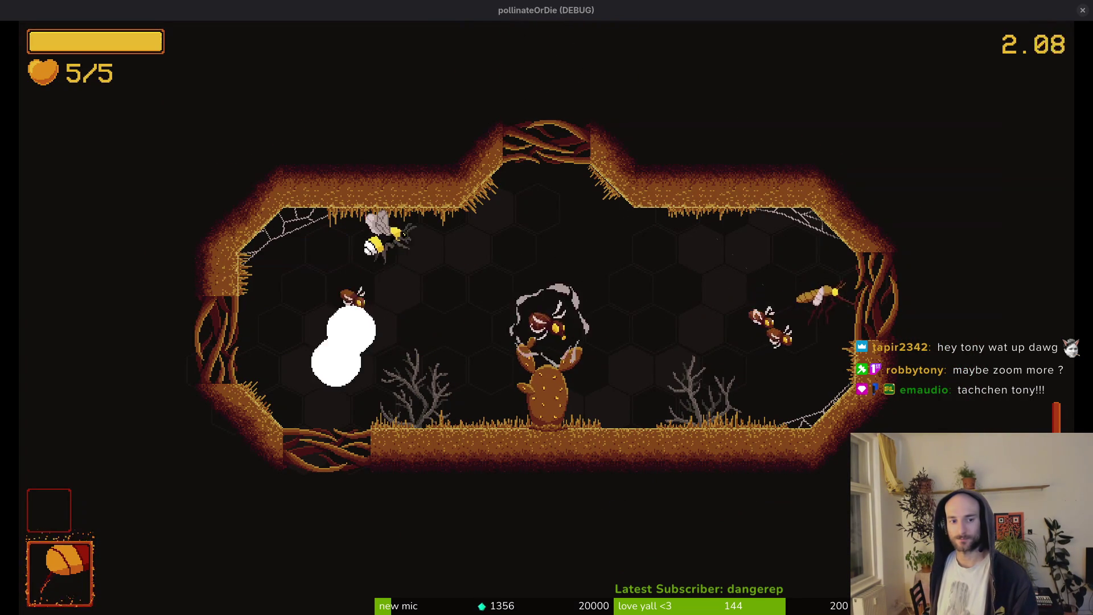
pyautogui.press('Right')
pyautogui.press('x')
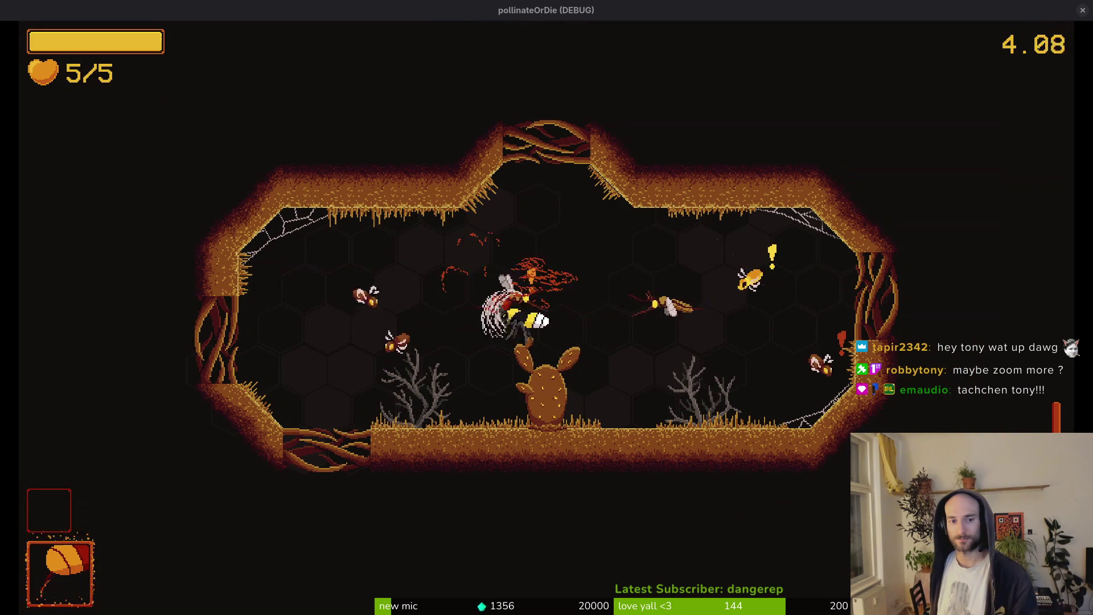
pyautogui.press('Left')
pyautogui.press('x')
pyautogui.press('Right')
pyautogui.press('x')
pyautogui.press('Left')
pyautogui.press('x')
# Cling to the left wall, then dash across the cave and climb the right wall.
pyautogui.press('Left')
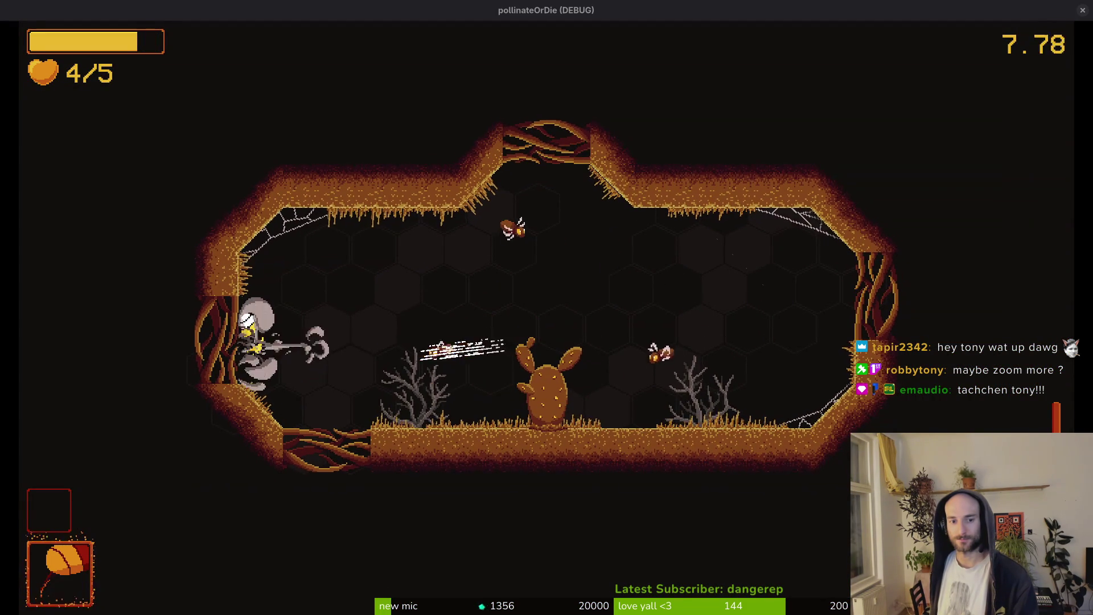
pyautogui.press('space')
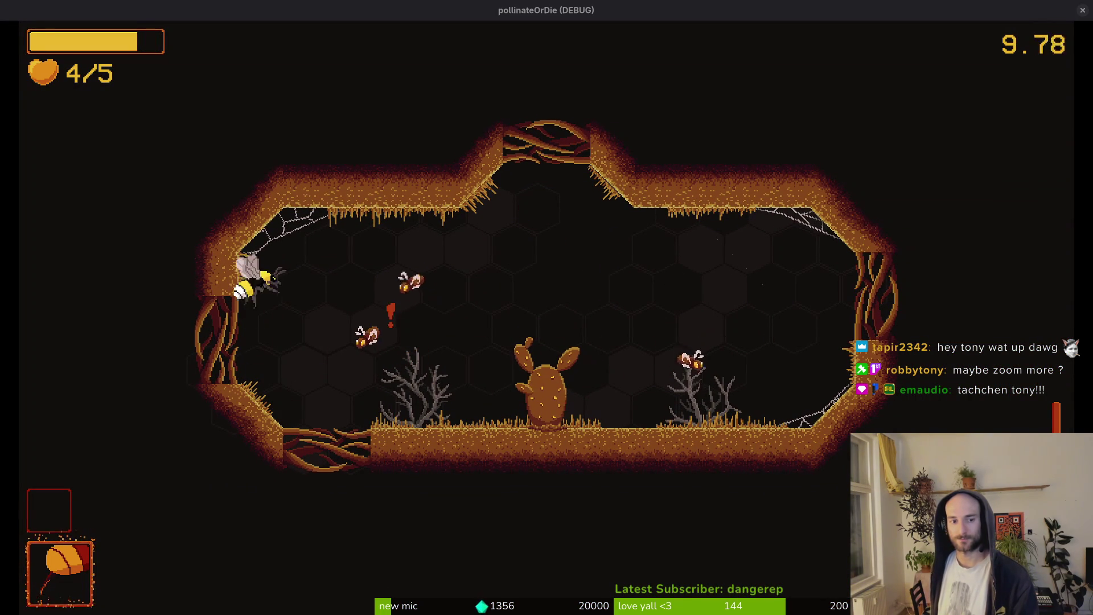
pyautogui.press('Right')
pyautogui.press('Right')
pyautogui.press('space')
pyautogui.press('x')
pyautogui.press('Up')
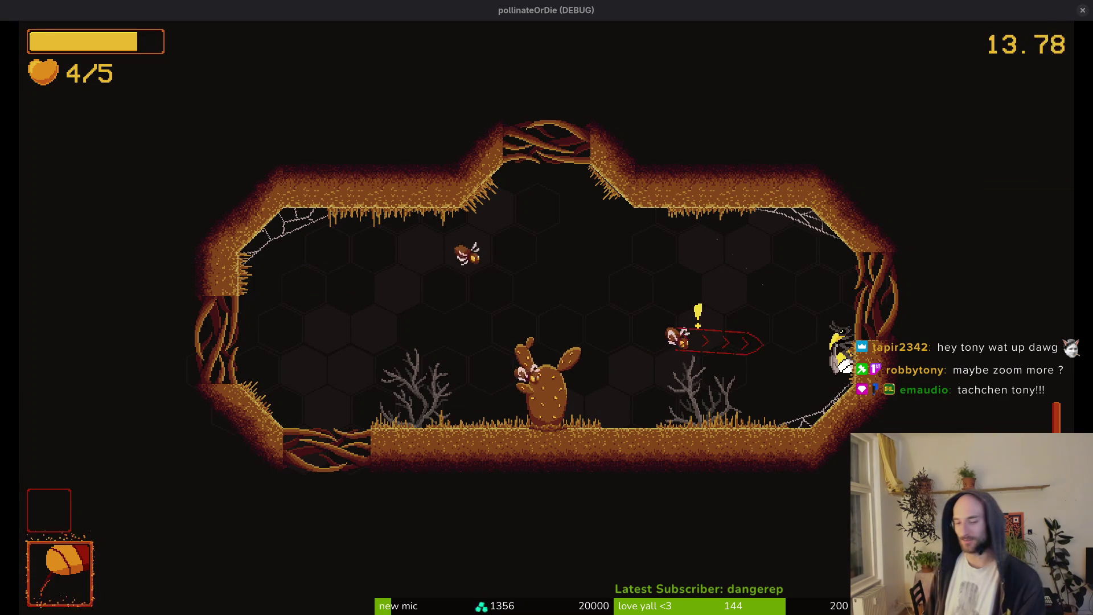
pyautogui.press('Up')
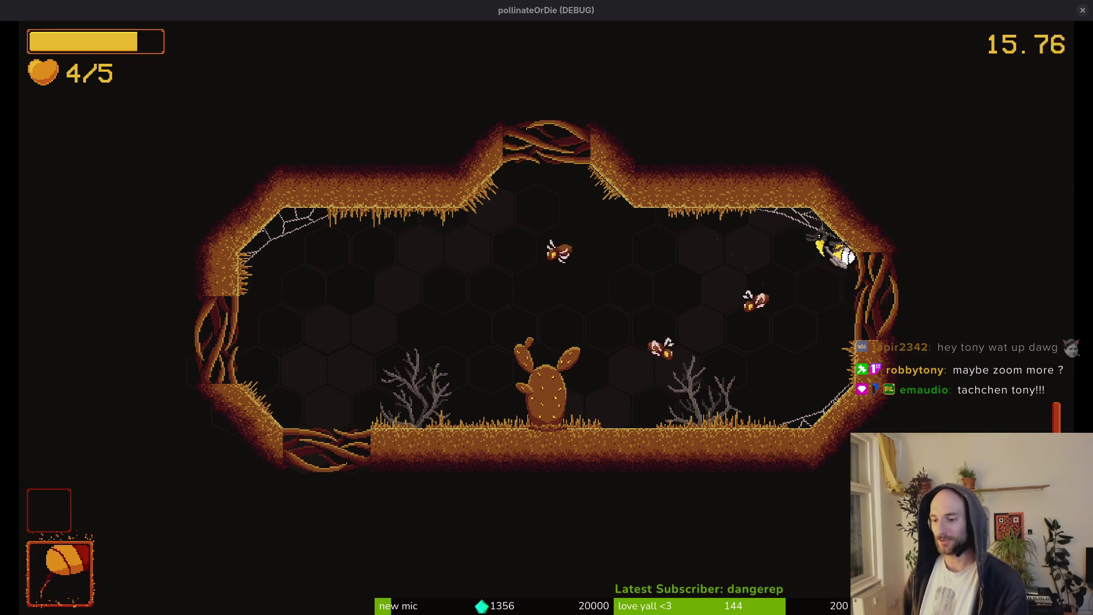
# Pause the game, check the Aseprite scene and Godot editor, then resume play.
pyautogui.press('Escape')
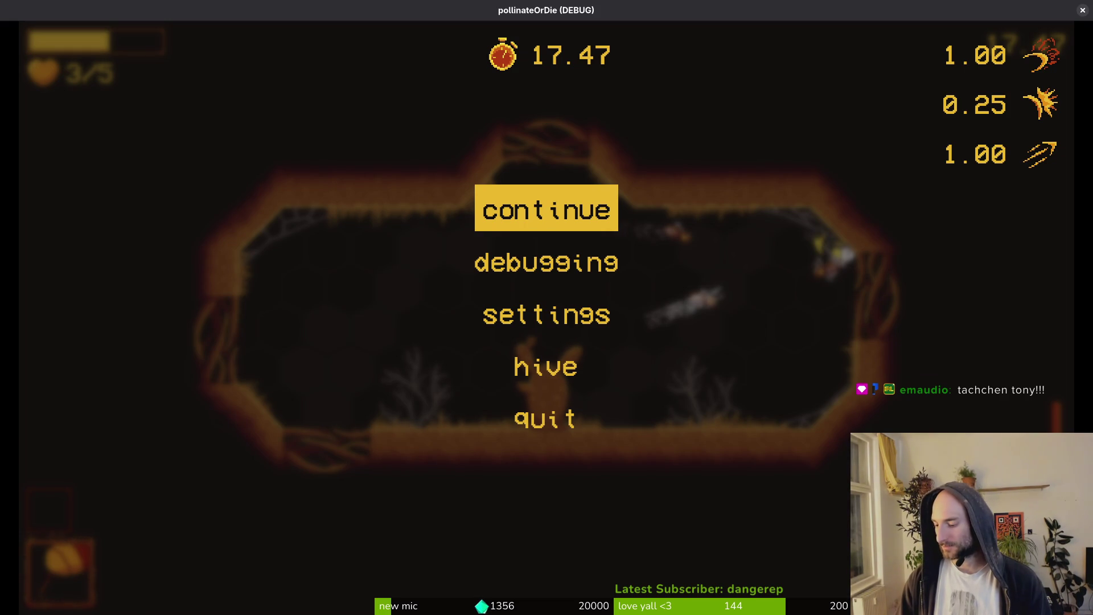
pyautogui.hotkey('alt', 'Tab')
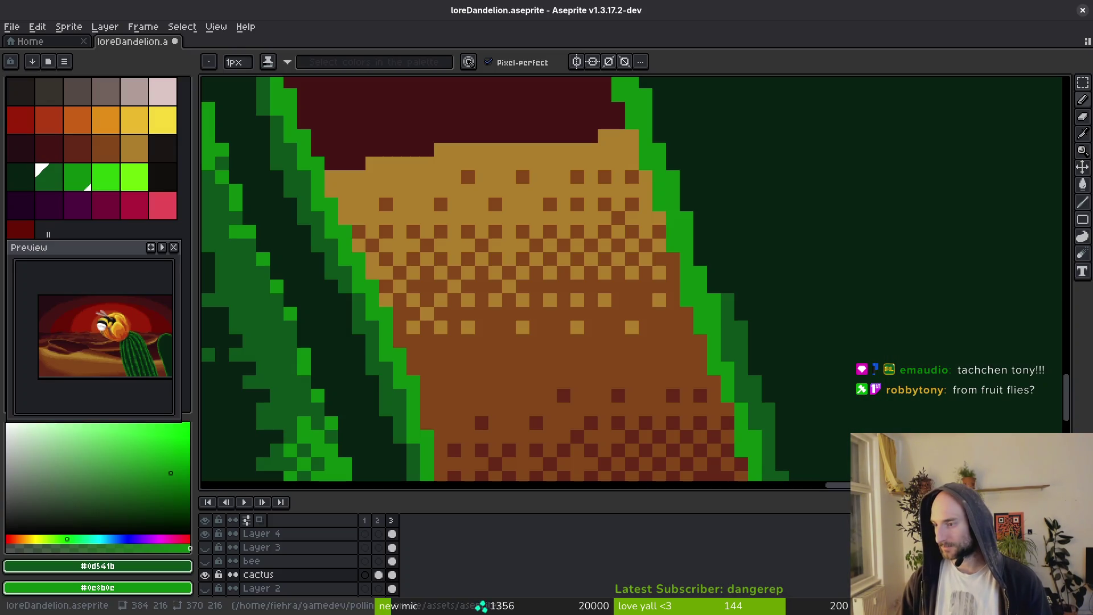
pyautogui.hotkey('alt', 'Tab')
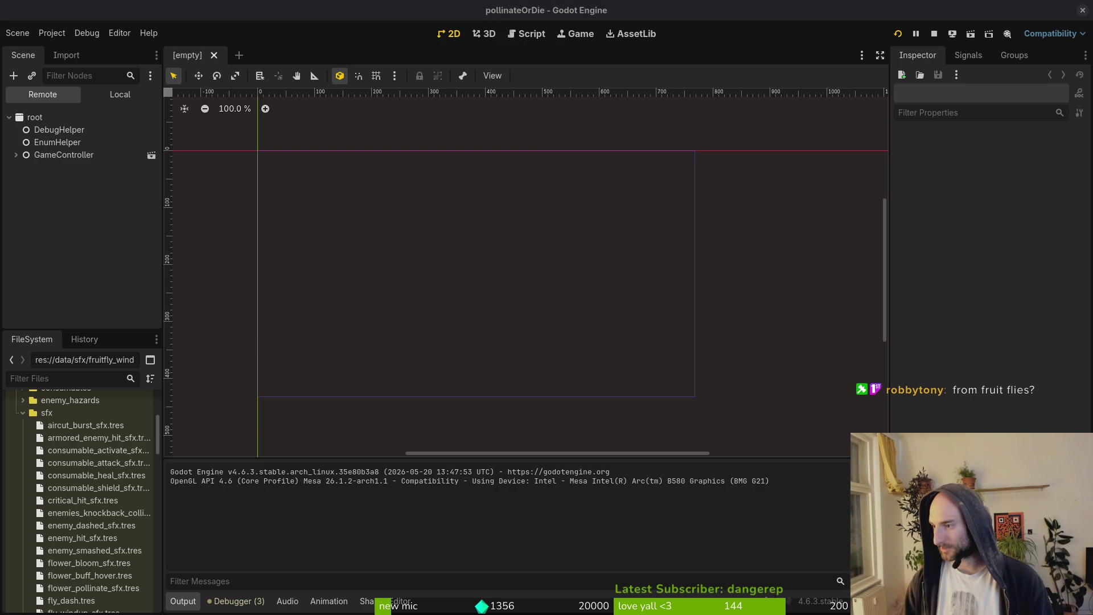
pyautogui.hotkey('alt', 'Tab')
pyautogui.press('Escape')
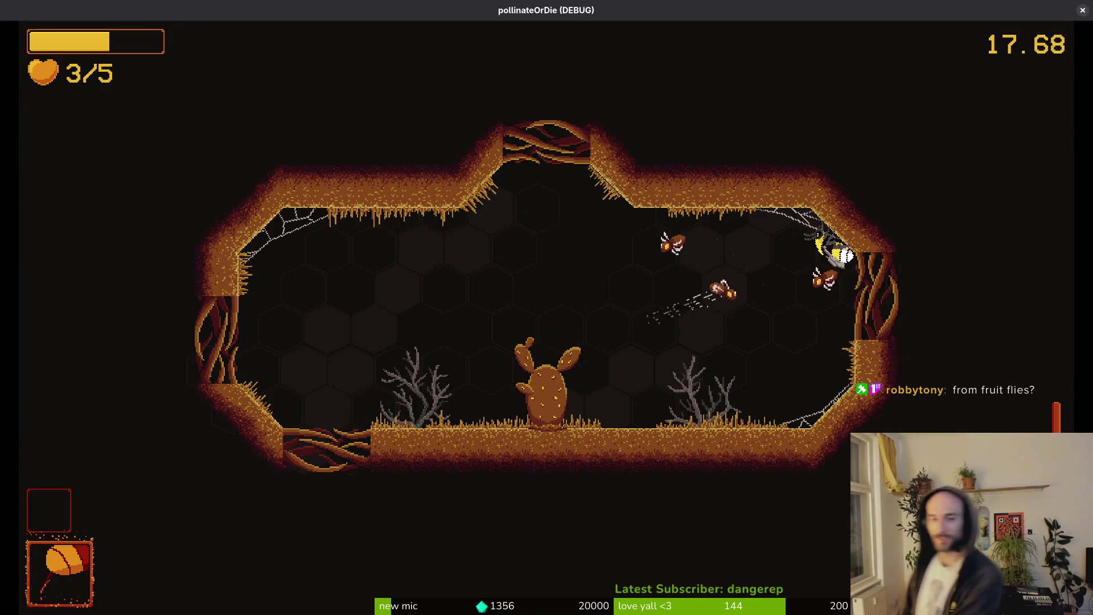
# Walk the bee along the cave floor, climb the left wall and attack flies near the bush.
pyautogui.press('Left')
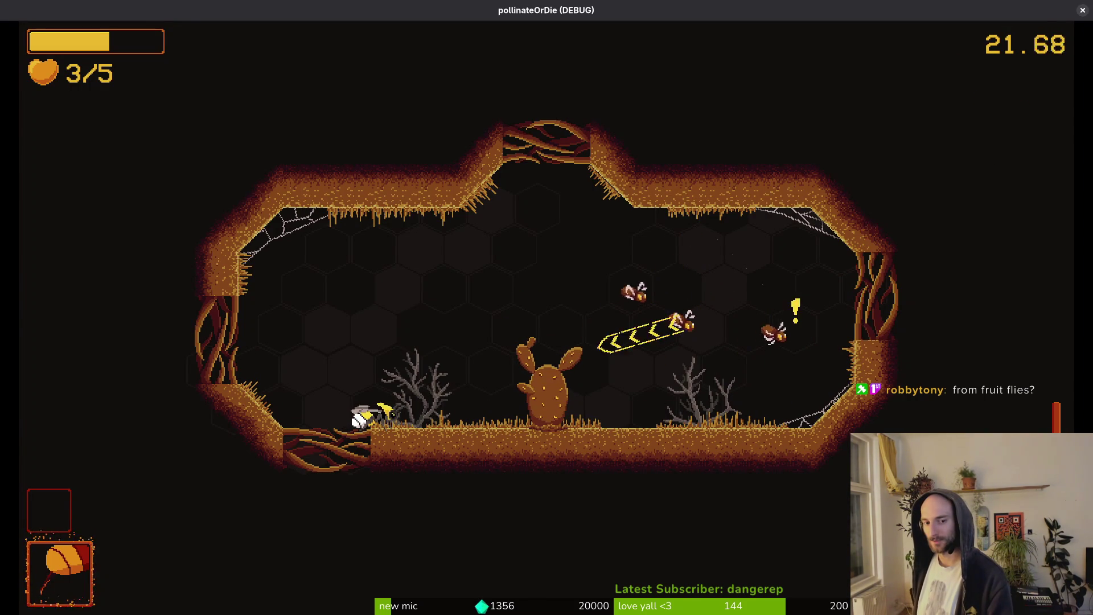
pyautogui.press('Right')
pyautogui.press('Left')
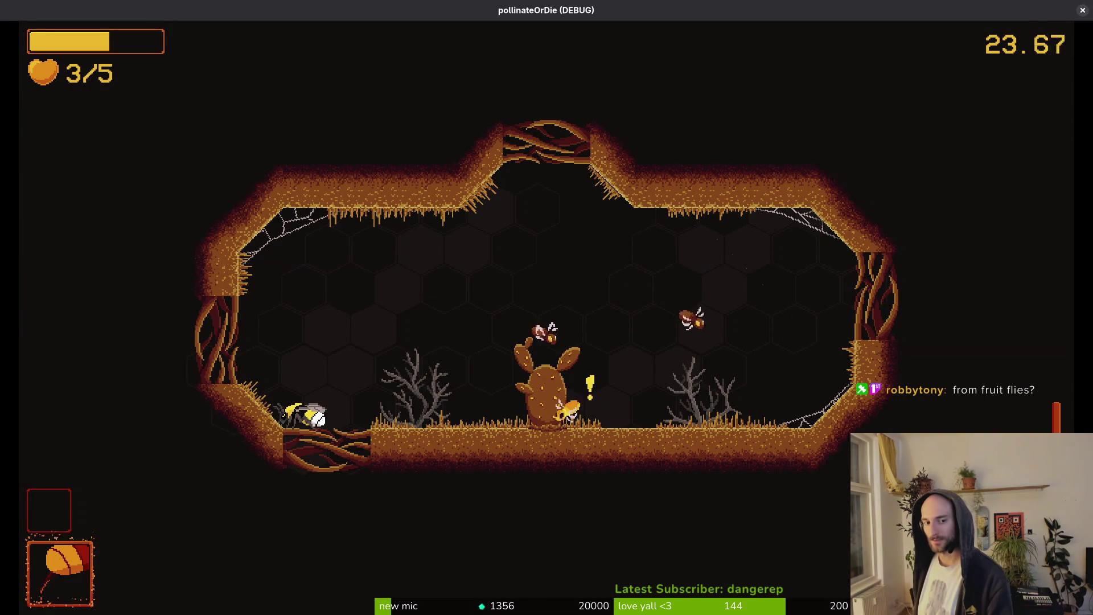
pyautogui.press('Left')
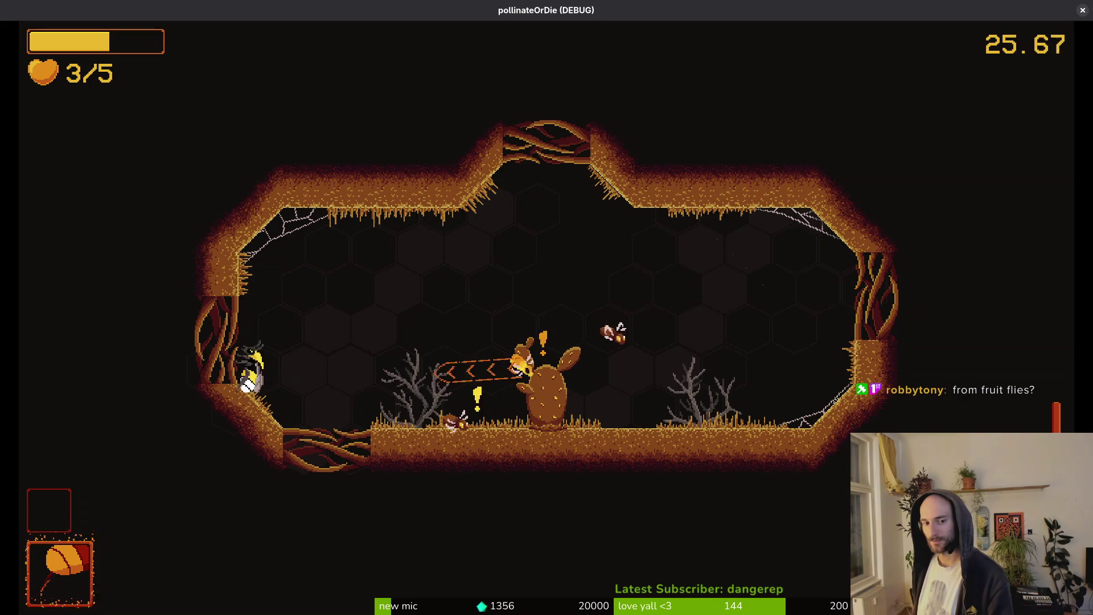
pyautogui.press('Right')
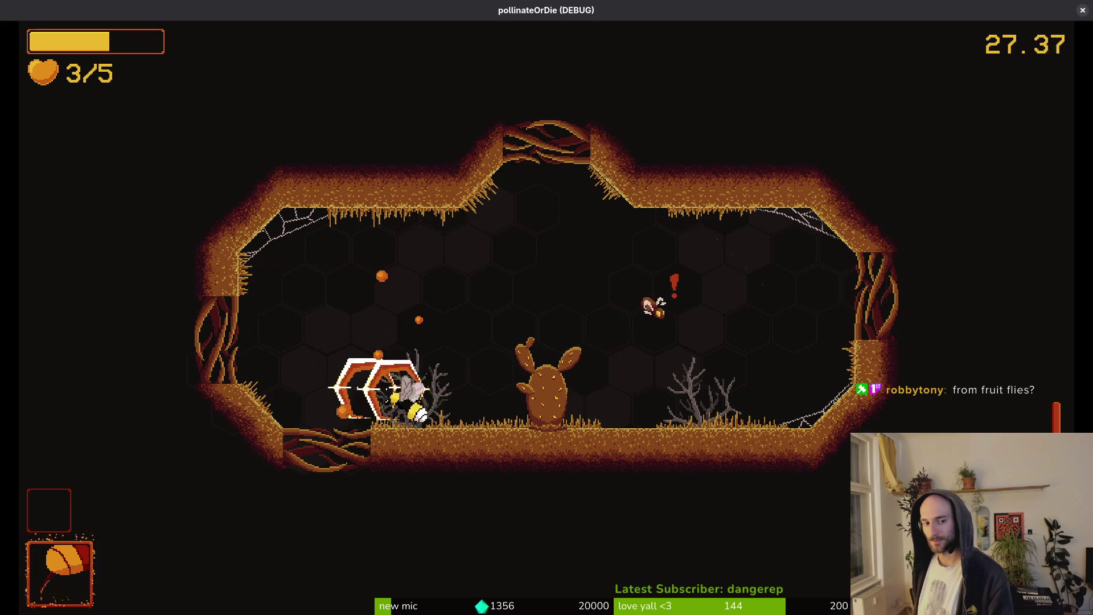
pyautogui.press('space')
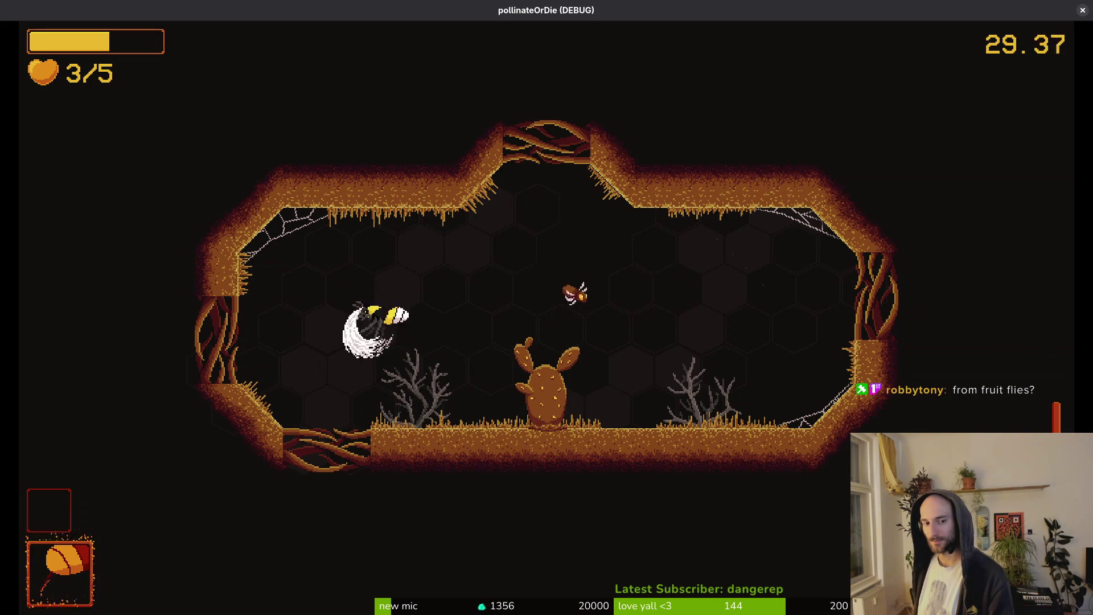
pyautogui.press('Left')
pyautogui.press('Right')
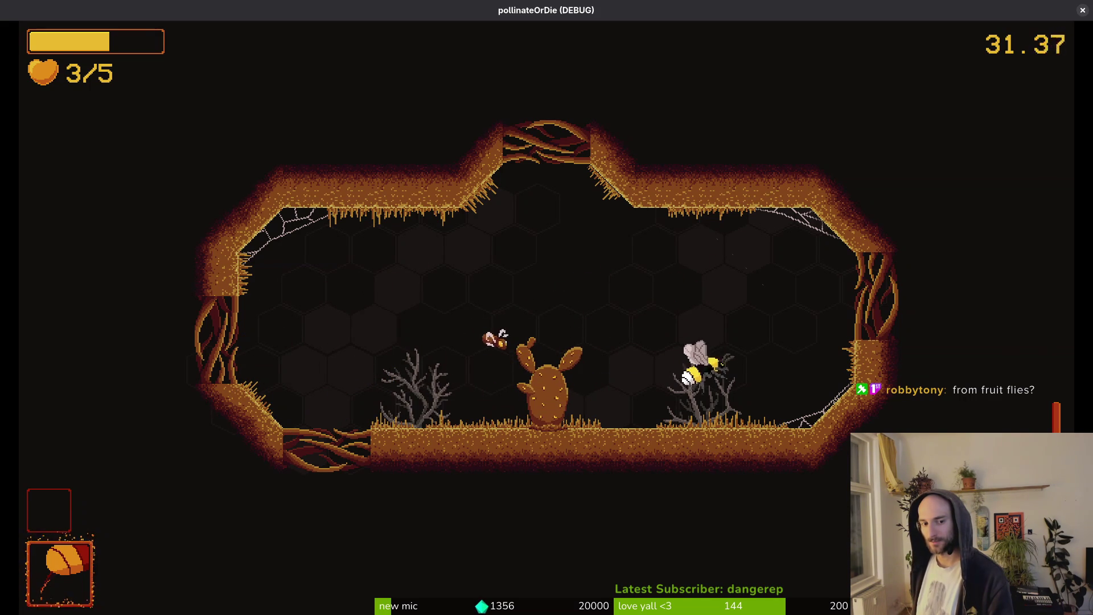
pyautogui.press('Right')
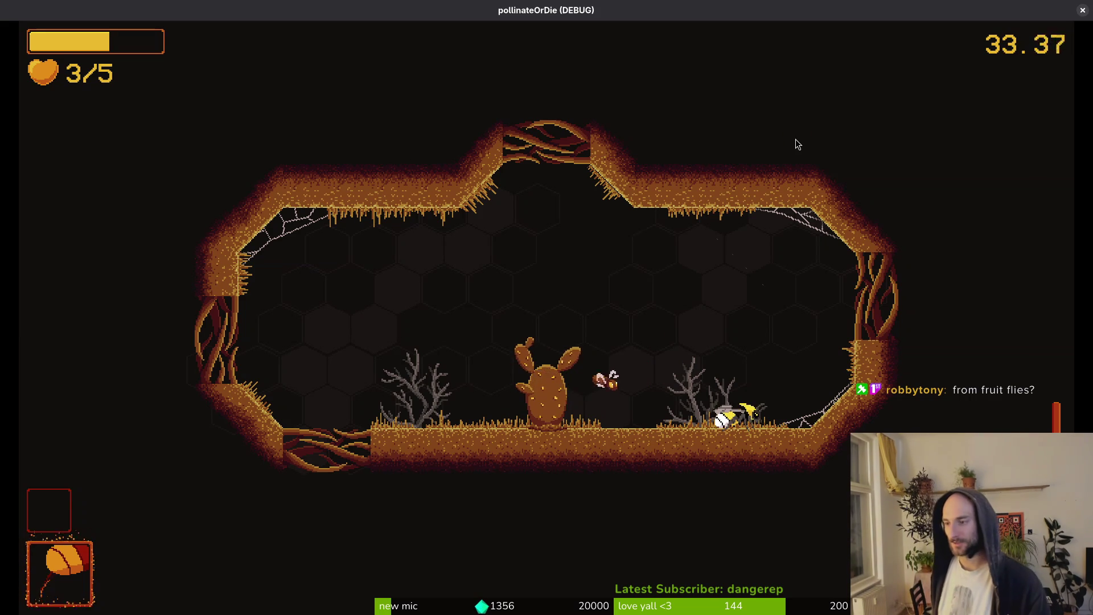
# Glance at the Godot editor, then return and attack the fruit fly by the left wall.
pyautogui.hotkey('alt', 'Tab')
pyautogui.hotkey('alt', 'Tab')
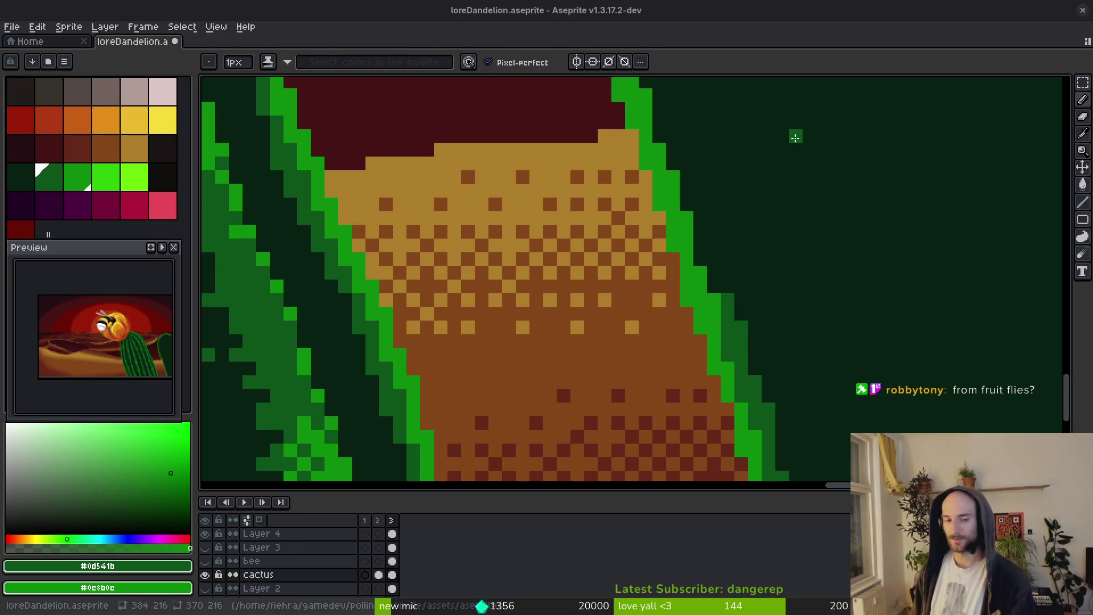
pyautogui.hotkey('alt', 'Tab')
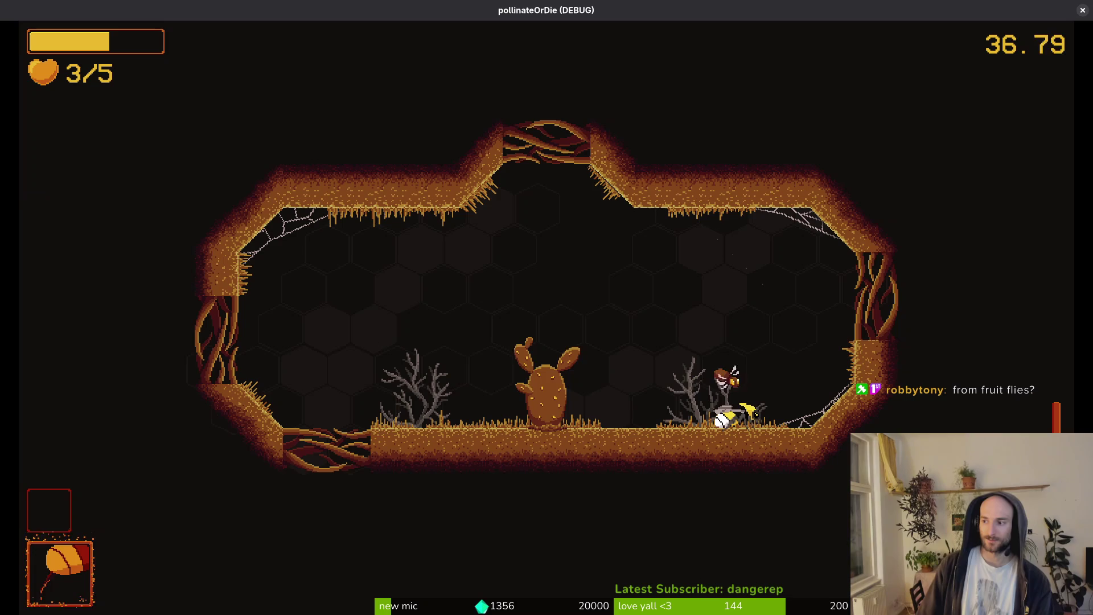
pyautogui.press('space')
pyautogui.press('space')
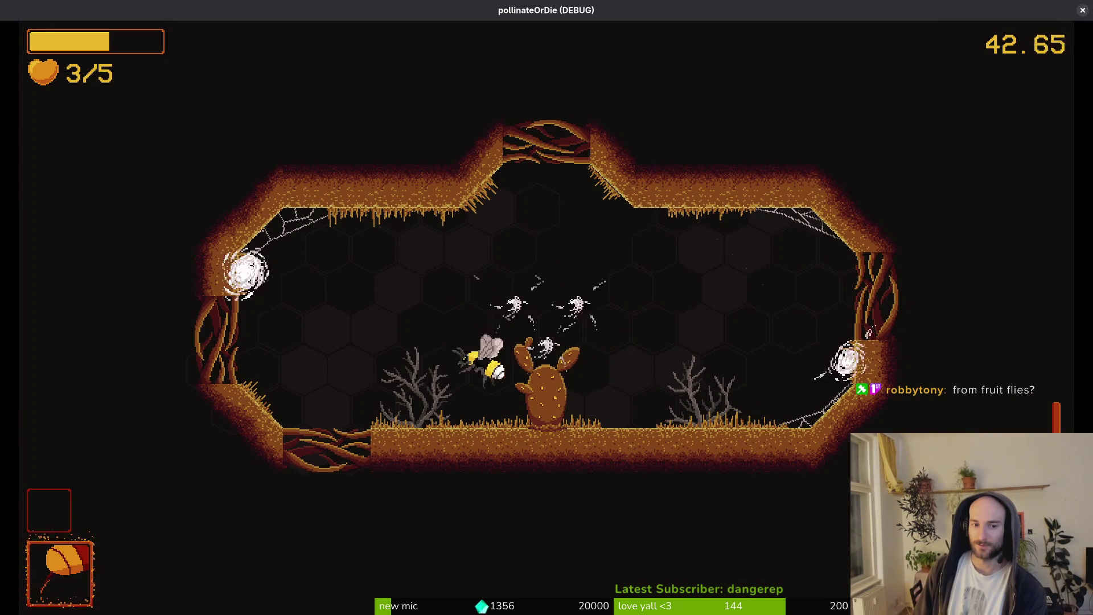
pyautogui.press('space')
pyautogui.press('space')
pyautogui.press('space')
pyautogui.press('space')
pyautogui.press('space')
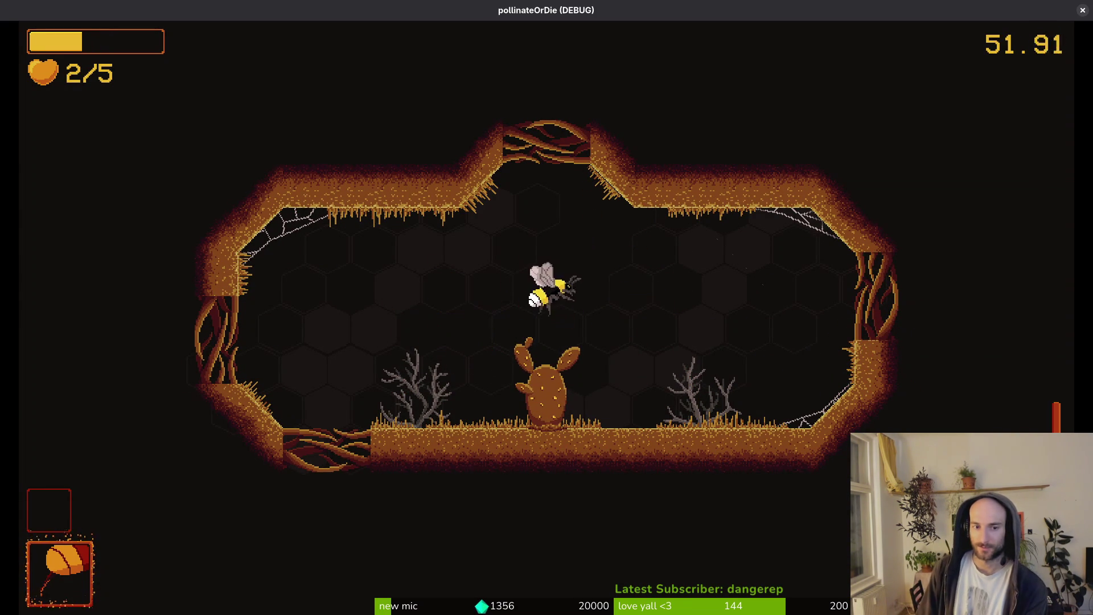
# Dash into the next room, slash insects until the bee dies, then respawn in the hive.
pyautogui.press('a')
pyautogui.press('space')
pyautogui.press('a')
pyautogui.press('space')
pyautogui.press('d')
pyautogui.press('w')
pyautogui.press('space')
pyautogui.press('s')
pyautogui.press('a')
pyautogui.press('space')
pyautogui.press('space')
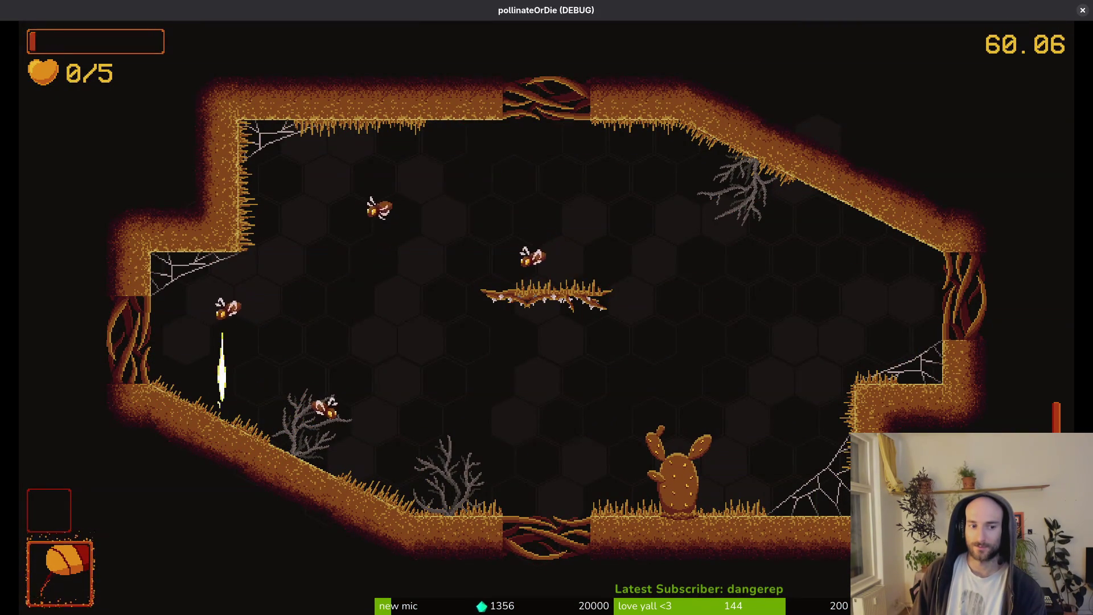
pyautogui.press('space')
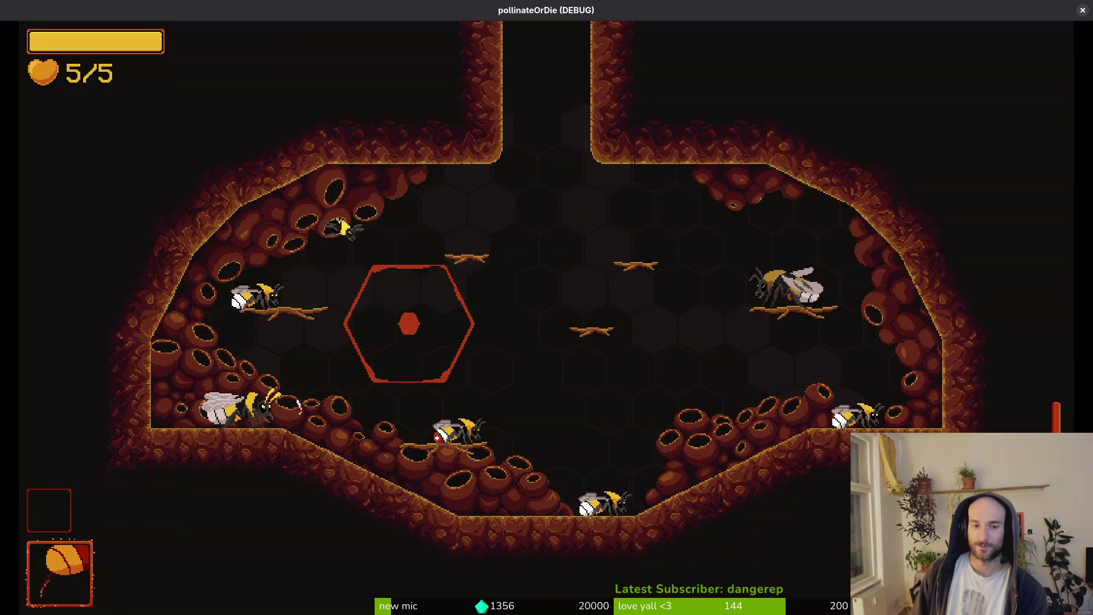
# Open and close the hive shop, fly out of the hive, and restart after dying.
pyautogui.press('e')
pyautogui.press('Escape')
pyautogui.press('space')
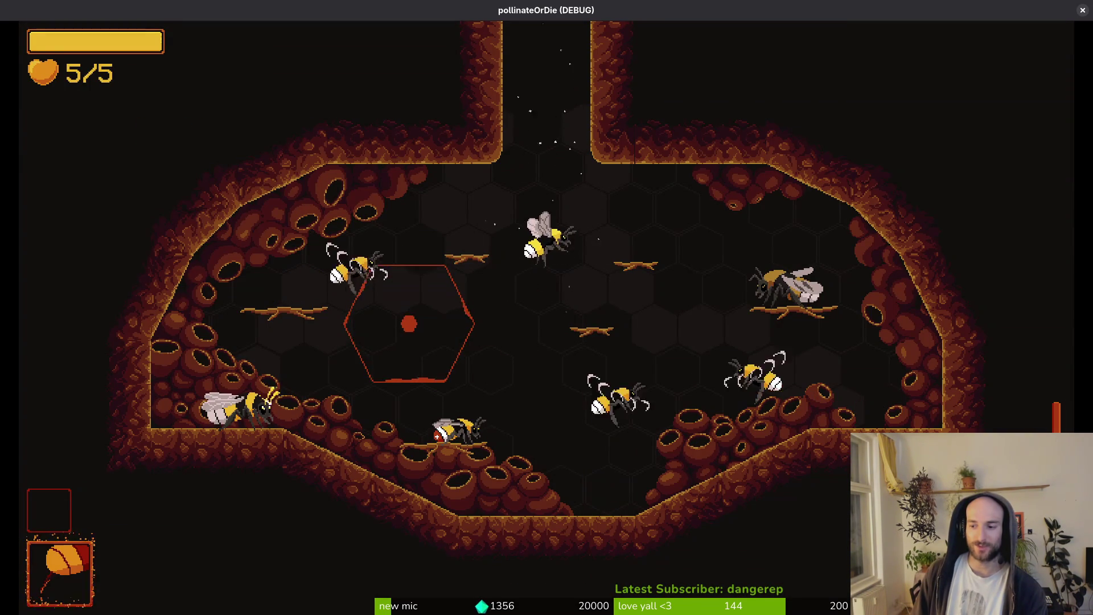
pyautogui.press('w')
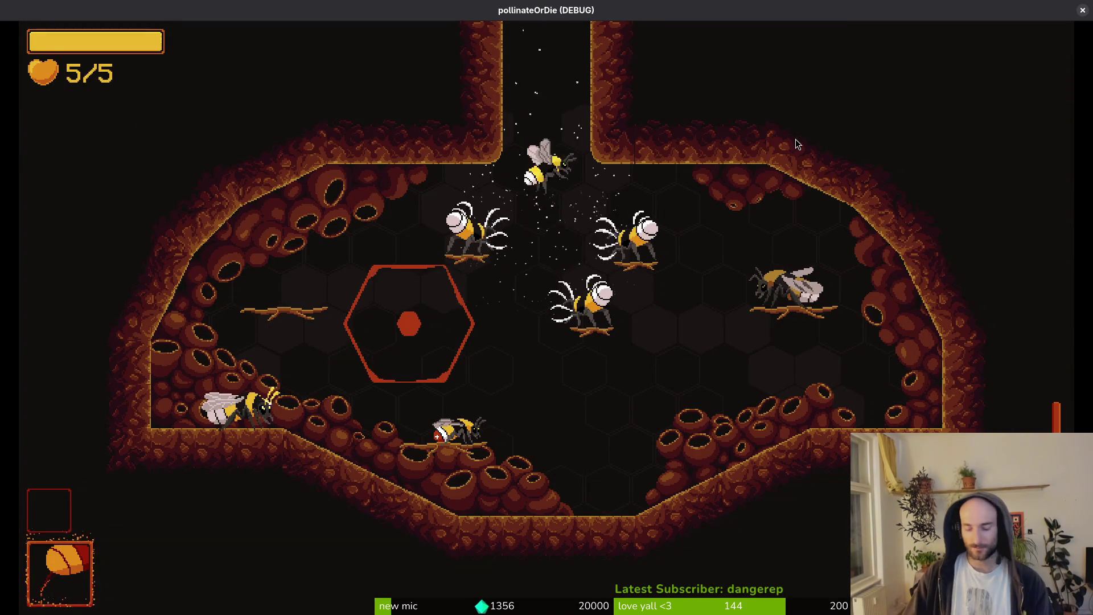
pyautogui.press('s')
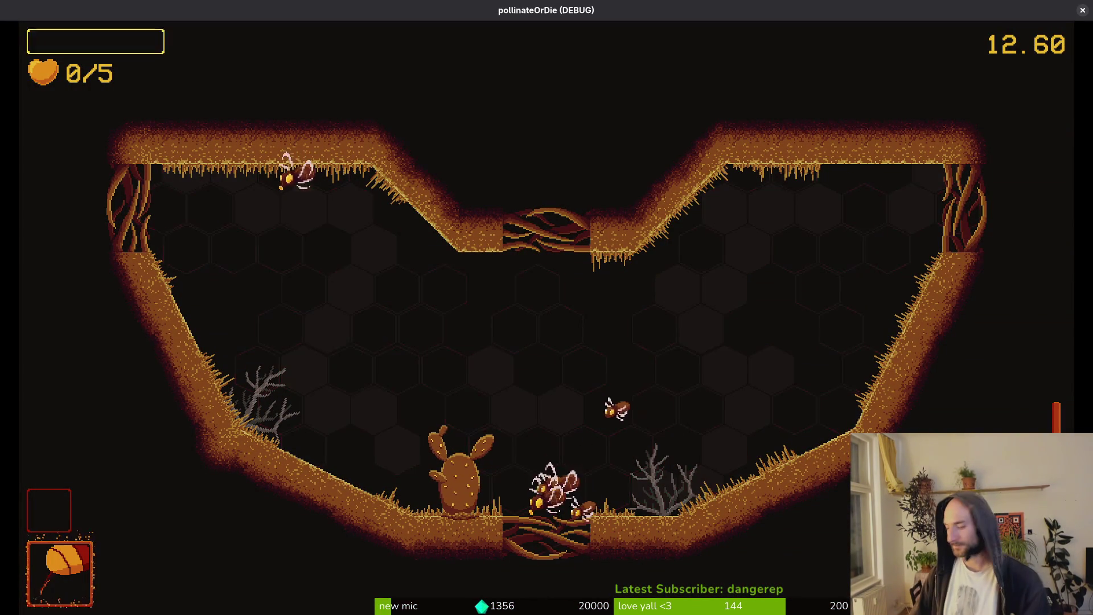
pyautogui.press('Return')
# Quit the run from the pause menu, confirm, and quit the game from the main menu.
pyautogui.press('Escape')
pyautogui.press('Down')
pyautogui.press('Down')
pyautogui.press('Down')
pyautogui.press('Return')
pyautogui.press('Left')
pyautogui.press('Return')
pyautogui.press('Down')
pyautogui.press('Down')
pyautogui.press('Down')
pyautogui.press('Return')
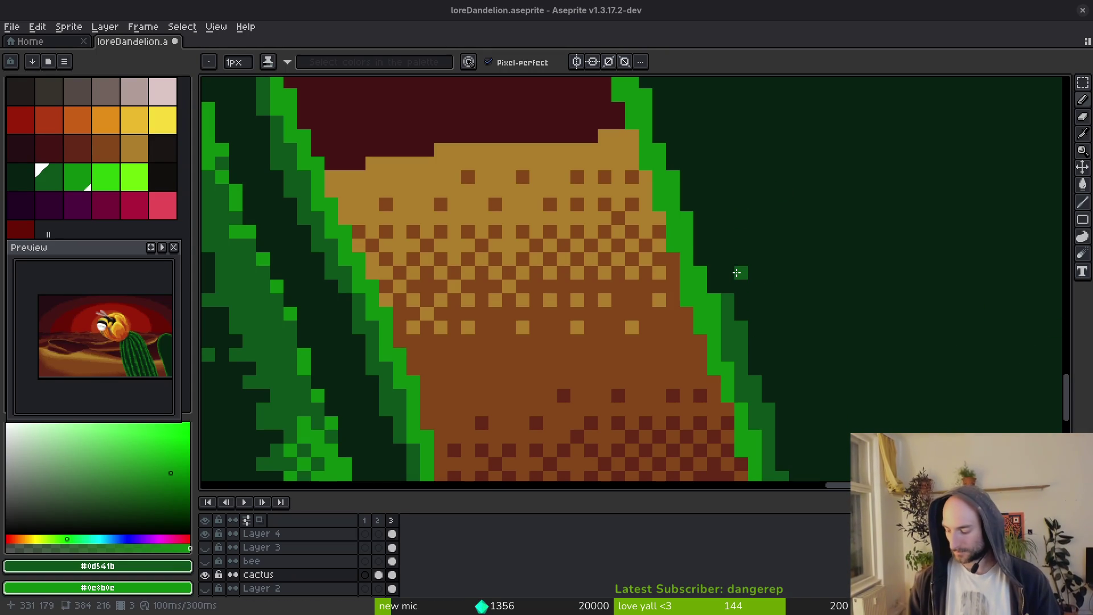
# Zoom in, pick the #0d541b cactus green and darken the bright pixels along the cactus edge.
pyautogui.scroll(2, 772, 311)
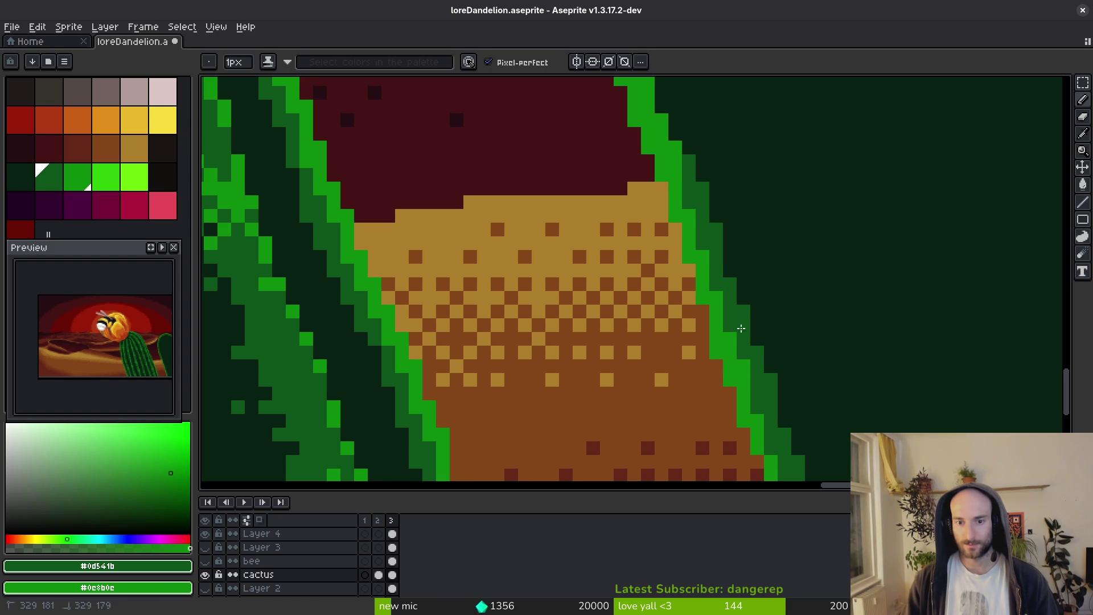
pyautogui.scroll(5, 730, 331)
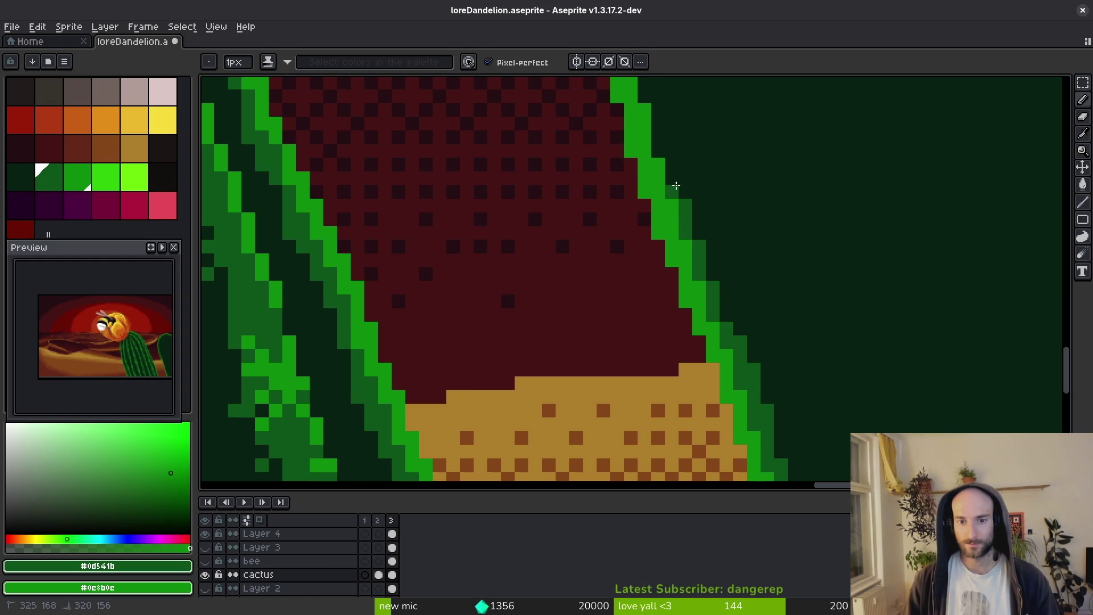
pyautogui.scroll(4, 712, 296)
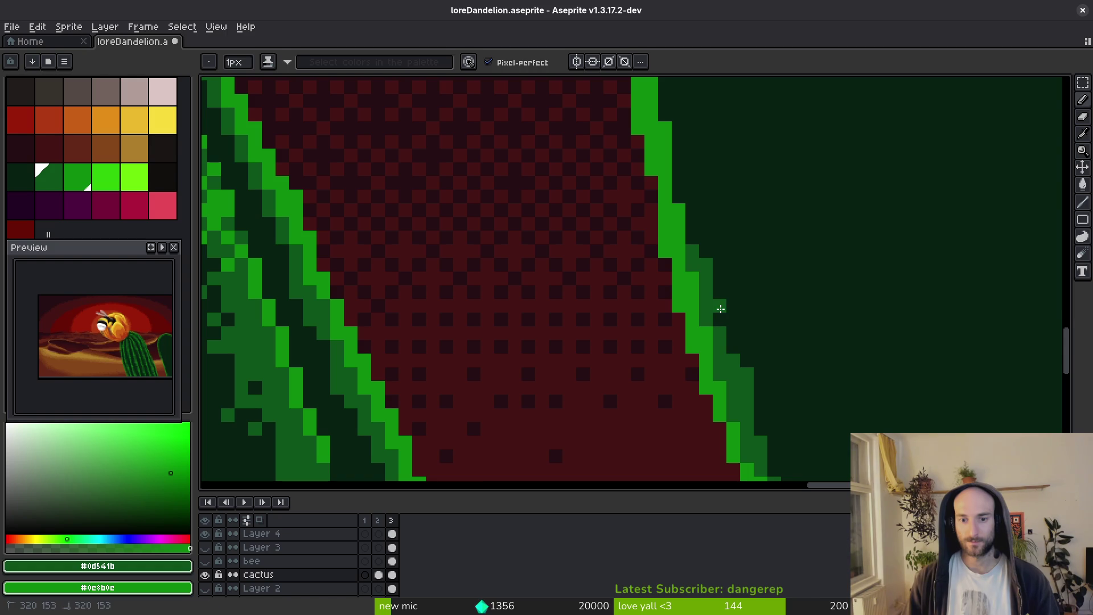
pyautogui.keyDown('alt'); pyautogui.click(749, 357); pyautogui.keyUp('alt')
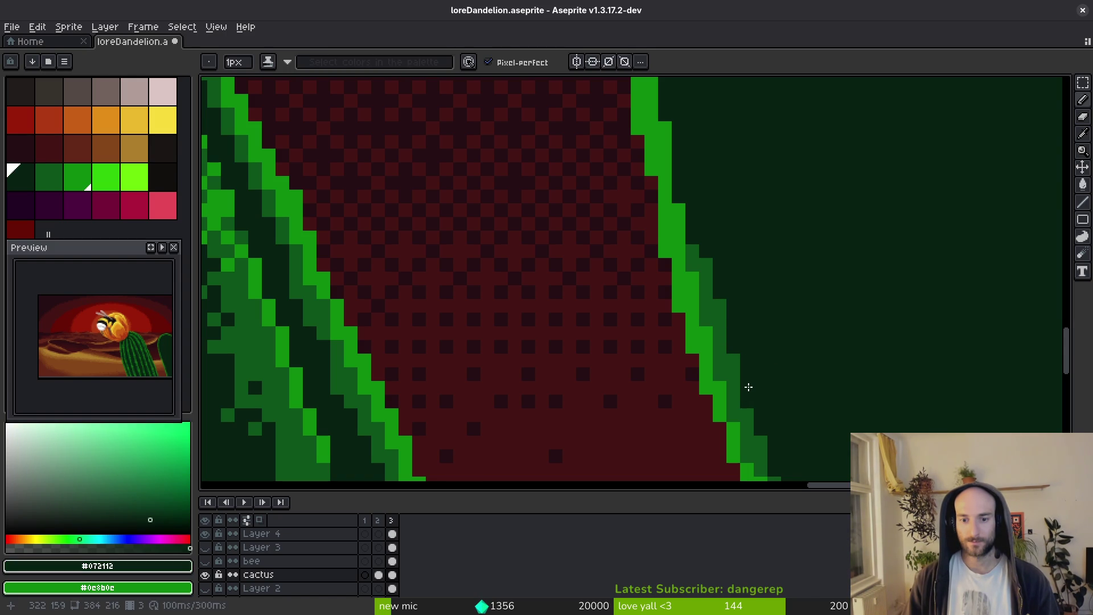
pyautogui.keyDown('alt'); pyautogui.click(720, 309); pyautogui.keyUp('alt')
pyautogui.scroll(4, 708, 418)
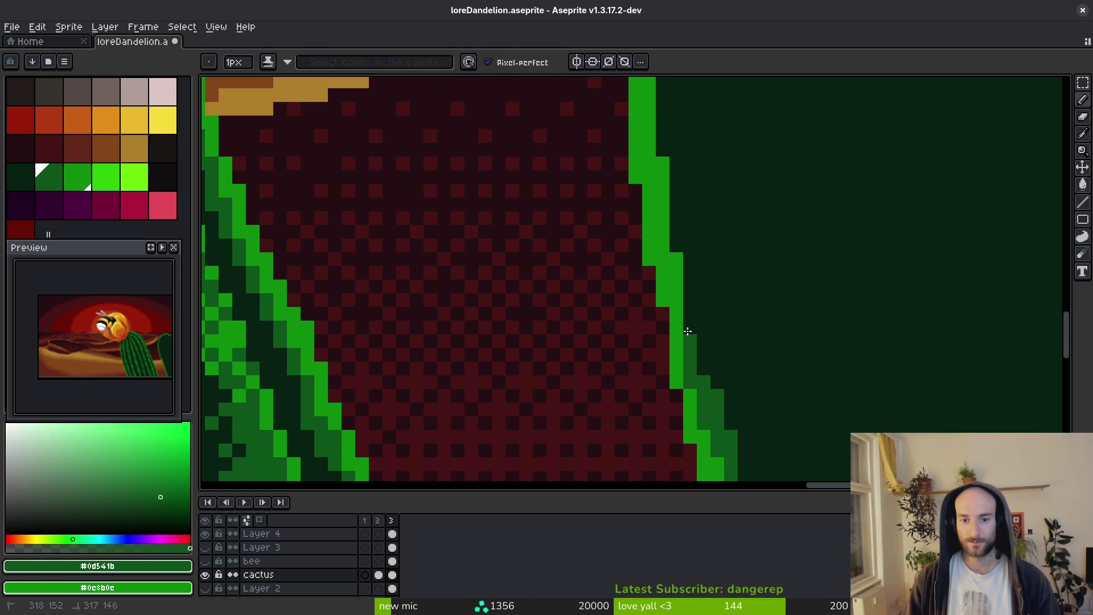
pyautogui.click(666, 180)
pyautogui.moveTo(666, 180); pyautogui.dragTo(678, 345)
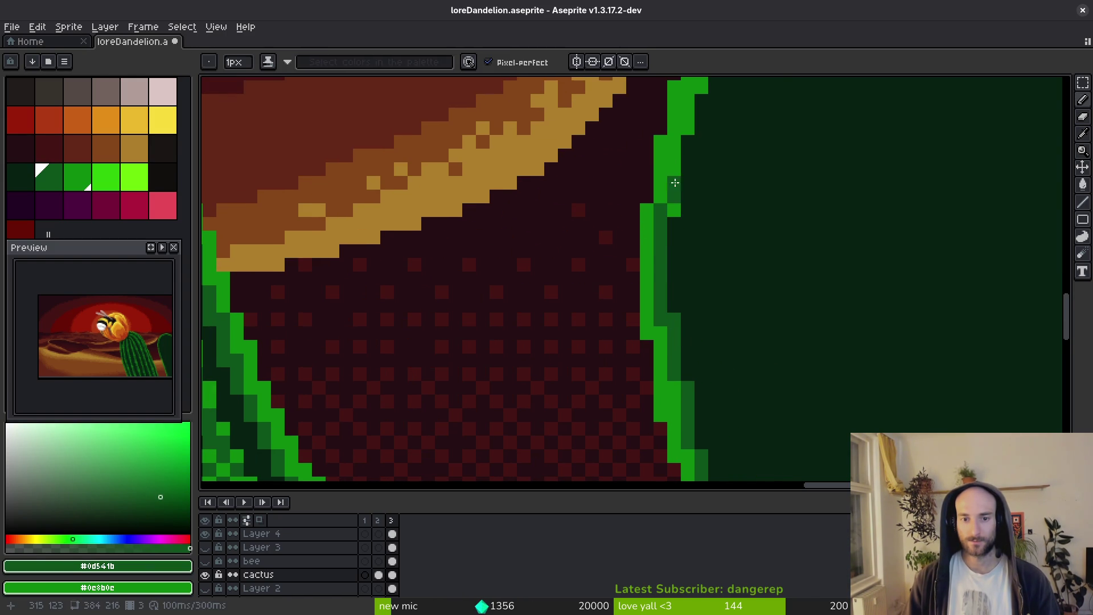
# Paint dark-green shading down the right cactus edge in two strokes.
pyautogui.scroll(3, 712, 196)
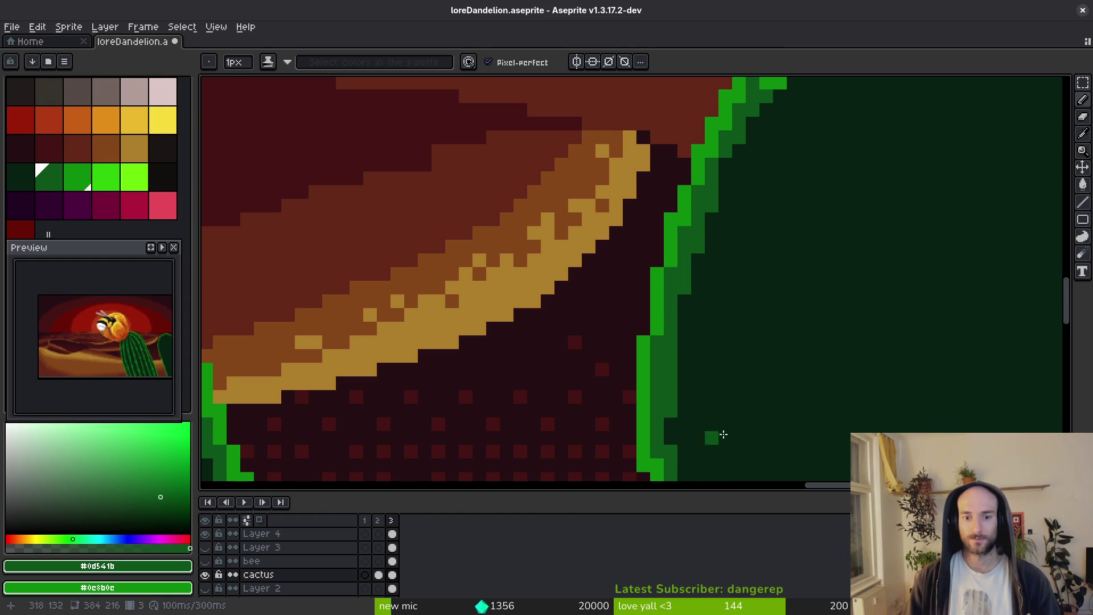
pyautogui.scroll(4, 701, 428)
pyautogui.hscroll(3, 725, 271)
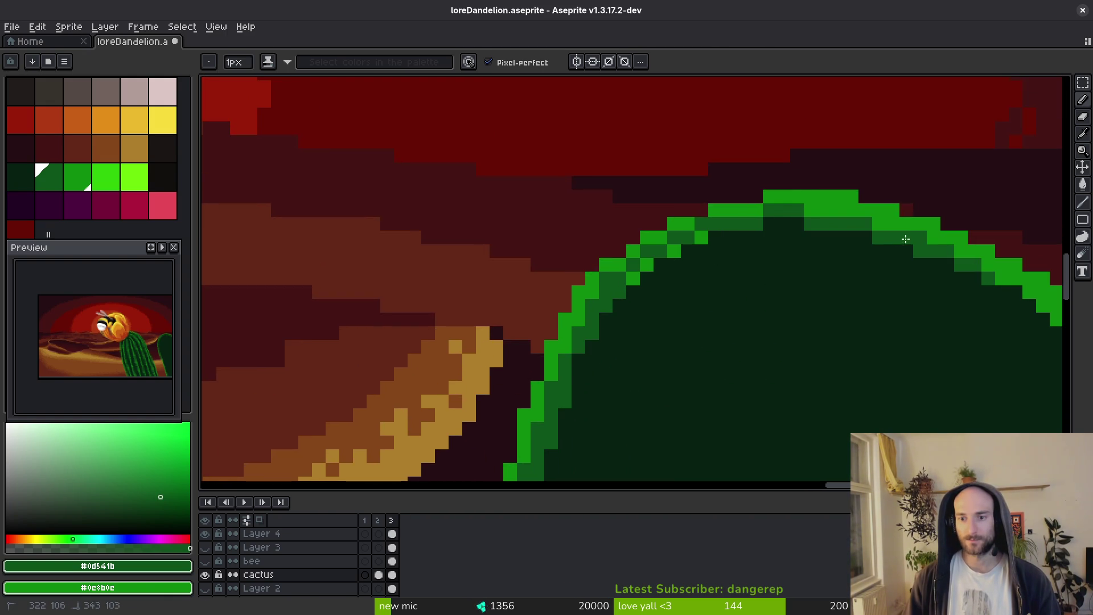
pyautogui.scroll(-1, 797, 245)
pyautogui.hscroll(5, 684, 228)
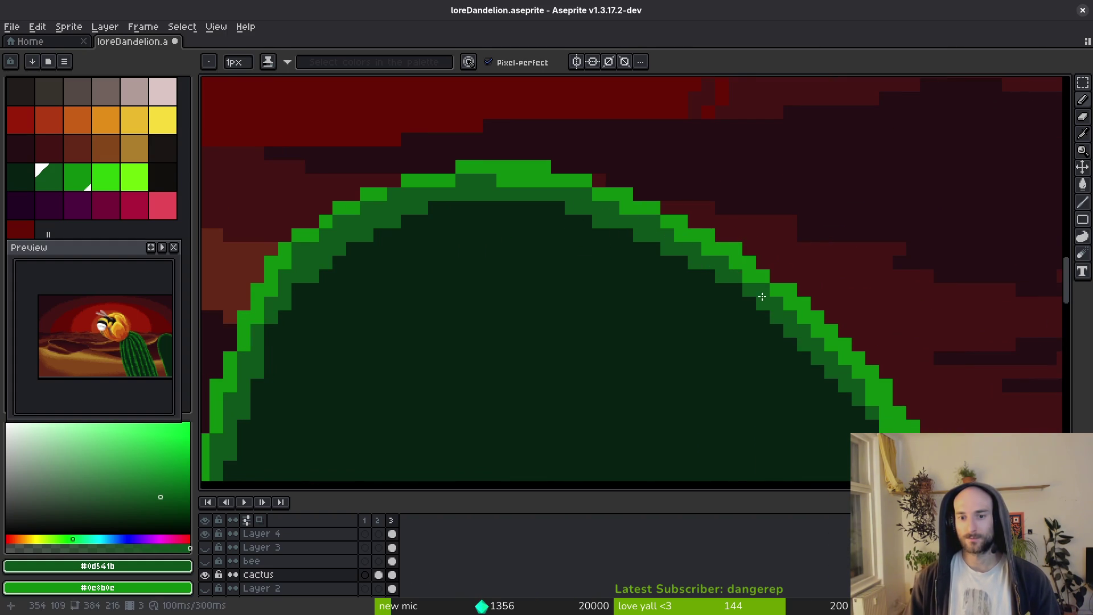
pyautogui.scroll(-3, 741, 278)
pyautogui.hscroll(3, 712, 257)
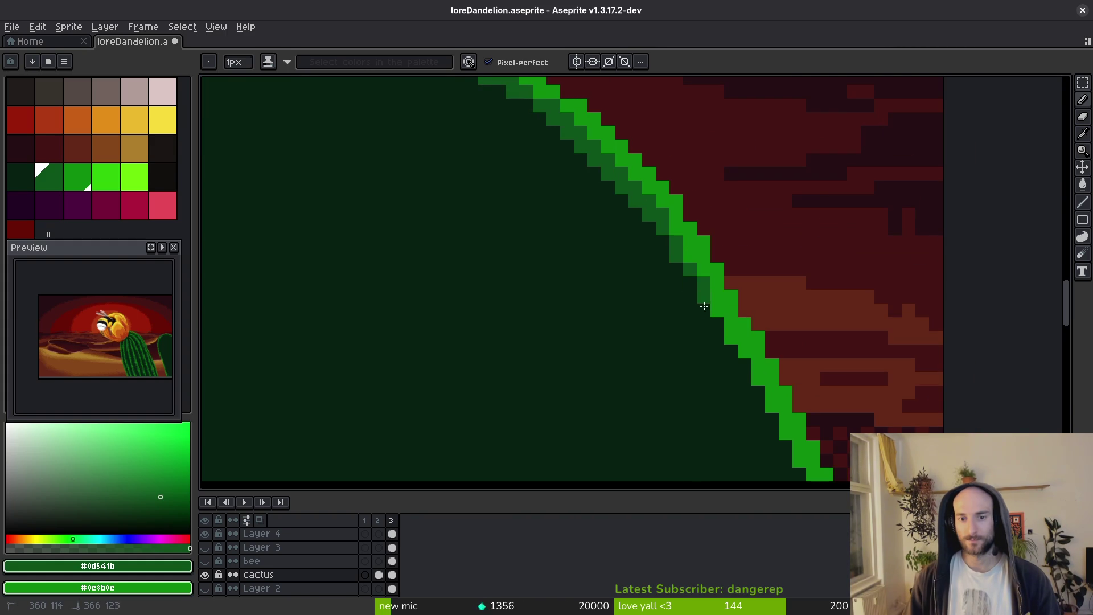
pyautogui.scroll(-2, 672, 226)
pyautogui.hscroll(2, 677, 283)
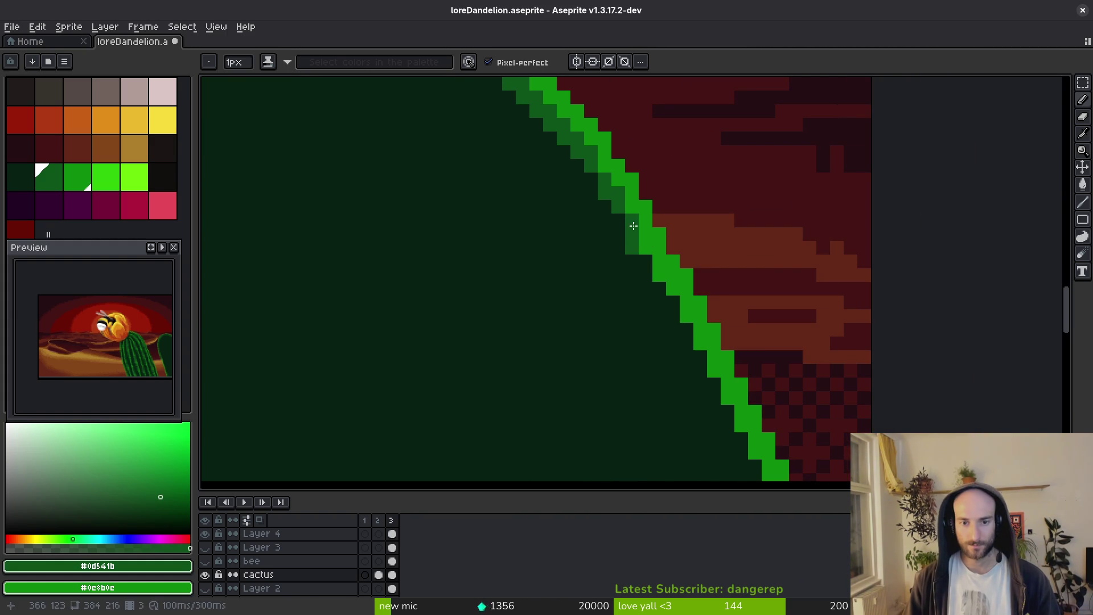
pyautogui.scroll(-3, 617, 205)
pyautogui.hscroll(3, 631, 293)
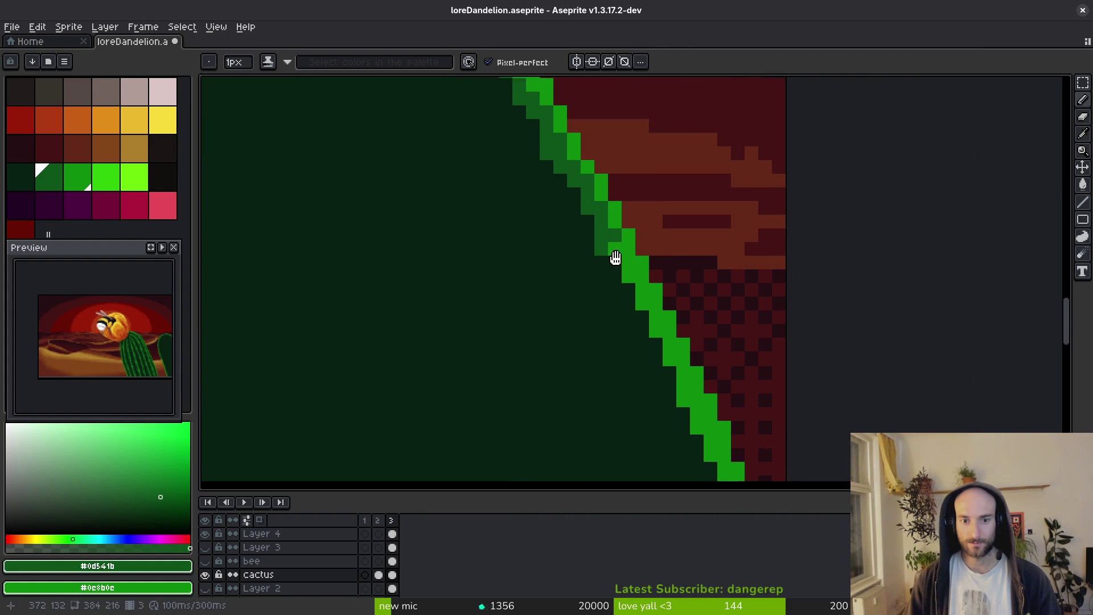
pyautogui.scroll(-3, 585, 183)
pyautogui.hscroll(2, 585, 182)
pyautogui.moveTo(585, 183); pyautogui.dragTo(611, 249)
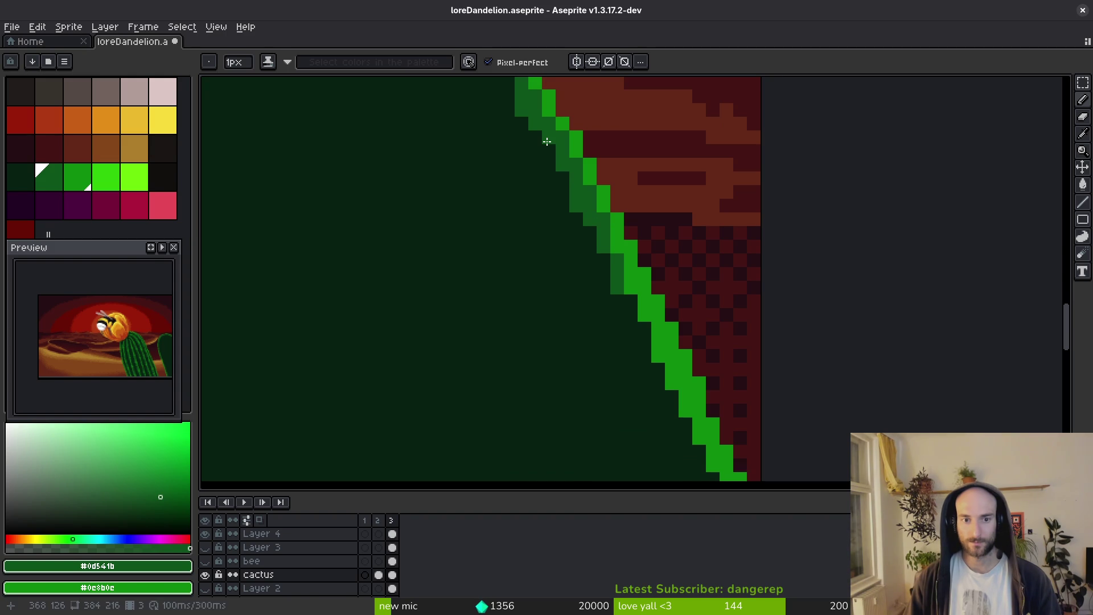
pyautogui.scroll(-3, 581, 183)
pyautogui.hscroll(2, 616, 221)
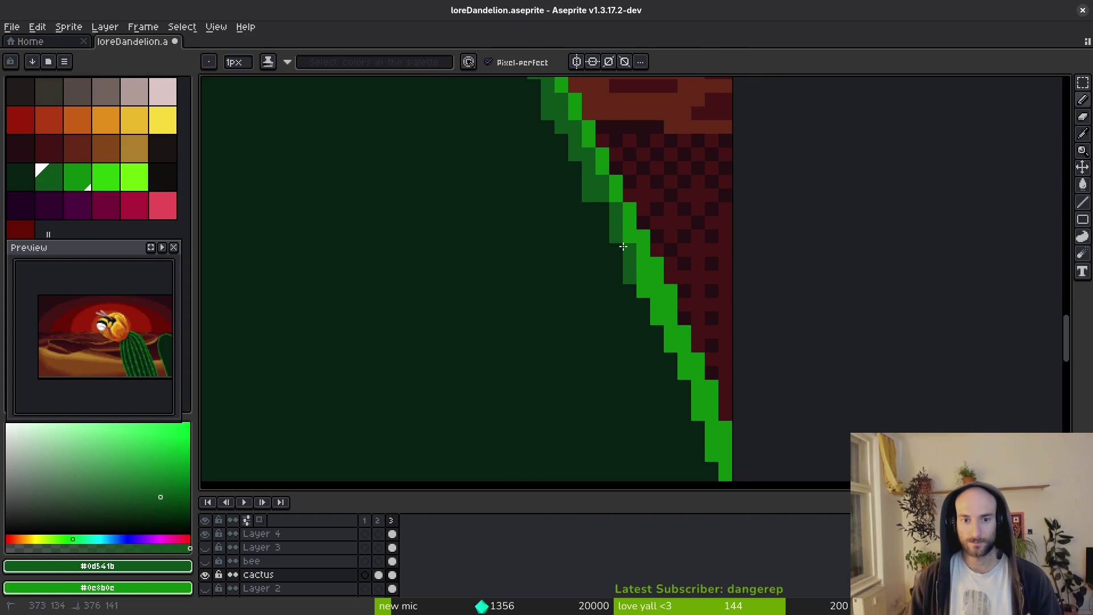
pyautogui.scroll(-2, 628, 252)
pyautogui.hscroll(2, 583, 195)
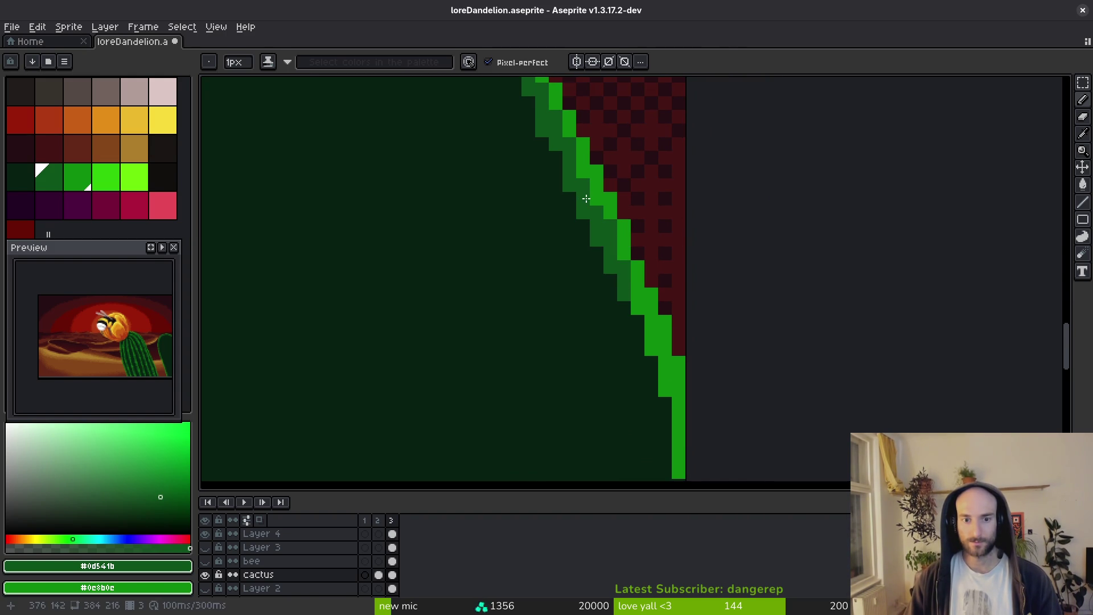
pyautogui.scroll(-2, 591, 204)
pyautogui.hscroll(1, 600, 218)
pyautogui.moveTo(614, 236); pyautogui.dragTo(655, 362)
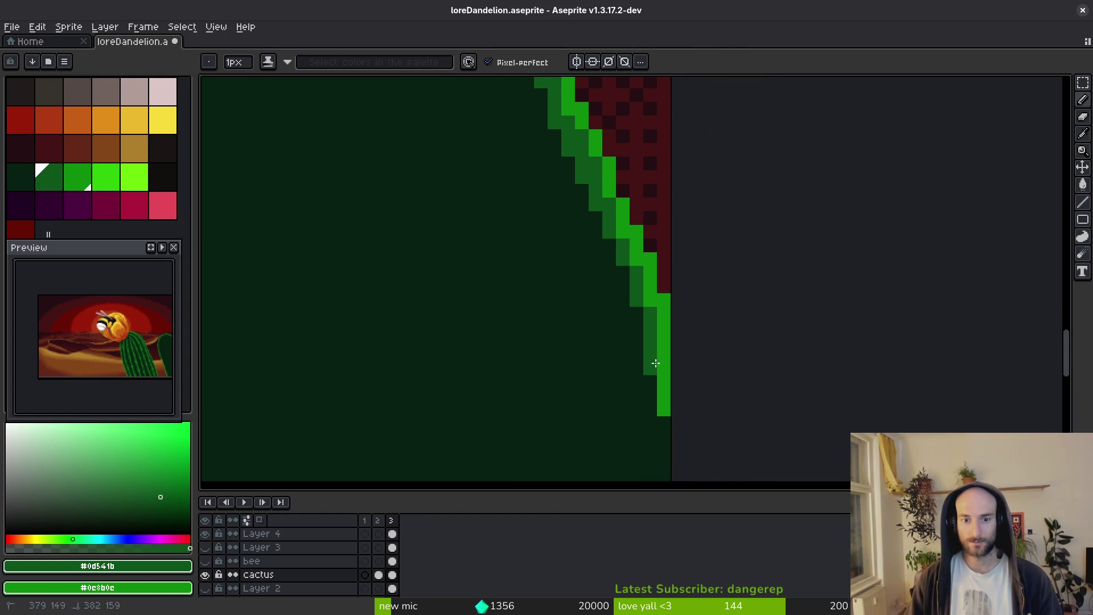
# Pick the bright outline green and brighten seven outline pixels on the cactus top.
pyautogui.scroll(-2, 658, 371)
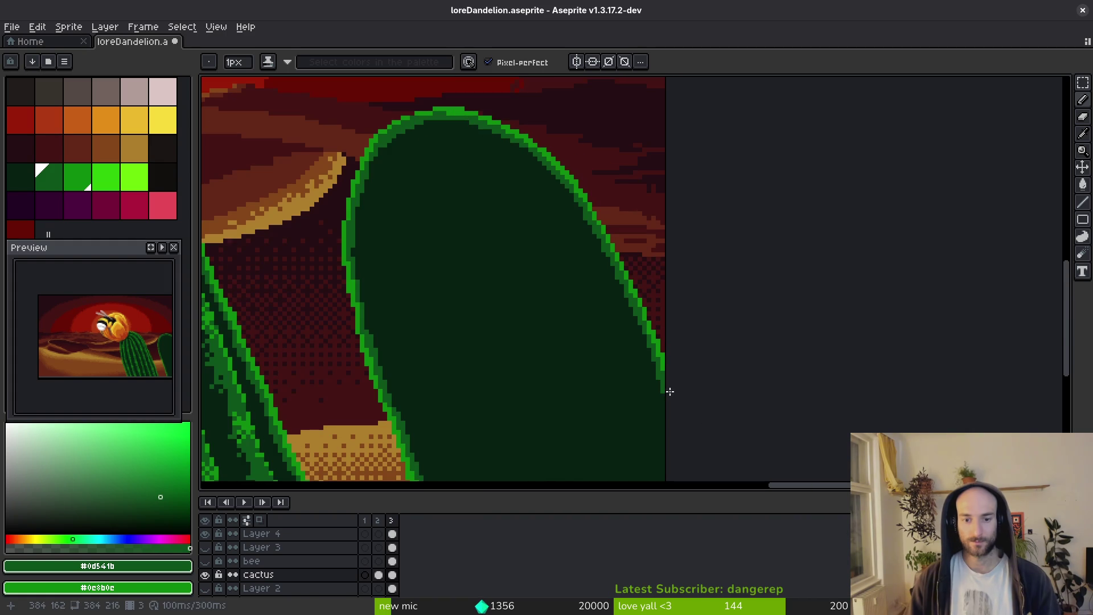
pyautogui.scroll(4, 503, 211)
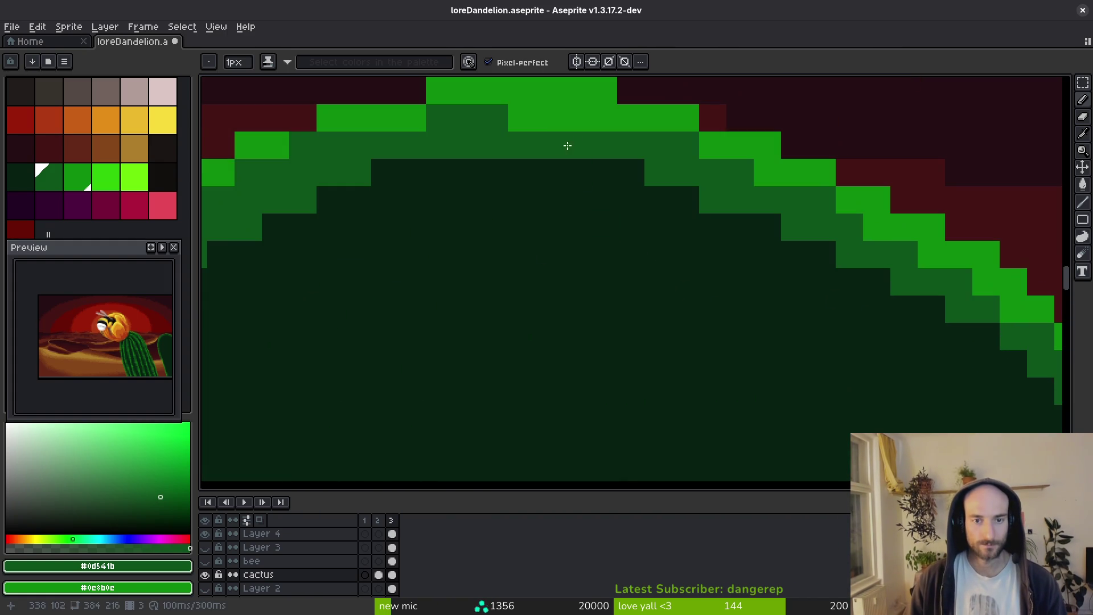
pyautogui.scroll(-2, 541, 228)
pyautogui.scroll(2, 551, 252)
pyautogui.keyDown('alt'); pyautogui.click(603, 135); pyautogui.keyUp('alt')
pyautogui.click(557, 163)
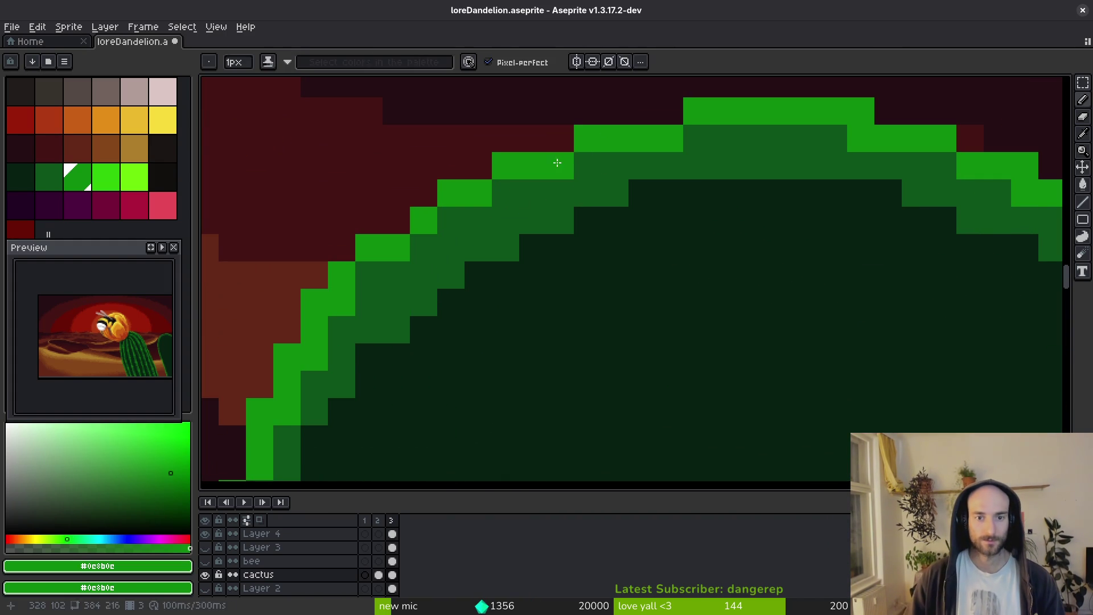
pyautogui.click(696, 139)
pyautogui.click(506, 220)
pyautogui.click(506, 193)
pyautogui.click(451, 234)
pyautogui.click(369, 275)
pyautogui.click(341, 330)
# Pick the mid-green from the cactus edge and repaint four outline pixels with it.
pyautogui.scroll(-2, 514, 320)
pyautogui.moveTo(521, 376); pyautogui.dragTo(580, 325)
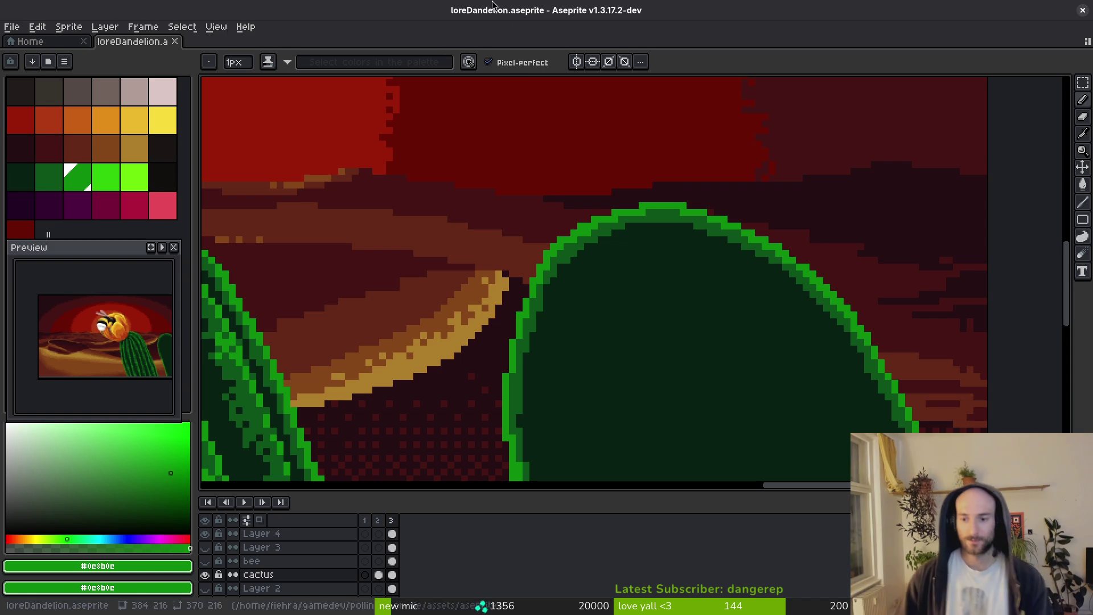
pyautogui.scroll(2, 590, 348)
pyautogui.keyDown('alt'); pyautogui.click(525, 195); pyautogui.keyUp('alt')
pyautogui.click(502, 252)
pyautogui.click(502, 279)
pyautogui.click(548, 178)
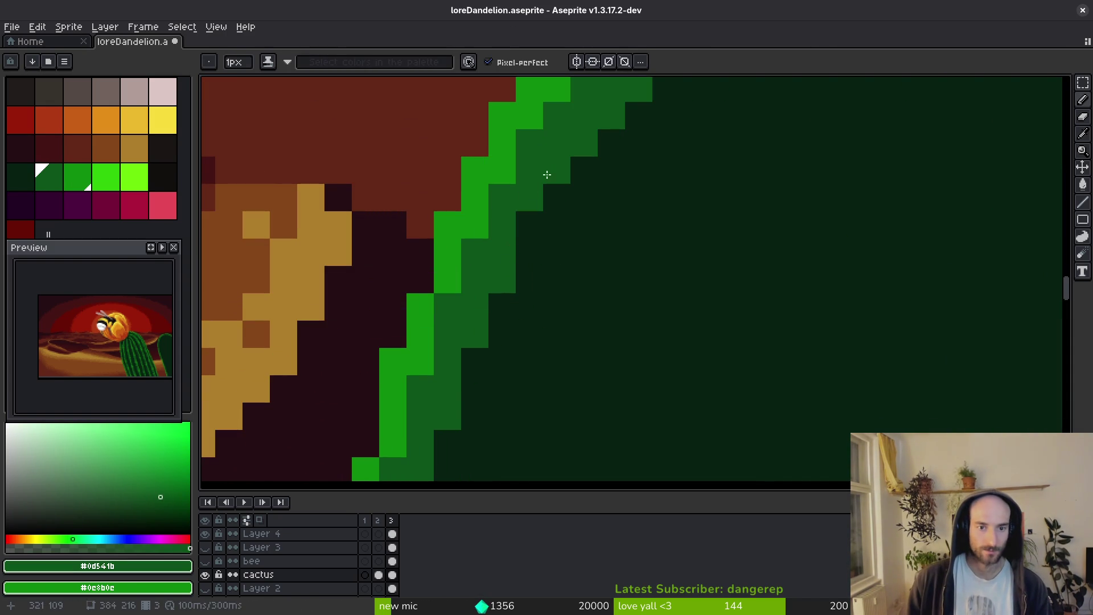
pyautogui.click(516, 232)
# Save loreDandelion.aseprite and view the whole sprite.
pyautogui.scroll(-10, 516, 232)
pyautogui.hotkey('ctrl', 's')
pyautogui.press('v')
pyautogui.press('b')
pyautogui.scroll(1, 694, 282)
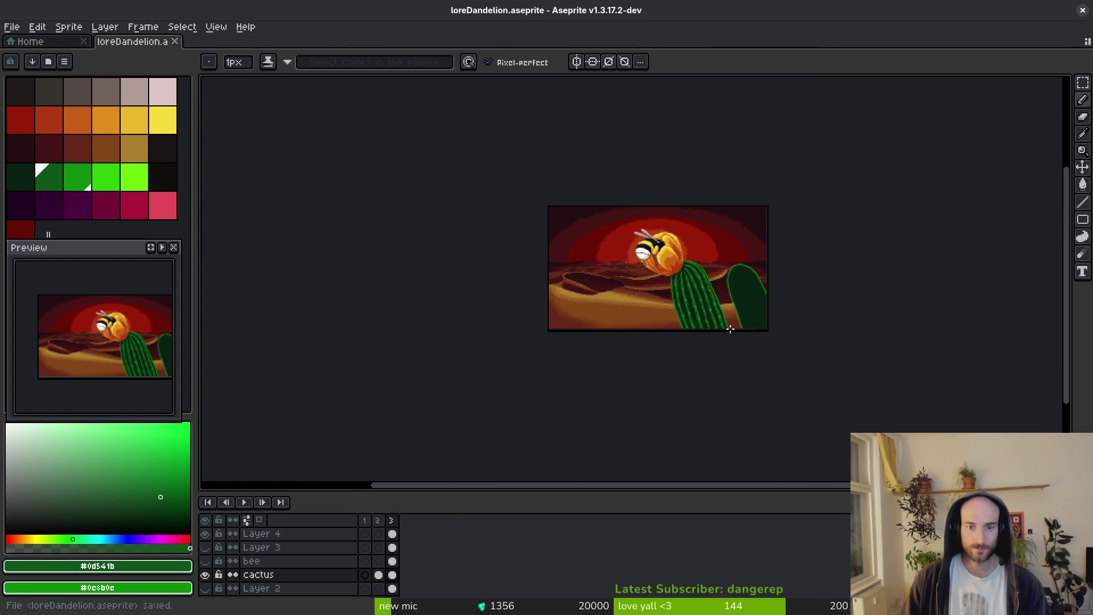
pyautogui.scroll(2, 737, 335)
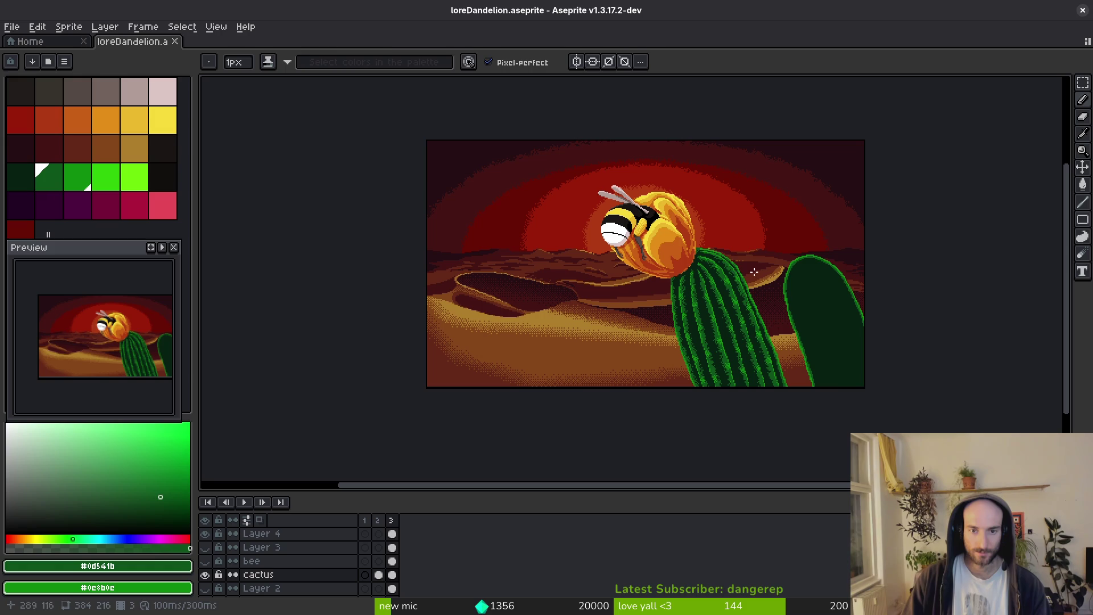
# Marquee the bee-and-cactus area across frame 3's cels and try scaling it up.
pyautogui.press('m')
pyautogui.moveTo(886, 137)
pyautogui.mouseDown()
pyautogui.moveTo(645, 417)
pyautogui.moveTo(578, 436)
pyautogui.mouseUp()
pyautogui.moveTo(392, 535); pyautogui.dragTo(392, 574)
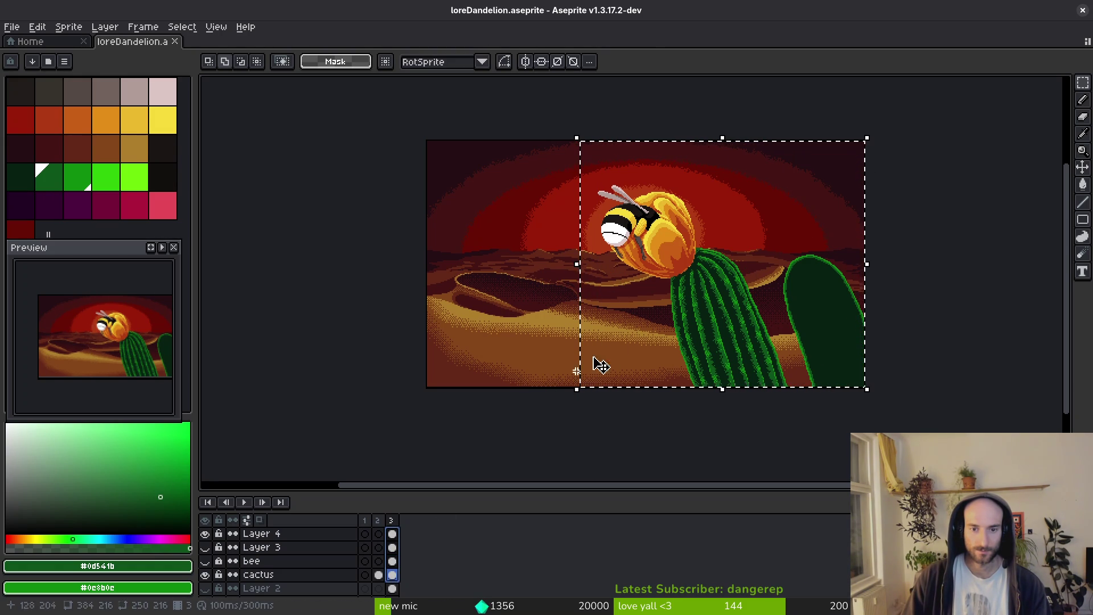
pyautogui.moveTo(576, 391)
pyautogui.mouseDown()
pyautogui.moveTo(530, 427)
pyautogui.moveTo(577, 391)
pyautogui.mouseUp()
pyautogui.press('Return')
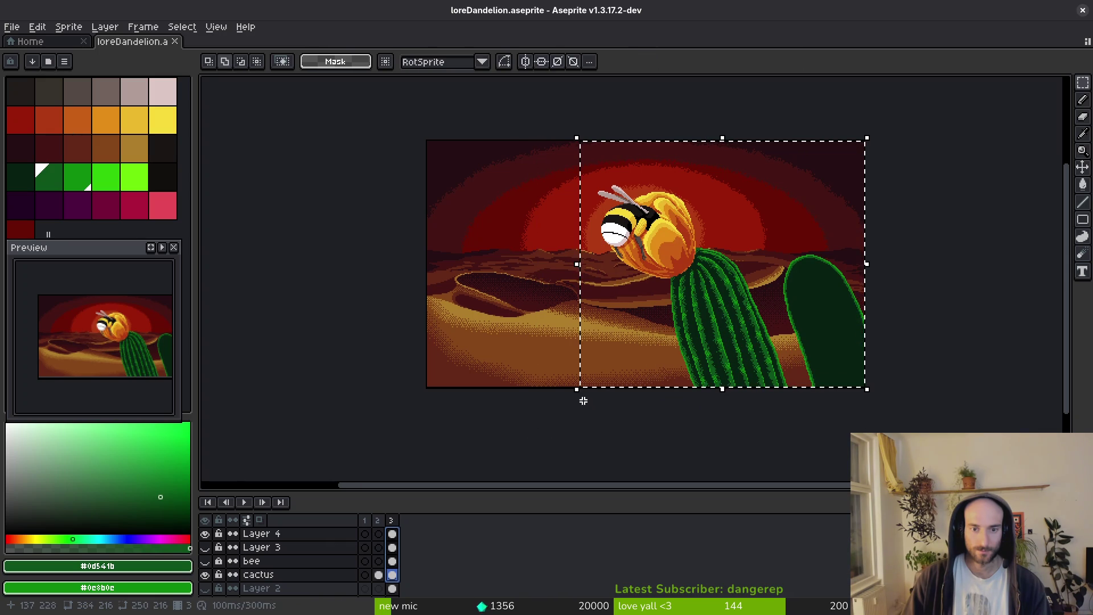
pyautogui.click(205, 561)
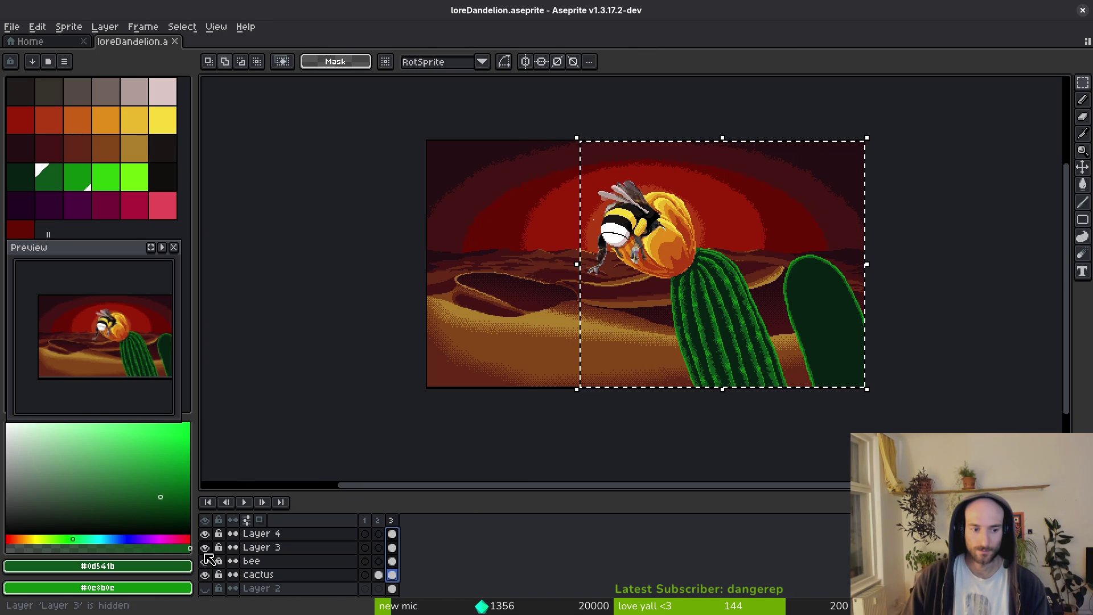
pyautogui.moveTo(205, 561); pyautogui.dragTo(205, 548)
pyautogui.scroll(-2, 622, 327)
pyautogui.hscroll(-1, 622, 327)
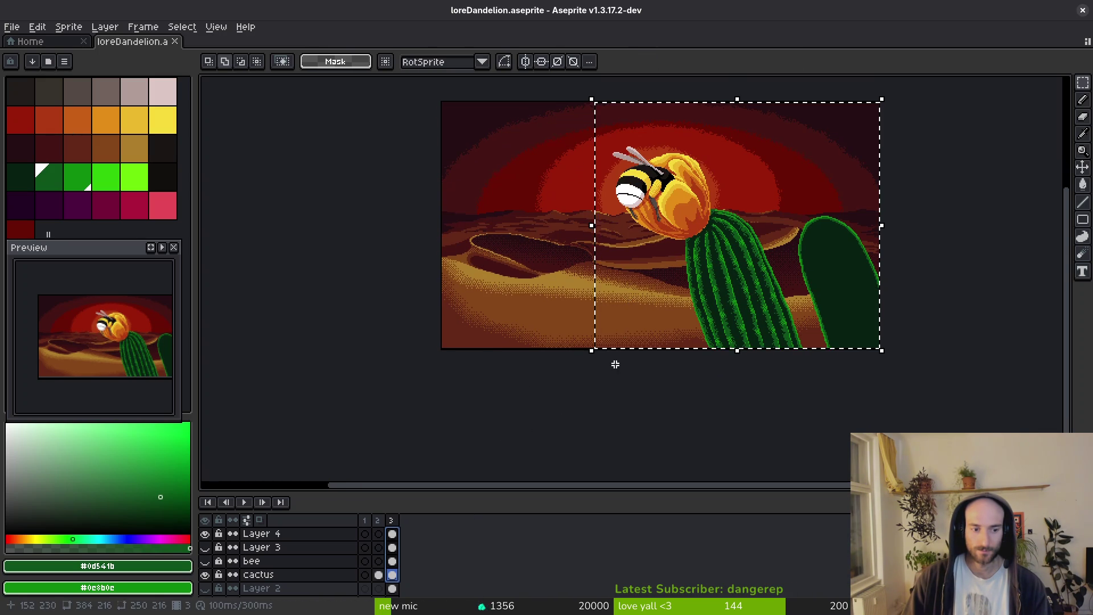
pyautogui.moveTo(592, 350); pyautogui.dragTo(534, 403)
pyautogui.press('Return')
pyautogui.hotkey('ctrl', 'd')
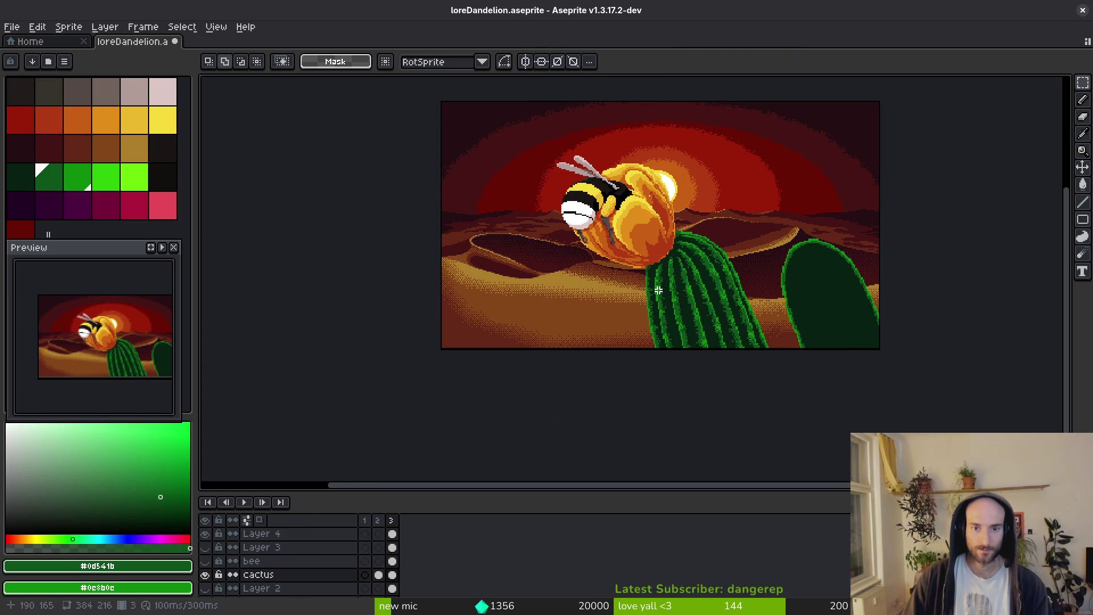
# Select the whole sprite and save the current state.
pyautogui.scroll(-3, 490, 166)
pyautogui.hotkey('ctrl', 'a')
pyautogui.scroll(5, 508, 300)
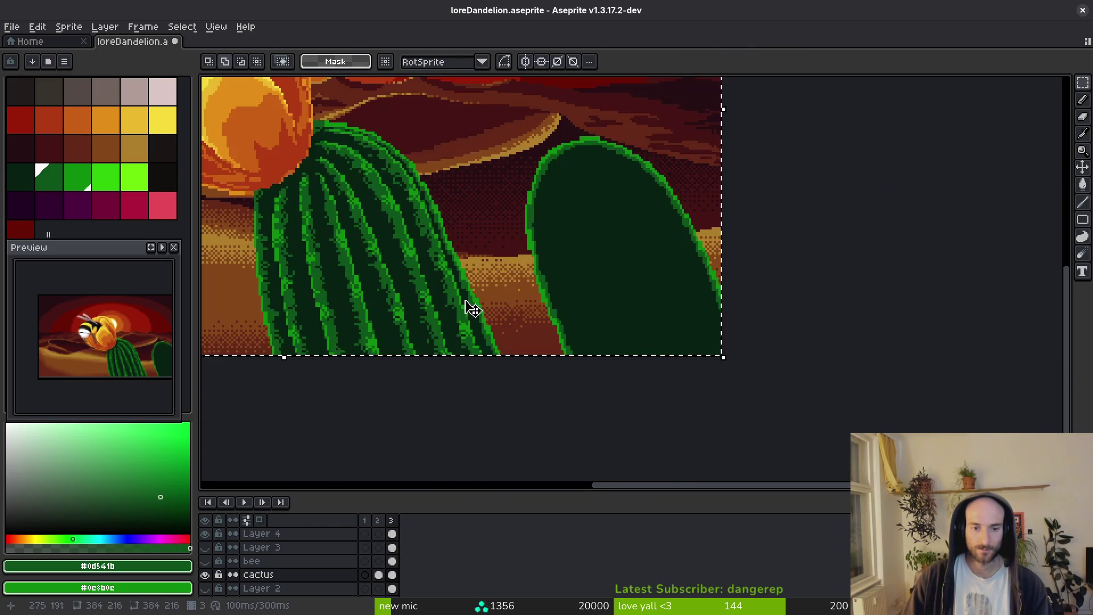
pyautogui.scroll(-5, 508, 300)
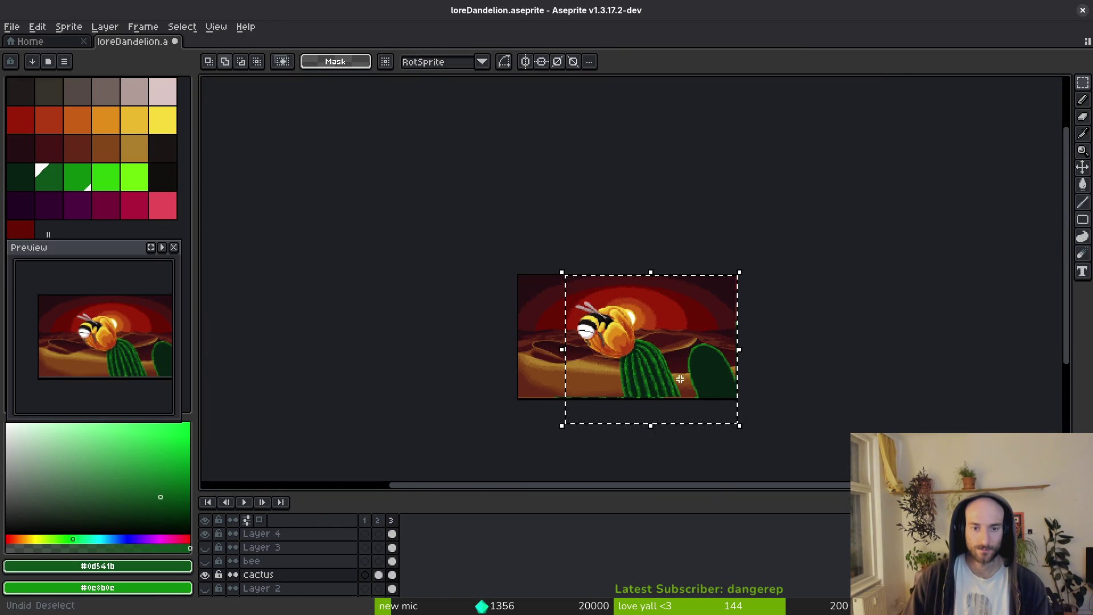
pyautogui.hotkey('ctrl', 's')
pyautogui.scroll(4, 655, 325)
pyautogui.scroll(-1, 667, 329)
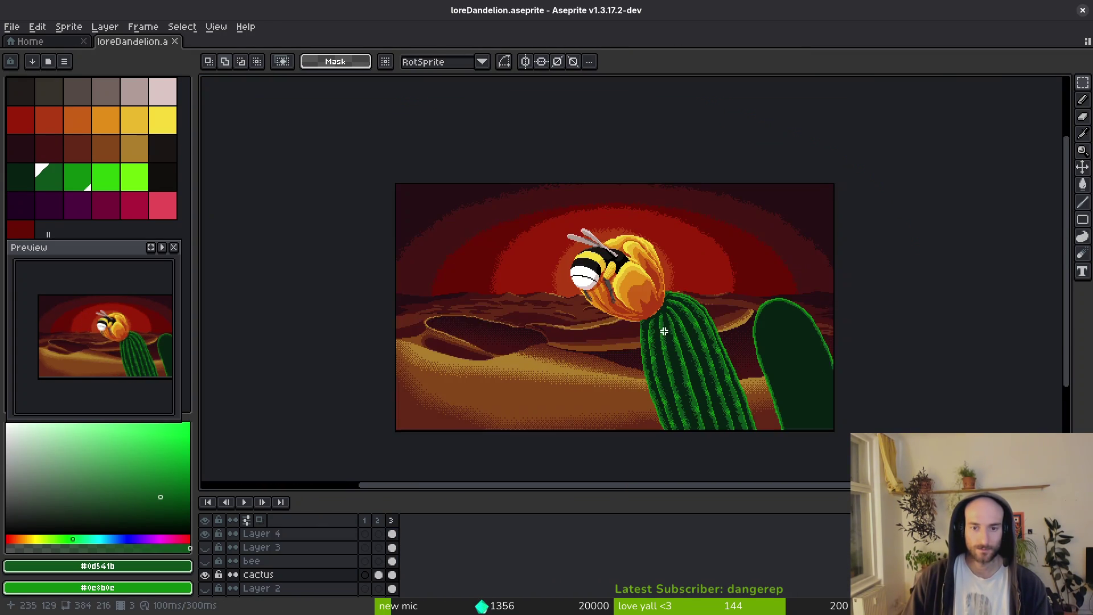
pyautogui.moveTo(666, 329); pyautogui.dragTo(678, 310)
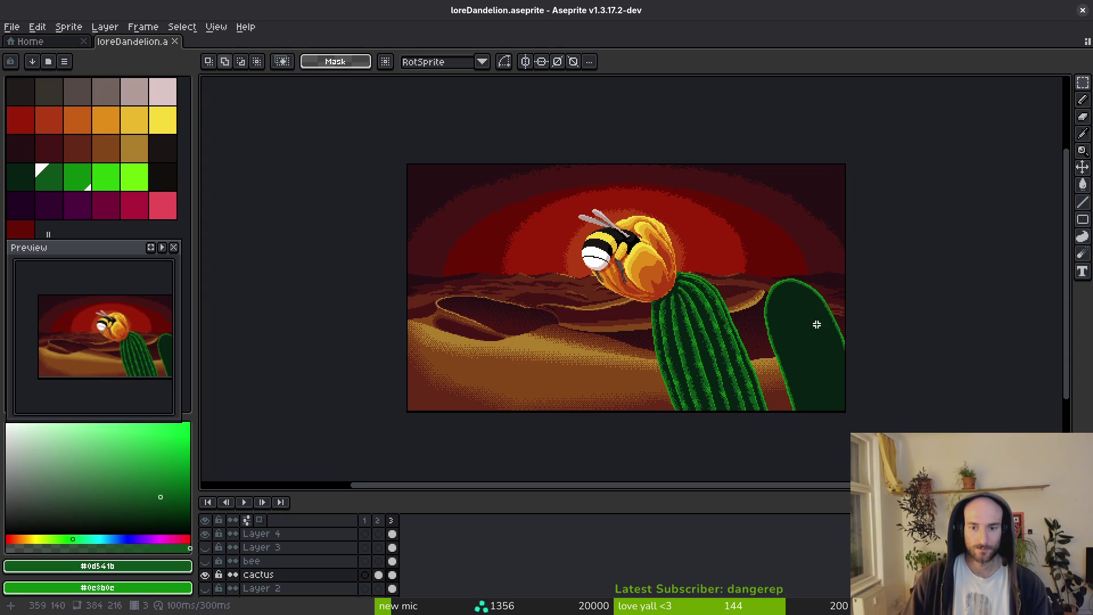
# Marquee the flower and cactus, try enlarging and moving them, then undo the move.
pyautogui.moveTo(550, 185); pyautogui.dragTo(849, 412)
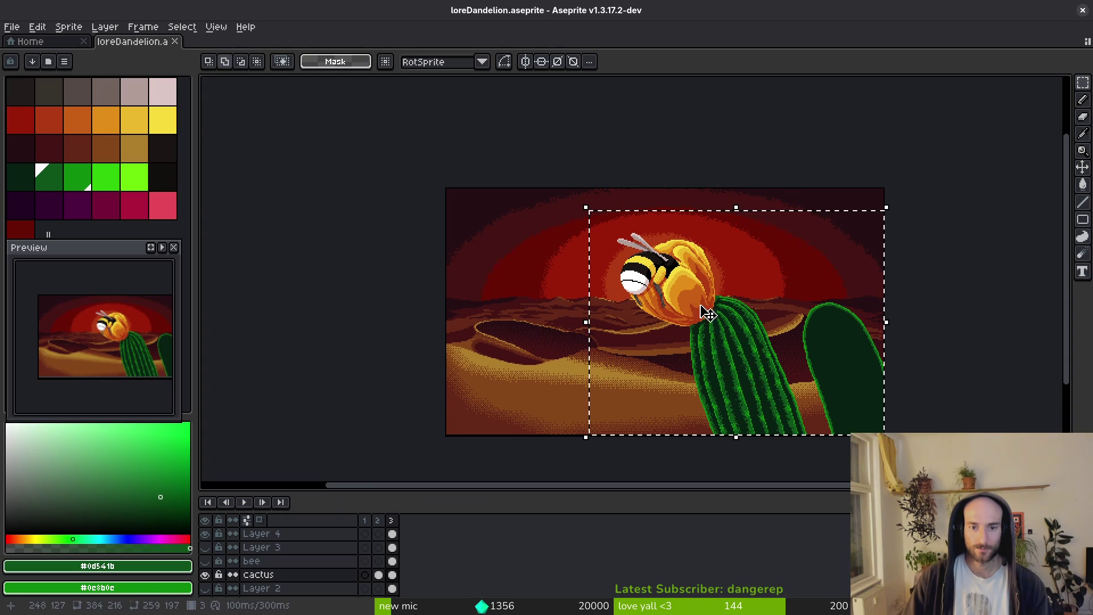
pyautogui.click(591, 214)
pyautogui.moveTo(586, 208); pyautogui.dragTo(530, 165)
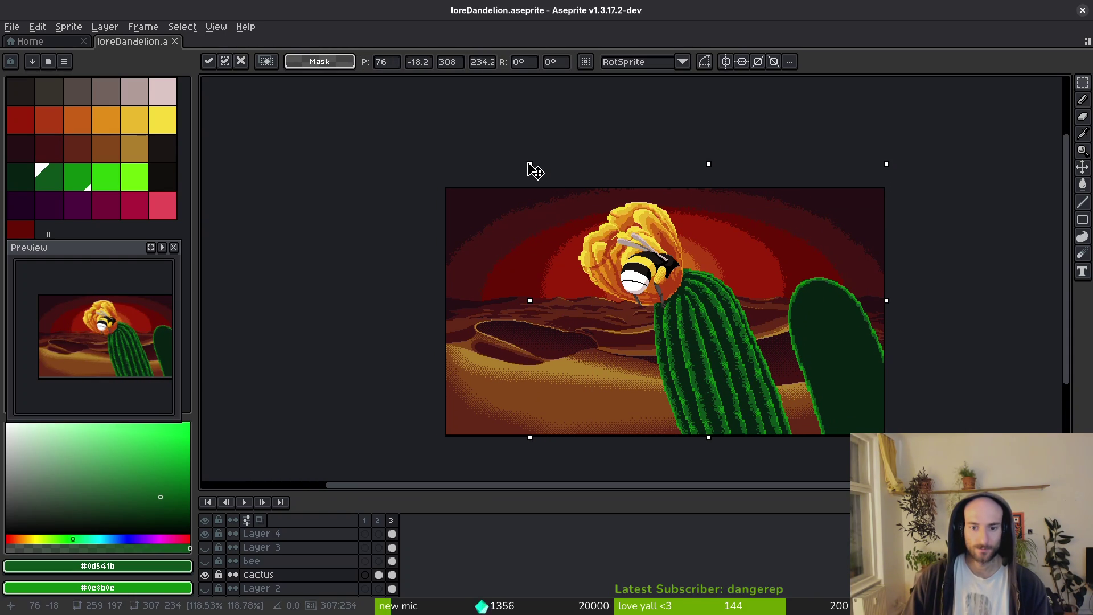
pyautogui.moveTo(813, 351); pyautogui.dragTo(800, 322)
pyautogui.press('Escape')
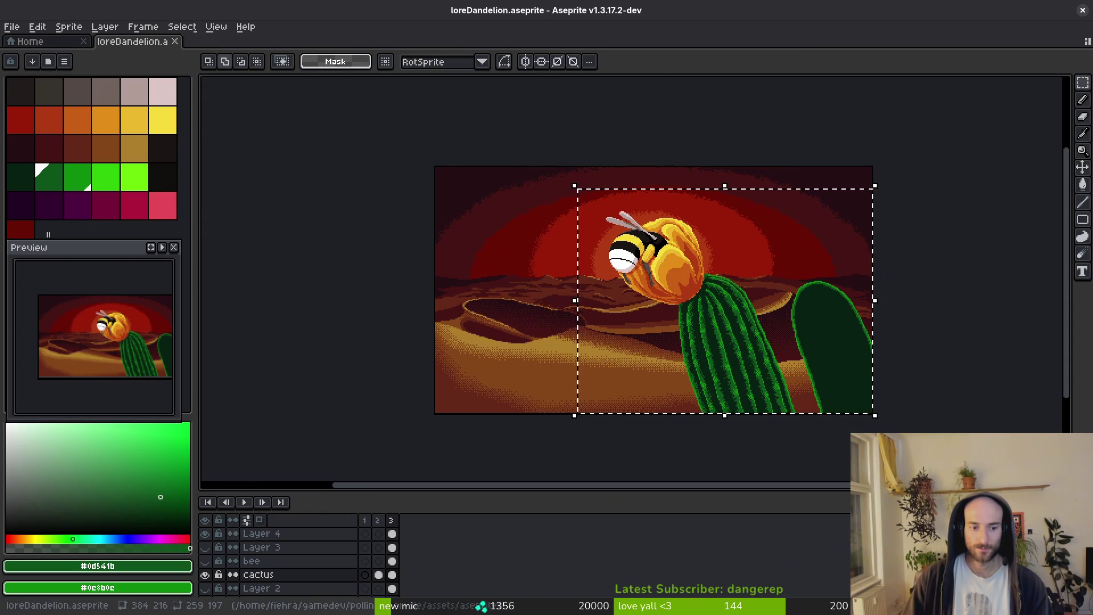
pyautogui.moveTo(574, 186)
pyautogui.mouseDown()
pyautogui.moveTo(521, 147)
pyautogui.moveTo(872, 416)
pyautogui.mouseUp()
pyautogui.press('Return')
pyautogui.moveTo(730, 371)
pyautogui.mouseDown()
pyautogui.moveTo(795, 408)
pyautogui.moveTo(750, 376)
pyautogui.mouseUp()
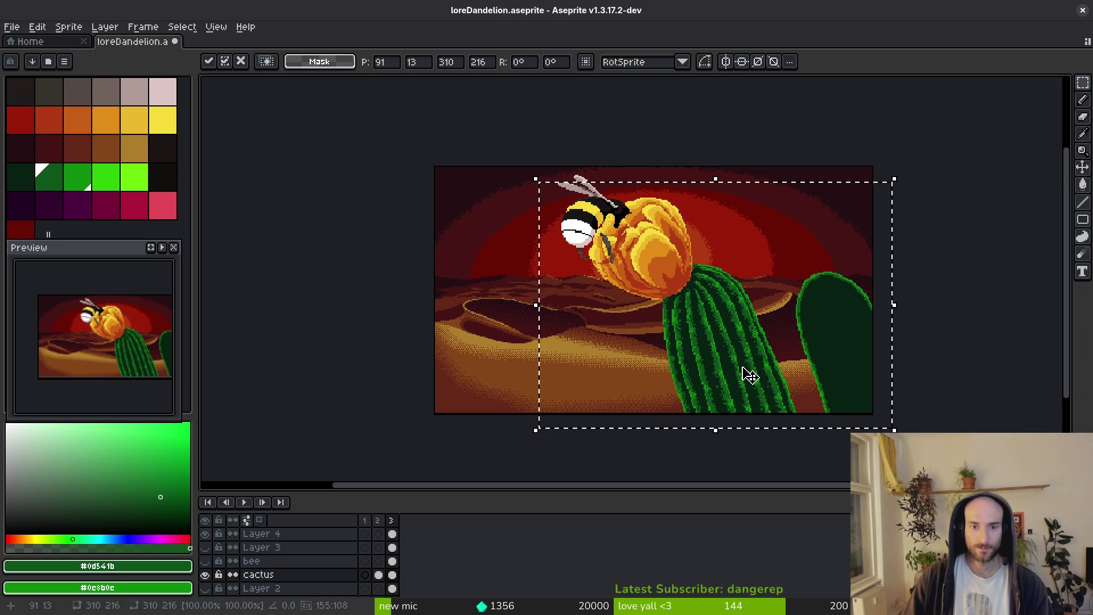
pyautogui.hotkey('ctrl', 'z')
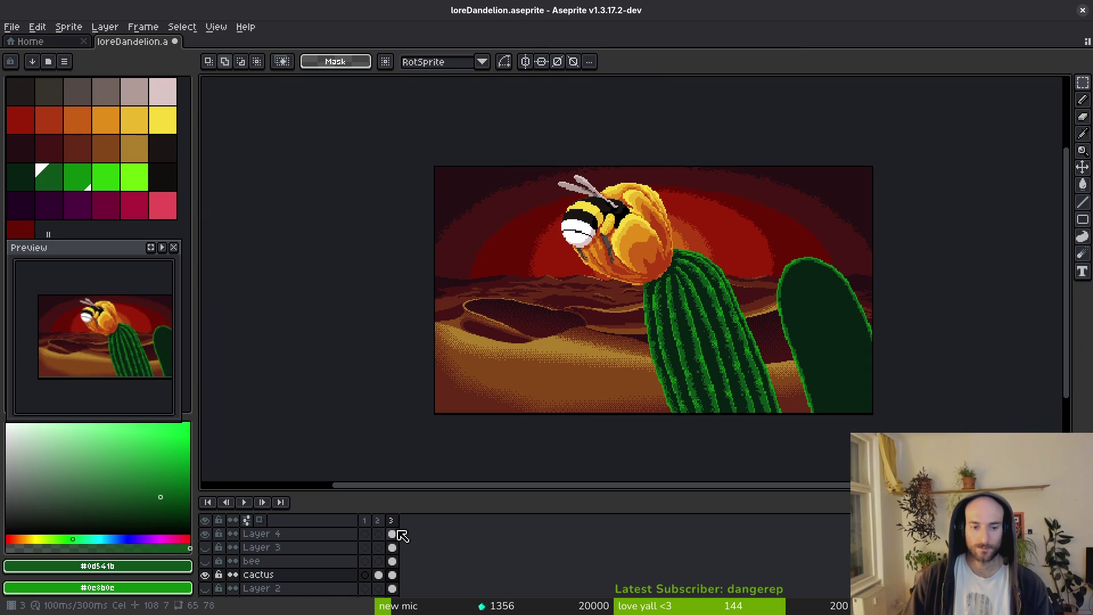
# Shift frame 3's flower and cactus cels right and down, leaving the bee in place.
pyautogui.moveTo(392, 535); pyautogui.dragTo(395, 576)
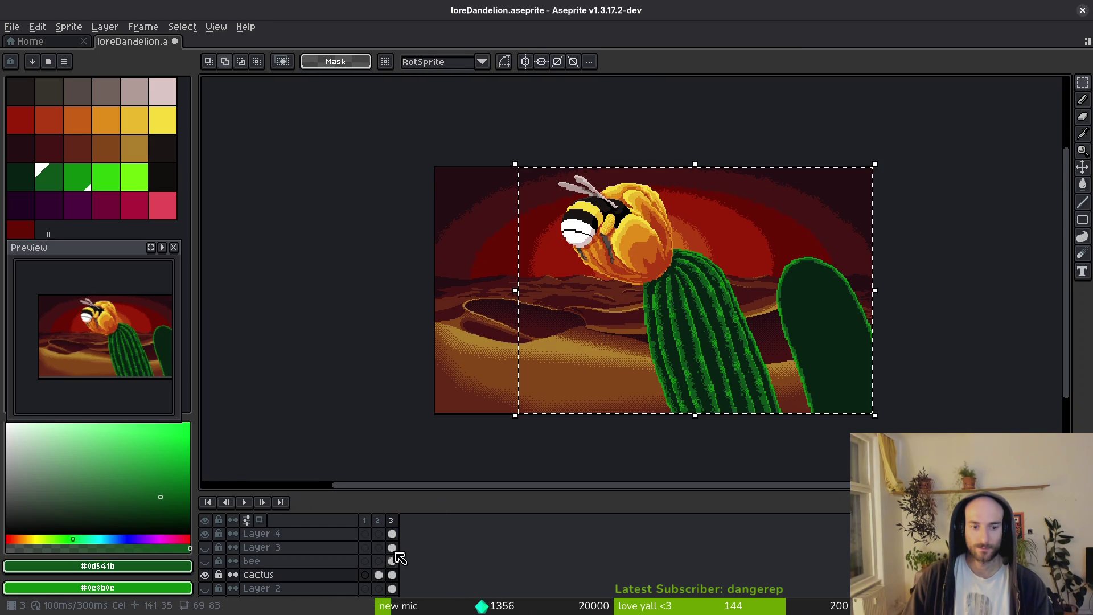
pyautogui.moveTo(676, 340); pyautogui.dragTo(701, 361)
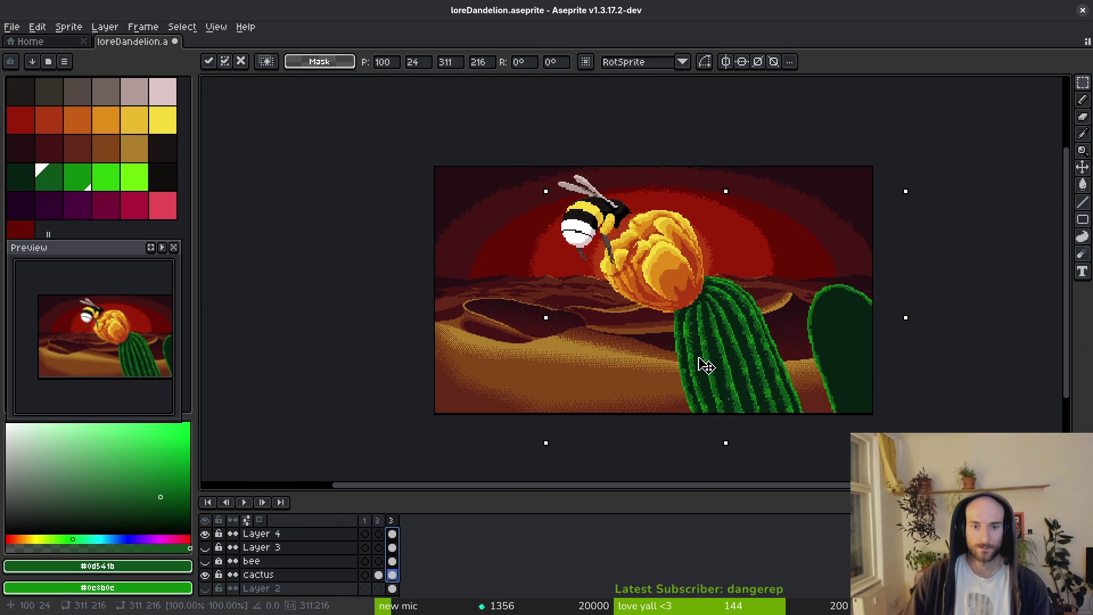
pyautogui.press('Return')
pyautogui.hotkey('ctrl', 'd')
pyautogui.scroll(-1, 649, 349)
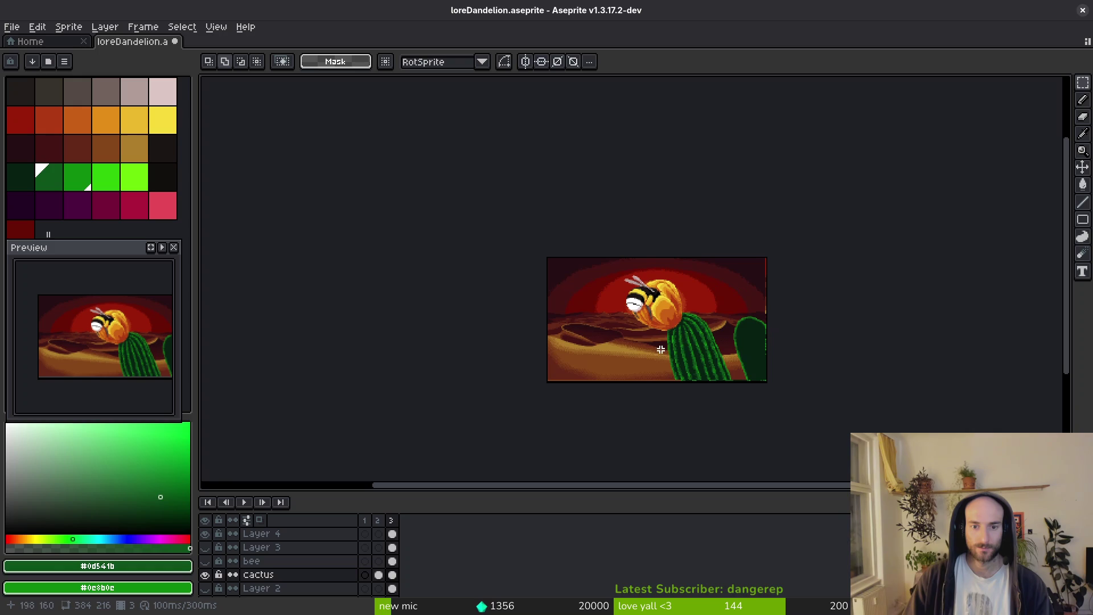
# Undo the flower-and-cactus move and save loreDandelion.aseprite.
pyautogui.scroll(1, 671, 355)
pyautogui.scroll(2, 671, 352)
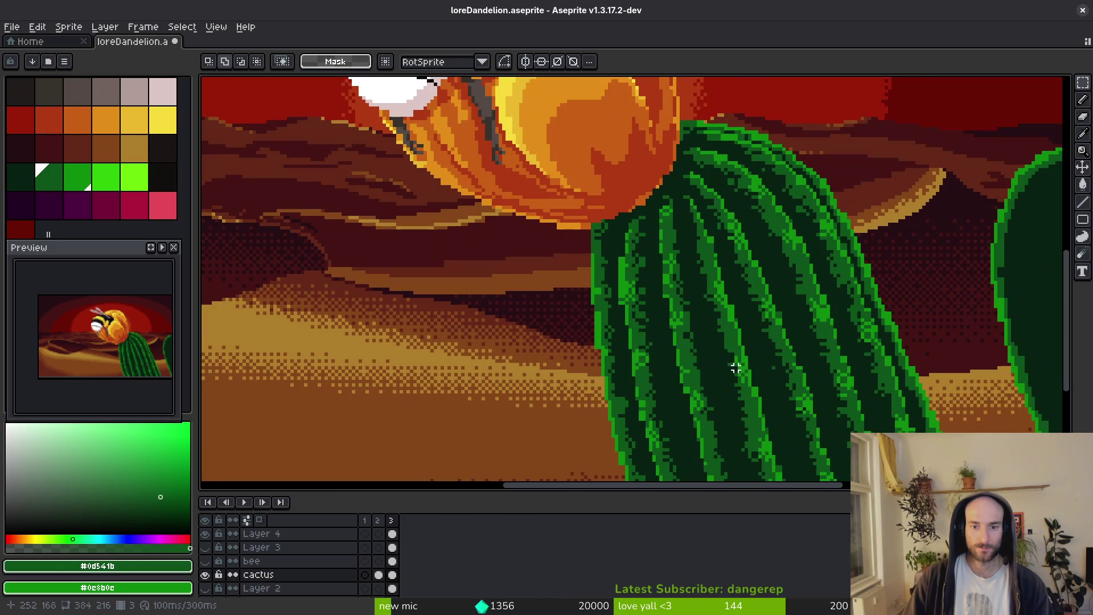
pyautogui.hotkey('ctrl', 'z')
pyautogui.hotkey('ctrl', 'z')
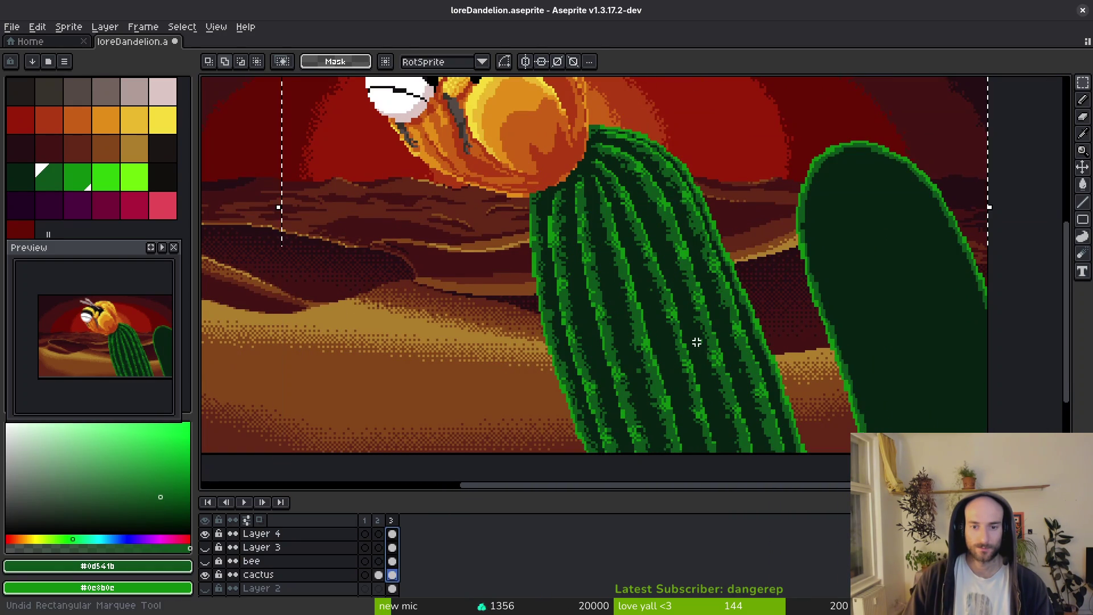
pyautogui.scroll(-2, 696, 341)
pyautogui.hotkey('ctrl', 's')
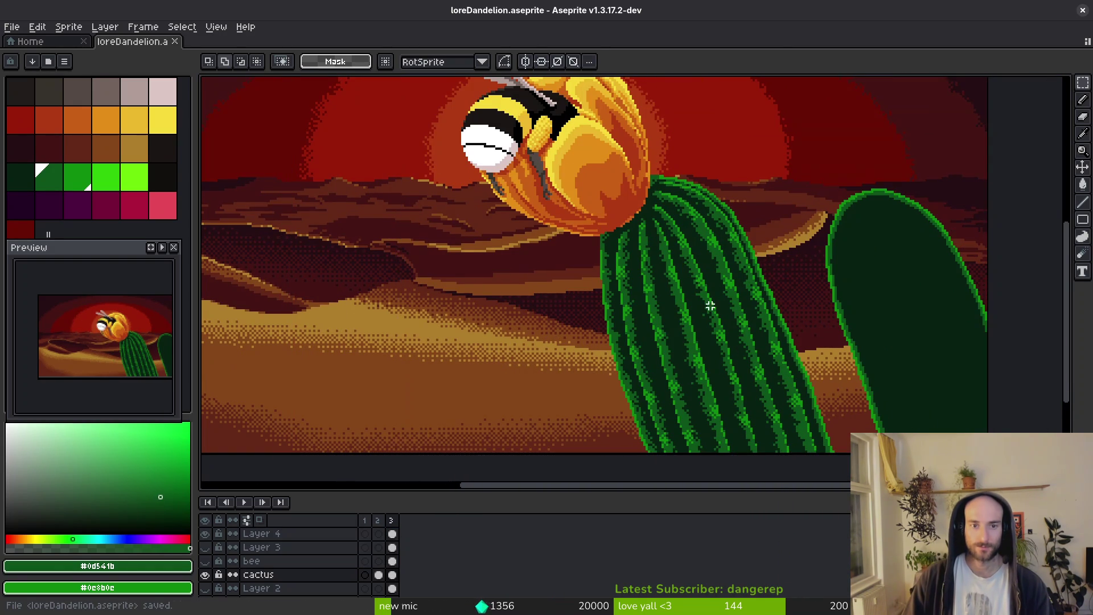
pyautogui.scroll(-1, 712, 309)
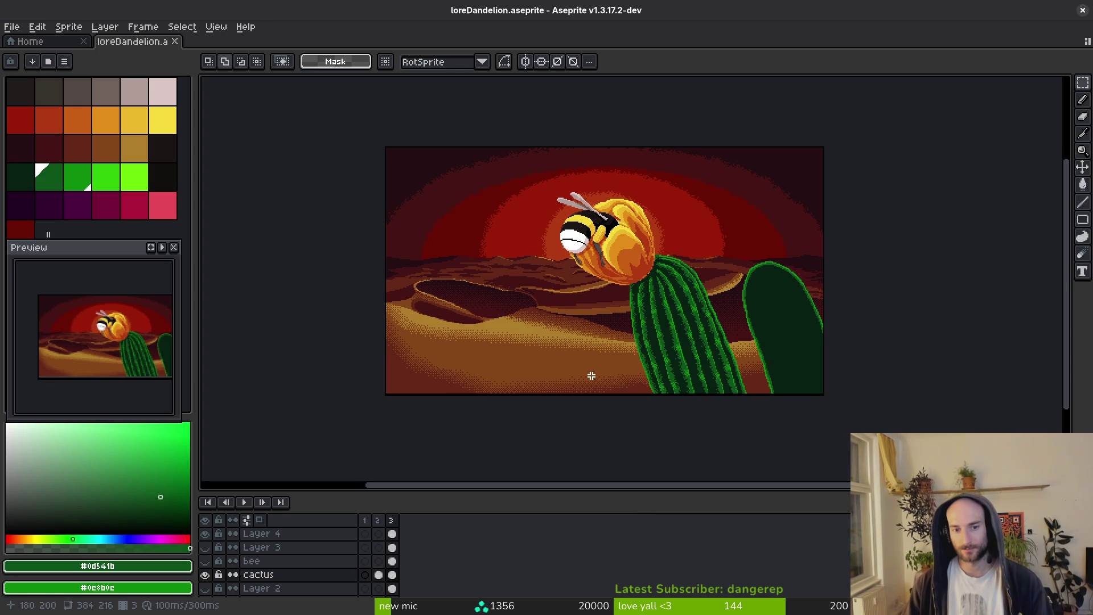
pyautogui.moveTo(548, 317); pyautogui.dragTo(542, 328)
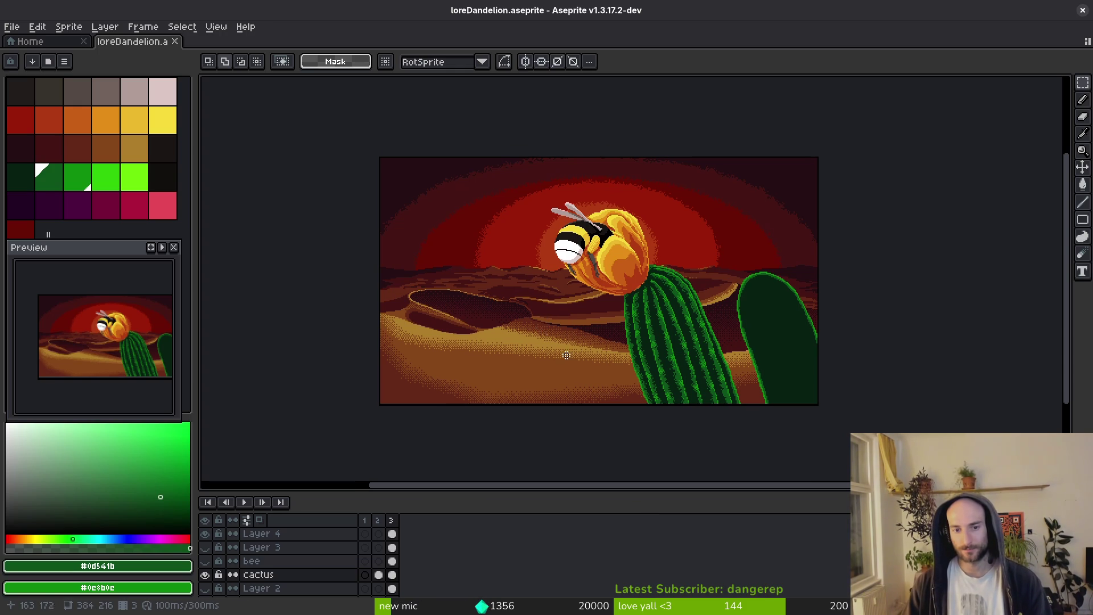
pyautogui.moveTo(546, 367); pyautogui.dragTo(549, 368)
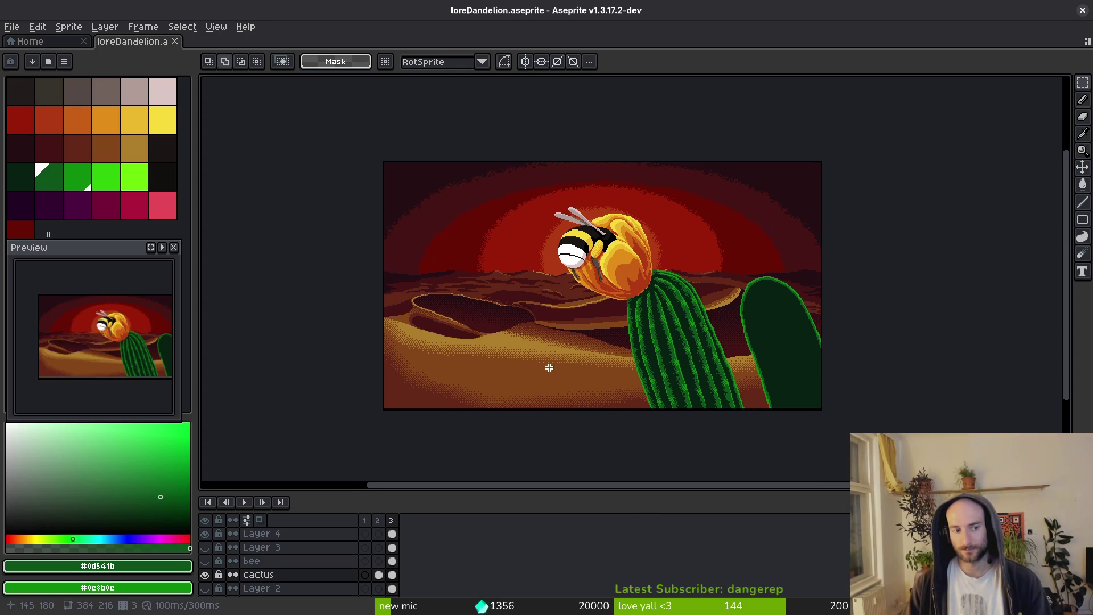
pyautogui.scroll(2, 805, 262)
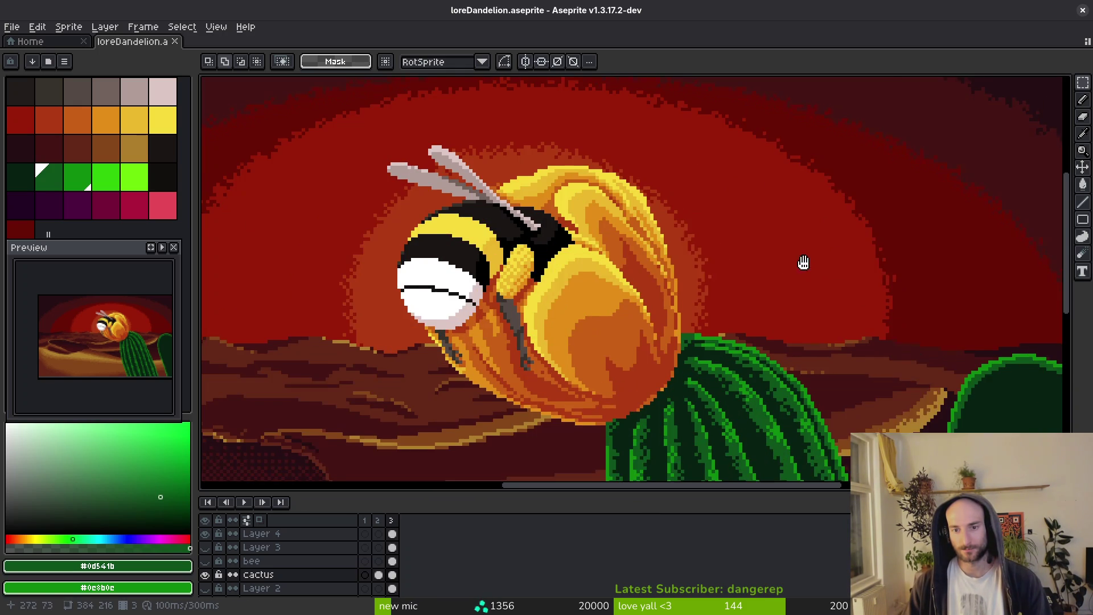
# Bucket-fill the sun glow on the sun layer with dark red #630d05.
pyautogui.press('g')
pyautogui.keyDown('alt'); pyautogui.click(964, 246); pyautogui.keyUp('alt')
pyautogui.press('i')
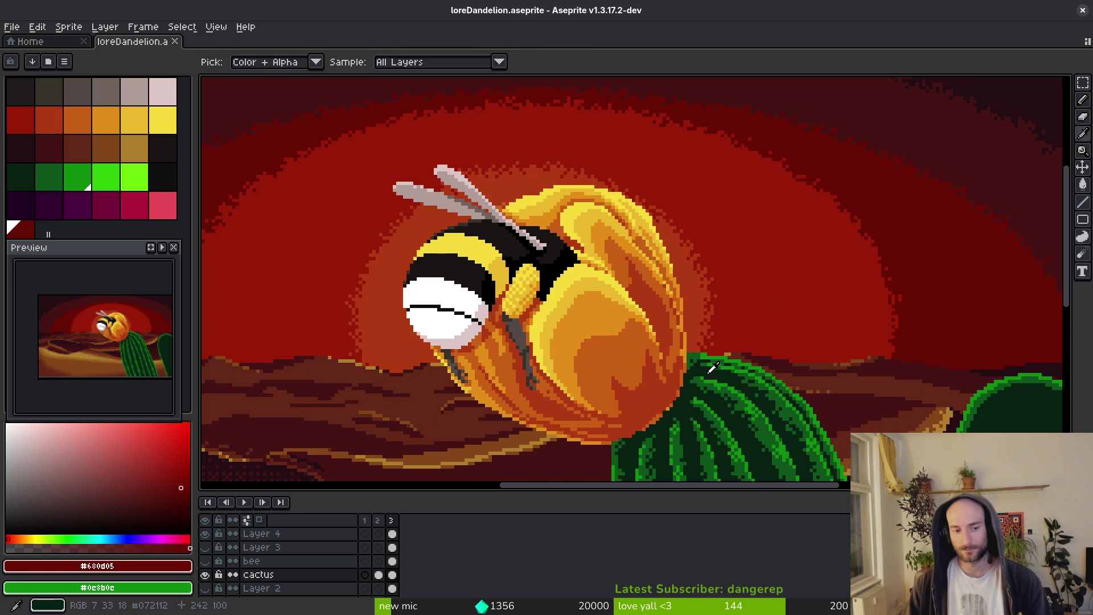
pyautogui.press('Down')
pyautogui.press('Down')
pyautogui.press('Down')
pyautogui.press('g')
pyautogui.click(831, 285)
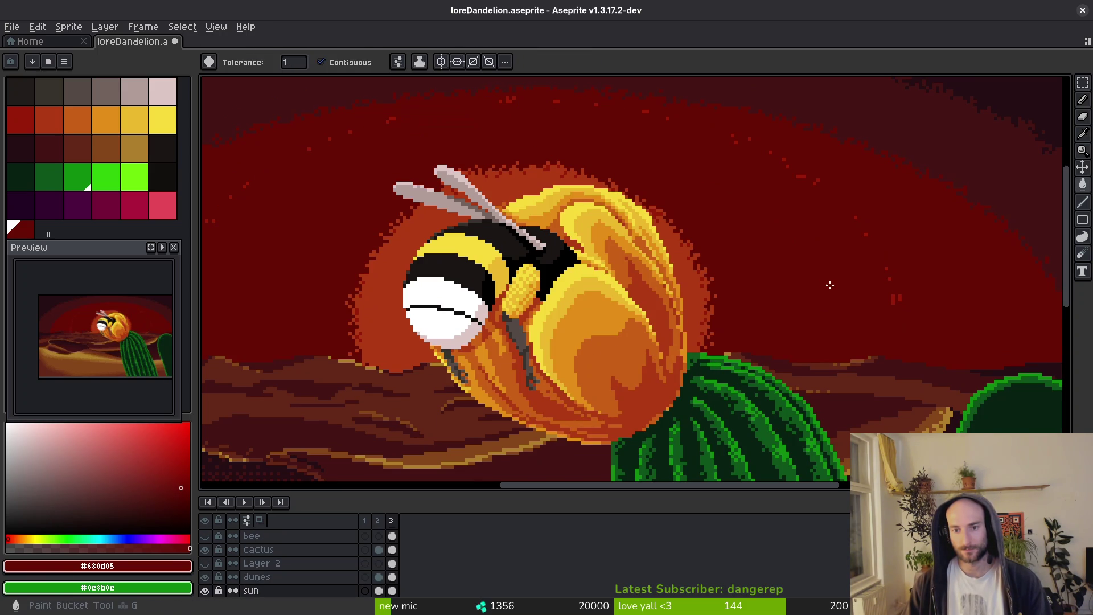
# Refill the sun glow with the brighter red #981b08 and save the file.
pyautogui.keyDown('alt'); pyautogui.click(707, 281); pyautogui.keyUp('alt')
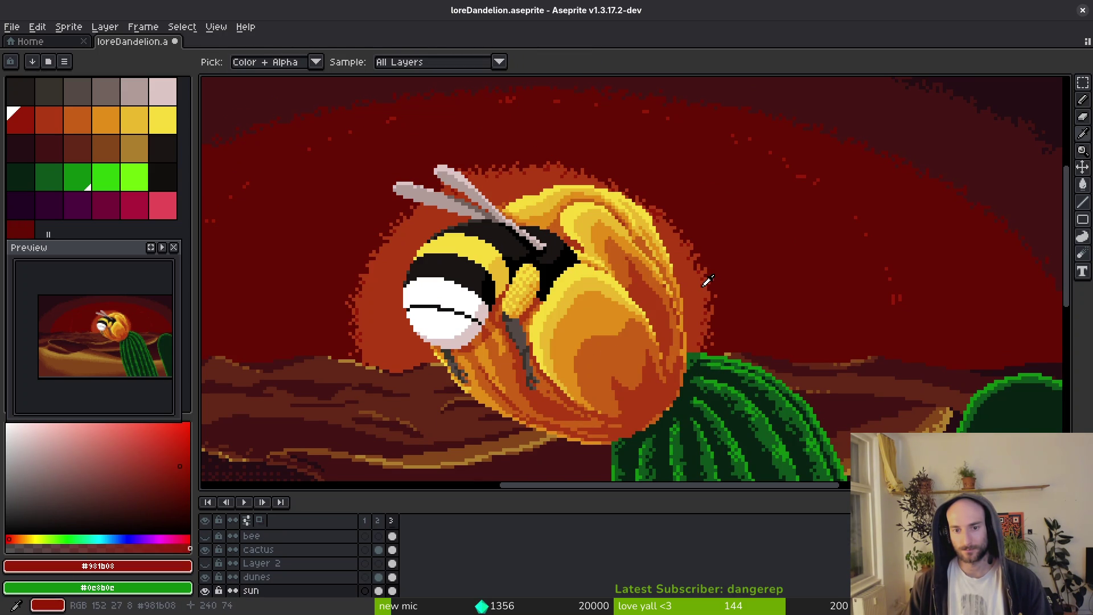
pyautogui.scroll(-7, 701, 297)
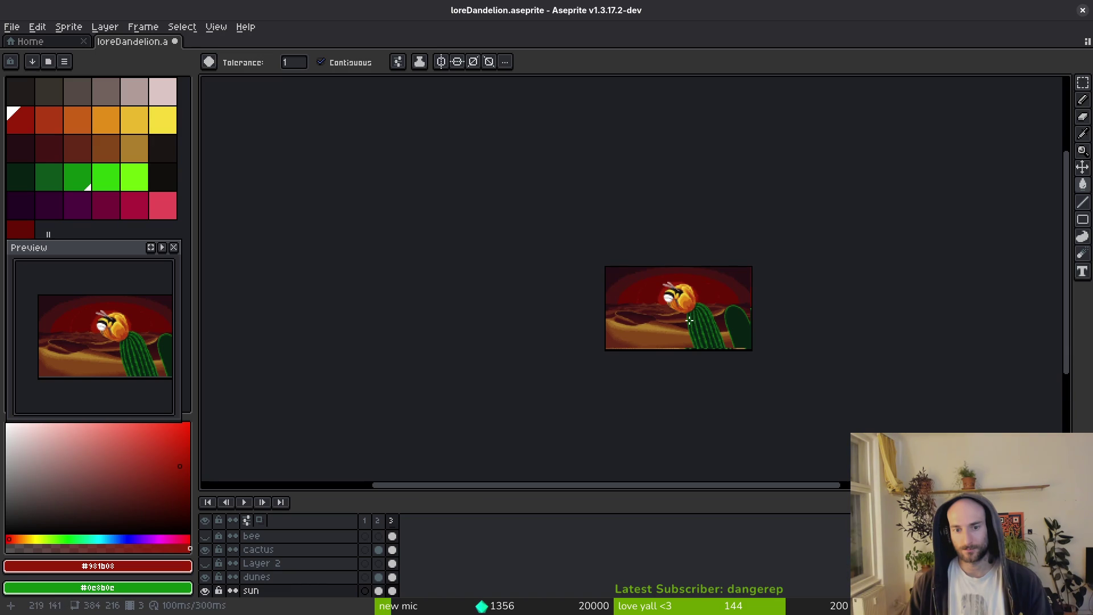
pyautogui.scroll(3, 690, 321)
pyautogui.click(729, 270)
pyautogui.keyDown('ctrl'); pyautogui.click(729, 270); pyautogui.keyUp('ctrl')
pyautogui.hotkey('ctrl', 's')
pyautogui.scroll(5, 765, 316)
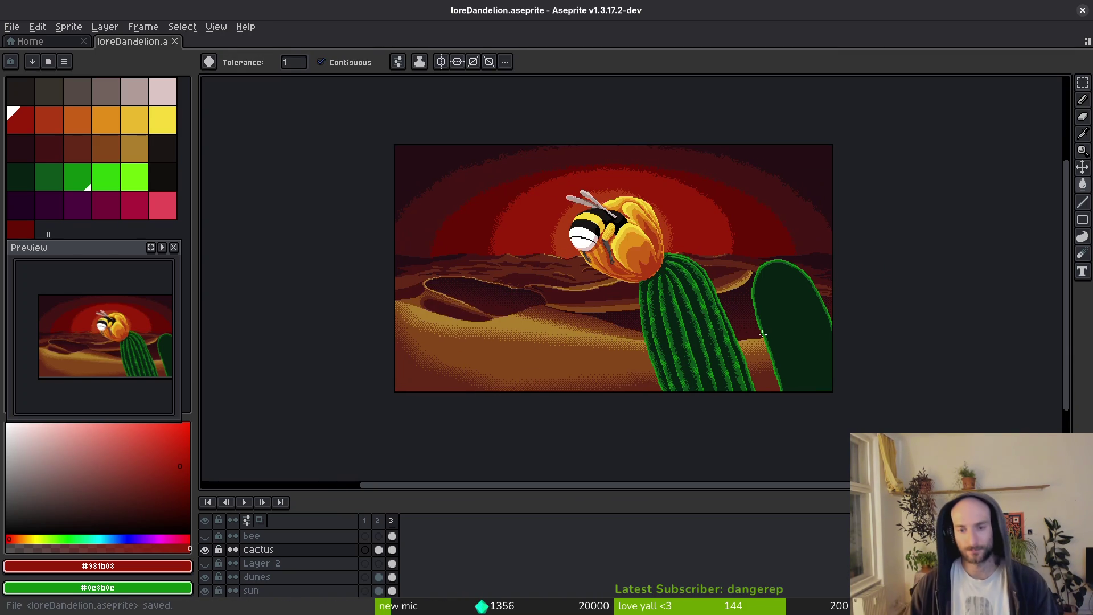
# Pick the cactus green and pencil a rib line down inside the right cactus's left edge.
pyautogui.keyDown('alt'); pyautogui.click(780, 281); pyautogui.keyUp('alt')
pyautogui.press('b')
pyautogui.scroll(-2, 735, 234)
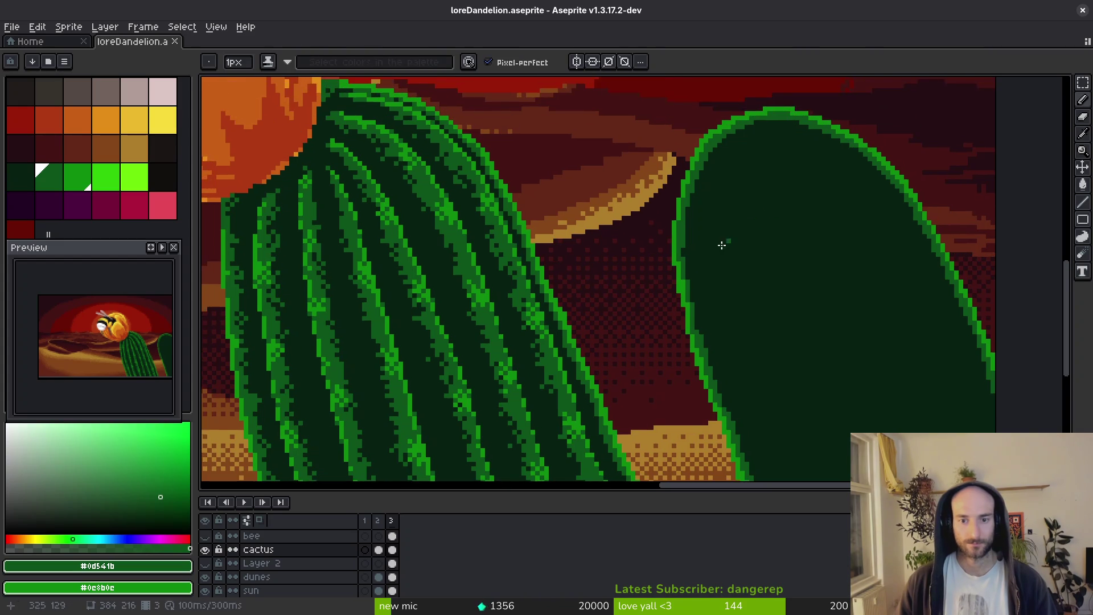
pyautogui.scroll(3, 672, 222)
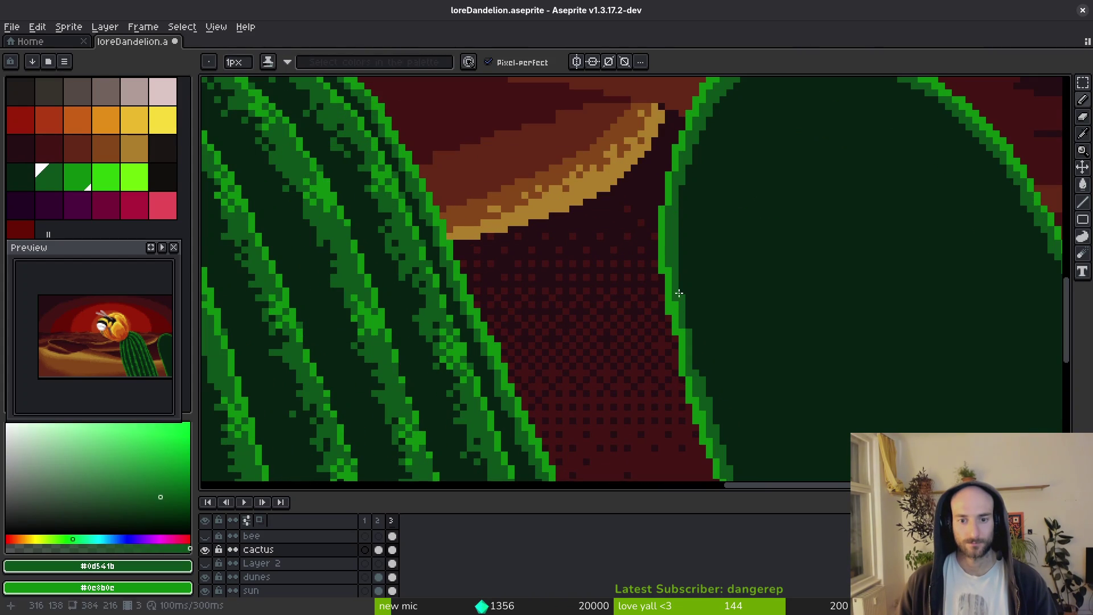
pyautogui.scroll(-3, 680, 253)
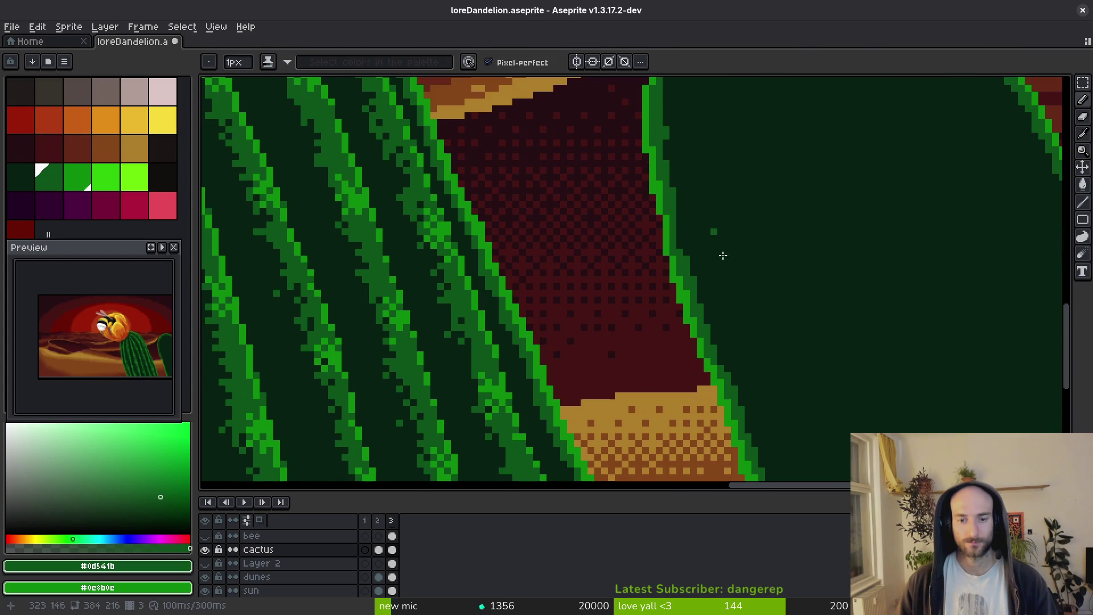
pyautogui.scroll(-2, 726, 266)
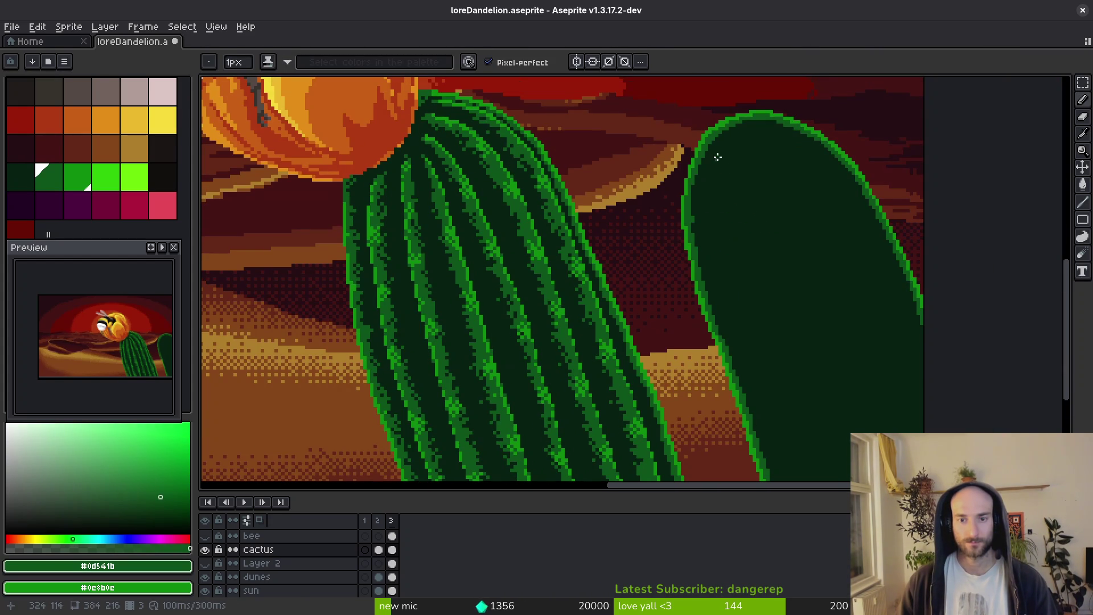
pyautogui.scroll(1, 721, 148)
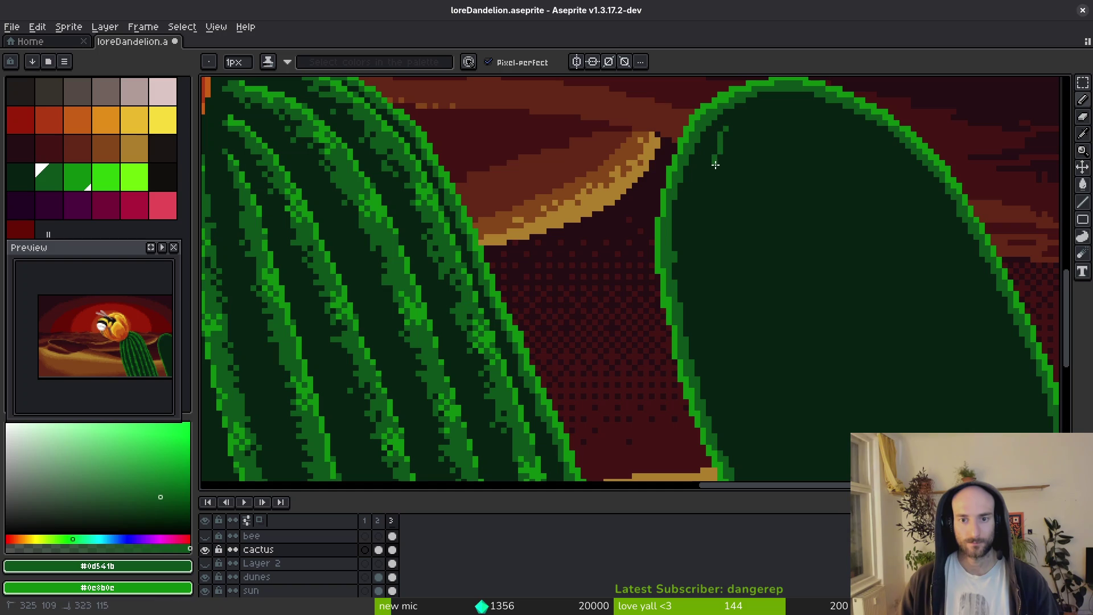
pyautogui.moveTo(723, 121); pyautogui.dragTo(707, 186)
pyautogui.moveTo(706, 283)
pyautogui.mouseDown()
pyautogui.moveTo(715, 188)
pyautogui.moveTo(691, 120)
pyautogui.mouseUp()
pyautogui.moveTo(729, 290)
pyautogui.mouseDown()
pyautogui.moveTo(763, 302)
pyautogui.moveTo(711, 210)
pyautogui.mouseUp()
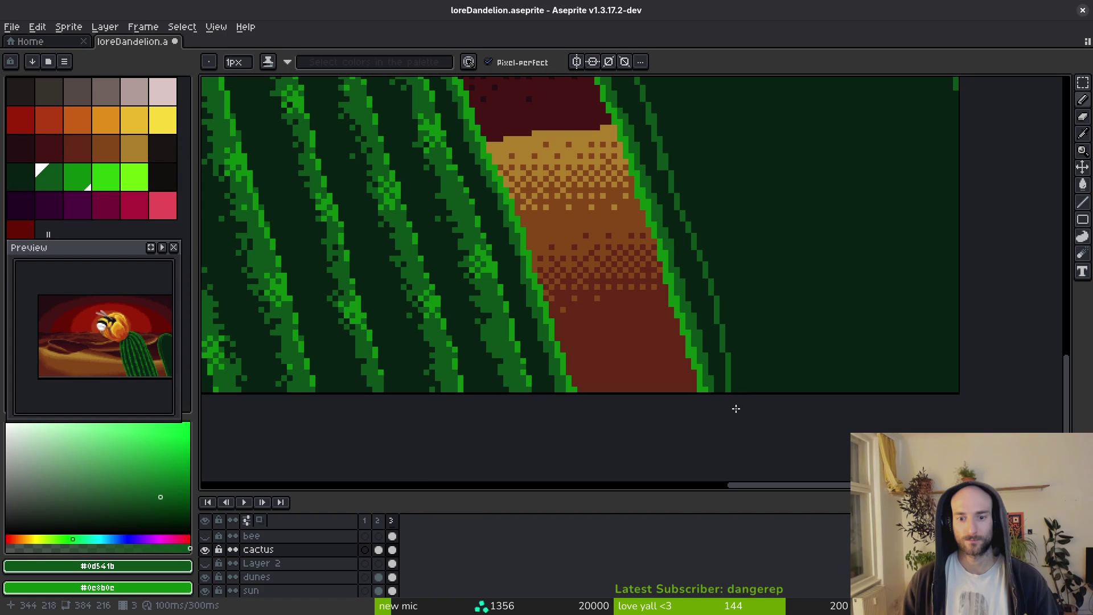
pyautogui.moveTo(684, 229); pyautogui.dragTo(687, 228)
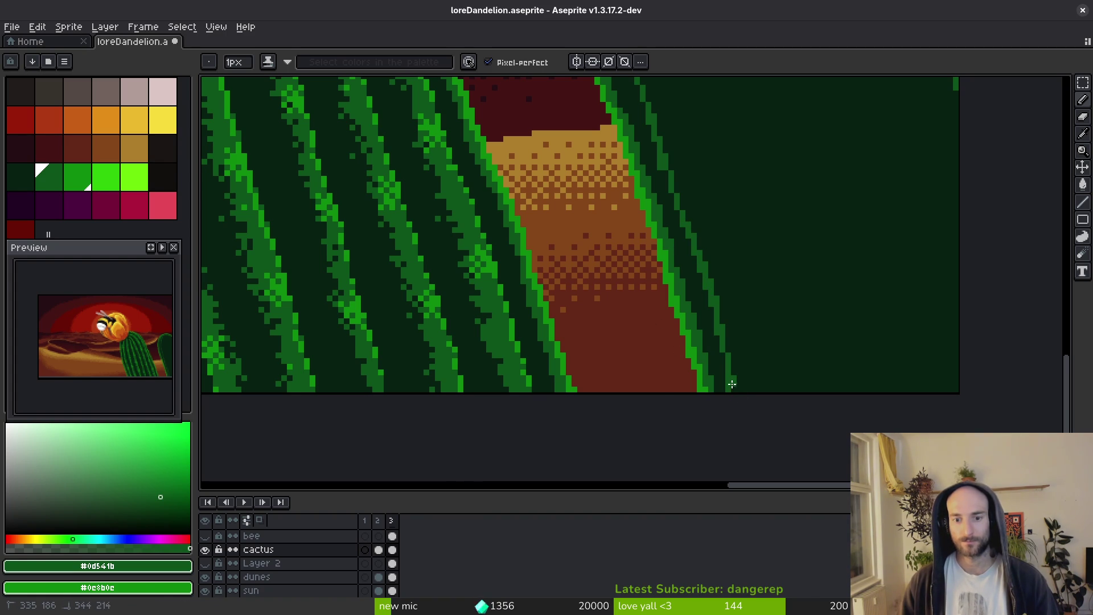
pyautogui.scroll(-3, 733, 299)
pyautogui.scroll(3, 712, 148)
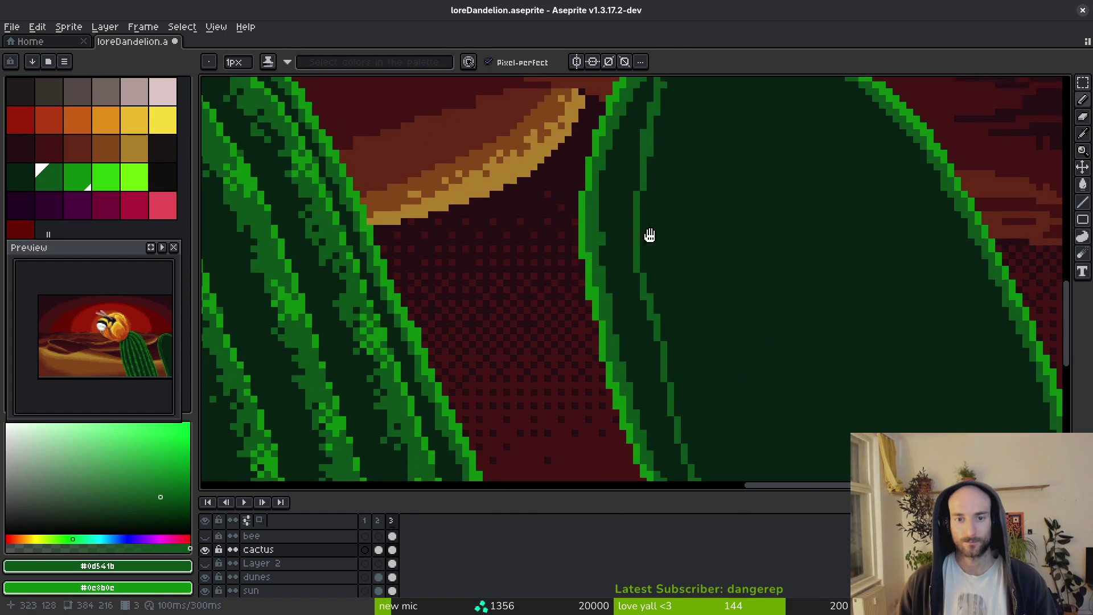
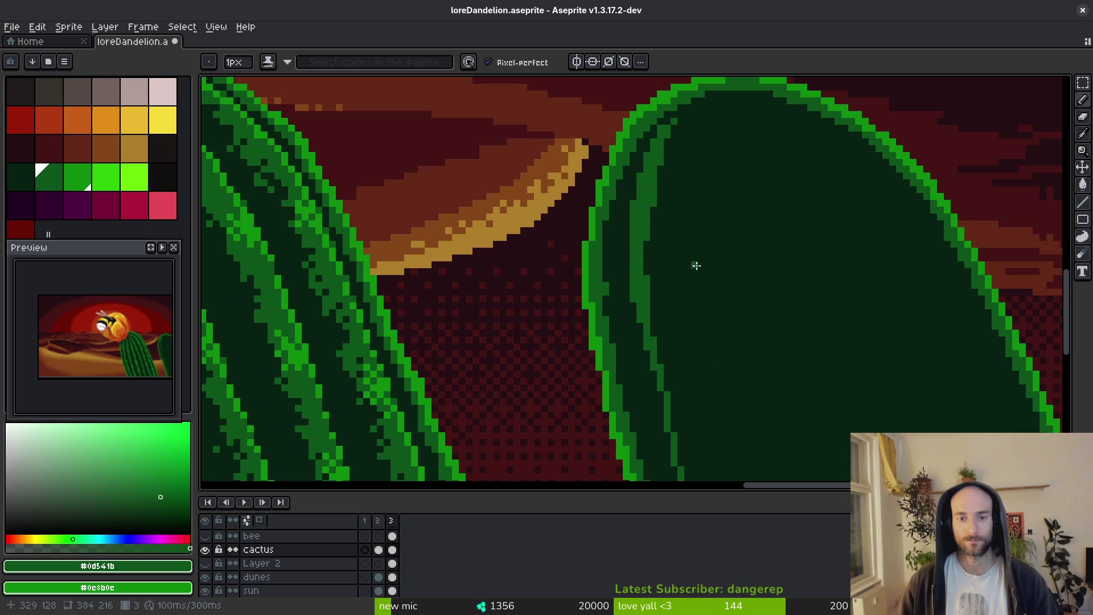
# Sample the dark cactus green and repaint the stripe's right edge lower down.
pyautogui.keyDown('alt'); pyautogui.click(685, 223); pyautogui.keyUp('alt')
pyautogui.scroll(2, 651, 143)
pyautogui.moveTo(648, 120); pyautogui.dragTo(615, 310)
pyautogui.hotkey('ctrl', 'z')
pyautogui.moveTo(635, 182); pyautogui.dragTo(607, 338)
# Sample the cactus mid green and save the artwork.
pyautogui.keyDown('alt'); pyautogui.click(604, 311); pyautogui.keyUp('alt')
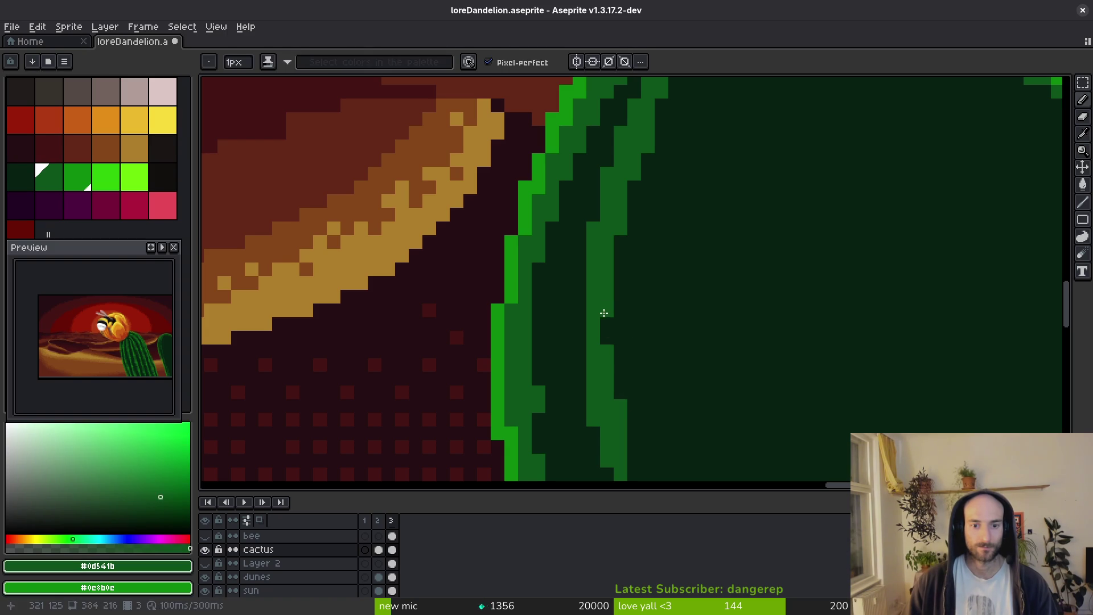
pyautogui.scroll(-3, 730, 364)
pyautogui.scroll(-1, 730, 363)
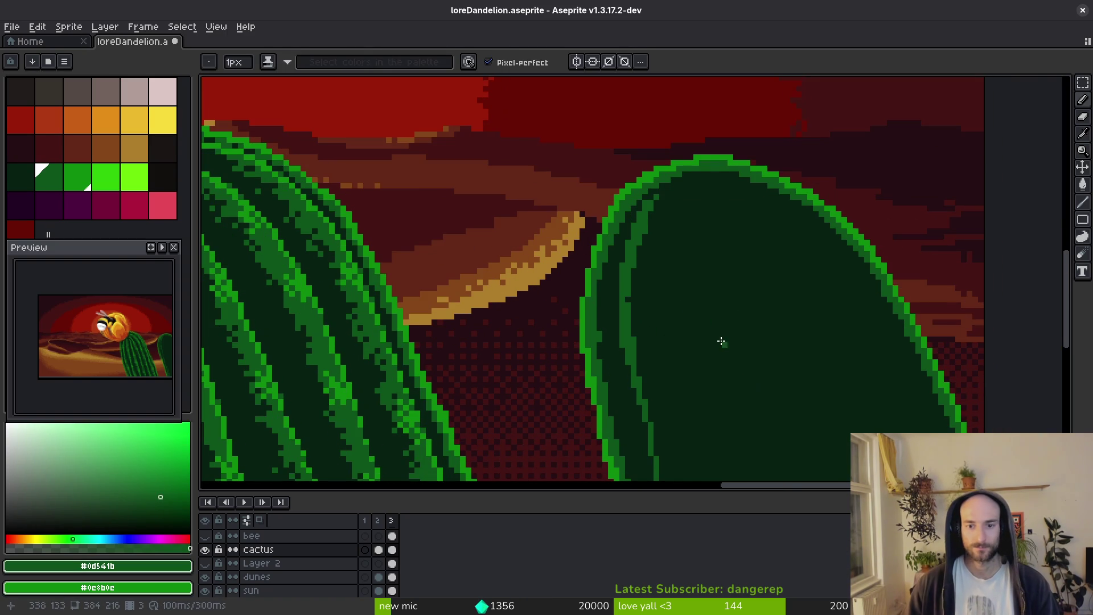
pyautogui.scroll(-1, 710, 200)
pyautogui.scroll(-2, 610, 168)
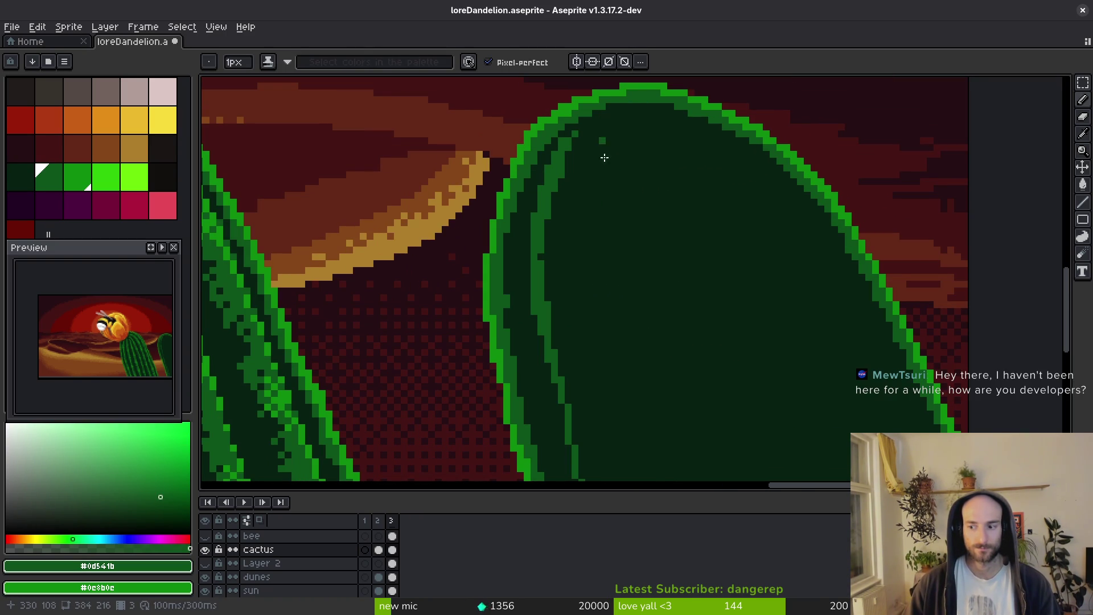
pyautogui.hotkey('ctrl', 's')
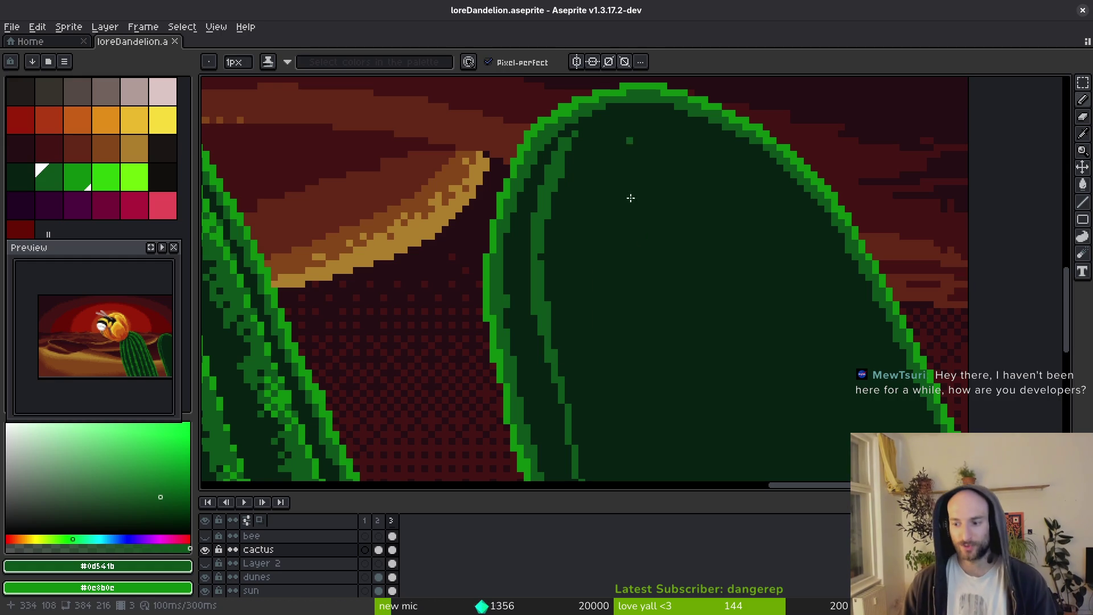
# Draw a short and a longer mid-green rib line down the right cactus.
pyautogui.scroll(1, 604, 126)
pyautogui.moveTo(608, 112); pyautogui.dragTo(589, 162)
pyautogui.moveTo(613, 114)
pyautogui.mouseDown()
pyautogui.moveTo(581, 191)
pyautogui.moveTo(586, 251)
pyautogui.mouseUp()
pyautogui.scroll(-5, 598, 246)
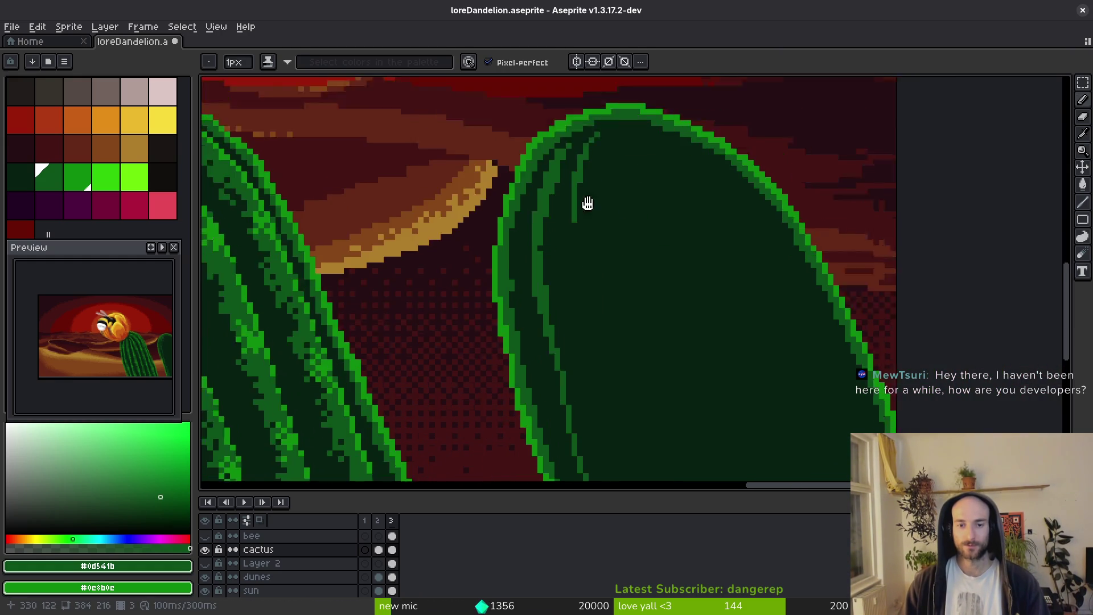
# Add another mid-green rib line on the cactus, redrawing strokes that went too long.
pyautogui.moveTo(559, 155); pyautogui.dragTo(563, 238)
pyautogui.scroll(-1, 561, 228)
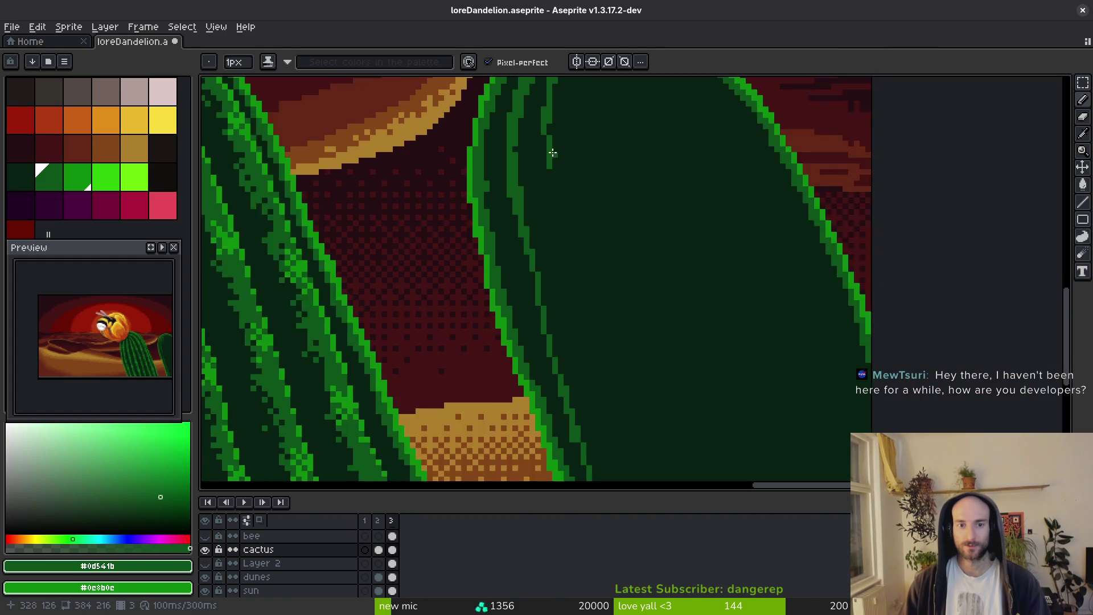
pyautogui.moveTo(542, 137); pyautogui.dragTo(555, 239)
pyautogui.scroll(-1, 555, 240)
pyautogui.hotkey('ctrl', 'z')
pyautogui.scroll(1, 546, 228)
pyautogui.moveTo(538, 140); pyautogui.dragTo(545, 238)
pyautogui.moveTo(538, 146); pyautogui.dragTo(561, 327)
pyautogui.scroll(-2, 575, 254)
pyautogui.hotkey('ctrl', 'z')
pyautogui.scroll(3, 533, 183)
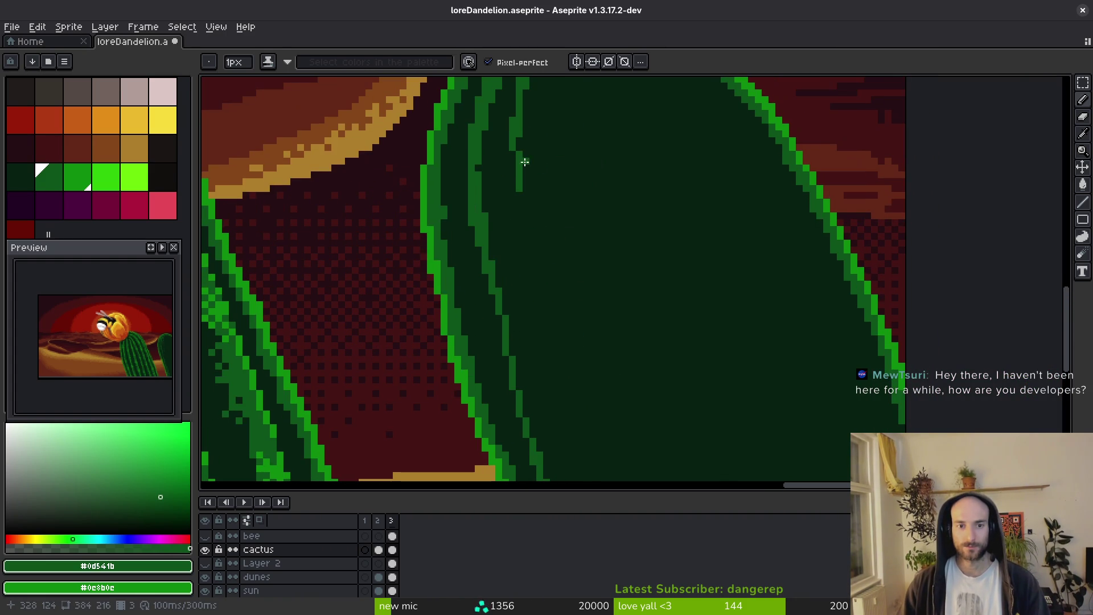
# Rework the cactus stripe with a 3px brush in lighter and darker greens.
pyautogui.scroll(-1, 513, 166)
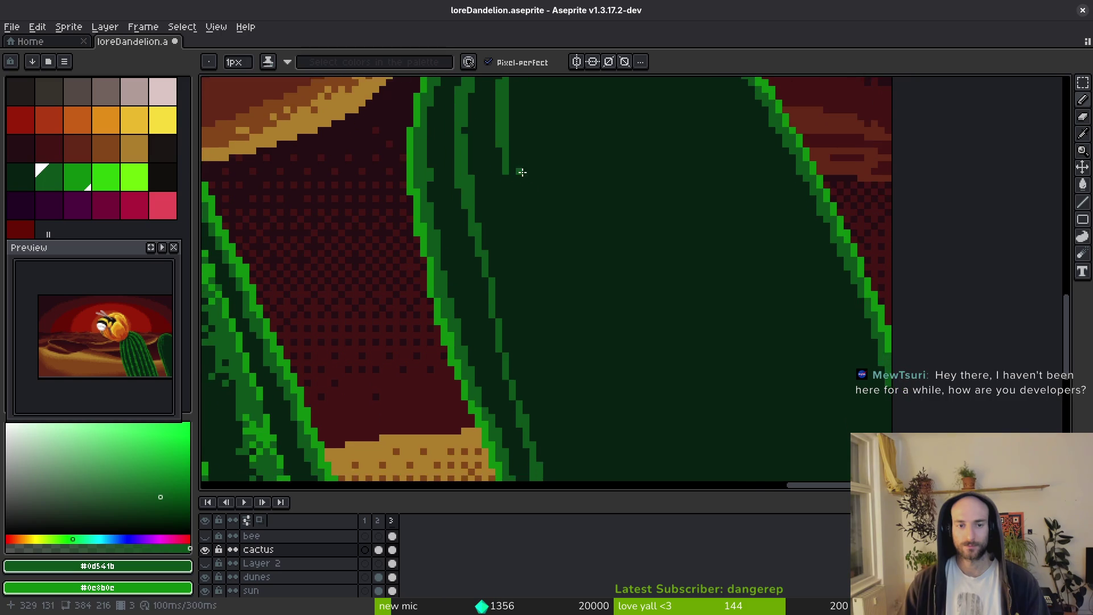
pyautogui.scroll(-1, 522, 184)
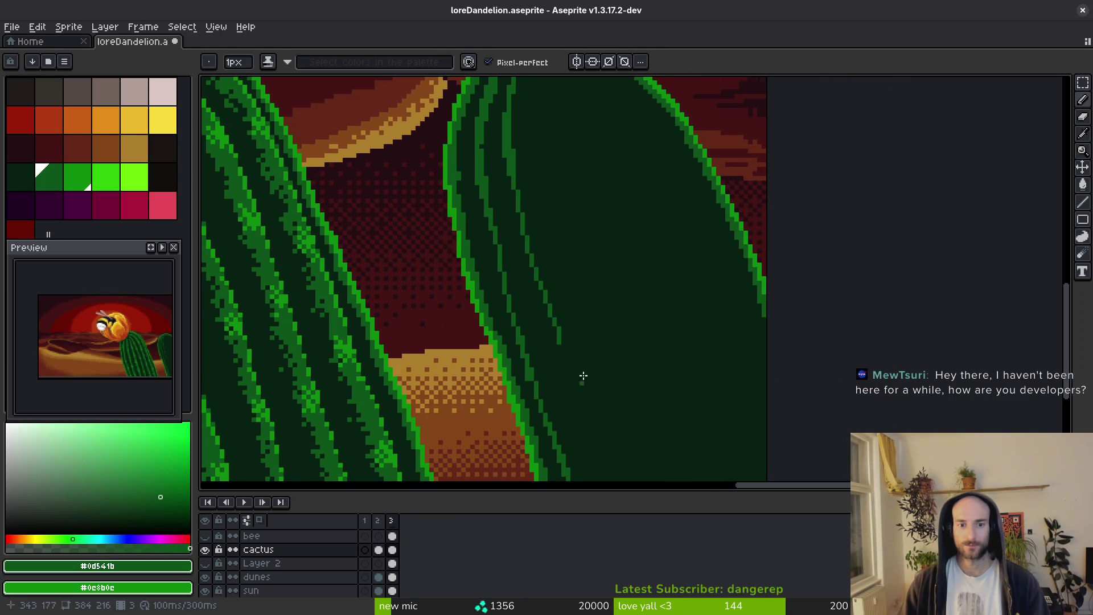
pyautogui.scroll(-5, 525, 171)
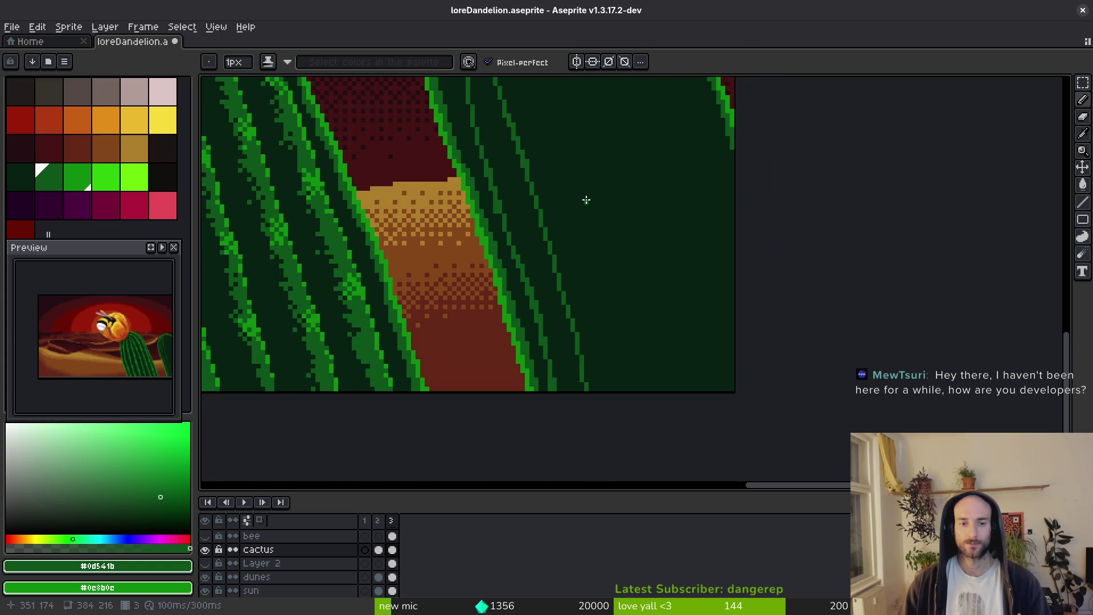
pyautogui.scroll(8, 586, 200)
pyautogui.press('+')
pyautogui.press('+')
pyautogui.moveTo(540, 149); pyautogui.dragTo(537, 179)
pyautogui.moveTo(544, 265); pyautogui.dragTo(532, 171)
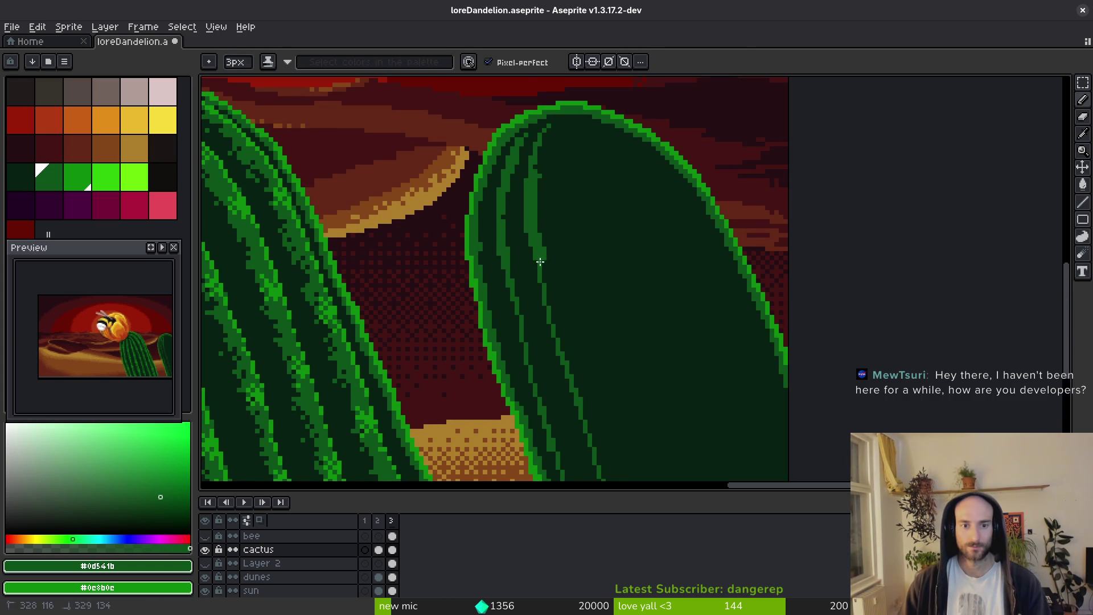
pyautogui.moveTo(538, 246); pyautogui.dragTo(547, 302)
pyautogui.scroll(-4, 552, 186)
pyautogui.moveTo(522, 96)
pyautogui.mouseDown()
pyautogui.moveTo(564, 272)
pyautogui.moveTo(567, 169)
pyautogui.mouseUp()
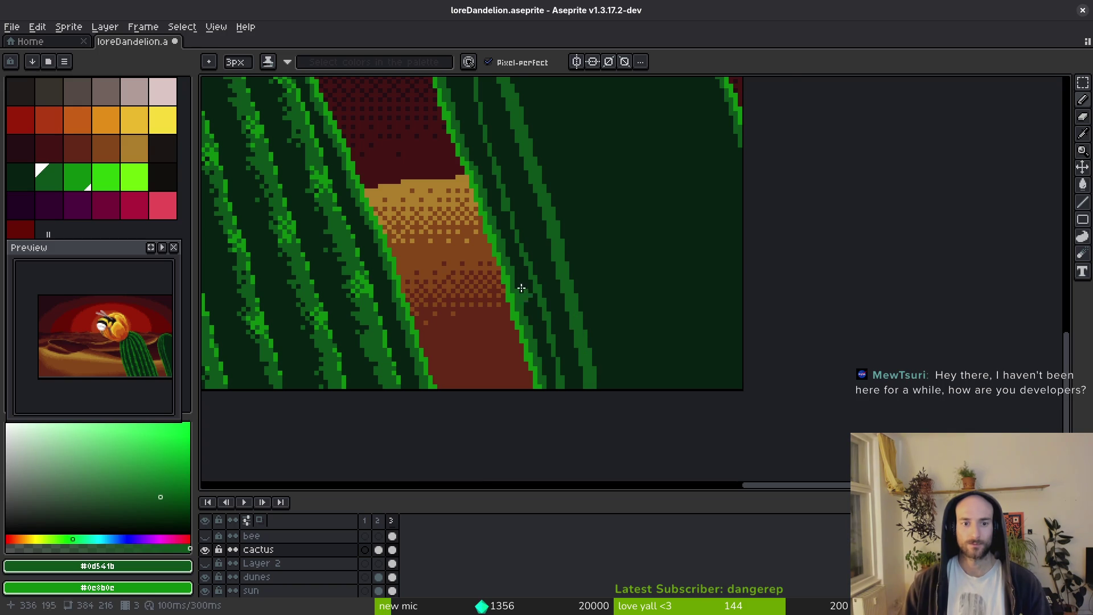
# Sample the dark cactus green from the canvas.
pyautogui.scroll(1, 630, 313)
pyautogui.scroll(1, 600, 259)
pyautogui.scroll(1, 578, 299)
pyautogui.keyDown('alt'); pyautogui.click(575, 303); pyautogui.keyUp('alt')
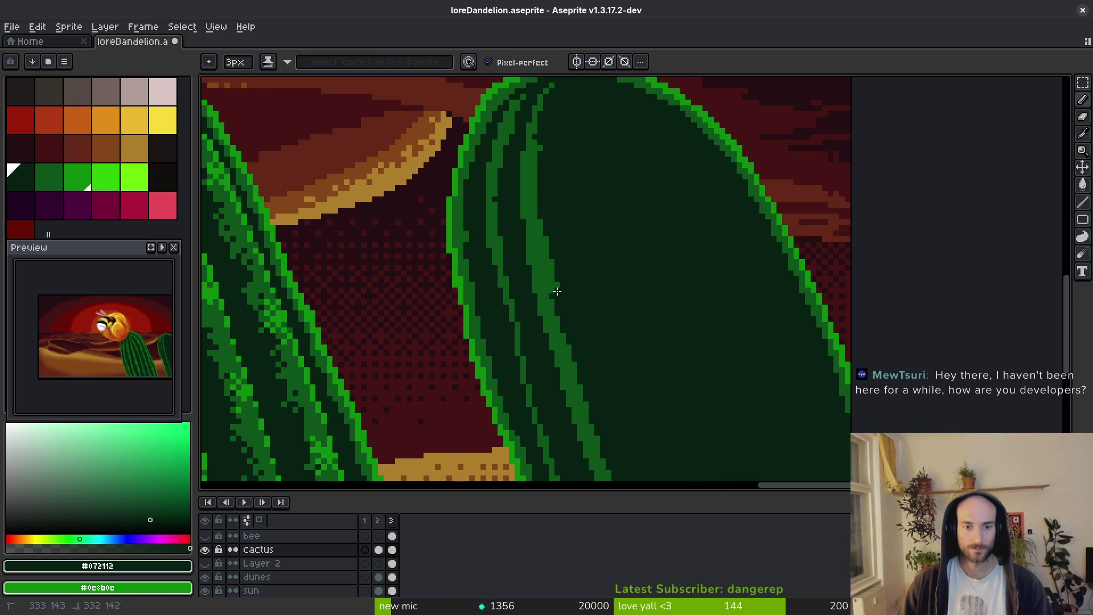
# Widen the lower cactus stripe, then sample mid green with a 1px brush.
pyautogui.moveTo(555, 296); pyautogui.dragTo(553, 220)
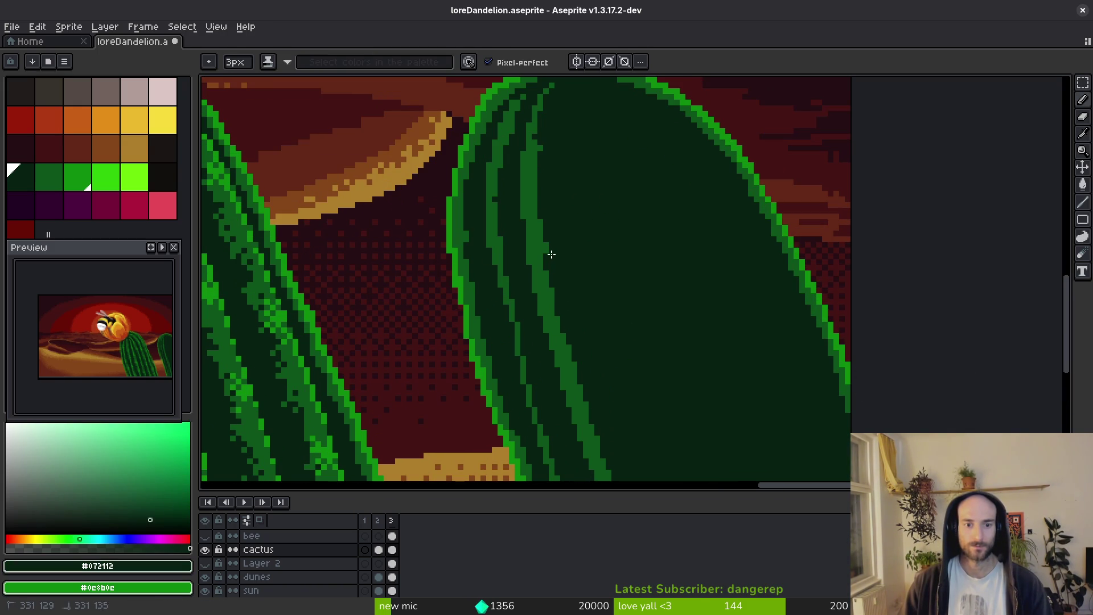
pyautogui.keyDown('alt'); pyautogui.click(543, 217); pyautogui.keyUp('alt')
pyautogui.moveTo(569, 98); pyautogui.dragTo(580, 157)
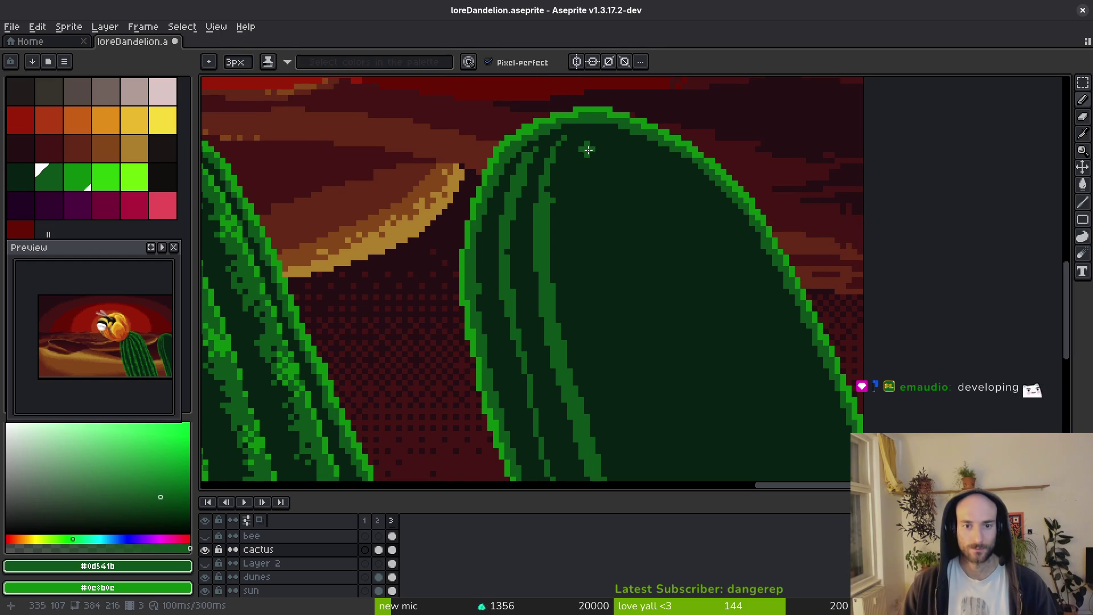
pyautogui.press('-')
pyautogui.press('-')
pyautogui.scroll(1, 582, 137)
# Paint a thin 1px mid-green rib line down the cactus top at a steeper slant.
pyautogui.moveTo(581, 137); pyautogui.dragTo(580, 257)
pyautogui.moveTo(571, 174); pyautogui.dragTo(587, 303)
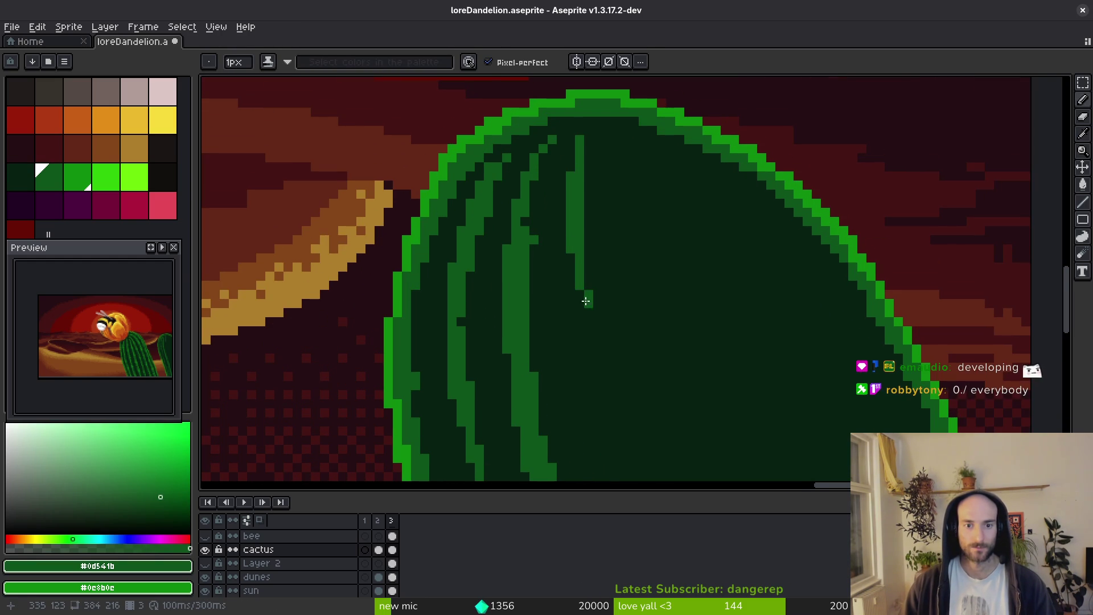
pyautogui.scroll(-1, 578, 203)
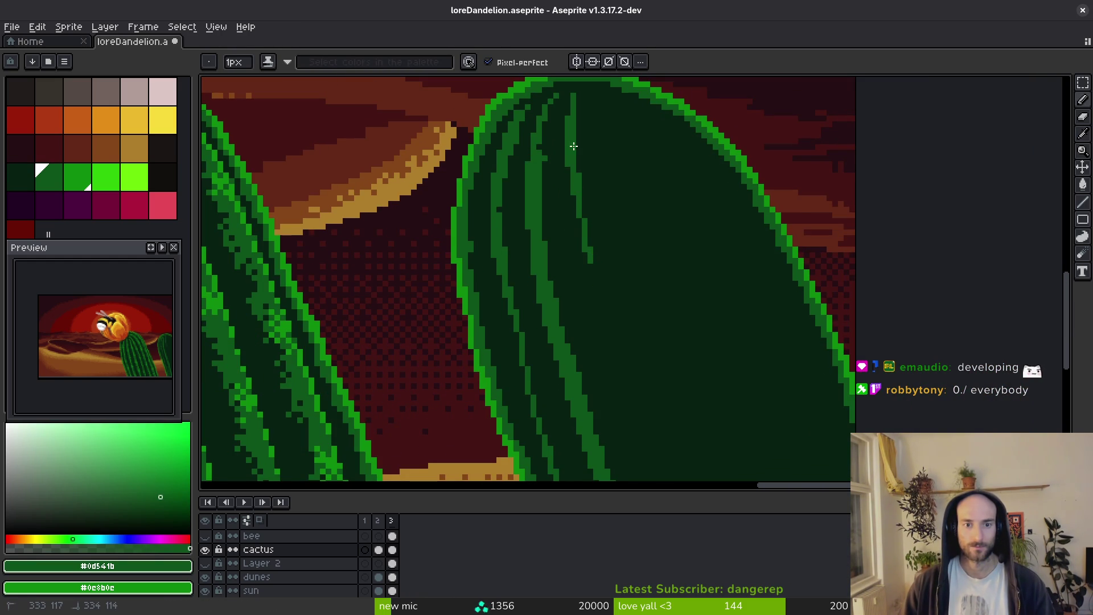
pyautogui.hotkey('ctrl', 'z')
pyautogui.moveTo(579, 146); pyautogui.dragTo(602, 262)
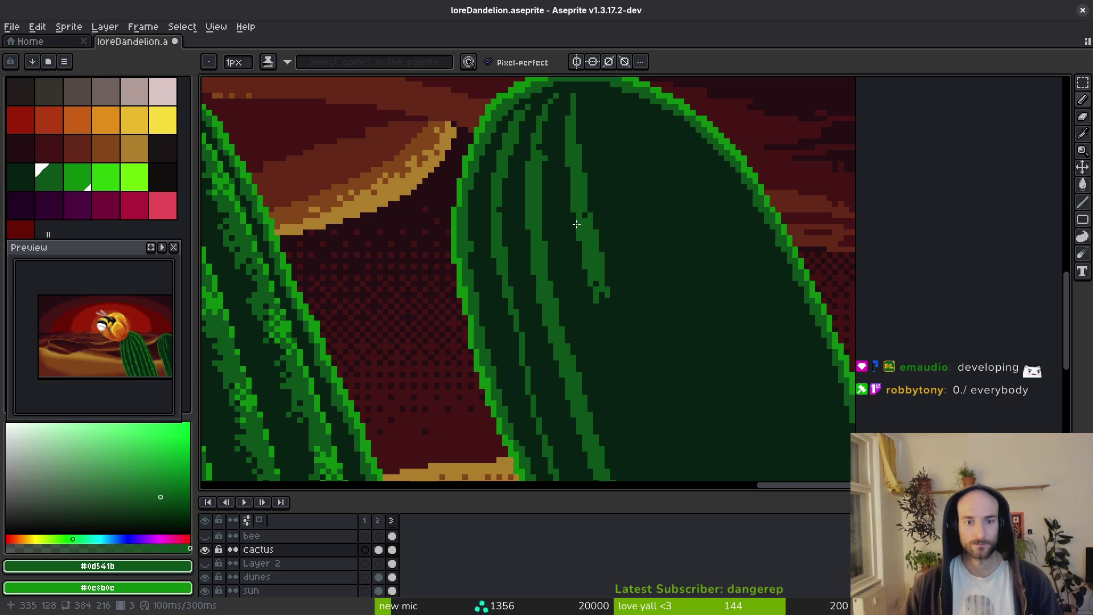
pyautogui.scroll(2, 578, 171)
pyautogui.scroll(-1, 587, 171)
# Extend the rib with a 2px brush, filling its notch and thickening it.
pyautogui.moveTo(672, 325); pyautogui.dragTo(686, 249)
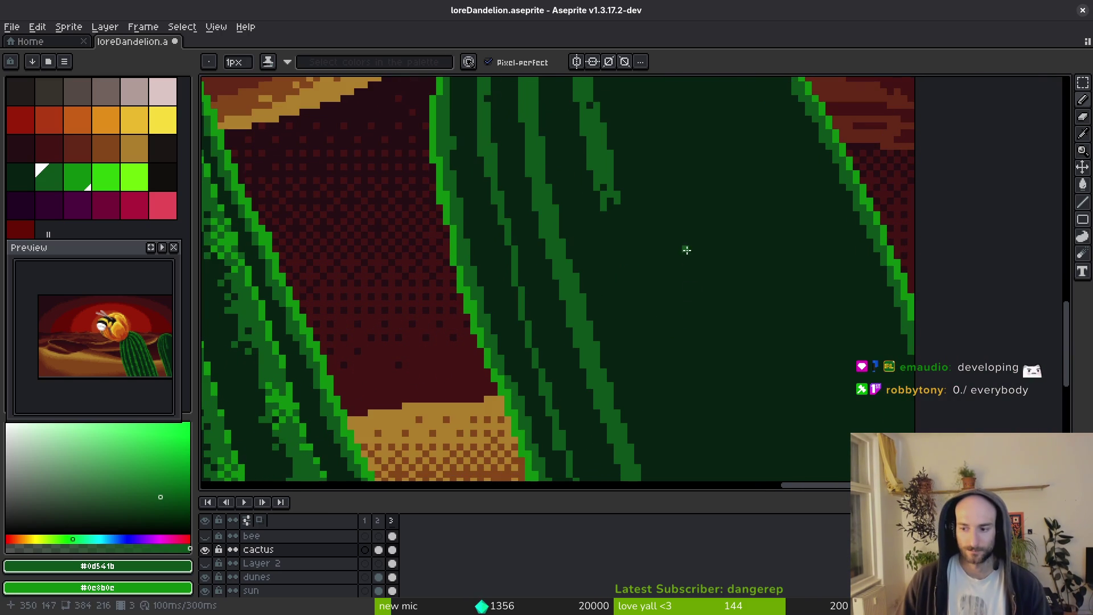
pyautogui.press('+')
pyautogui.scroll(-1, 649, 232)
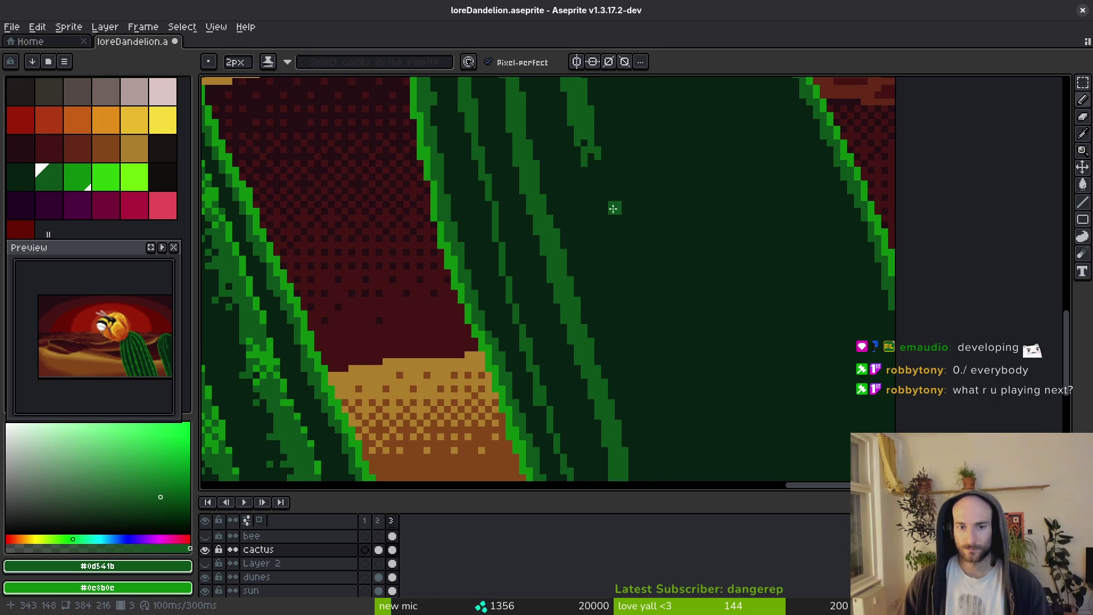
pyautogui.moveTo(585, 138); pyautogui.dragTo(629, 322)
pyautogui.scroll(-2, 649, 285)
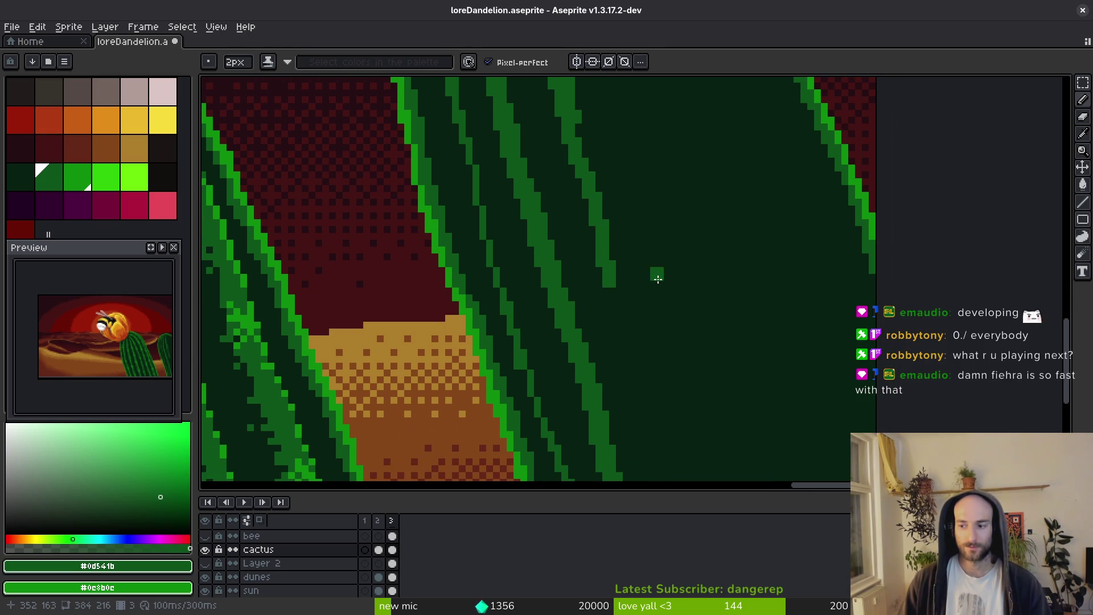
pyautogui.moveTo(572, 128); pyautogui.dragTo(579, 180)
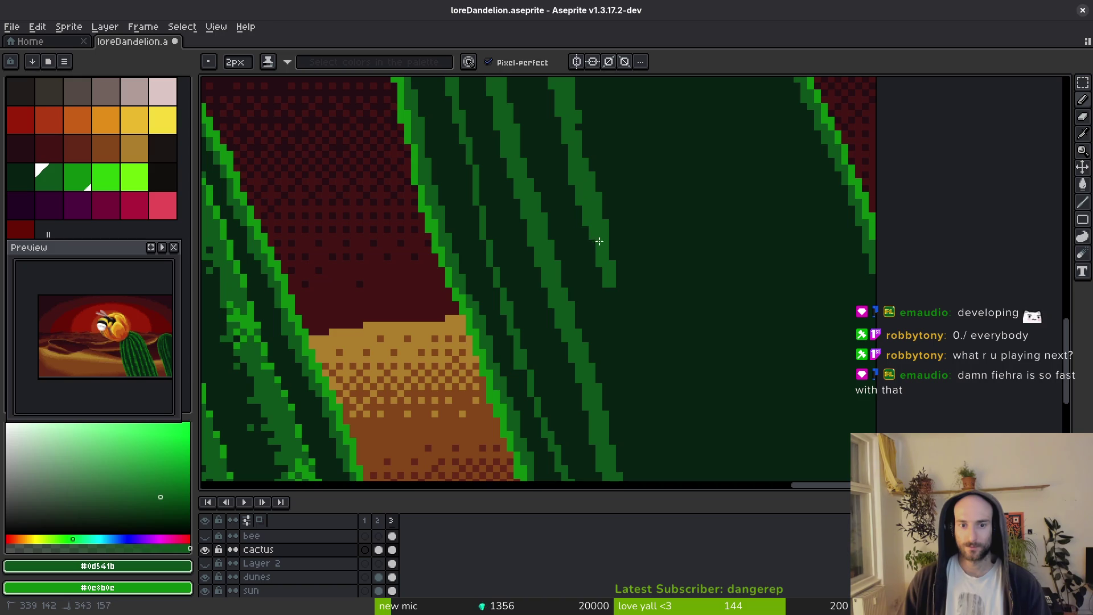
pyautogui.scroll(-4, 606, 244)
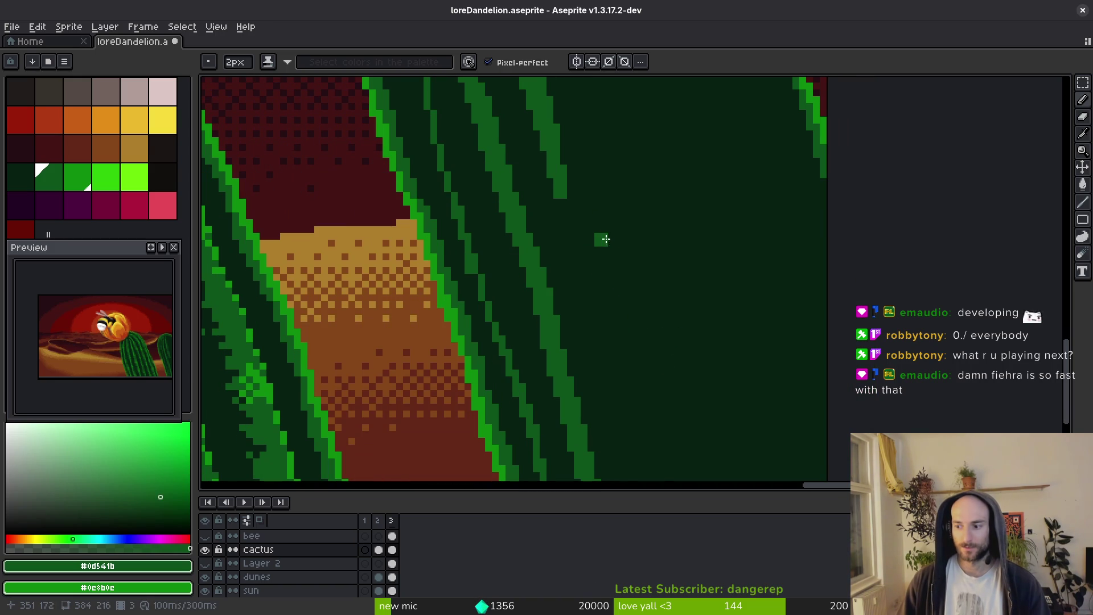
# Carry the green stripe along its left edge down to the cactus bottom near the dunes.
pyautogui.moveTo(557, 166); pyautogui.dragTo(557, 201)
pyautogui.moveTo(553, 159); pyautogui.dragTo(593, 307)
pyautogui.scroll(-4, 593, 306)
pyautogui.moveTo(543, 165)
pyautogui.mouseDown()
pyautogui.moveTo(586, 313)
pyautogui.moveTo(598, 417)
pyautogui.mouseUp()
pyautogui.scroll(5, 601, 313)
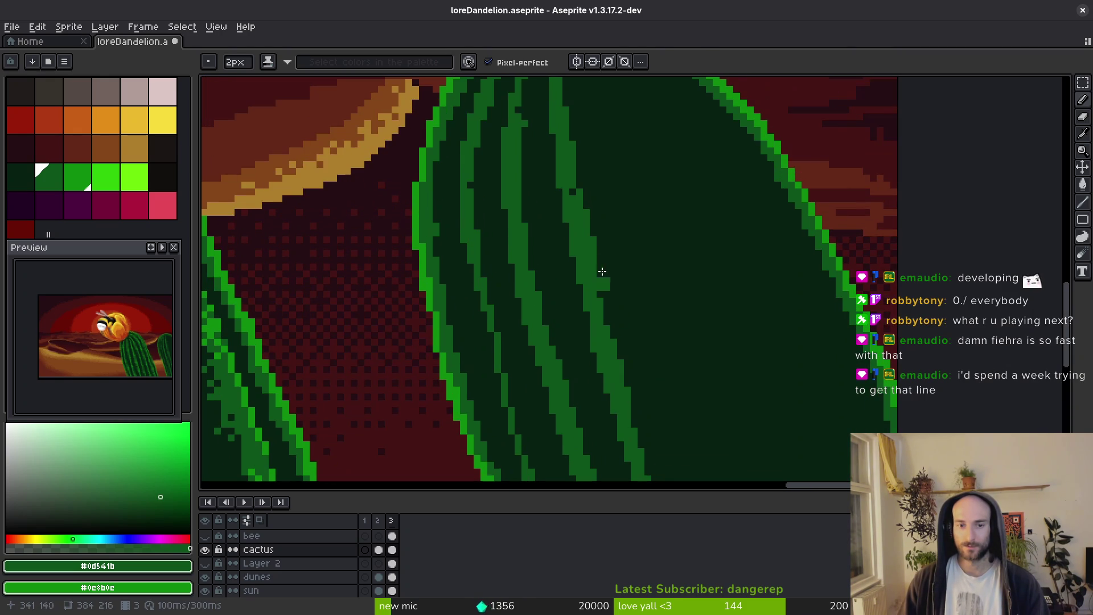
pyautogui.moveTo(583, 262); pyautogui.dragTo(604, 325)
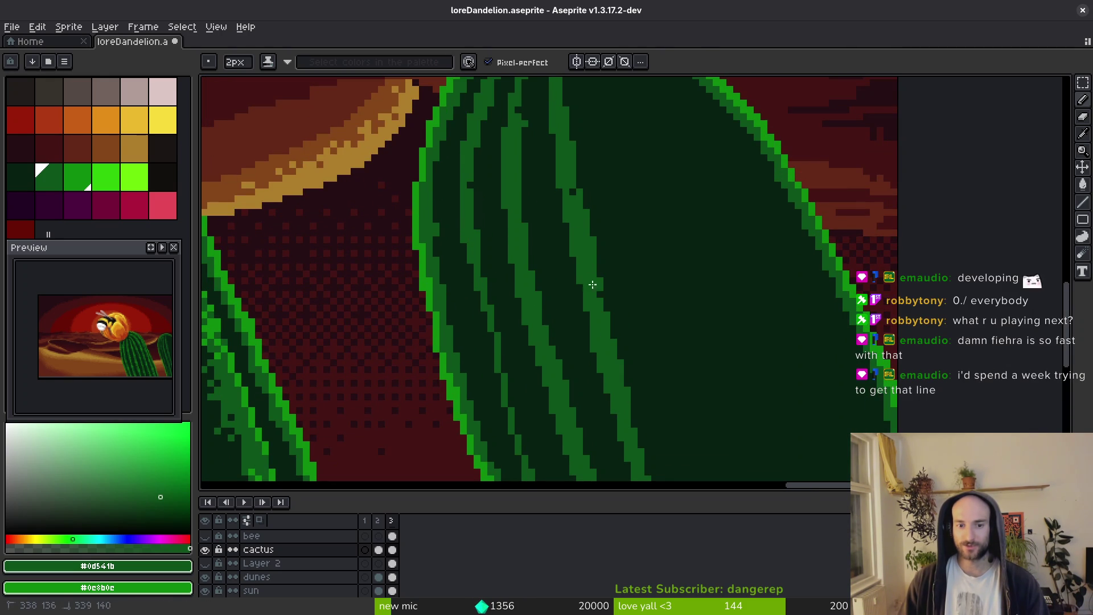
pyautogui.scroll(-5, 613, 371)
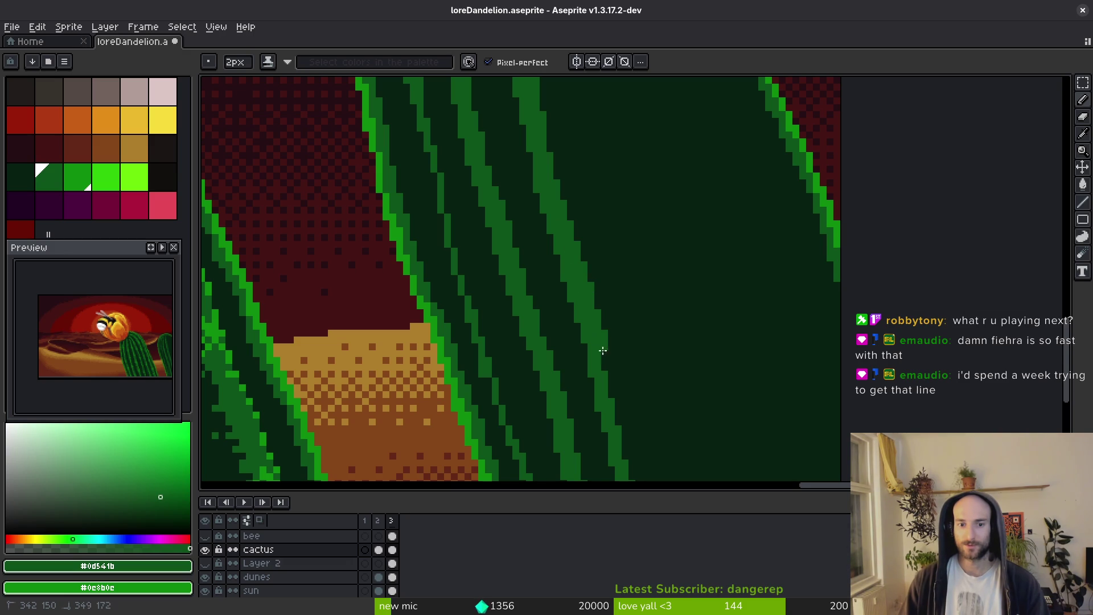
pyautogui.scroll(-5, 627, 347)
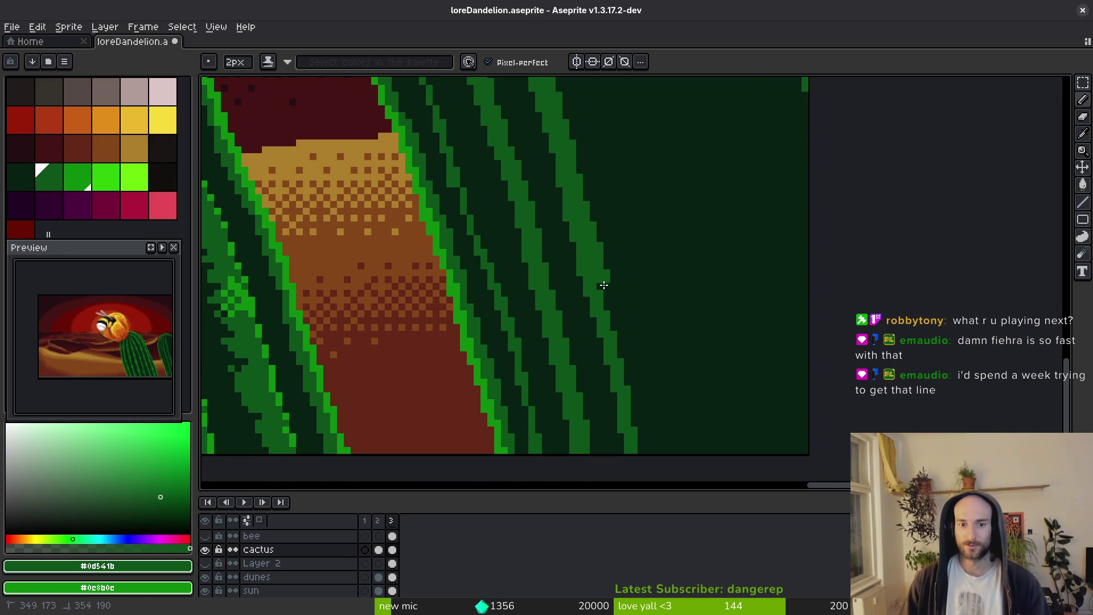
pyautogui.scroll(-5, 624, 237)
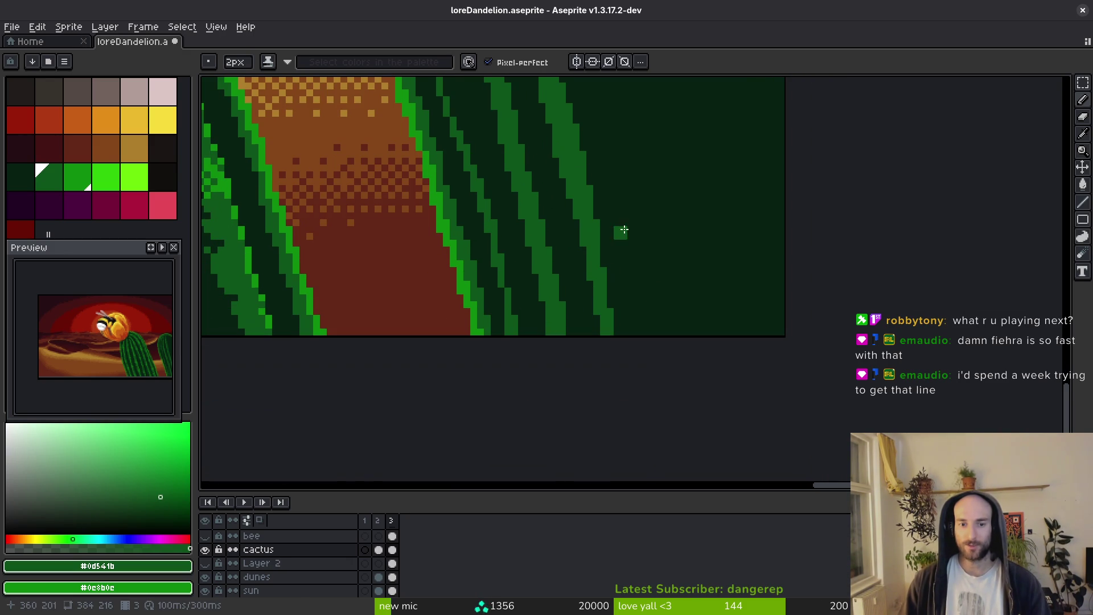
pyautogui.moveTo(577, 177); pyautogui.dragTo(590, 199)
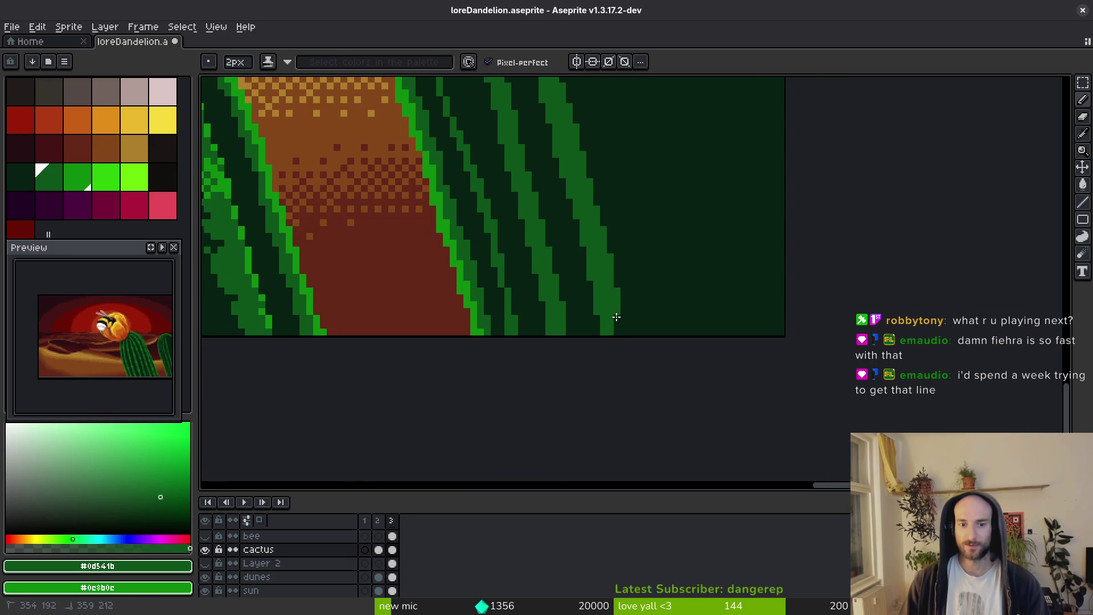
# Shrink the Pencil brush back to 1px.
pyautogui.scroll(3, 597, 258)
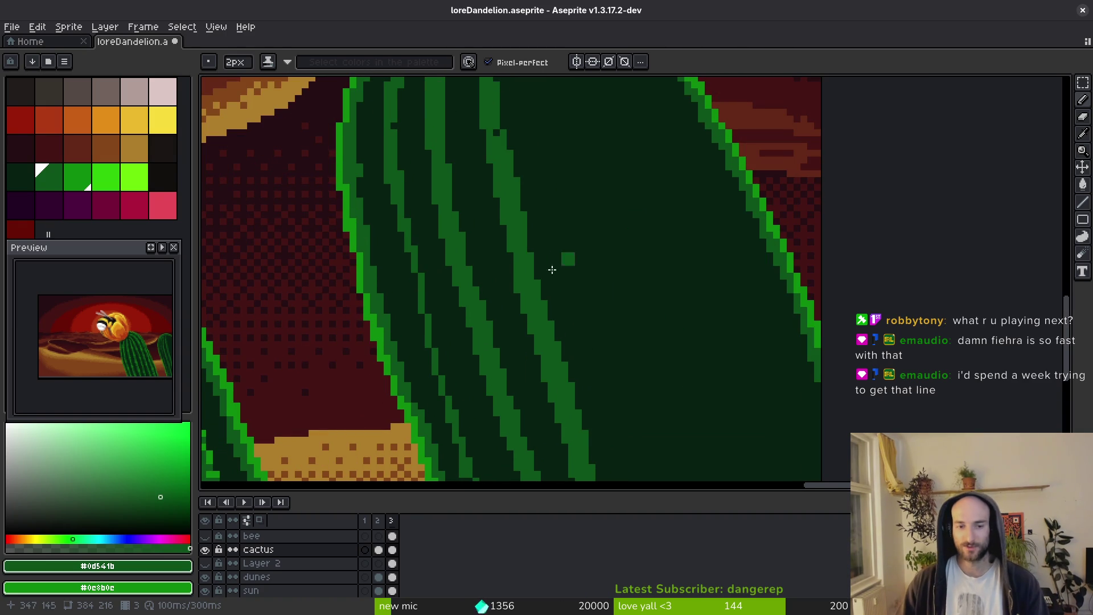
pyautogui.scroll(1, 597, 258)
pyautogui.scroll(-4, 502, 217)
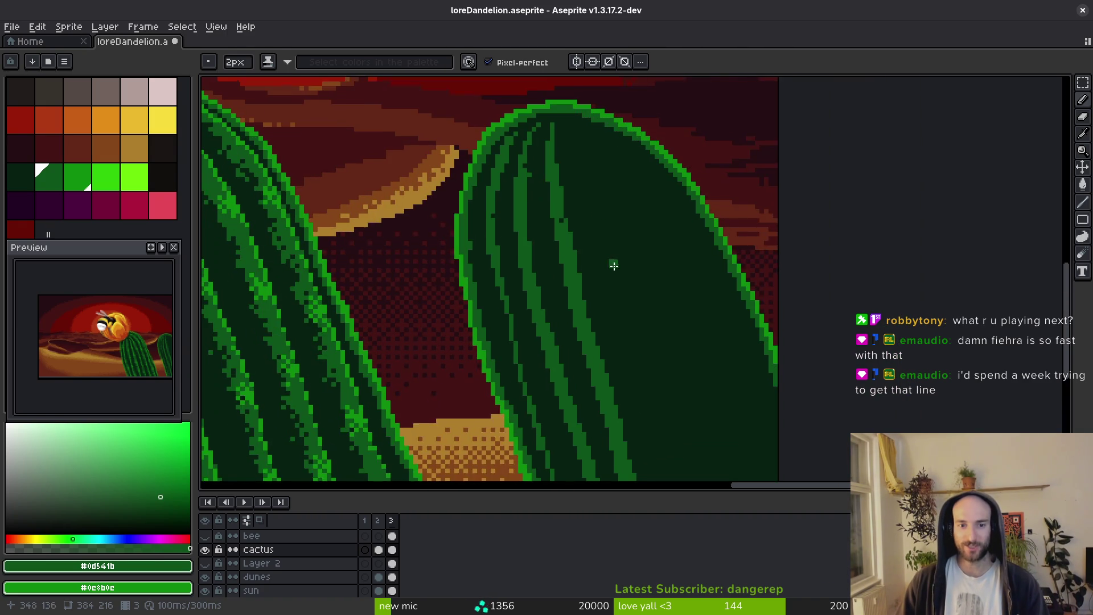
pyautogui.press('-')
pyautogui.scroll(-1, 581, 164)
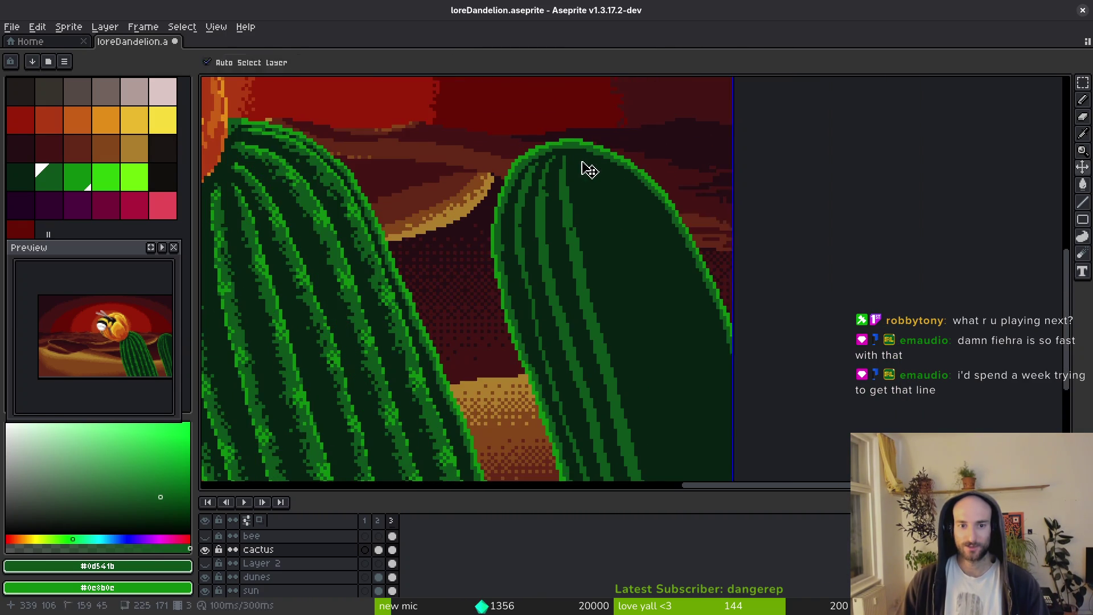
# Paint dark green along the cactus's top outline and down its right edge.
pyautogui.scroll(2, 578, 160)
pyautogui.scroll(1, 574, 153)
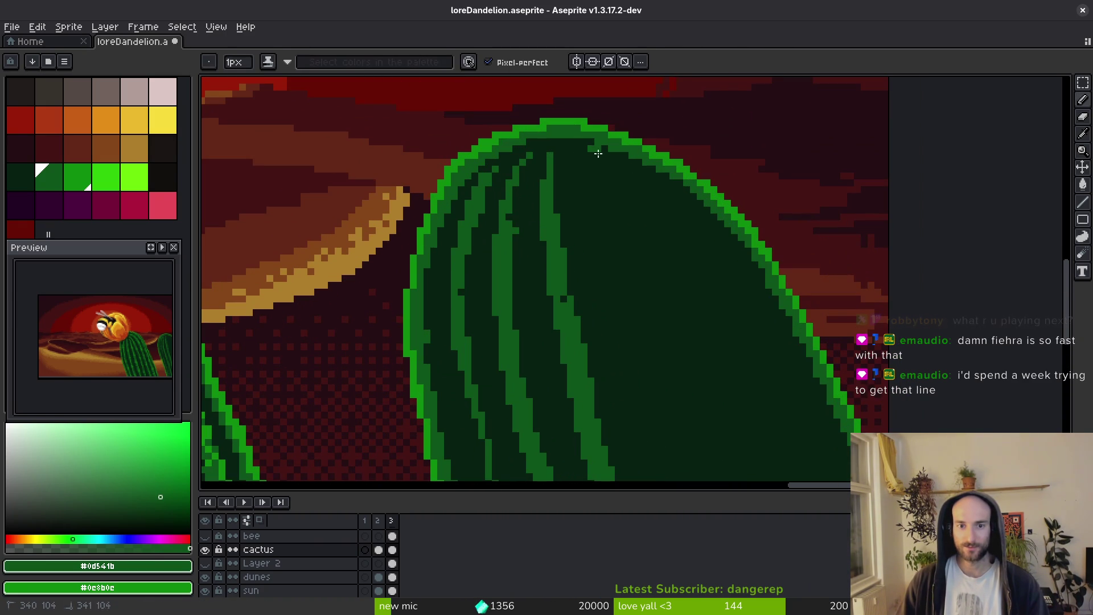
pyautogui.moveTo(582, 138); pyautogui.dragTo(628, 164)
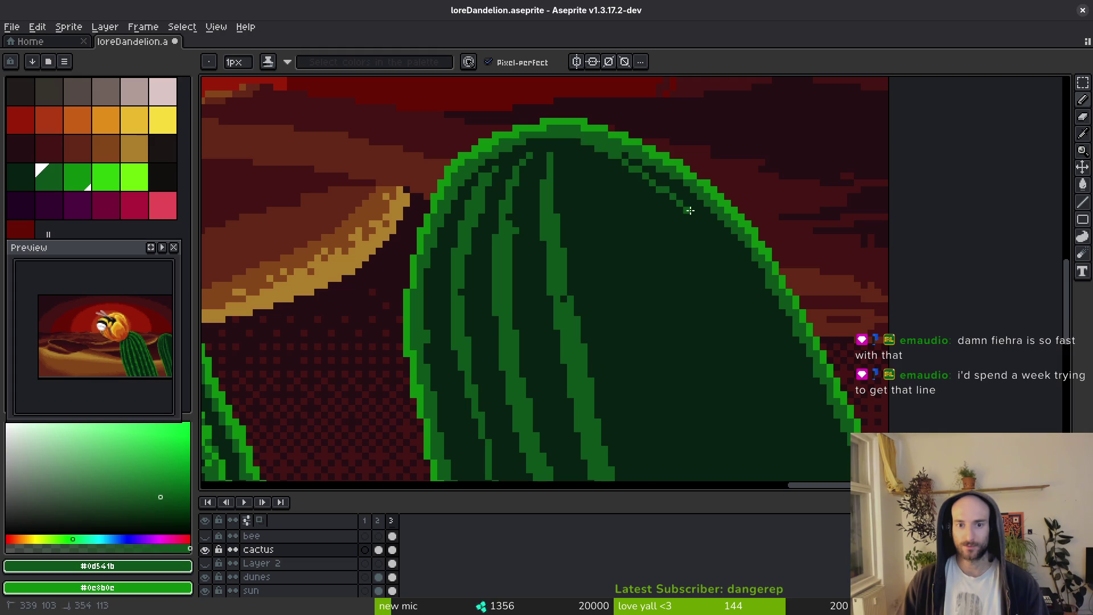
pyautogui.moveTo(725, 263)
pyautogui.mouseDown()
pyautogui.moveTo(762, 317)
pyautogui.moveTo(625, 187)
pyautogui.moveTo(635, 182)
pyautogui.moveTo(748, 450)
pyautogui.mouseUp()
pyautogui.keyDown('ctrl'); pyautogui.scroll(2, 639, 268); pyautogui.keyUp('ctrl')
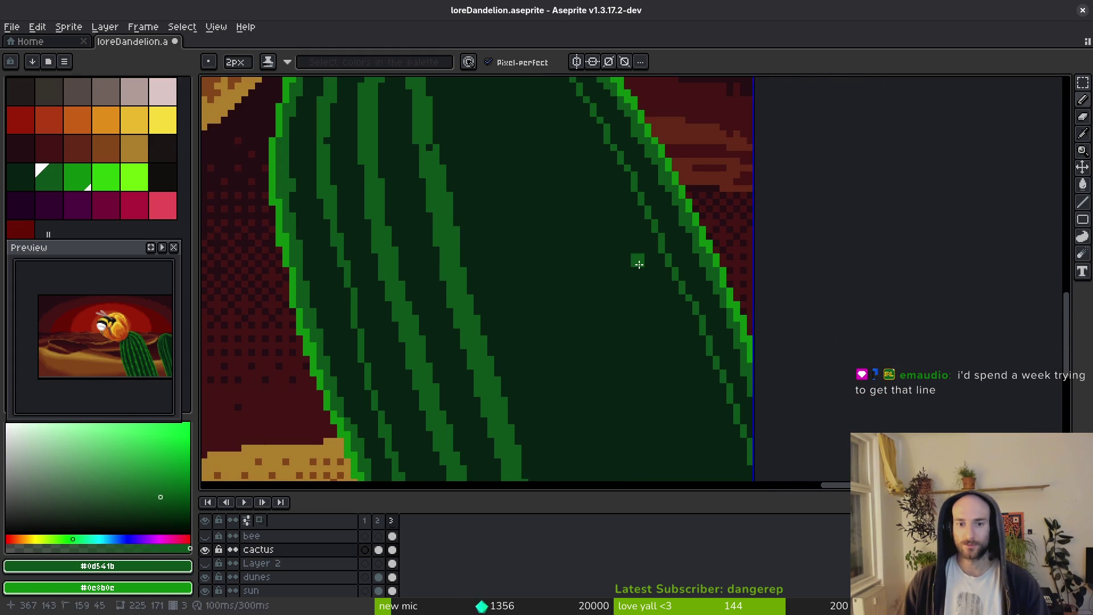
pyautogui.moveTo(637, 201); pyautogui.dragTo(712, 376)
pyautogui.scroll(-2, 681, 324)
pyautogui.moveTo(646, 246)
pyautogui.mouseDown()
pyautogui.moveTo(670, 276)
pyautogui.moveTo(722, 440)
pyautogui.mouseUp()
# Sample the darkest green as second colour and run a mid-green line down the edge.
pyautogui.keyDown('alt'); pyautogui.rightClick(676, 374); pyautogui.keyUp('alt')
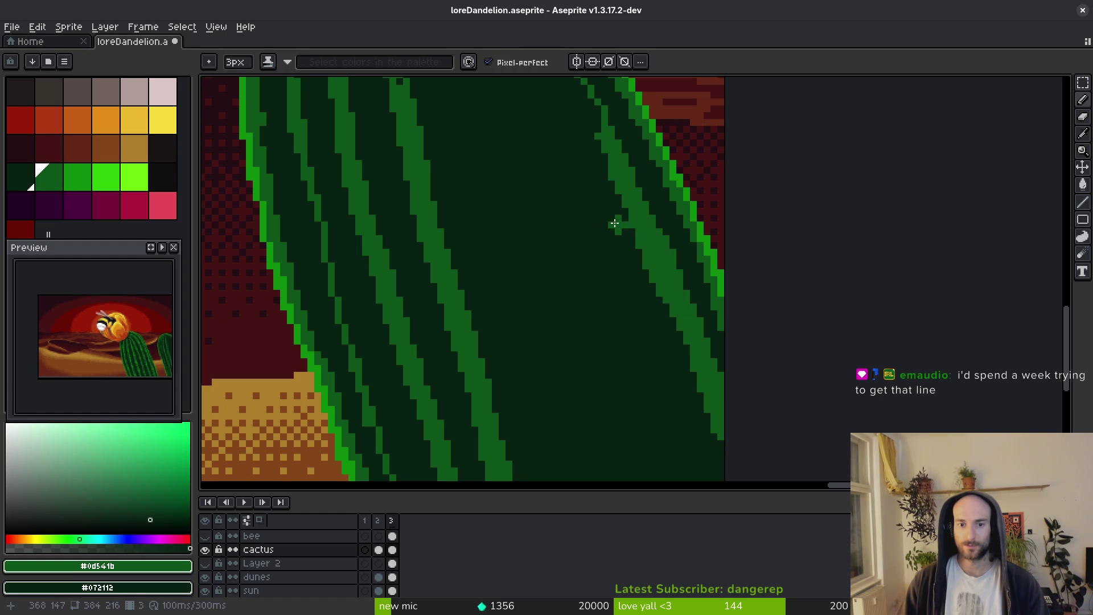
pyautogui.scroll(5, 627, 302)
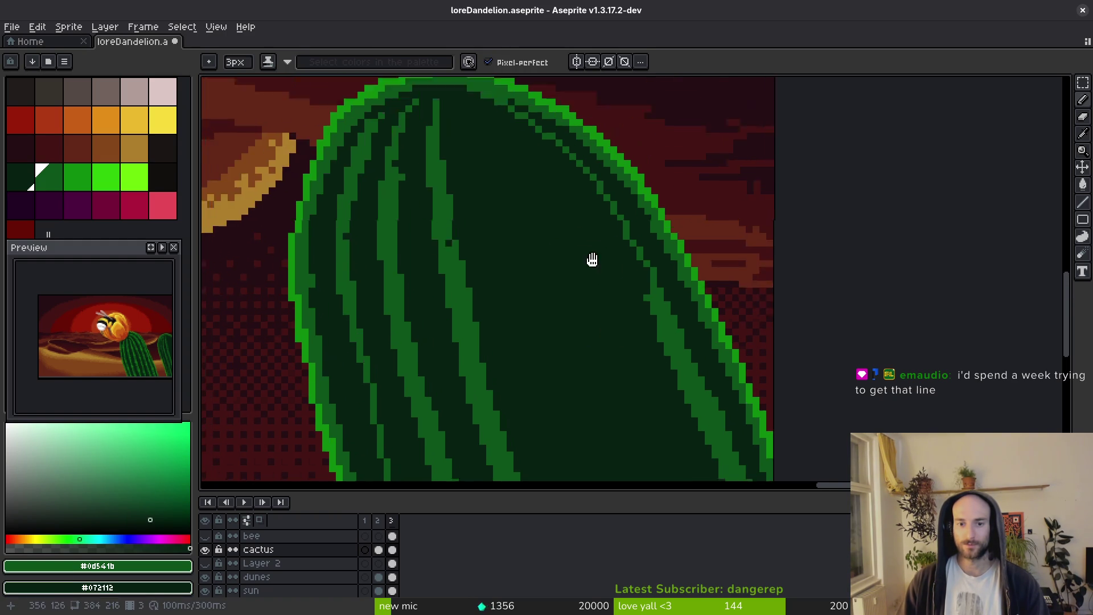
pyautogui.moveTo(544, 155); pyautogui.dragTo(570, 179)
pyautogui.moveTo(599, 216); pyautogui.dragTo(625, 256)
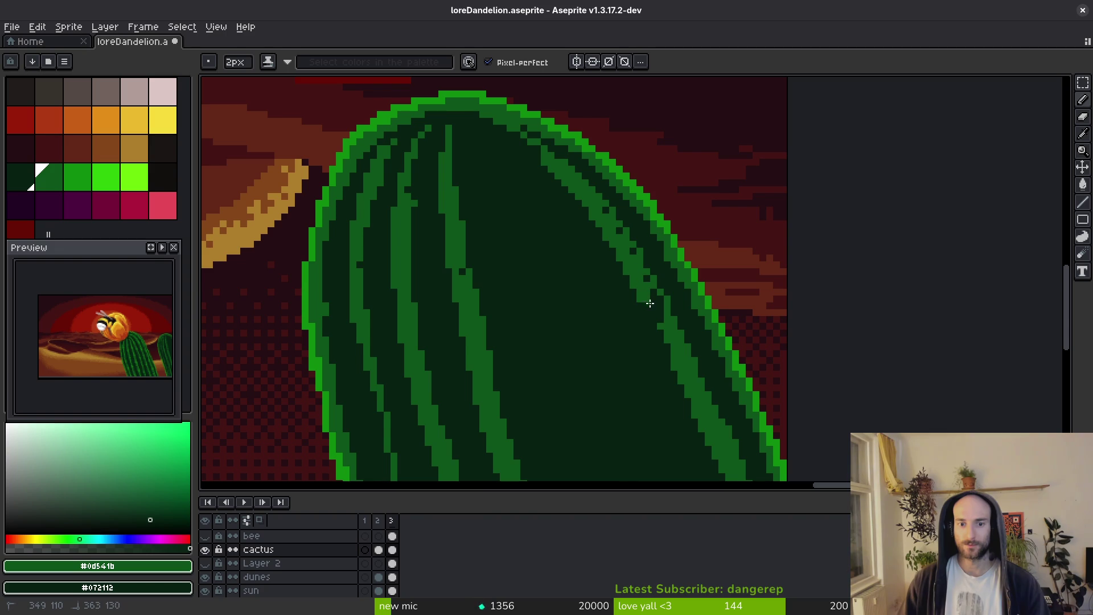
pyautogui.moveTo(648, 300); pyautogui.dragTo(665, 330)
pyautogui.moveTo(615, 237); pyautogui.dragTo(612, 229)
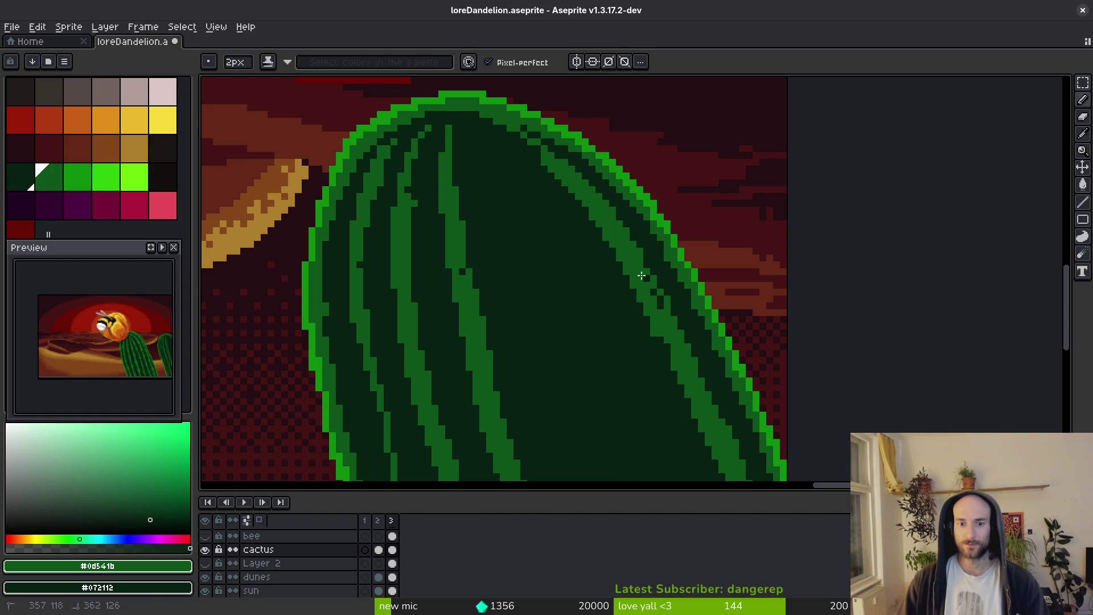
pyautogui.moveTo(644, 271)
pyautogui.mouseDown()
pyautogui.moveTo(659, 298)
pyautogui.moveTo(656, 350)
pyautogui.mouseUp()
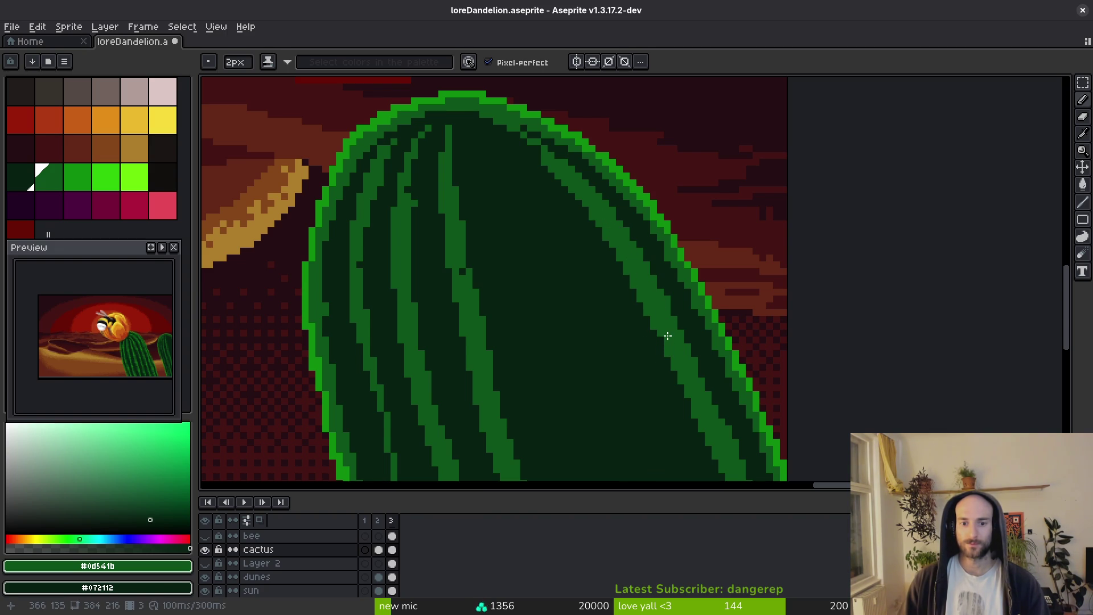
# Add a 1px mid-green inner edge line, fill its dark step, and save.
pyautogui.scroll(-2, 666, 337)
pyautogui.scroll(2, 539, 261)
pyautogui.press('-')
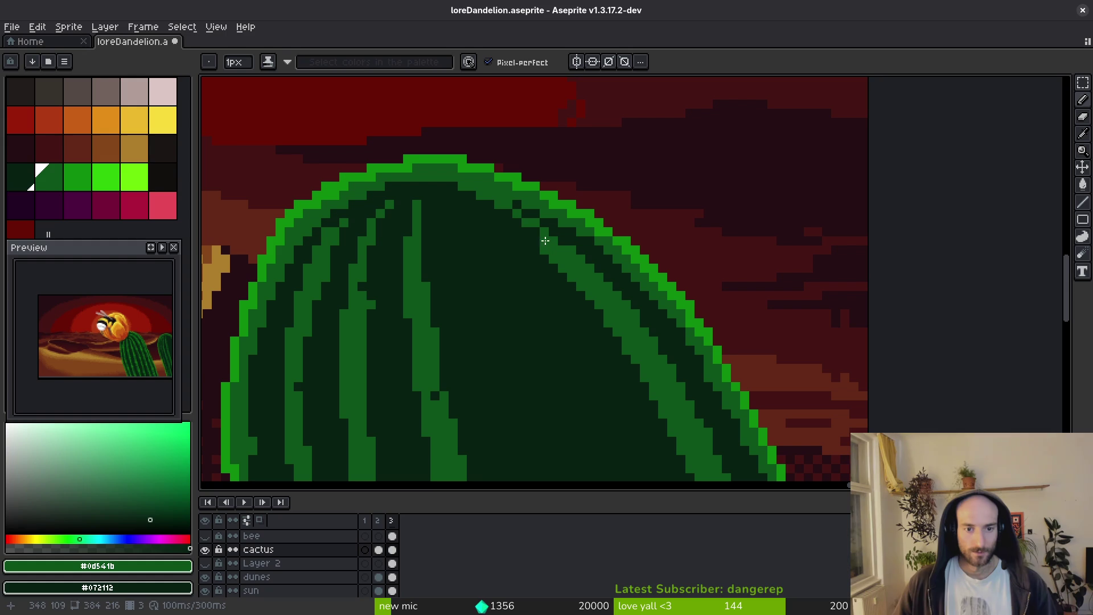
pyautogui.moveTo(493, 205)
pyautogui.mouseDown()
pyautogui.moveTo(542, 237)
pyautogui.moveTo(543, 266)
pyautogui.moveTo(561, 281)
pyautogui.mouseUp()
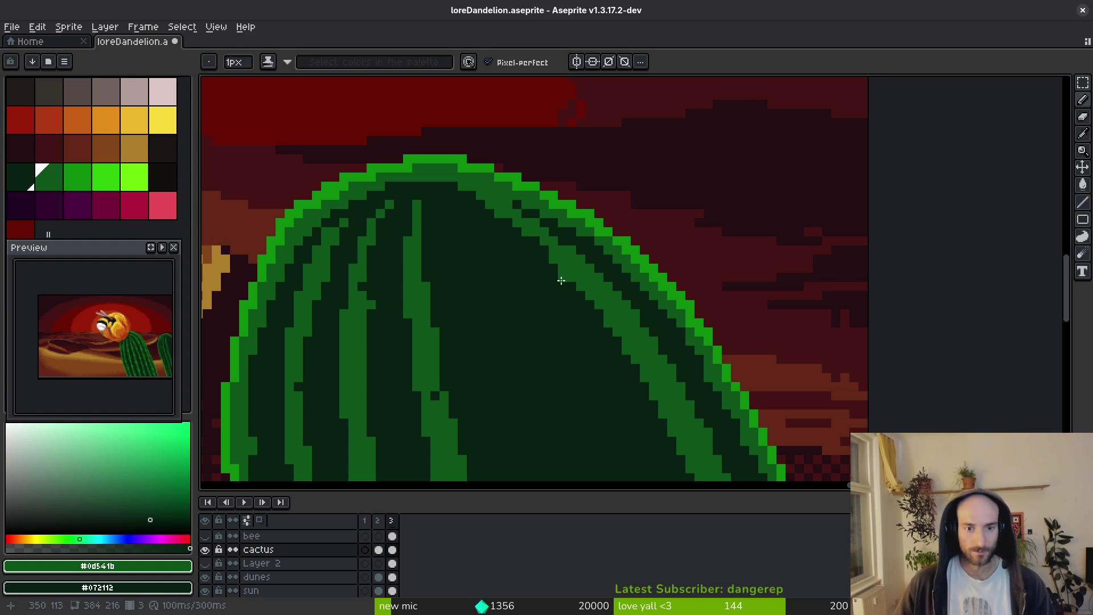
pyautogui.scroll(-1, 564, 239)
pyautogui.scroll(2, 548, 255)
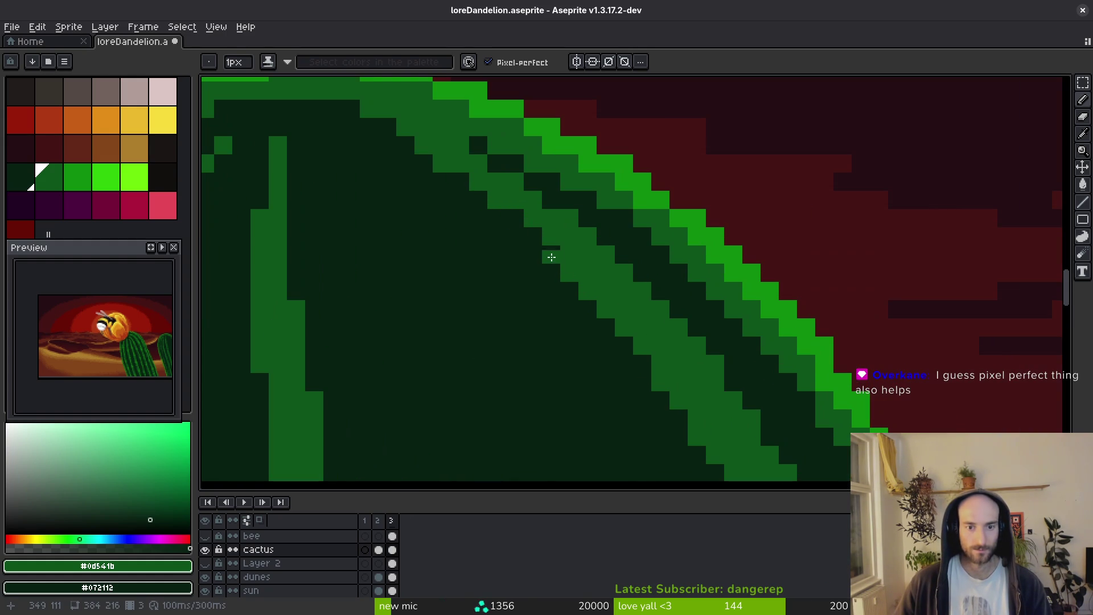
pyautogui.scroll(-2, 602, 339)
pyautogui.scroll(2, 513, 256)
pyautogui.moveTo(490, 219)
pyautogui.mouseDown()
pyautogui.moveTo(415, 183)
pyautogui.moveTo(457, 202)
pyautogui.mouseUp()
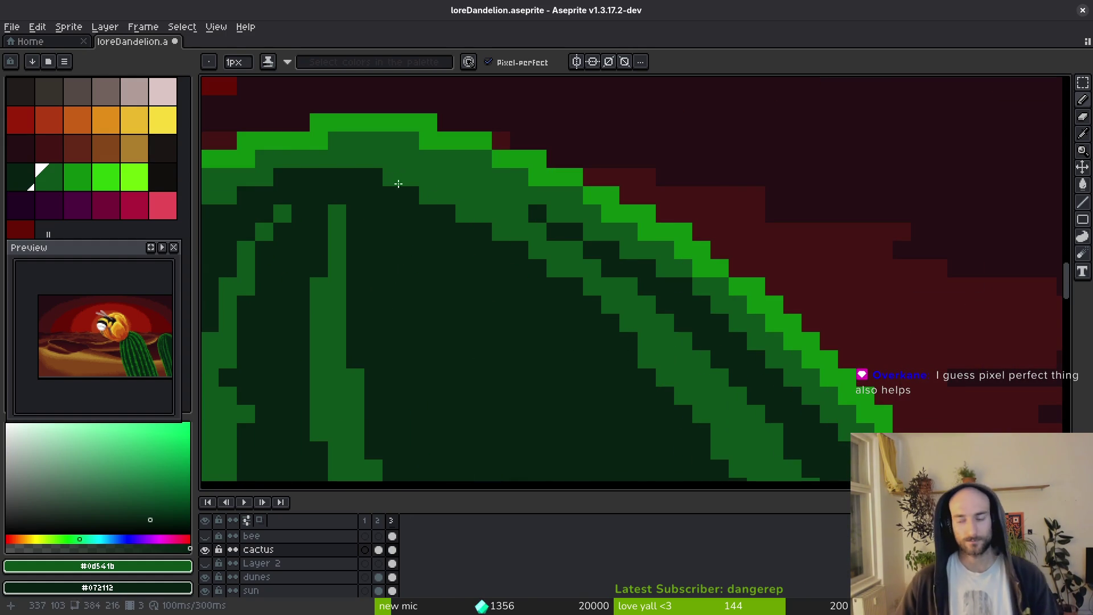
pyautogui.moveTo(537, 318); pyautogui.dragTo(515, 207)
pyautogui.hotkey('ctrl', 's')
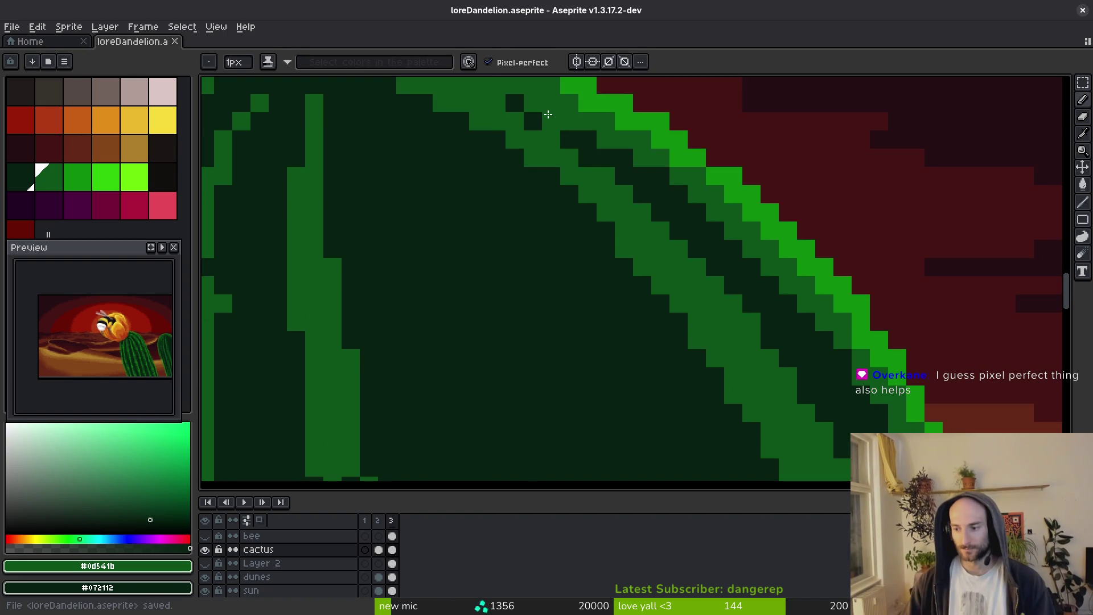
# Turn off Pixel-perfect and draw a diagonal mid-green rib stroke.
pyautogui.click(488, 62)
pyautogui.moveTo(458, 171); pyautogui.dragTo(614, 421)
pyautogui.scroll(-1, 604, 340)
pyautogui.scroll(-1, 574, 237)
pyautogui.scroll(1, 500, 138)
pyautogui.scroll(-1, 559, 244)
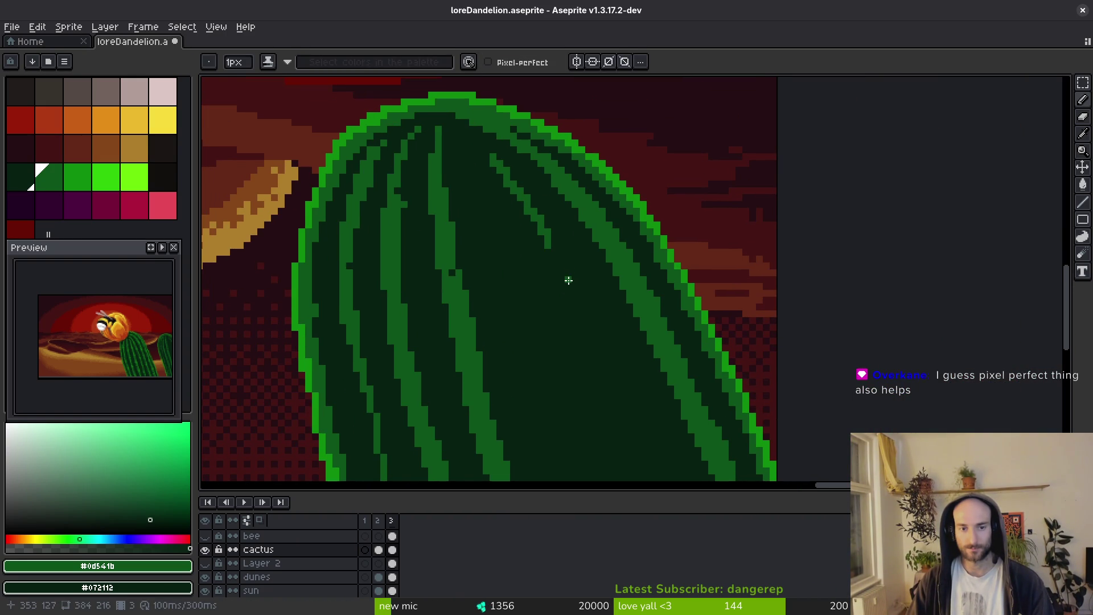
# Try a diagonal mid-green rib line with Pixel-perfect off, then undo it.
pyautogui.click(512, 60)
pyautogui.click(514, 61)
pyautogui.moveTo(497, 174); pyautogui.dragTo(591, 381)
pyautogui.scroll(-1, 581, 353)
pyautogui.hotkey('ctrl', 'z')
pyautogui.click(501, 62)
pyautogui.click(513, 62)
pyautogui.scroll(2, 471, 161)
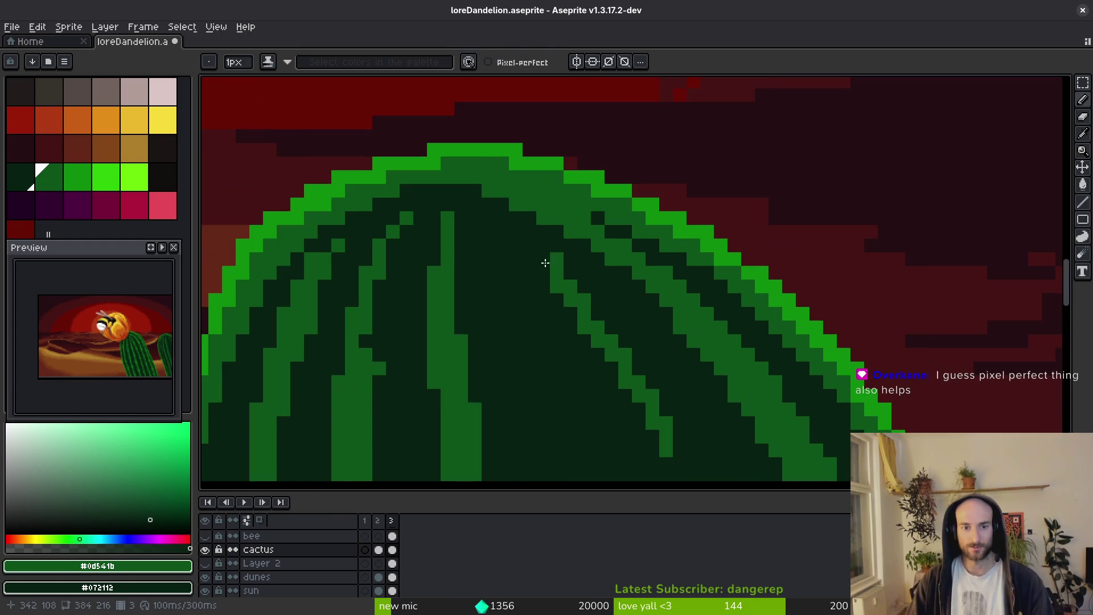
# Draw a thin diagonal rib line near the cactus top with a short bright-green accent.
pyautogui.moveTo(493, 219); pyautogui.dragTo(579, 299)
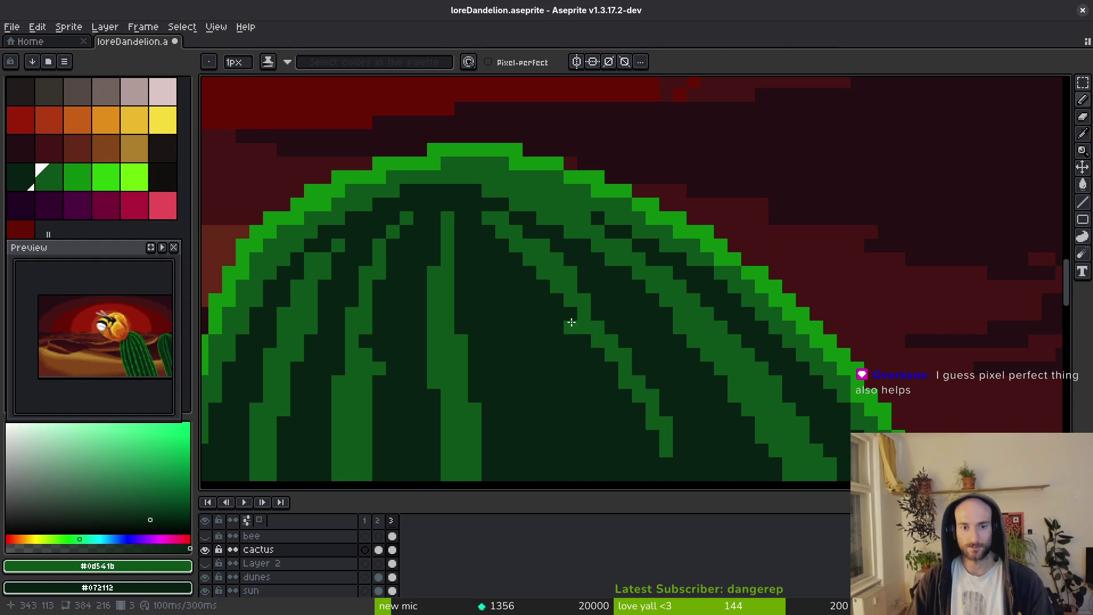
pyautogui.scroll(-2, 572, 291)
pyautogui.moveTo(554, 259); pyautogui.dragTo(566, 275)
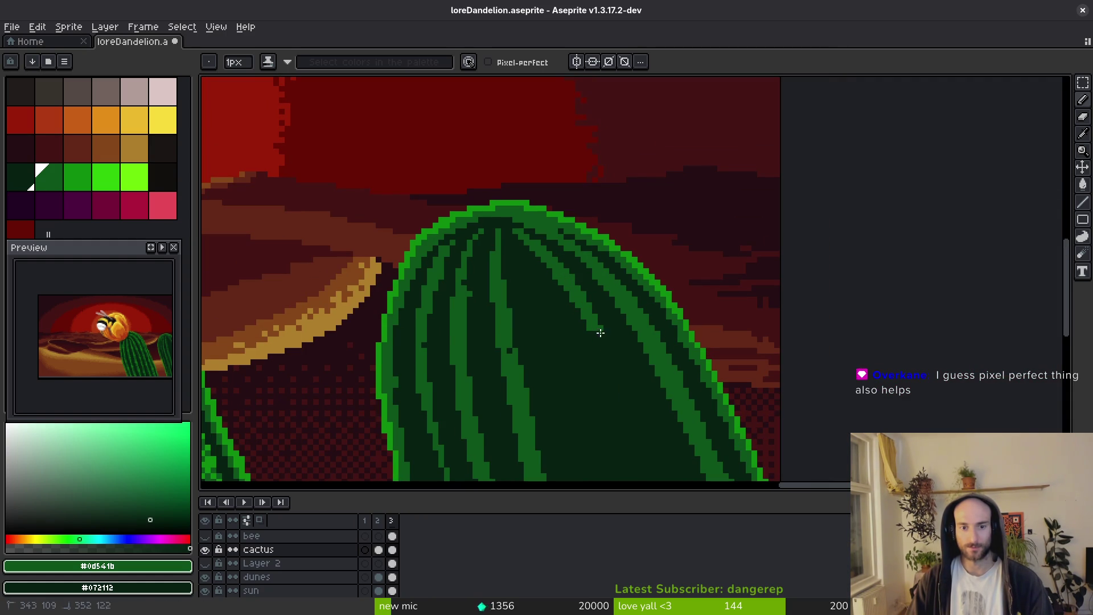
pyautogui.scroll(1, 549, 248)
pyautogui.moveTo(516, 170); pyautogui.dragTo(538, 221)
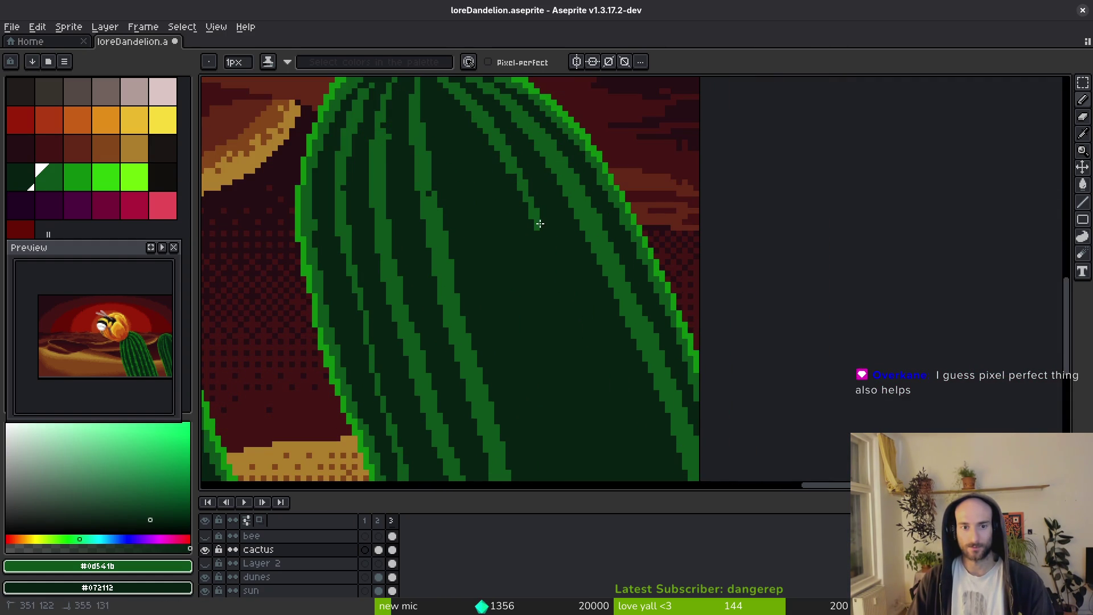
# Carry the rib line further down toward the cactus's right side.
pyautogui.moveTo(579, 334); pyautogui.dragTo(514, 198)
pyautogui.moveTo(500, 114); pyautogui.dragTo(510, 124)
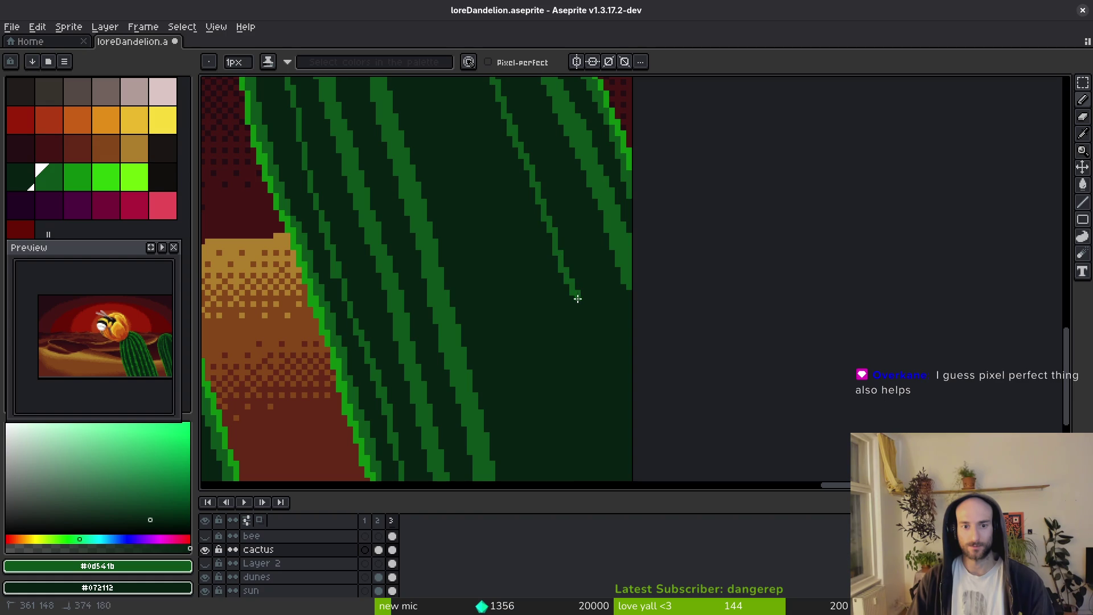
pyautogui.moveTo(611, 366); pyautogui.dragTo(636, 433)
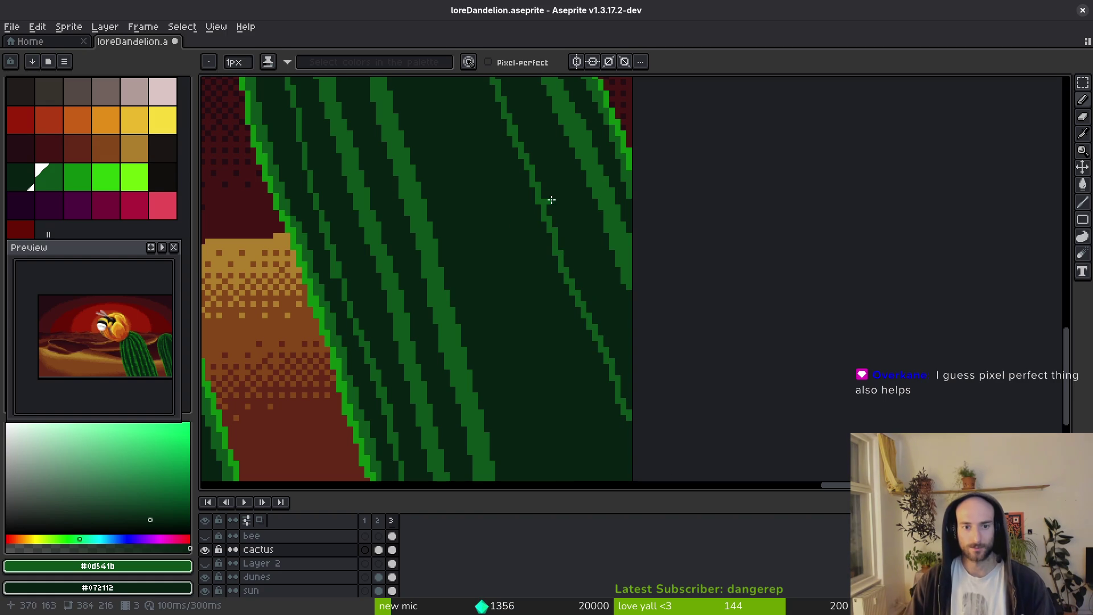
pyautogui.moveTo(532, 174); pyautogui.dragTo(540, 195)
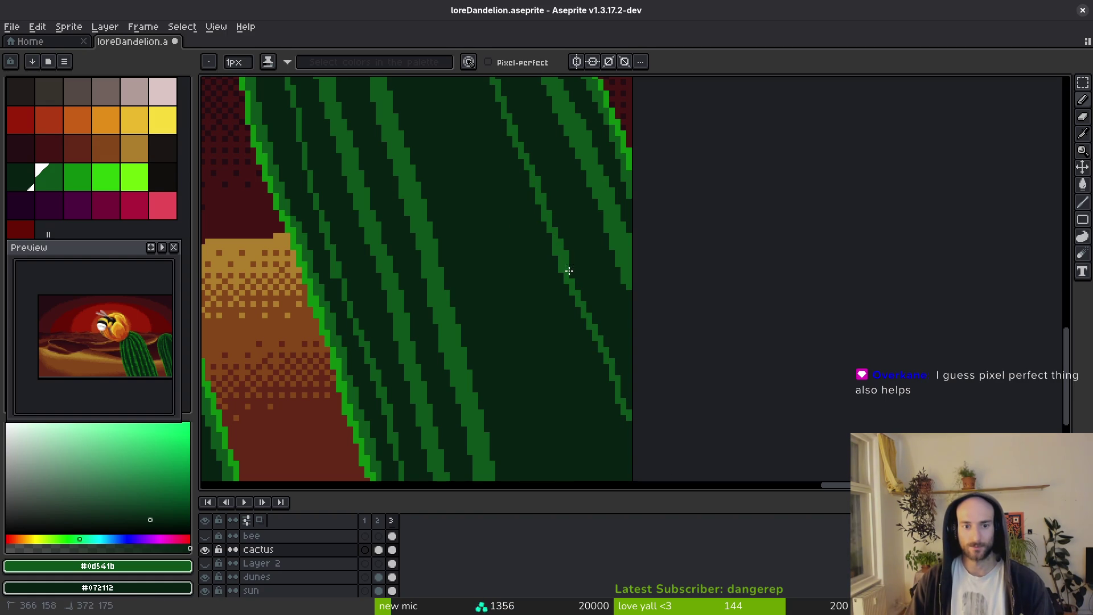
pyautogui.scroll(-2, 586, 383)
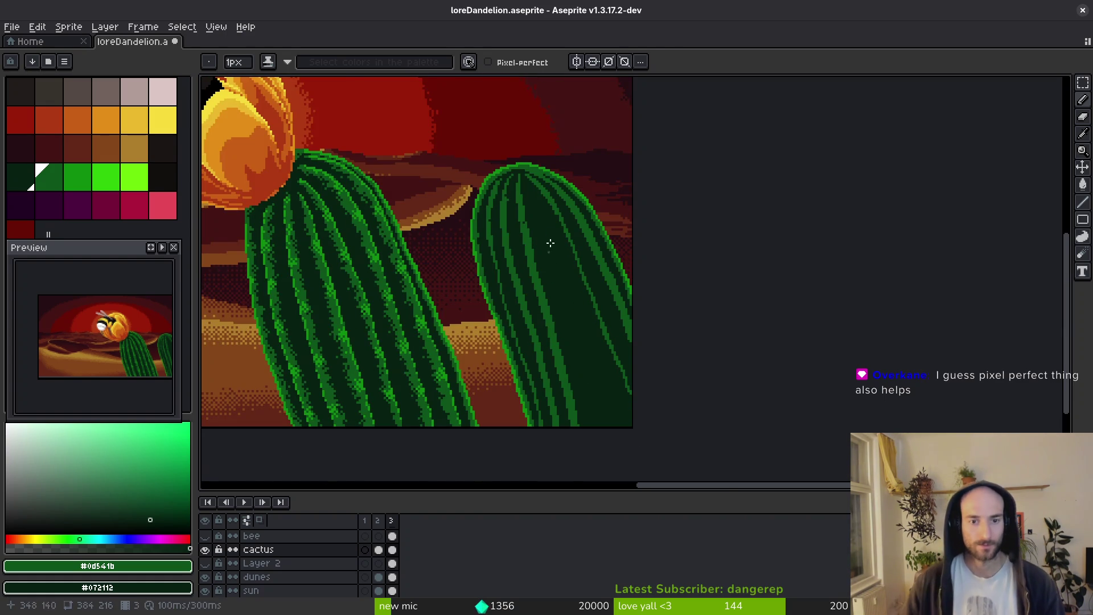
pyautogui.scroll(3, 555, 223)
pyautogui.scroll(2, 586, 195)
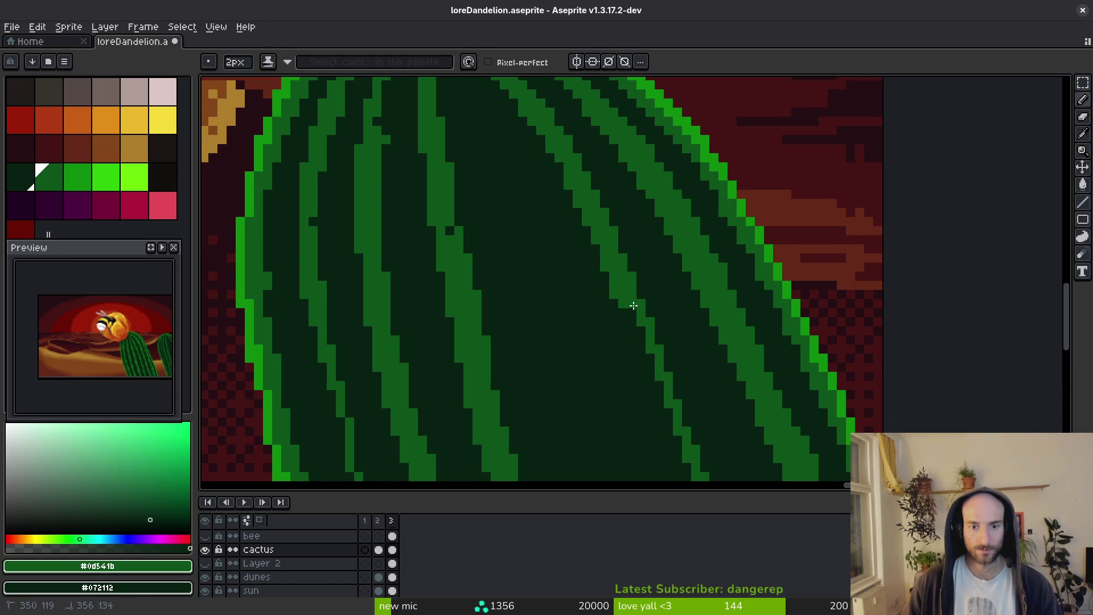
# With the Pencil, extend the green rib strokes down the upper part of the right cactus.
pyautogui.scroll(-2, 614, 265)
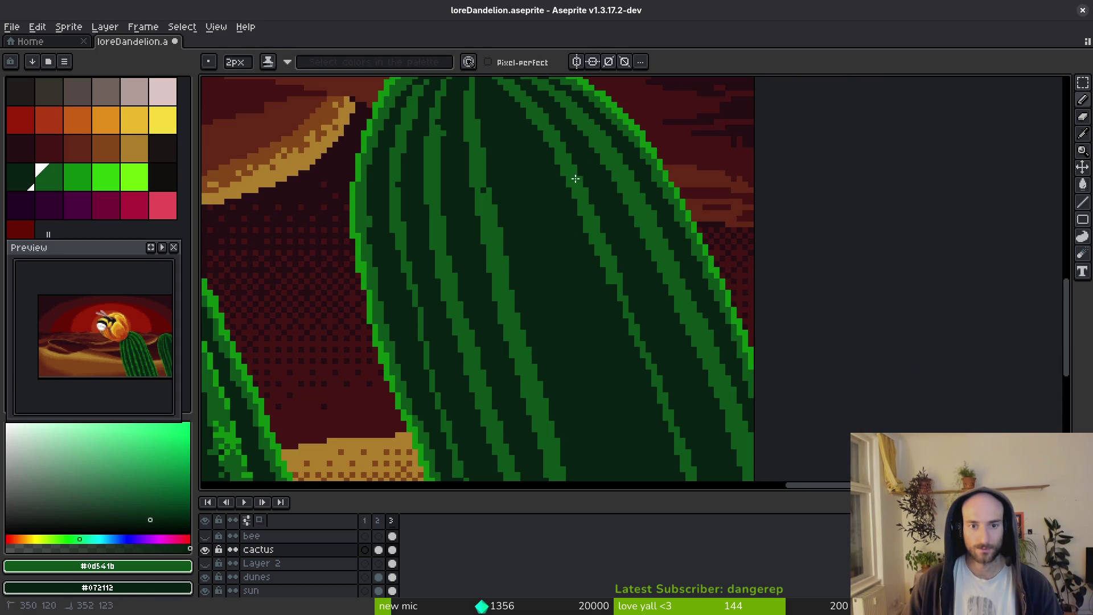
pyautogui.moveTo(642, 364); pyautogui.dragTo(516, 128)
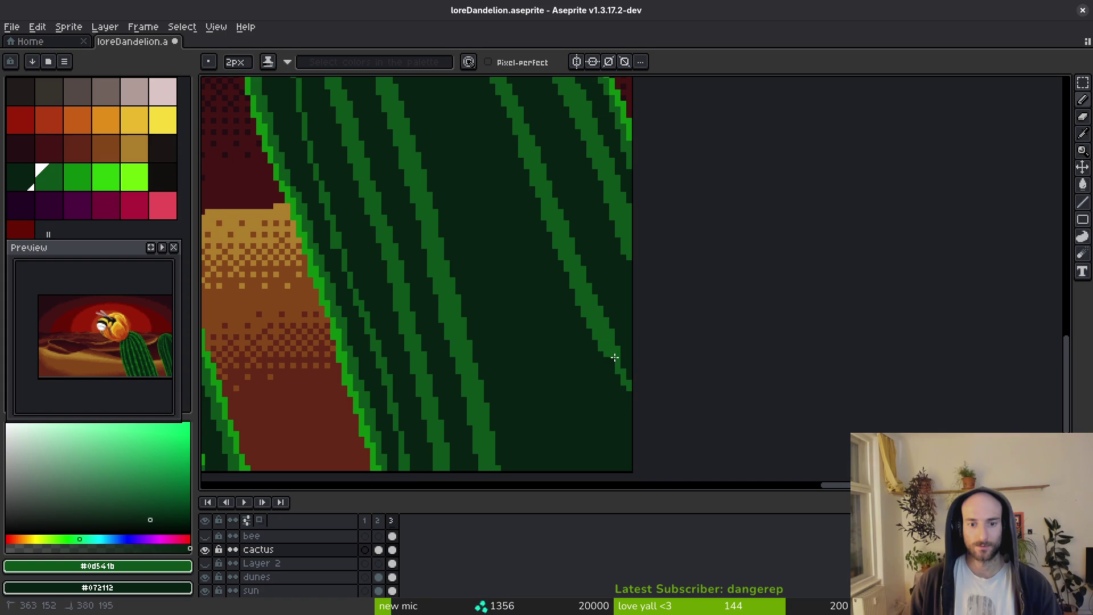
pyautogui.scroll(-3, 579, 310)
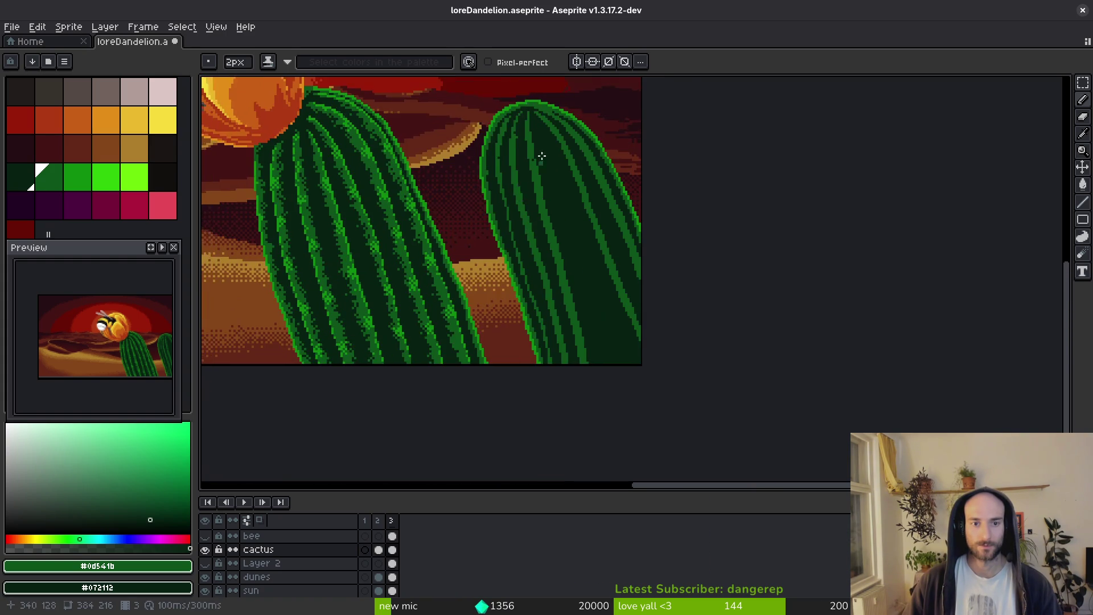
pyautogui.scroll(2, 539, 163)
pyautogui.press('b')
pyautogui.scroll(1, 532, 105)
pyautogui.moveTo(530, 134); pyautogui.dragTo(535, 149)
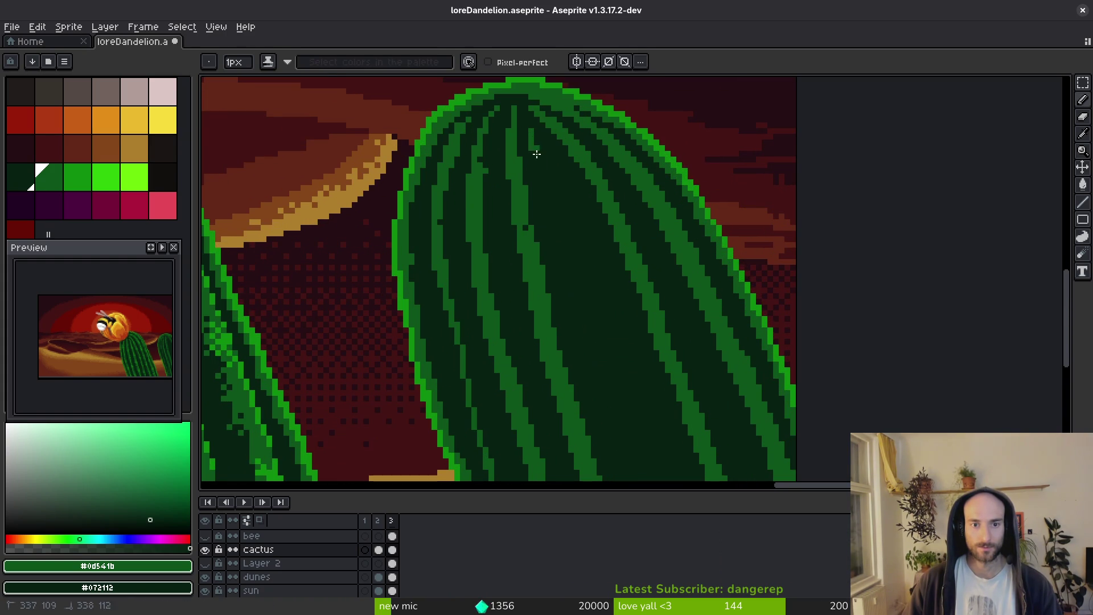
pyautogui.moveTo(574, 233); pyautogui.dragTo(584, 252)
pyautogui.scroll(1, 554, 166)
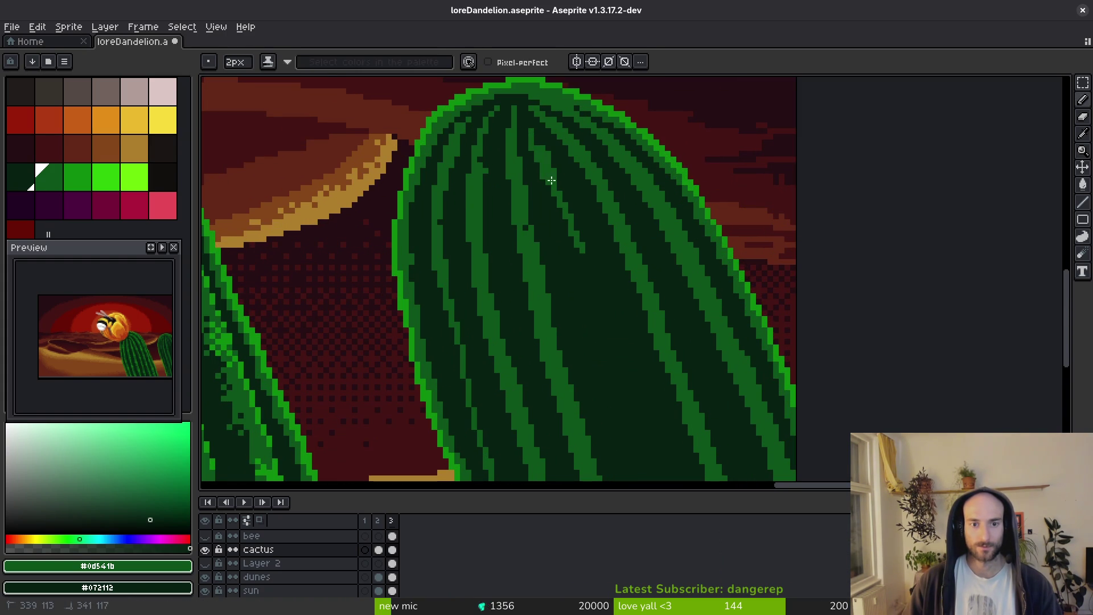
pyautogui.moveTo(540, 153); pyautogui.dragTo(553, 185)
pyautogui.moveTo(585, 255); pyautogui.dragTo(598, 287)
# Touch up the rib tops and lengthen the green stripes toward the cactus base.
pyautogui.scroll(1, 603, 296)
pyautogui.scroll(1, 564, 203)
pyautogui.scroll(-1, 559, 134)
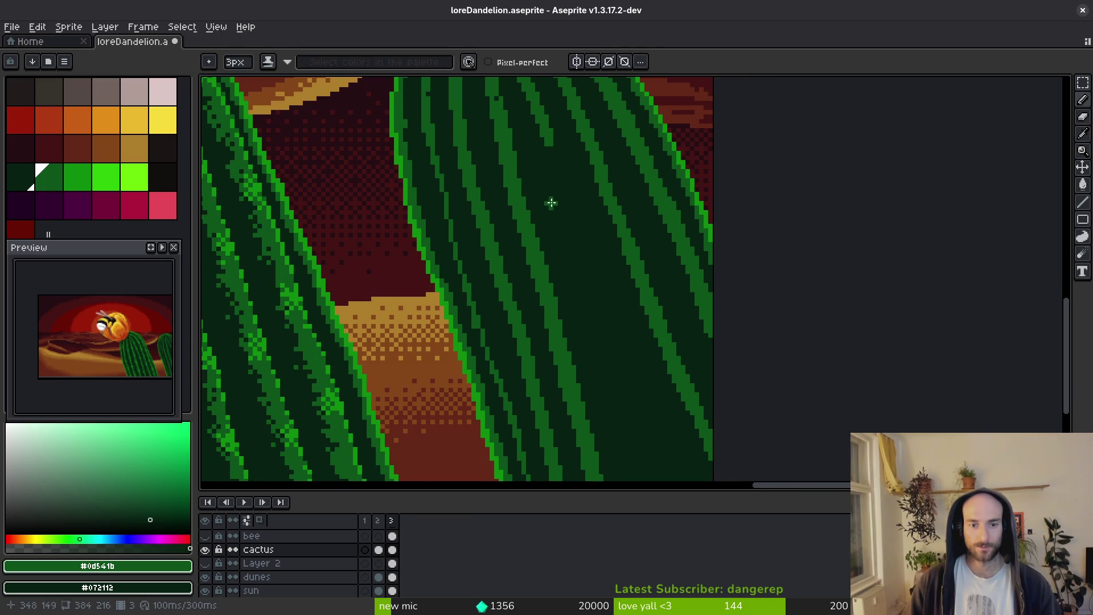
pyautogui.moveTo(539, 117); pyautogui.dragTo(545, 135)
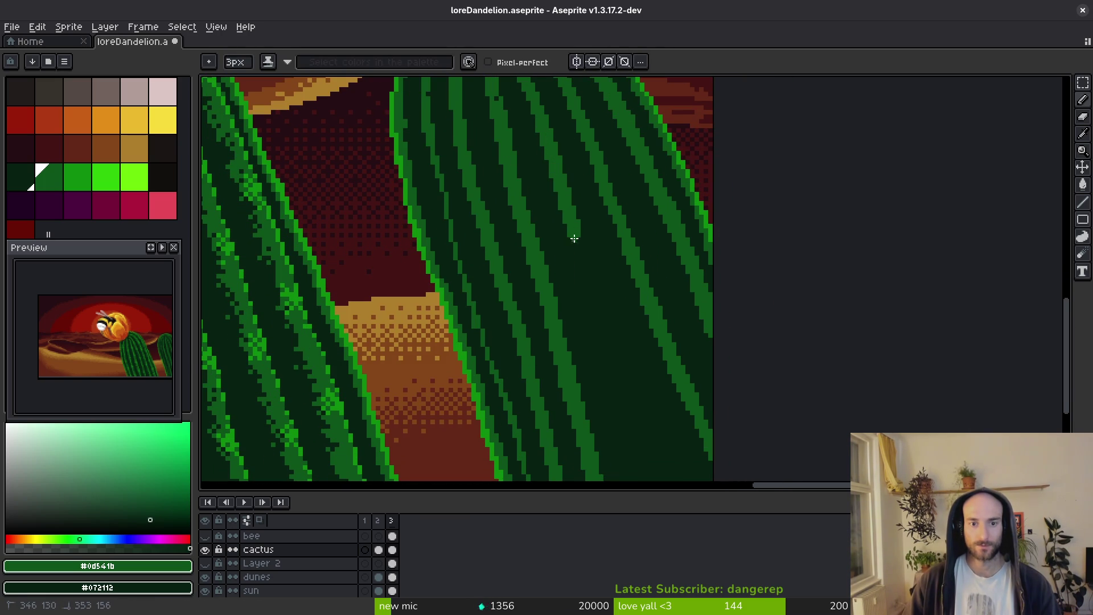
pyautogui.scroll(-2, 629, 330)
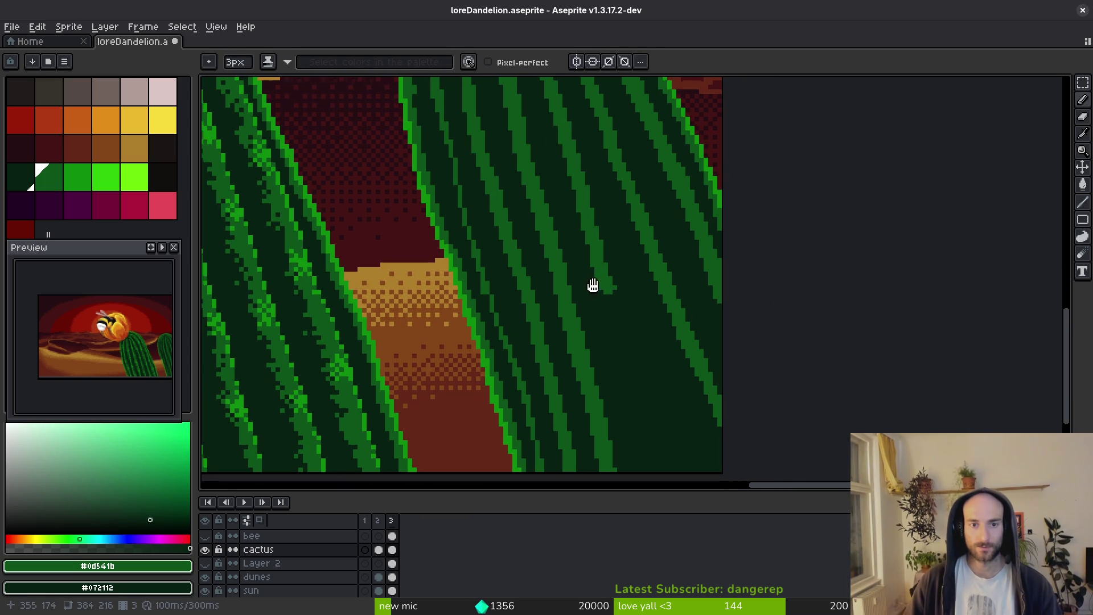
pyautogui.moveTo(555, 96); pyautogui.dragTo(560, 115)
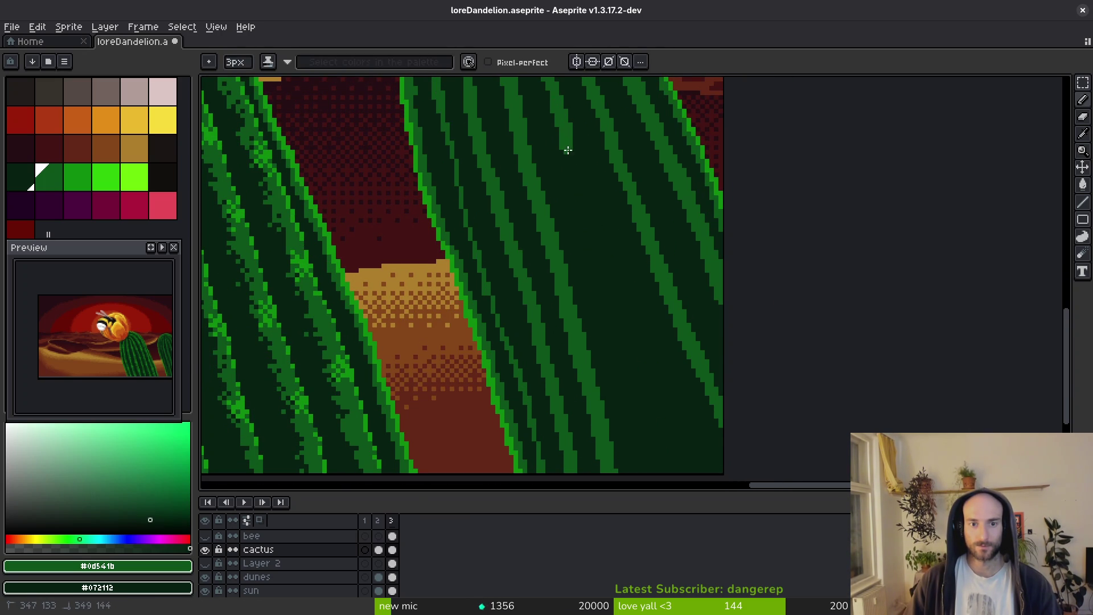
pyautogui.scroll(4, 586, 186)
pyautogui.moveTo(577, 165); pyautogui.dragTo(604, 244)
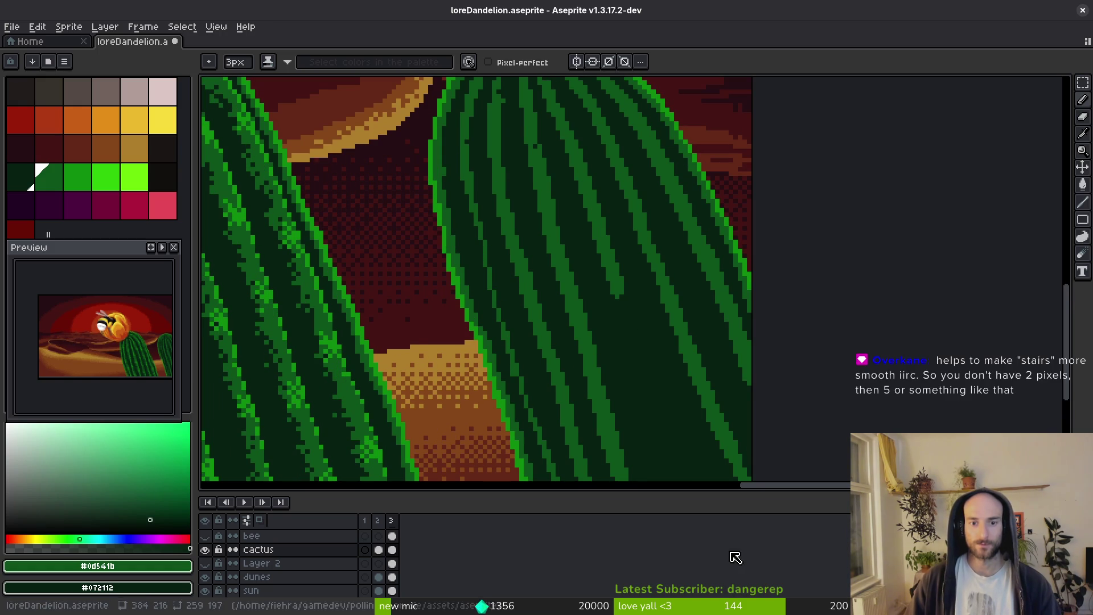
pyautogui.scroll(-3, 620, 368)
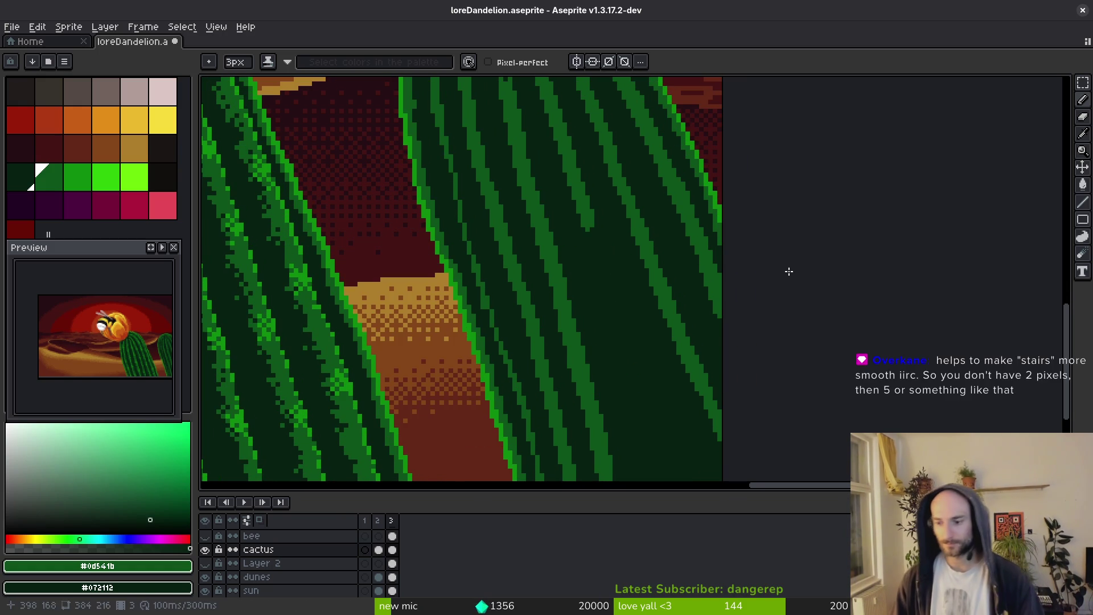
pyautogui.scroll(1, 554, 212)
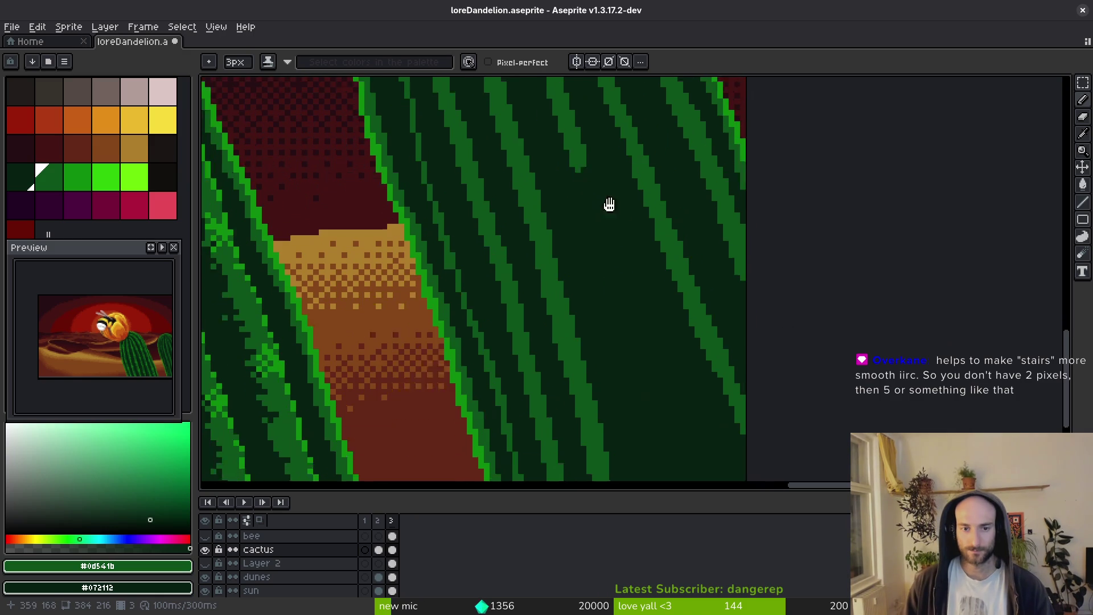
pyautogui.moveTo(582, 119); pyautogui.dragTo(691, 454)
# Clean up a rib edge and extend a green stripe further down the right cactus.
pyautogui.scroll(-4, 650, 415)
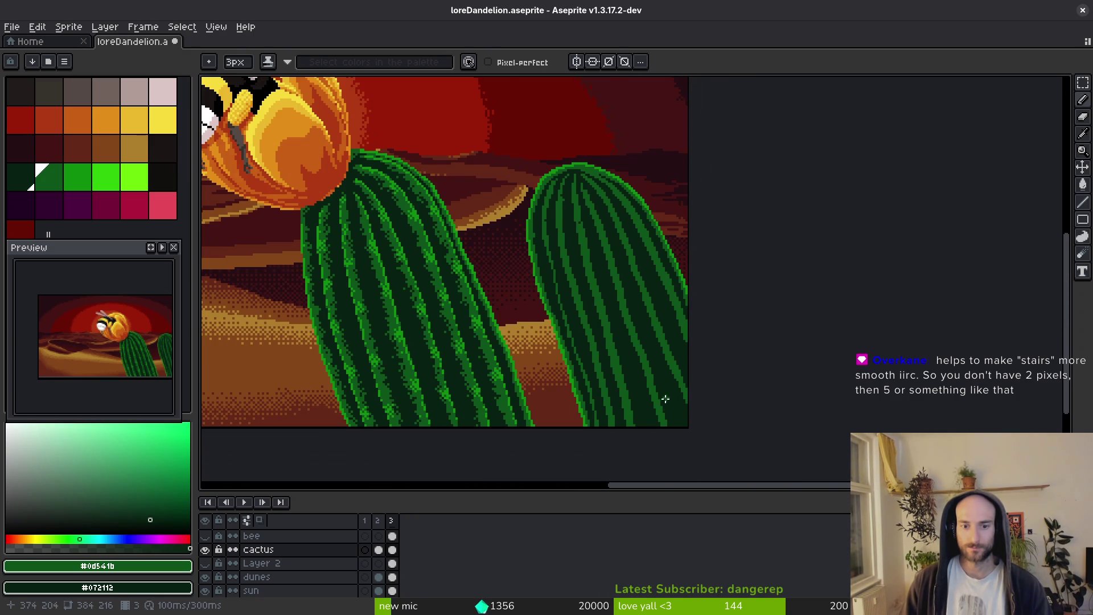
pyautogui.scroll(2, 665, 400)
pyautogui.scroll(2, 574, 207)
pyautogui.moveTo(541, 158); pyautogui.dragTo(540, 154)
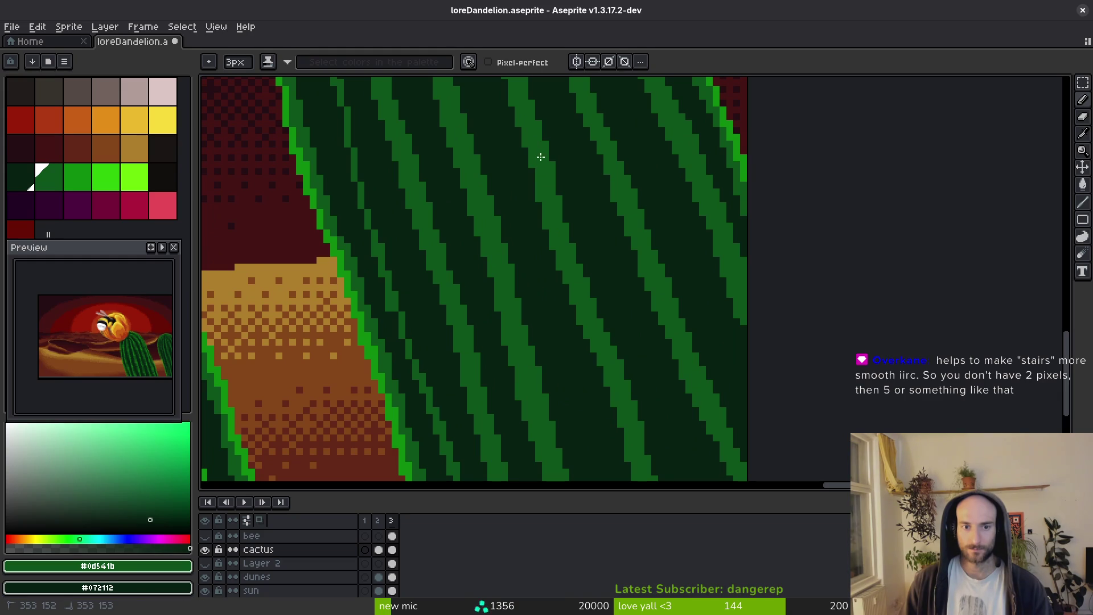
pyautogui.moveTo(626, 424); pyautogui.dragTo(578, 229)
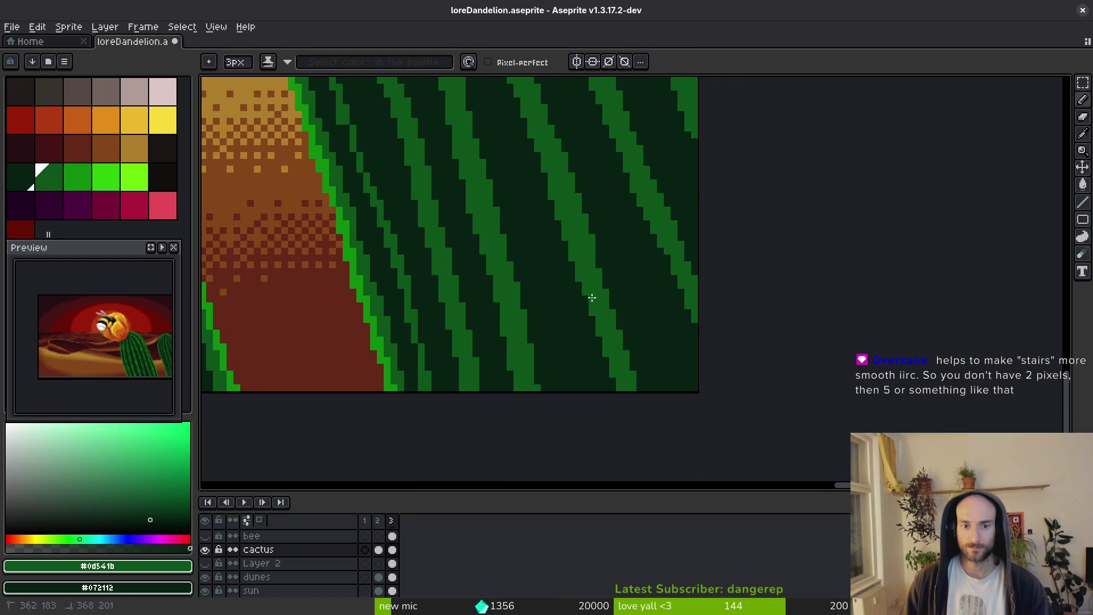
pyautogui.scroll(-2, 597, 304)
pyautogui.moveTo(597, 304)
pyautogui.mouseDown()
pyautogui.moveTo(580, 297)
pyautogui.moveTo(598, 302)
pyautogui.mouseUp()
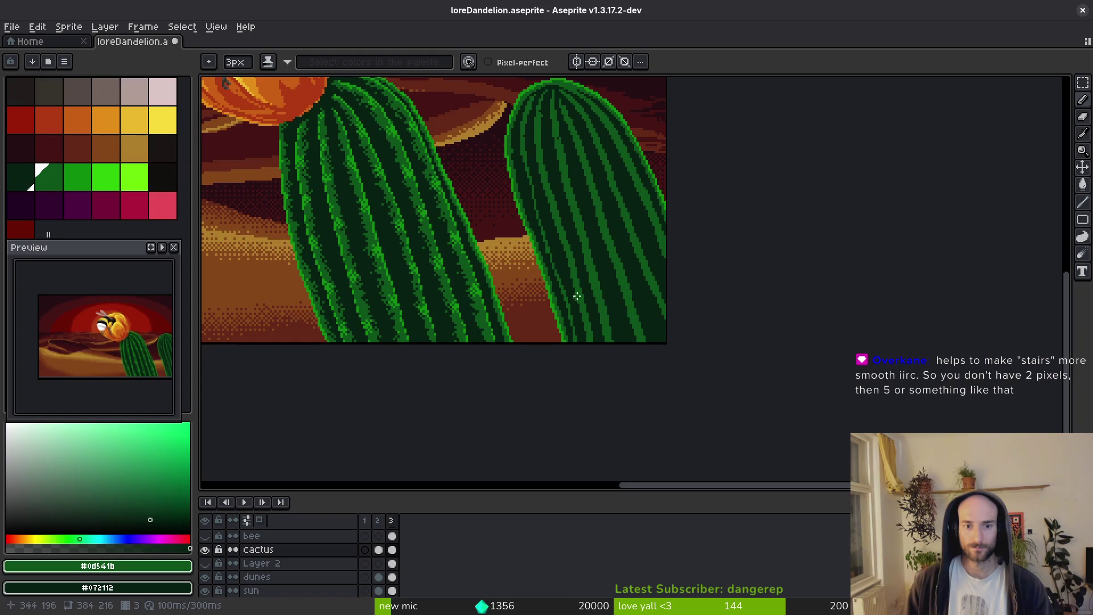
pyautogui.scroll(4, 558, 143)
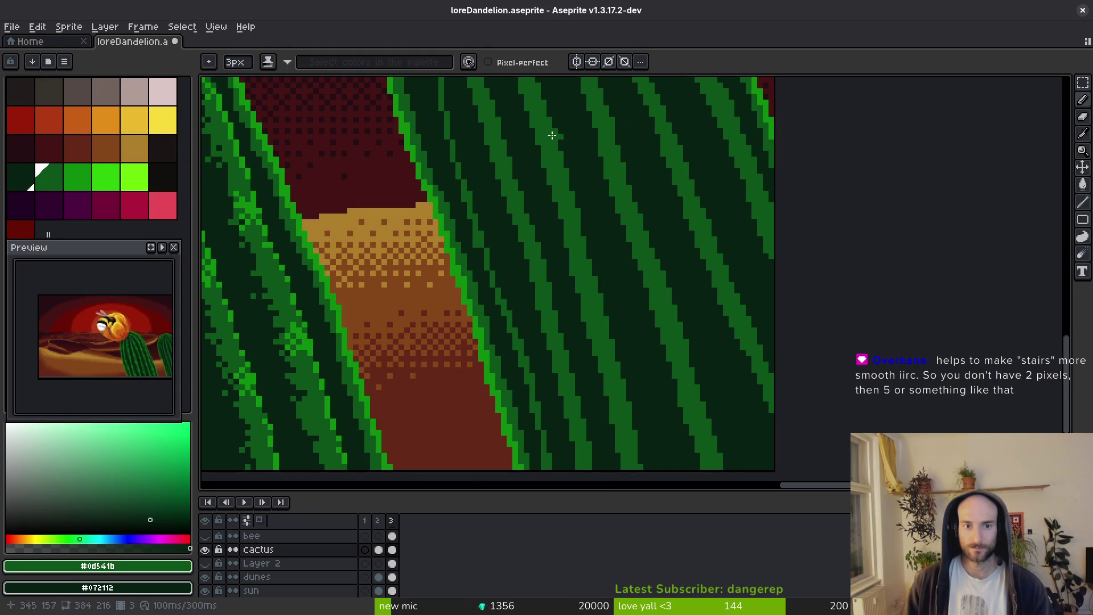
pyautogui.moveTo(545, 132); pyautogui.dragTo(559, 189)
pyautogui.scroll(-3, 557, 197)
pyautogui.moveTo(575, 232); pyautogui.dragTo(595, 333)
pyautogui.scroll(1, 573, 292)
# Smooth and widen the green rib stripes so they reach the canvas bottom edge.
pyautogui.moveTo(583, 264); pyautogui.dragTo(592, 300)
pyautogui.scroll(2, 585, 245)
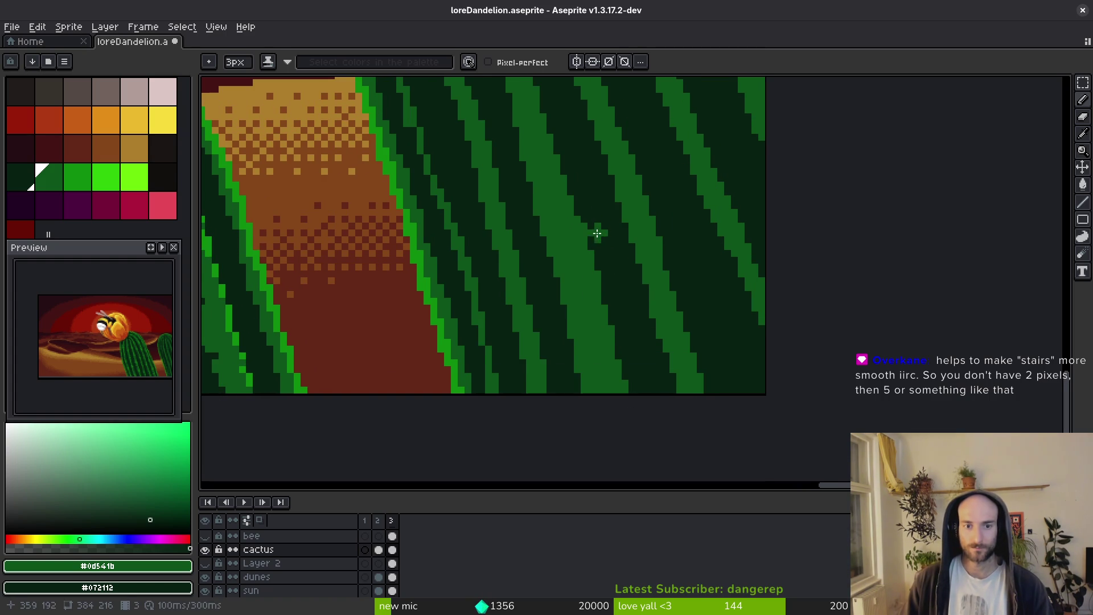
pyautogui.scroll(1, 590, 227)
pyautogui.moveTo(569, 171); pyautogui.dragTo(596, 235)
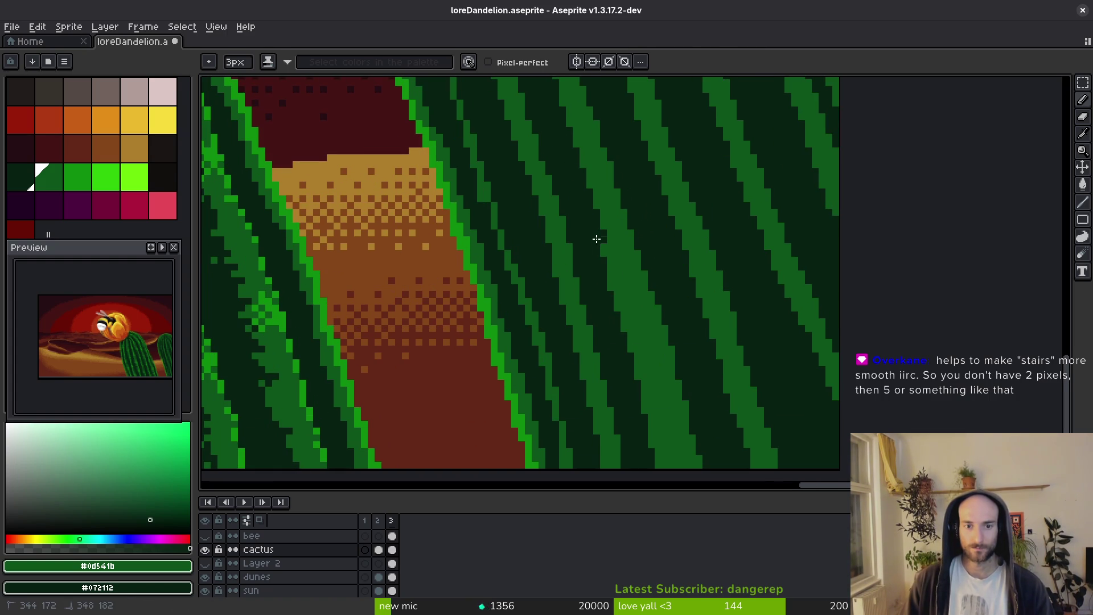
pyautogui.scroll(-3, 613, 297)
pyautogui.moveTo(570, 171); pyautogui.dragTo(624, 341)
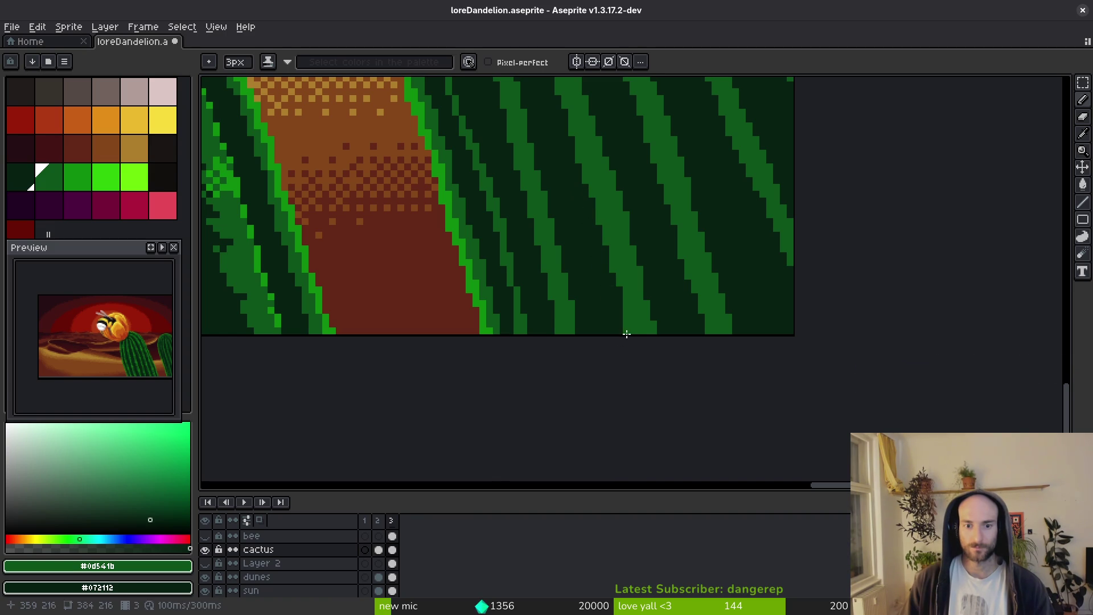
pyautogui.scroll(3, 627, 296)
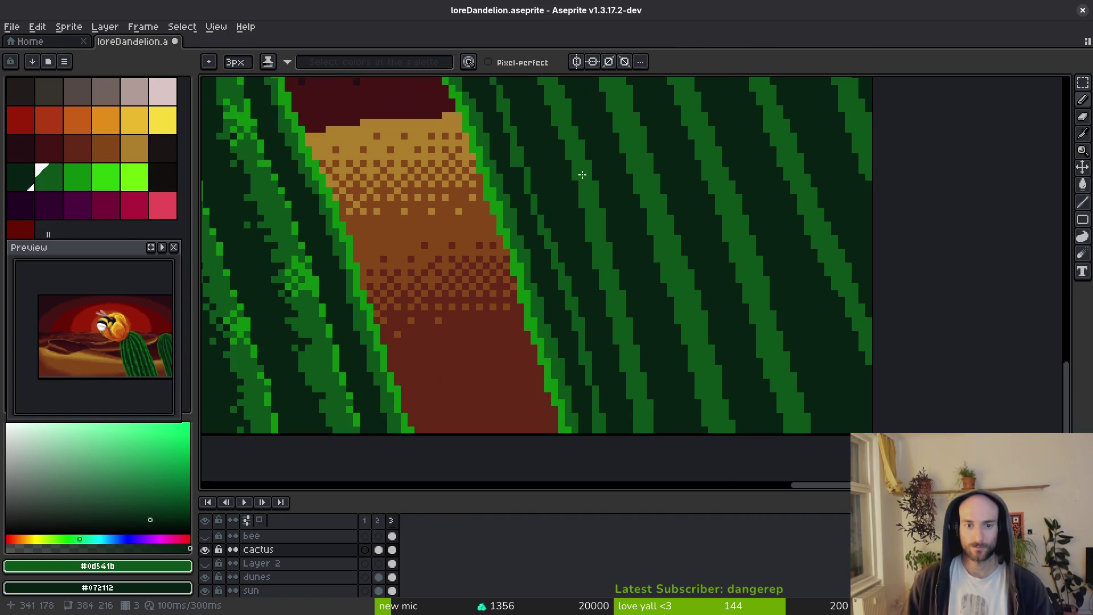
pyautogui.moveTo(577, 166); pyautogui.dragTo(577, 165)
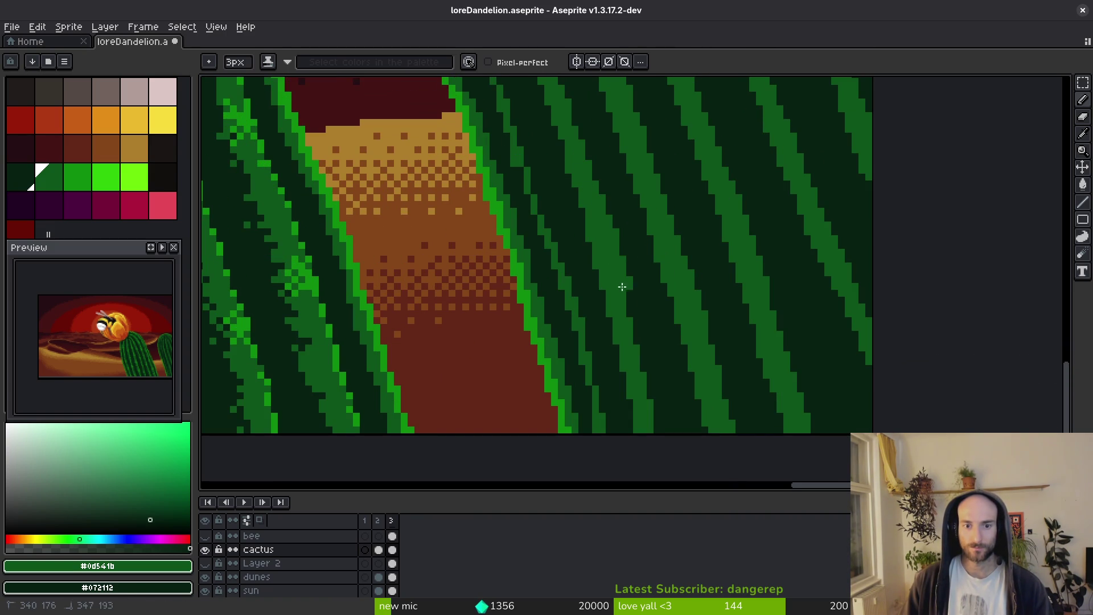
pyautogui.scroll(-3, 621, 283)
pyautogui.moveTo(619, 277); pyautogui.dragTo(626, 333)
pyautogui.moveTo(542, 104)
pyautogui.mouseDown()
pyautogui.moveTo(530, 112)
pyautogui.moveTo(541, 132)
pyautogui.mouseUp()
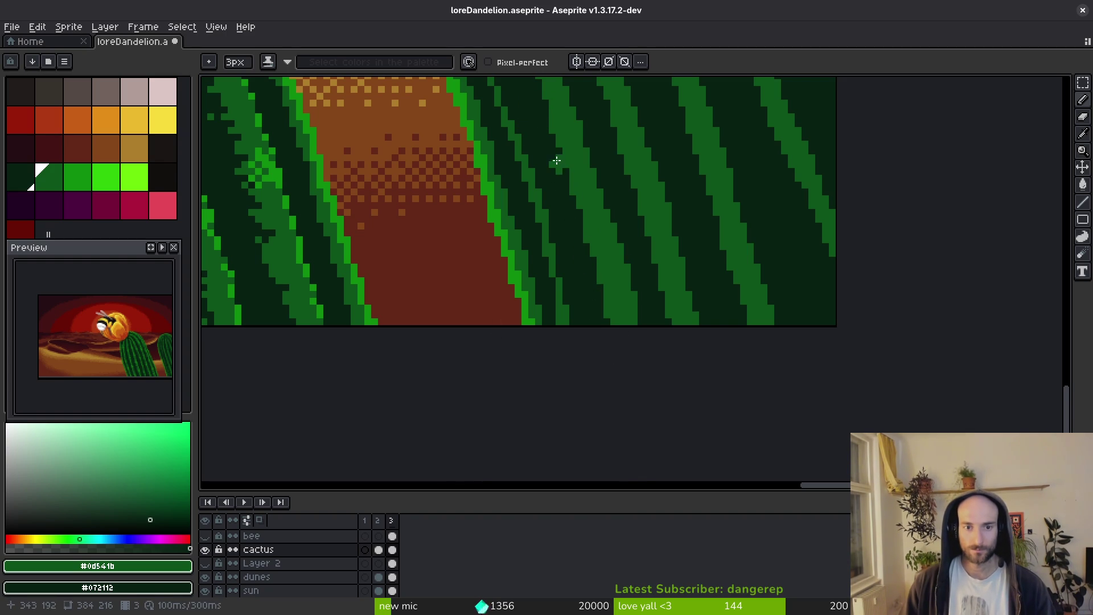
pyautogui.moveTo(538, 114); pyautogui.dragTo(547, 139)
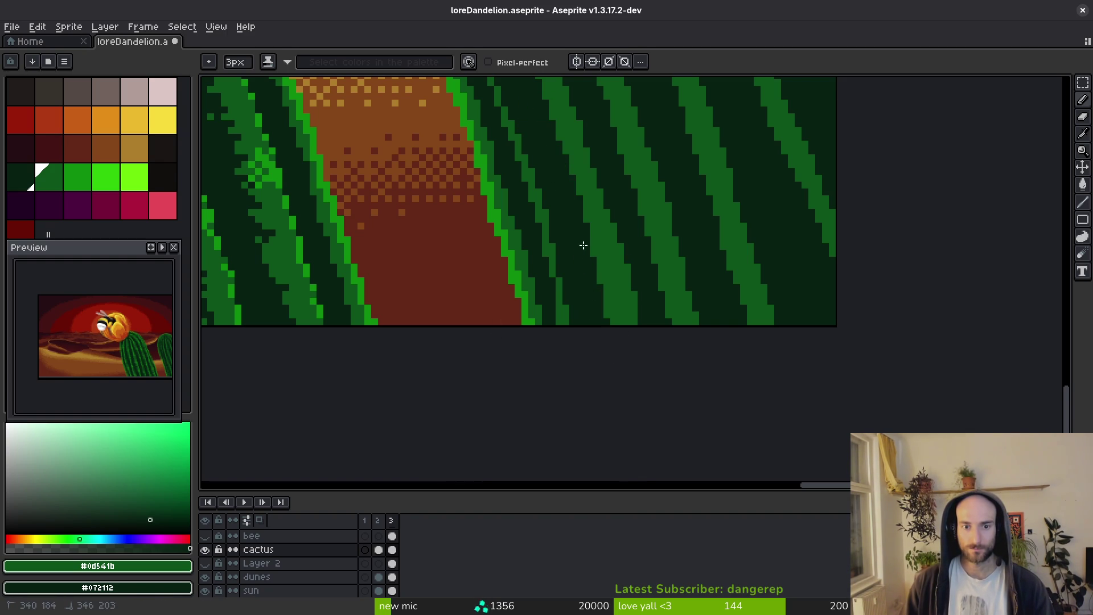
pyautogui.scroll(-5, 606, 369)
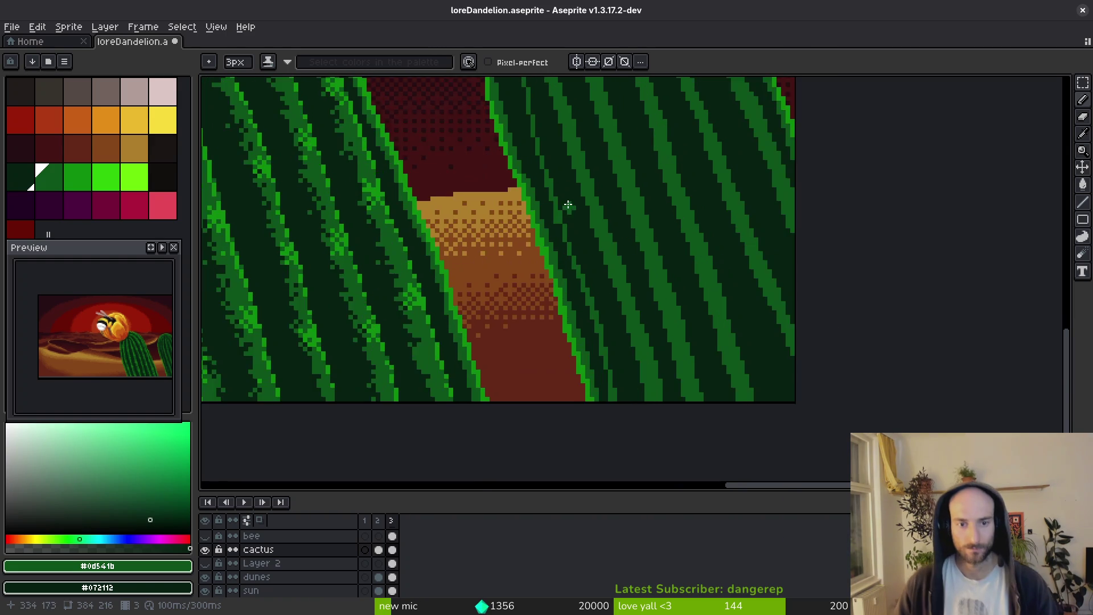
pyautogui.scroll(5, 585, 289)
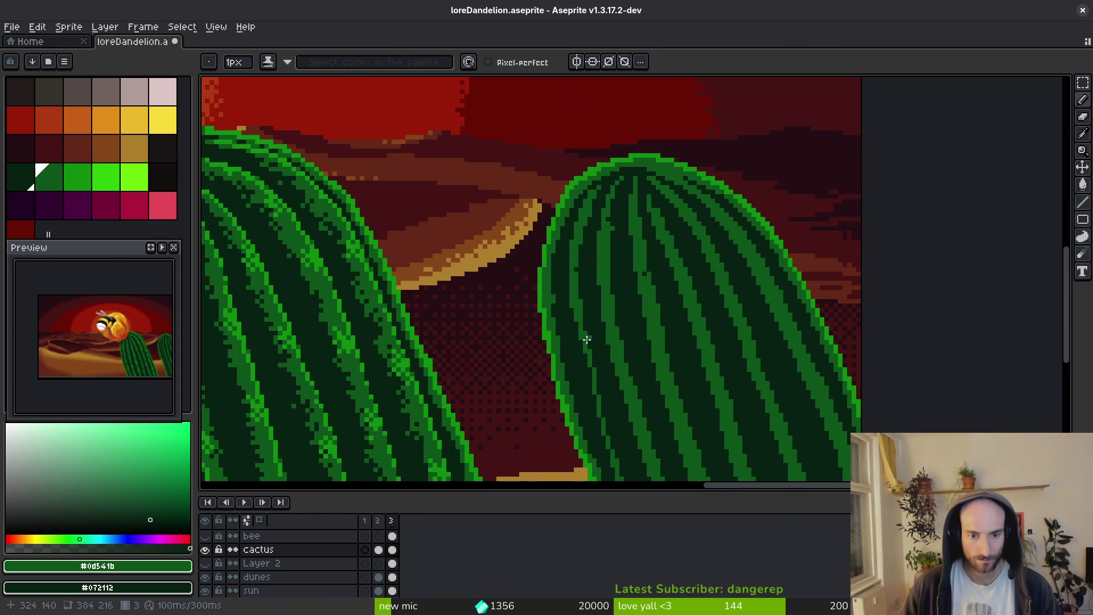
# Sample the cactus green and paint over dark gaps along the right cactus rib stripes.
pyautogui.scroll(2, 586, 338)
pyautogui.moveTo(556, 184); pyautogui.dragTo(557, 204)
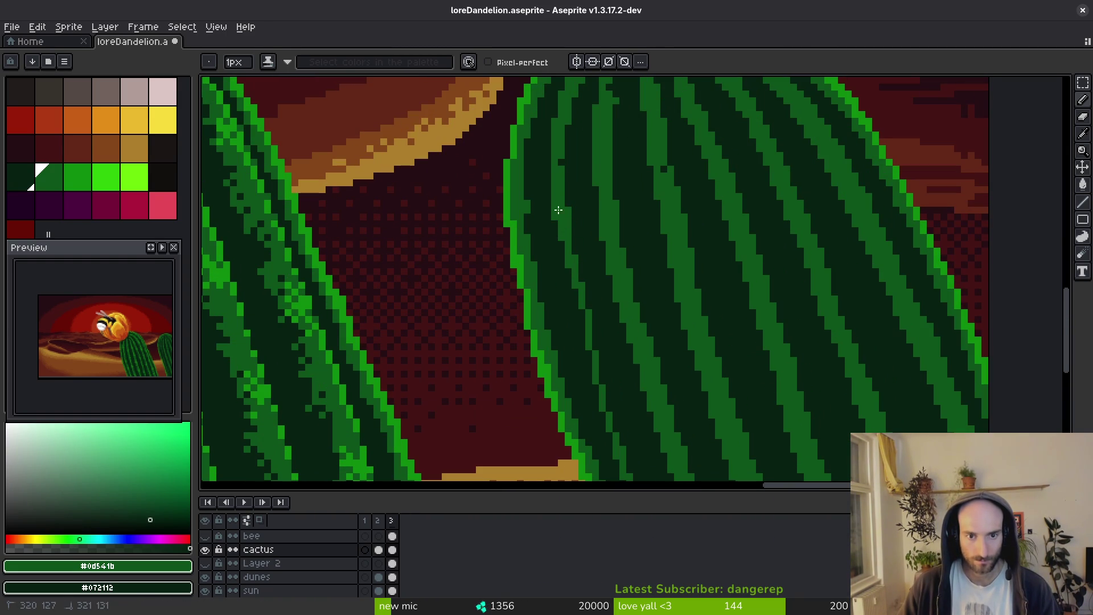
pyautogui.moveTo(568, 286); pyautogui.dragTo(549, 172)
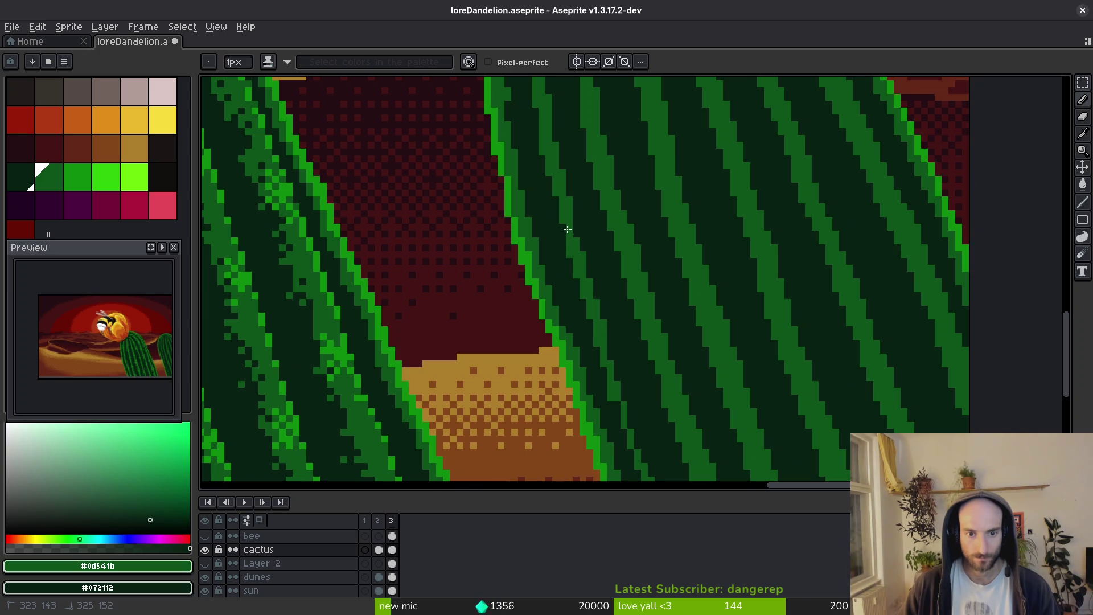
pyautogui.press('alt')
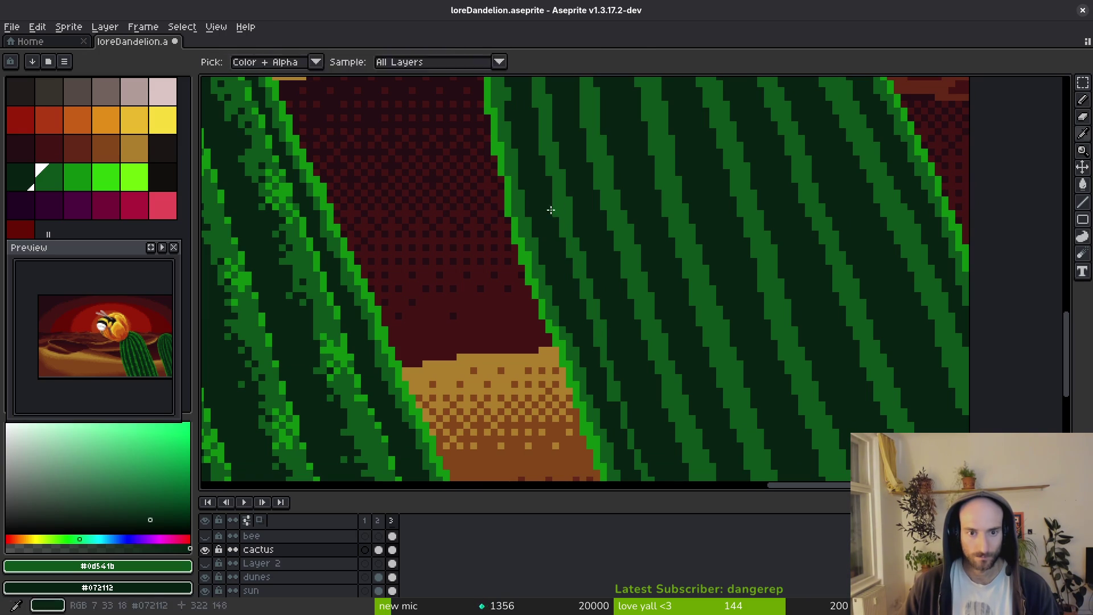
pyautogui.scroll(-3, 551, 223)
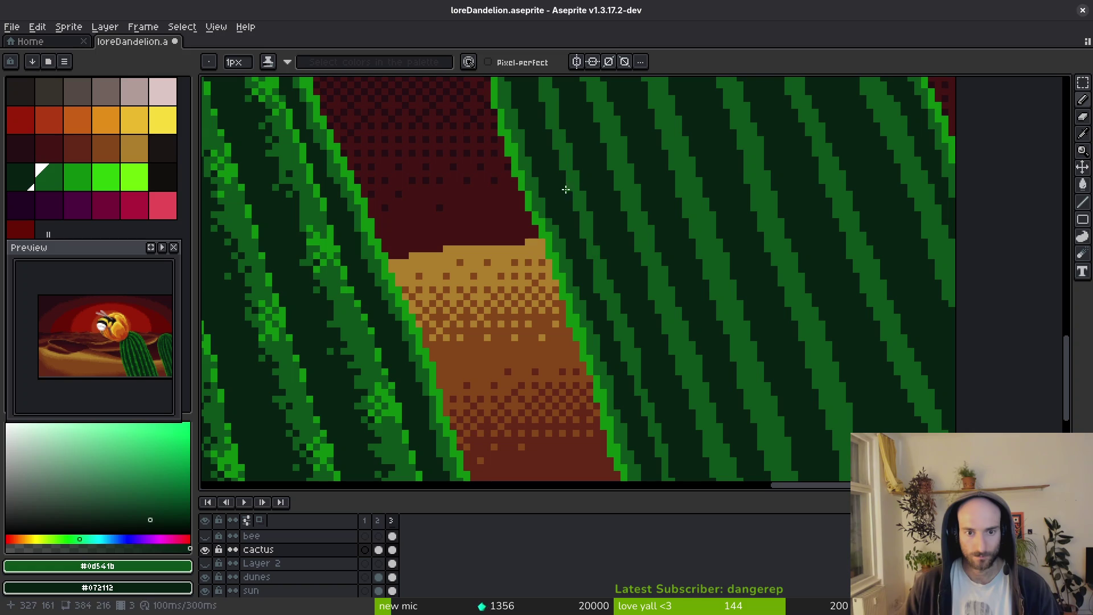
pyautogui.moveTo(565, 167); pyautogui.dragTo(579, 242)
pyautogui.moveTo(596, 298); pyautogui.dragTo(590, 157)
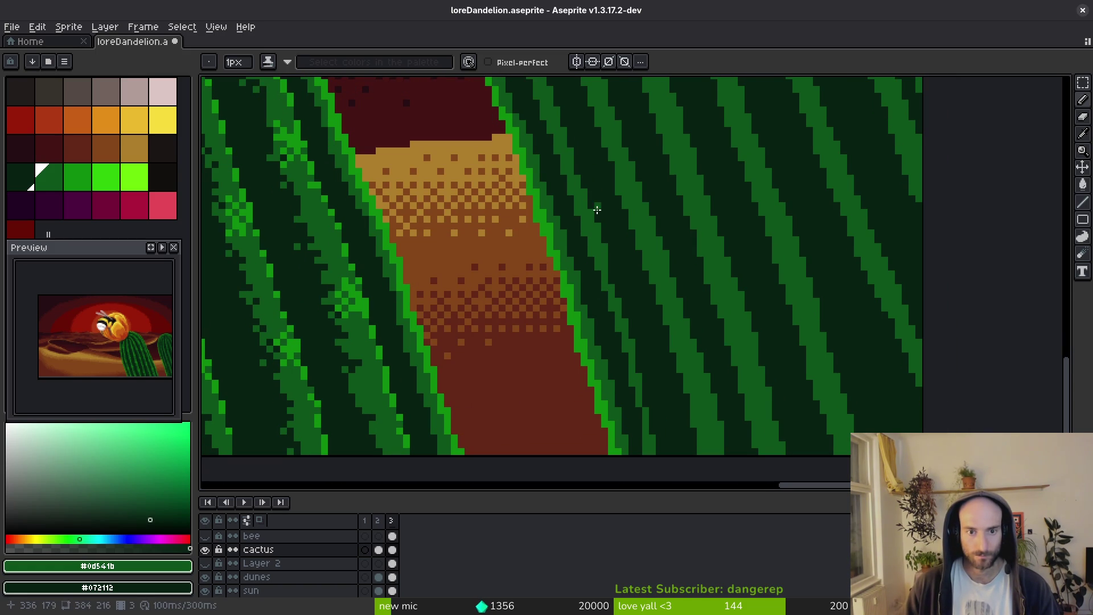
pyautogui.scroll(-2, 598, 197)
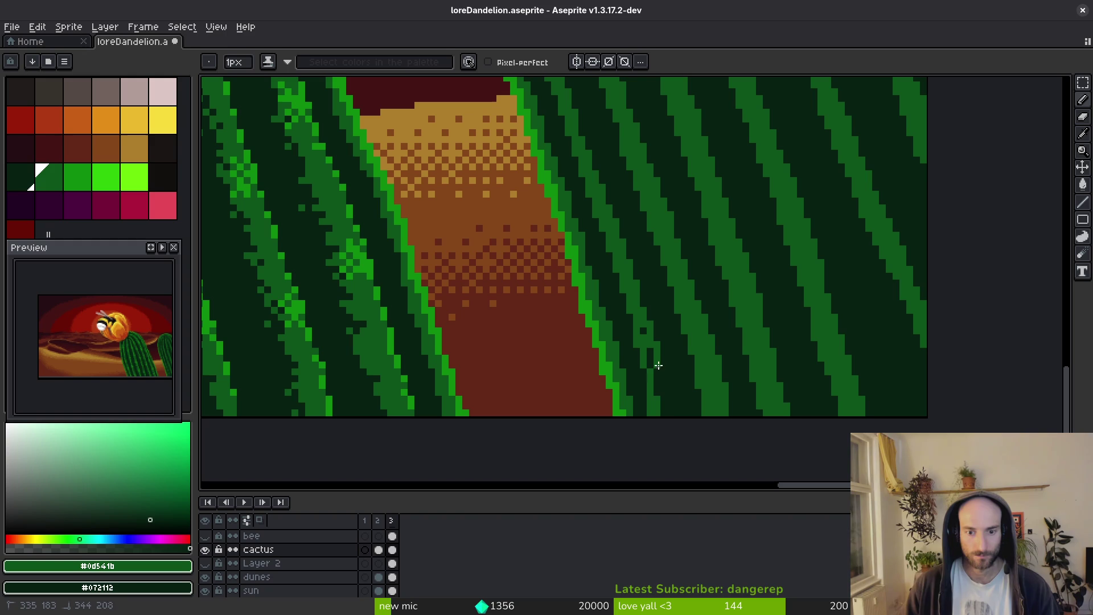
pyautogui.moveTo(661, 393); pyautogui.dragTo(651, 361)
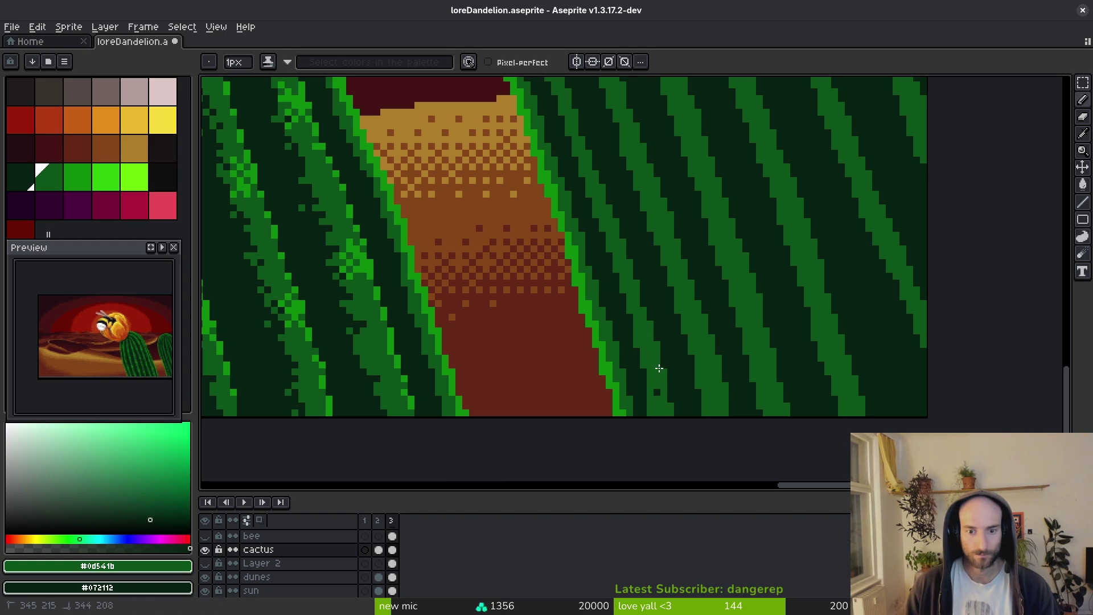
pyautogui.scroll(-5, 609, 210)
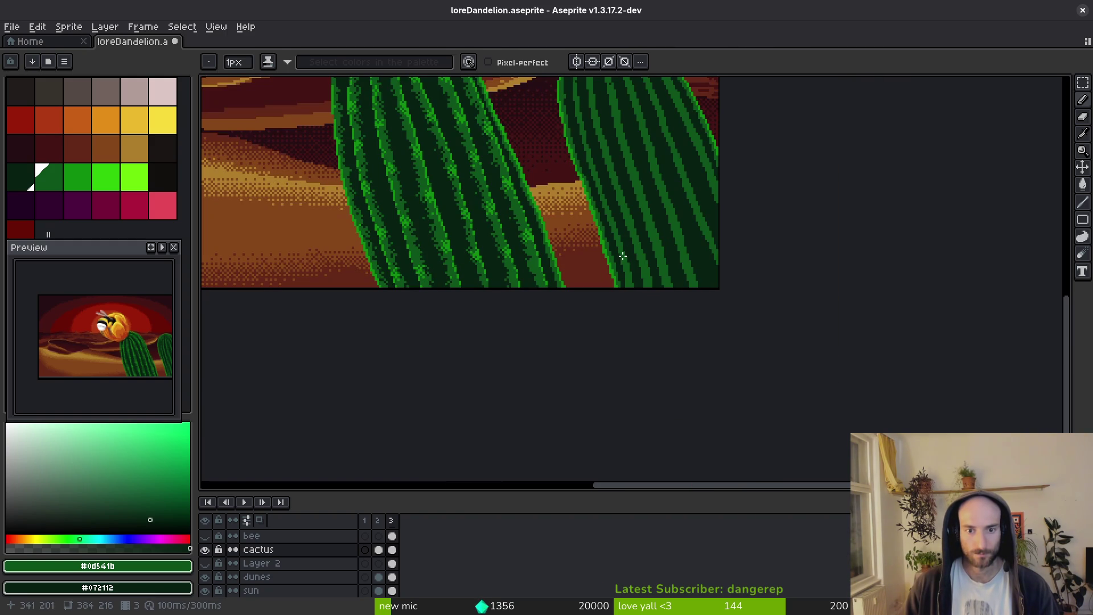
pyautogui.scroll(-2, 688, 254)
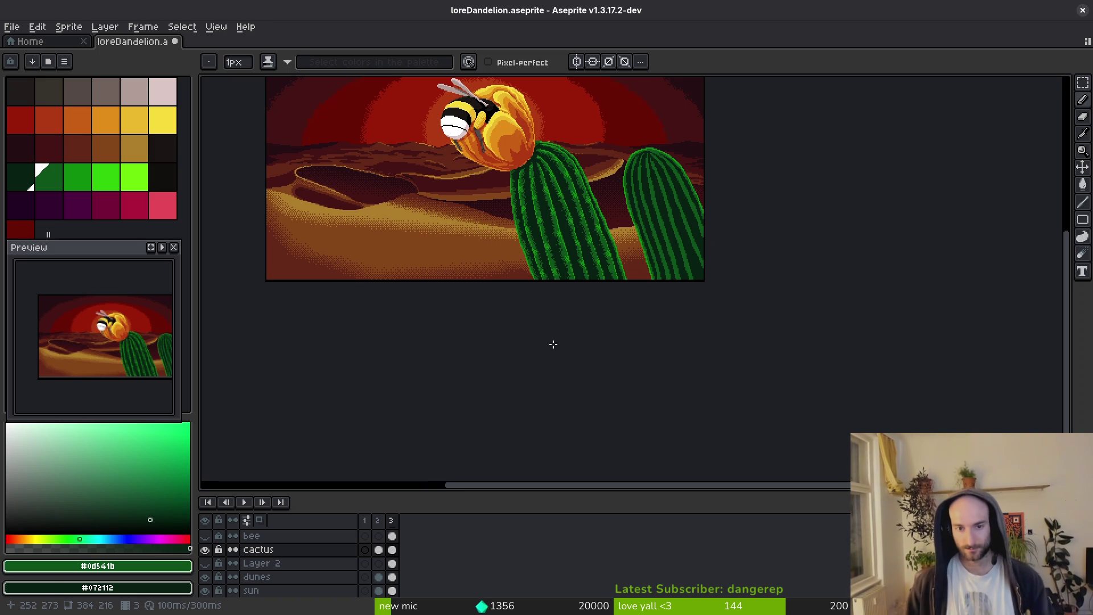
pyautogui.scroll(5, 615, 171)
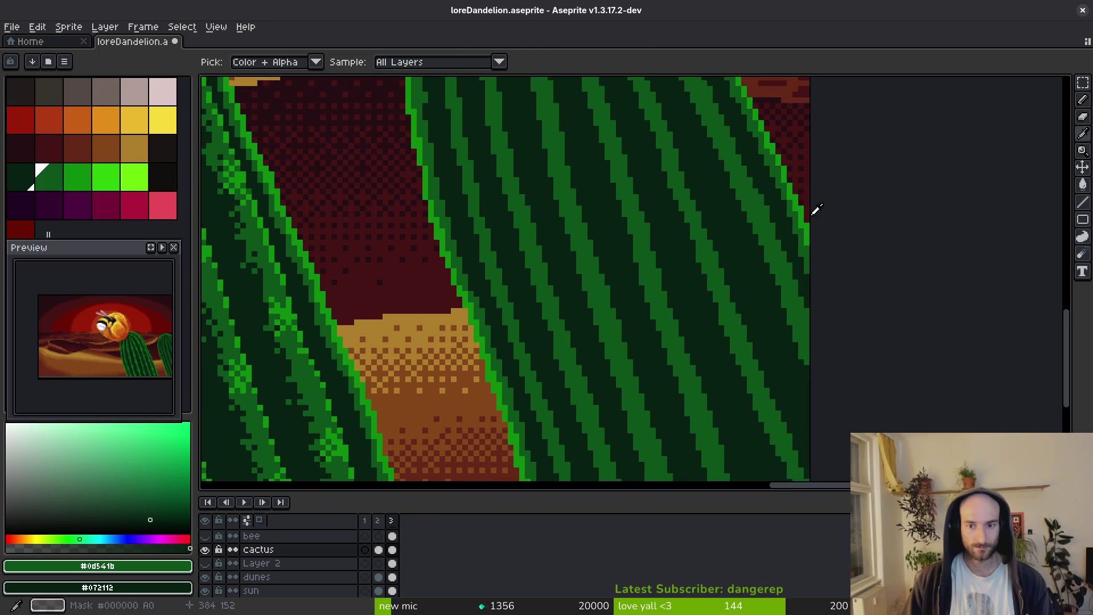
# Pick the mid green, Magic Wand-select one rib stripe, and open the Outline effect.
pyautogui.keyDown('alt'); pyautogui.click(801, 196); pyautogui.keyUp('alt')
pyautogui.scroll(-3, 701, 265)
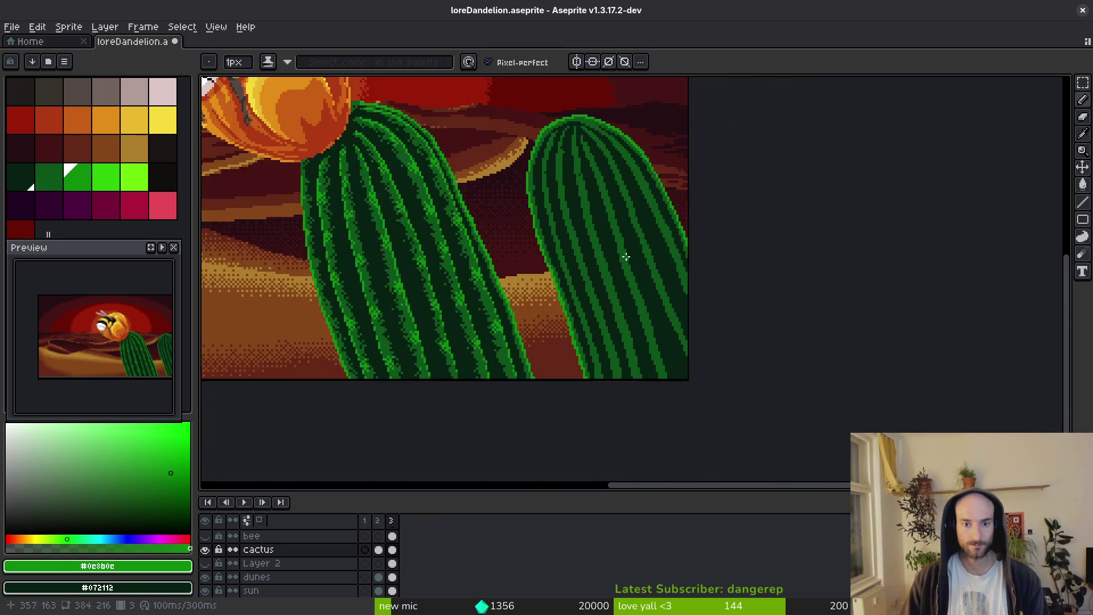
pyautogui.scroll(1, 702, 266)
pyautogui.hscroll(2, 702, 265)
pyautogui.press('w')
pyautogui.click(672, 254)
pyautogui.scroll(-1, 672, 254)
pyautogui.hscroll(1, 672, 254)
pyautogui.hotkey('shift', 'o')
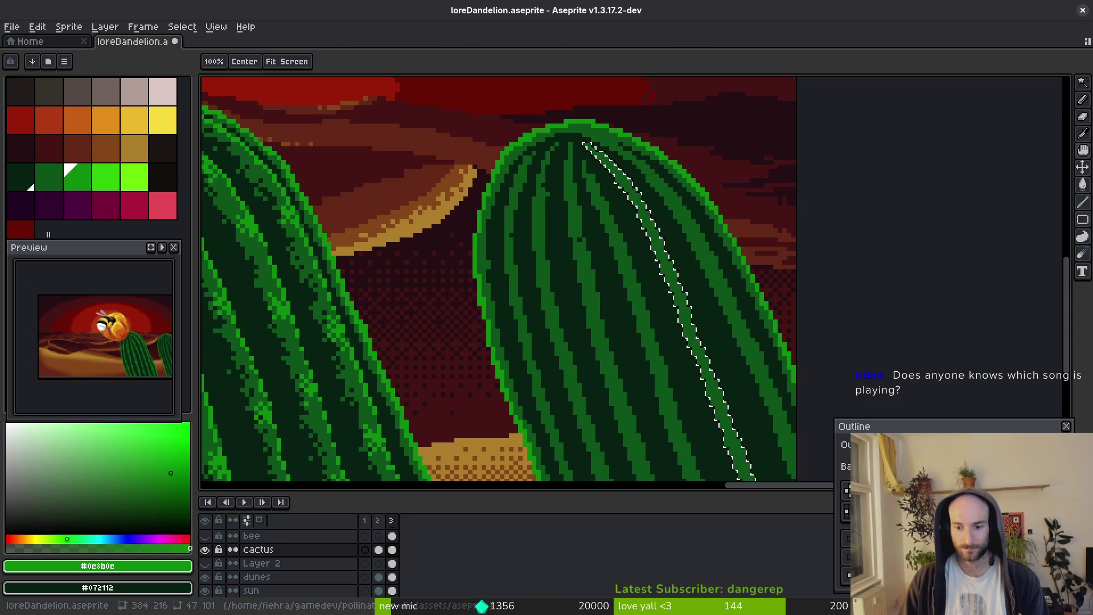
# Apply the outline to the selected rib stripe, then deselect.
pyautogui.scroll(2, 705, 325)
pyautogui.moveTo(705, 324); pyautogui.dragTo(627, 348)
pyautogui.scroll(-1, 627, 348)
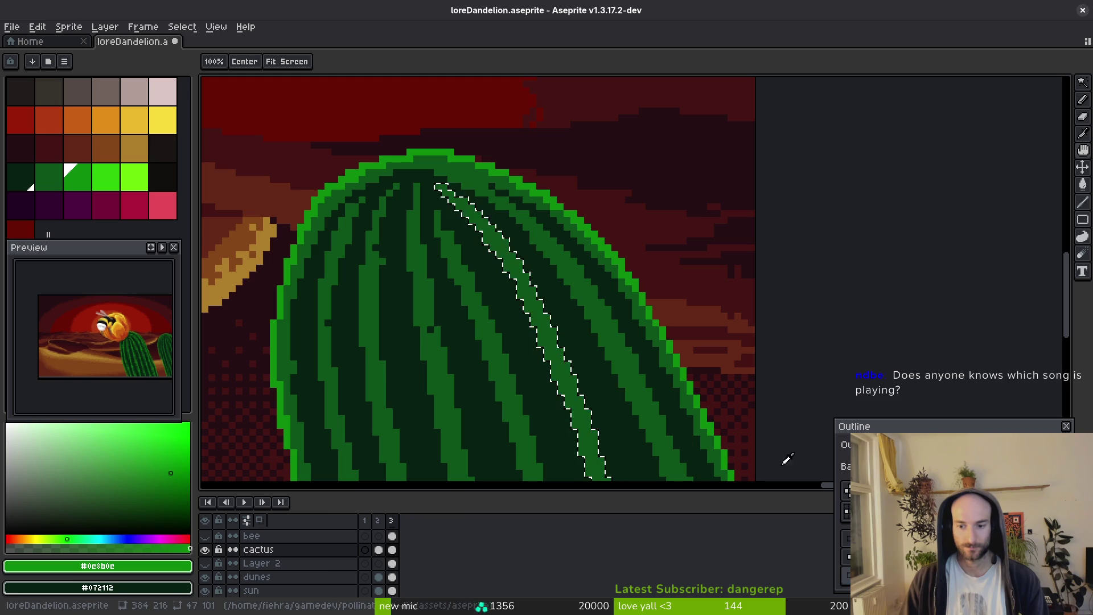
pyautogui.moveTo(594, 452); pyautogui.dragTo(573, 292)
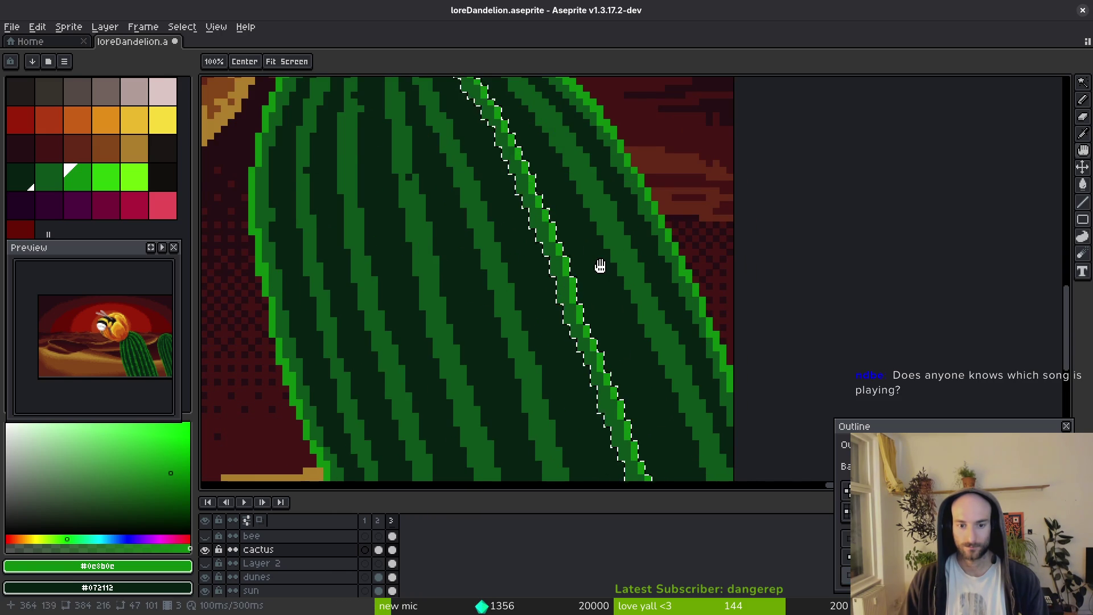
pyautogui.scroll(-2, 599, 266)
pyautogui.press('w')
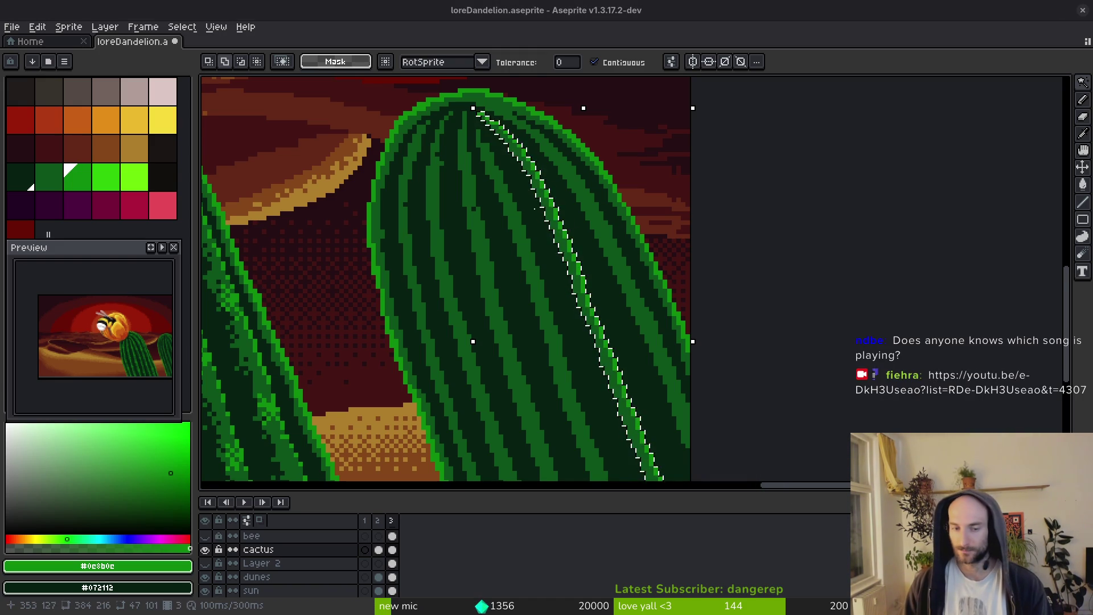
pyautogui.hotkey('ctrl', 'd')
# Brighten a pixel near the cactus top and draw a bright green diagonal down a rib.
pyautogui.scroll(-2, 600, 217)
pyautogui.scroll(5, 601, 303)
pyautogui.scroll(1, 599, 256)
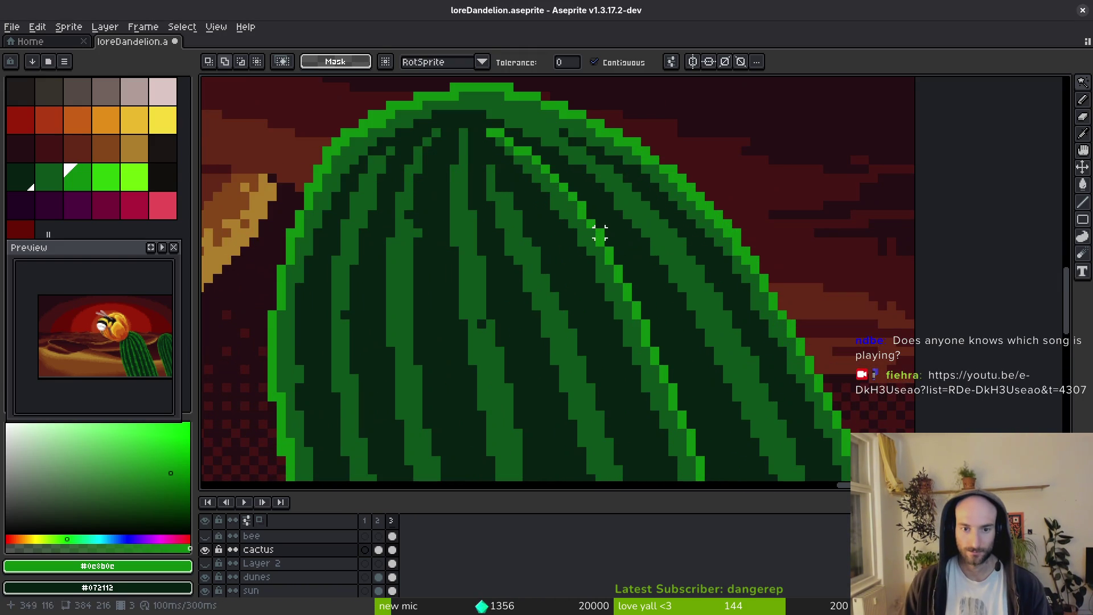
pyautogui.press('b')
pyautogui.scroll(2, 632, 224)
pyautogui.click(449, 138)
pyautogui.moveTo(557, 180); pyautogui.dragTo(652, 255)
pyautogui.moveTo(692, 286); pyautogui.dragTo(766, 369)
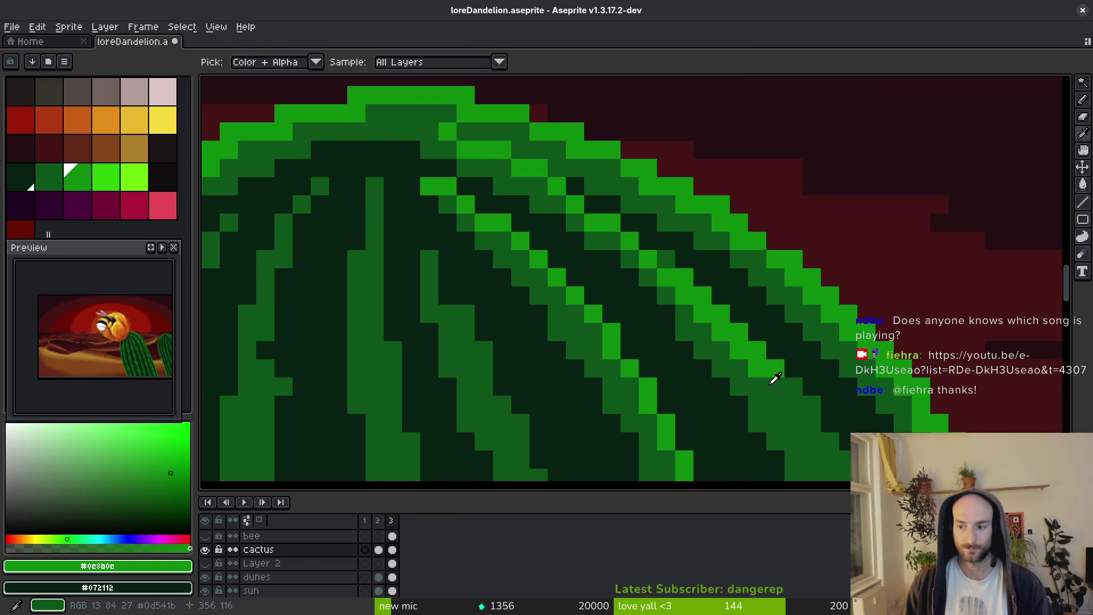
pyautogui.scroll(-1, 728, 303)
# Paint the diagonal back to dark green, leaving one bright pixel extending up-left.
pyautogui.keyDown('alt'); pyautogui.click(728, 303); pyautogui.keyUp('alt')
pyautogui.moveTo(647, 220); pyautogui.dragTo(740, 316)
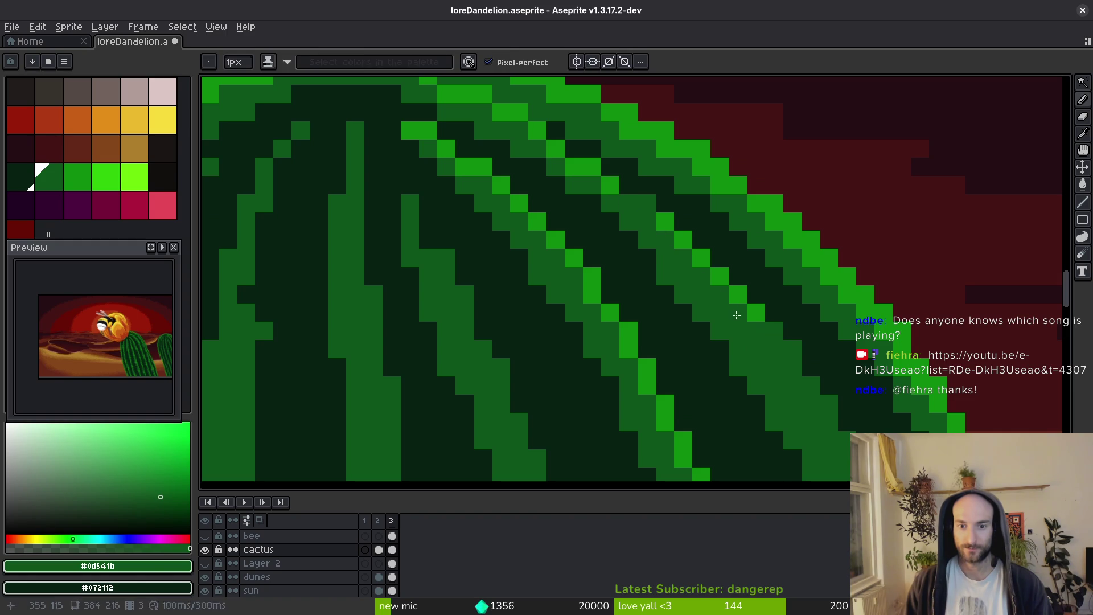
pyautogui.keyDown('alt'); pyautogui.click(673, 227); pyautogui.keyUp('alt')
pyautogui.moveTo(674, 227); pyautogui.dragTo(638, 199)
pyautogui.scroll(-2, 604, 182)
pyautogui.scroll(1, 655, 228)
pyautogui.scroll(-1, 683, 245)
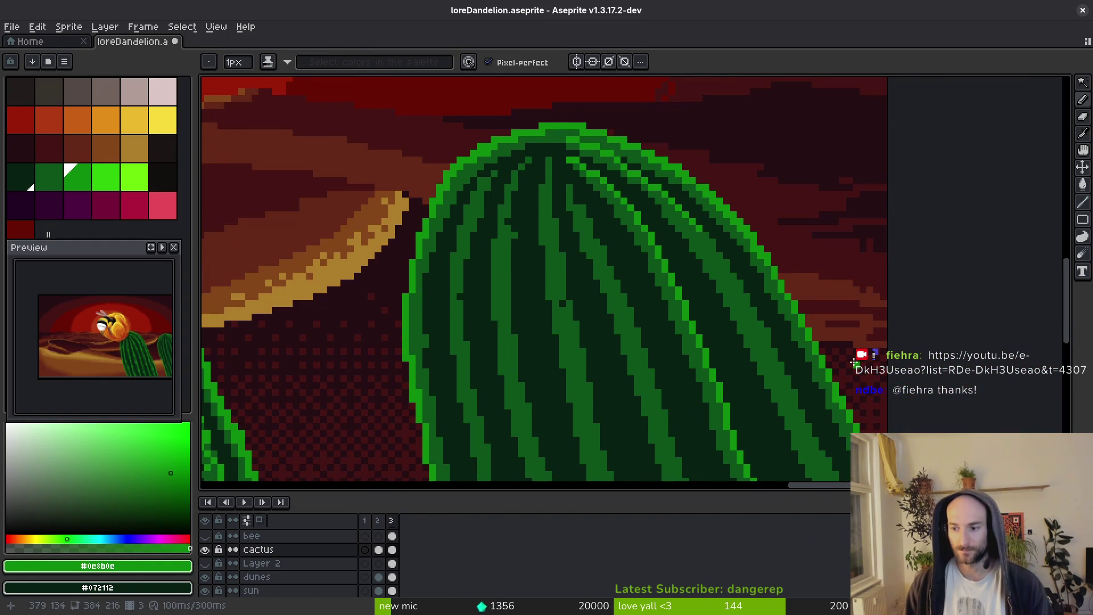
pyautogui.moveTo(857, 360); pyautogui.dragTo(752, 277)
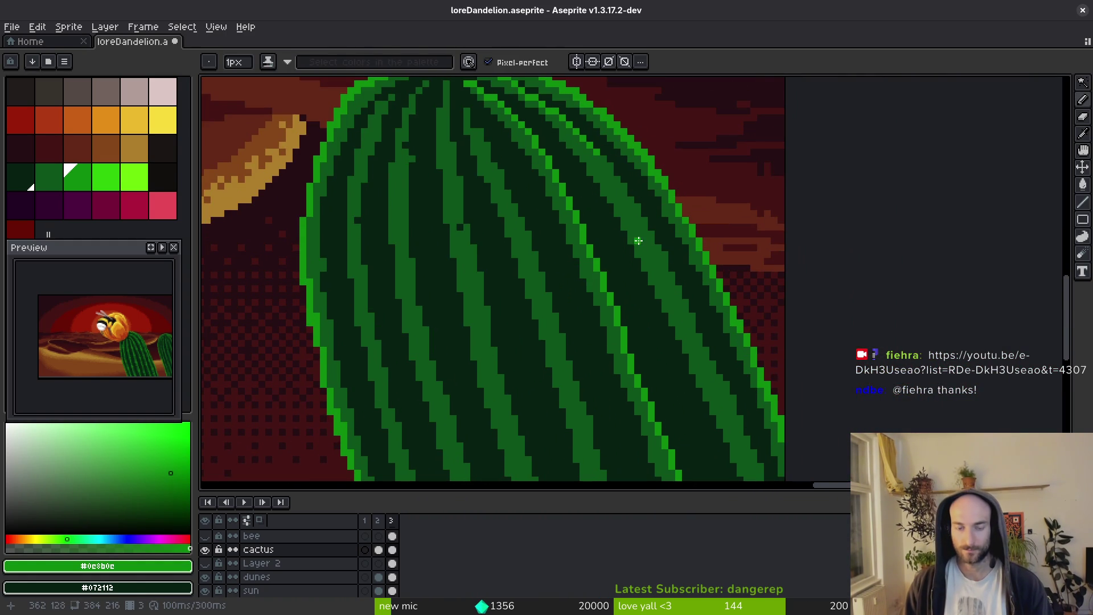
# Select a second mid-green rib stripe and apply the Outline effect to it.
pyautogui.press('w')
pyautogui.click(649, 244)
pyautogui.hotkey('shift', 'o')
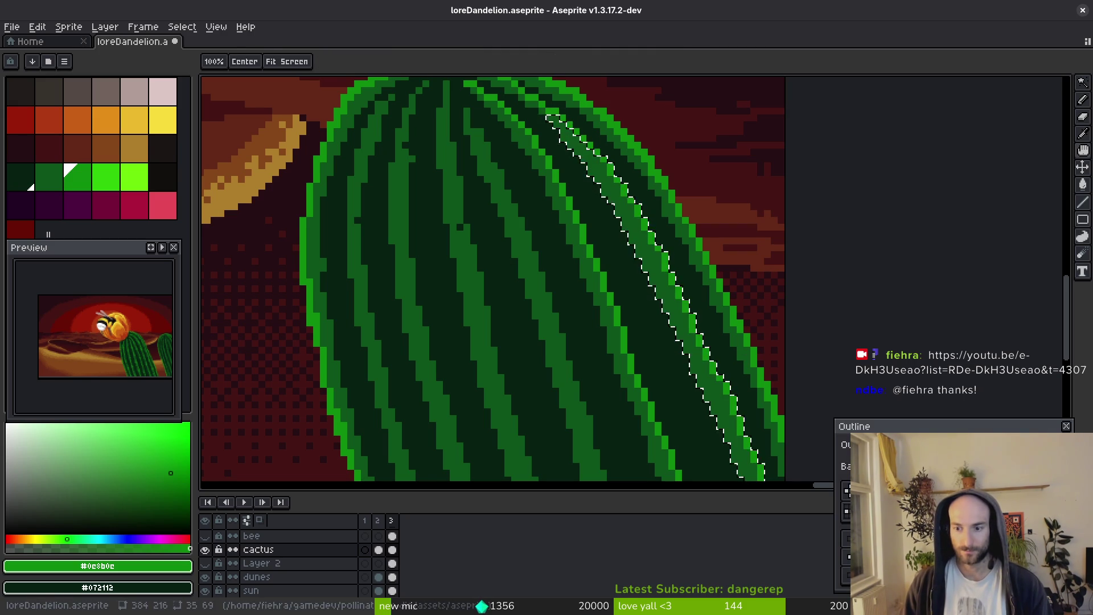
pyautogui.press('Return')
pyautogui.scroll(-2, 725, 310)
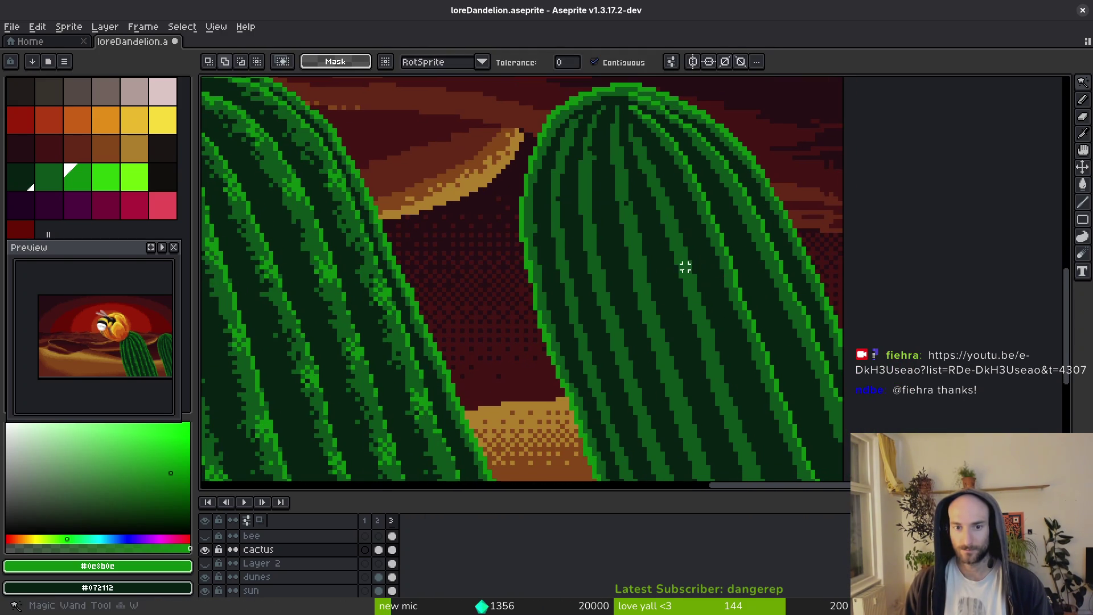
pyautogui.scroll(2, 693, 289)
pyautogui.hotkey('shift', 'o')
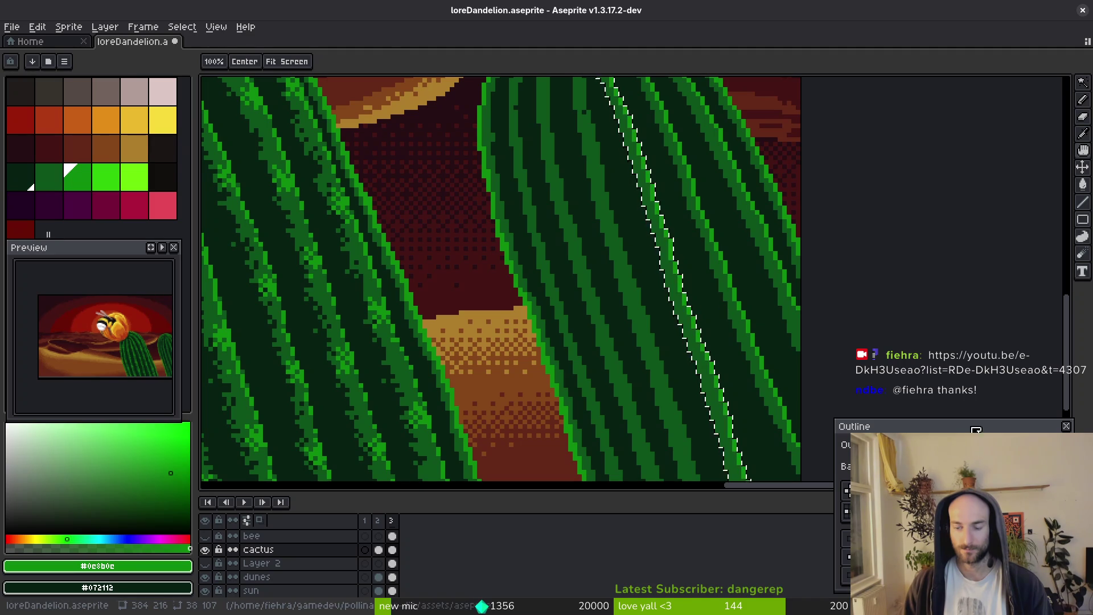
pyautogui.press('Return')
# Paint a green pixel into the selected square near the cactus top with the Pencil.
pyautogui.scroll(-3, 666, 337)
pyautogui.scroll(1, 650, 287)
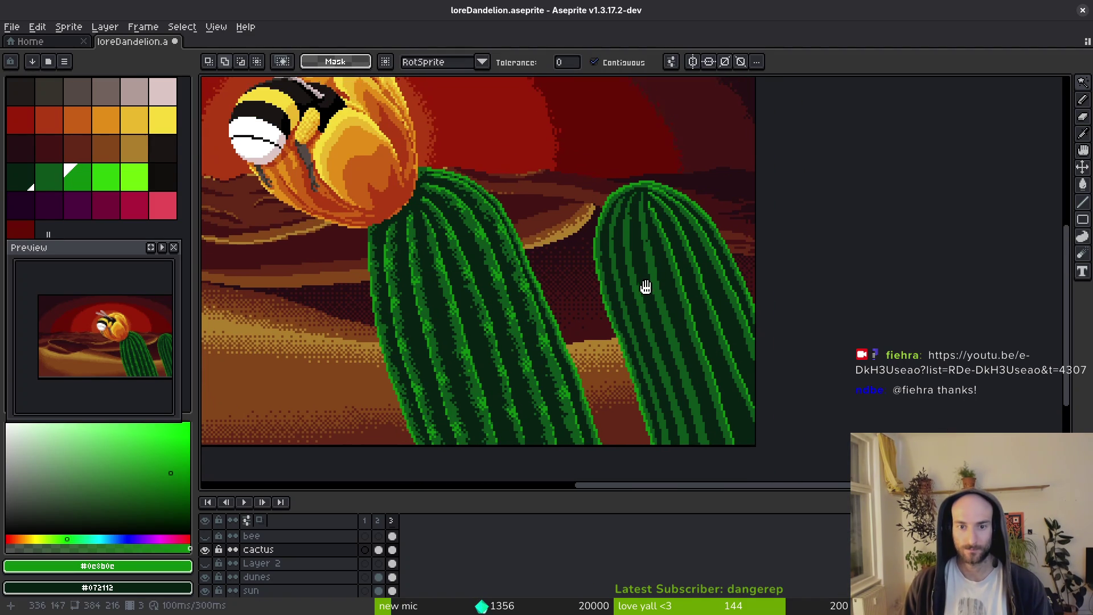
pyautogui.scroll(8, 647, 221)
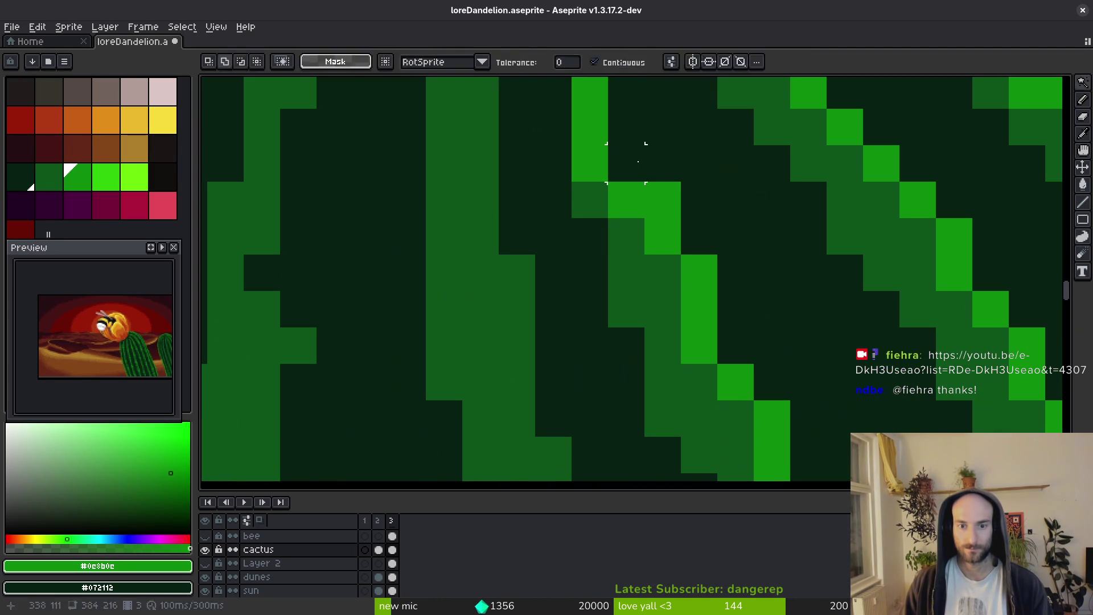
pyautogui.press('b')
pyautogui.click(638, 161)
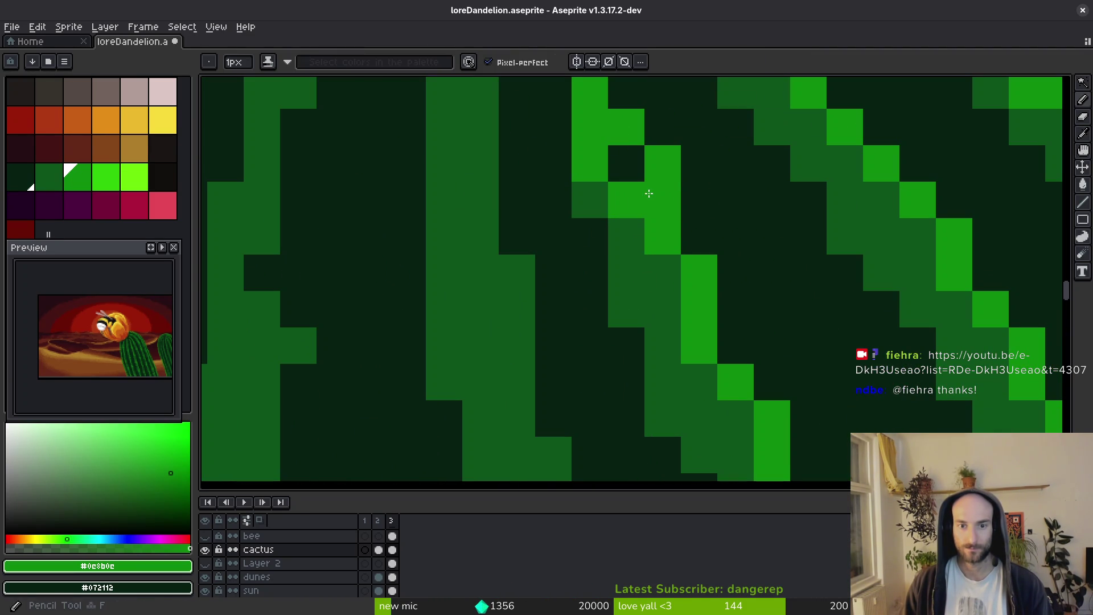
# Sample the darkest and bright cactus greens, test repainting the rib stripe, and undo the attempts.
pyautogui.keyDown('alt'); pyautogui.click(681, 169); pyautogui.keyUp('alt')
pyautogui.scroll(-1, 677, 199)
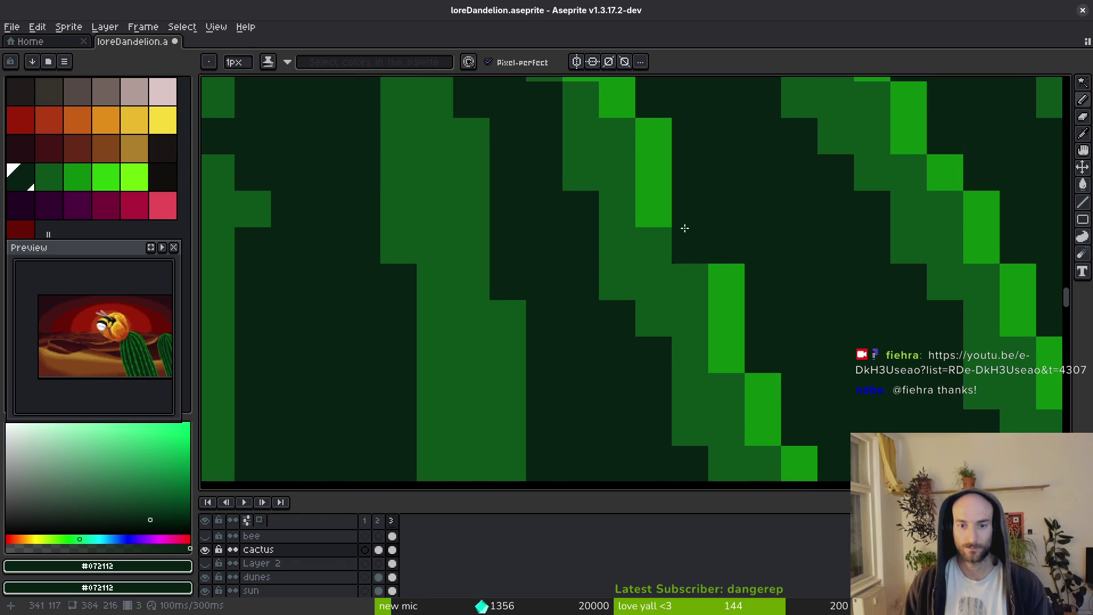
pyautogui.keyDown('alt'); pyautogui.click(627, 146); pyautogui.keyUp('alt')
pyautogui.scroll(-3, 629, 171)
pyautogui.moveTo(666, 274); pyautogui.dragTo(692, 345)
pyautogui.hotkey('ctrl', 'z')
pyautogui.click(751, 374)
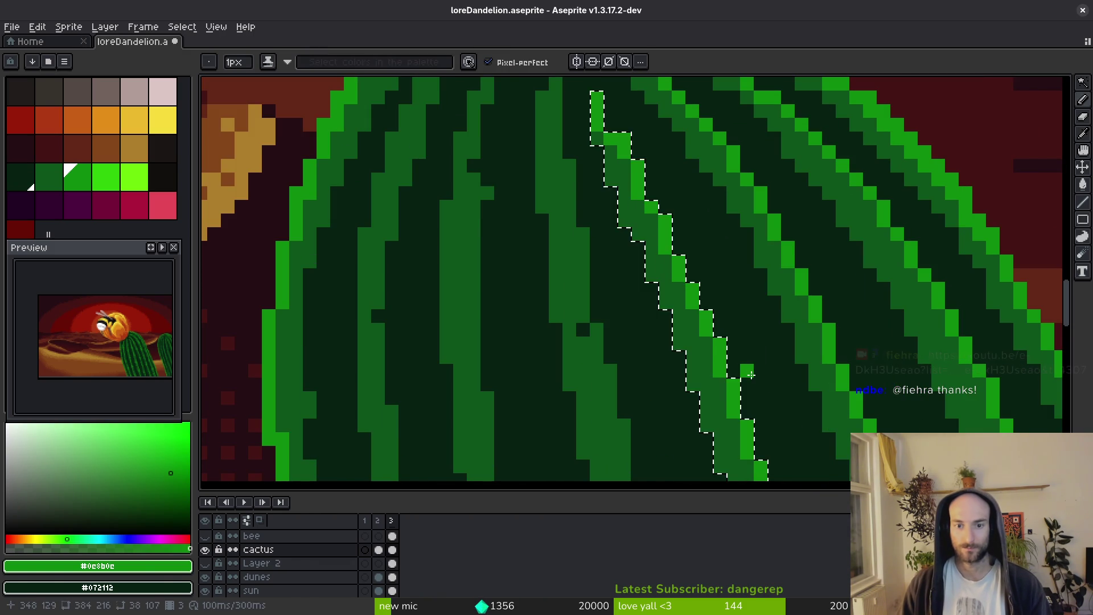
pyautogui.hotkey('ctrl', 'z')
pyautogui.scroll(-2, 735, 367)
pyautogui.scroll(3, 684, 319)
pyautogui.hotkey('ctrl', 'd')
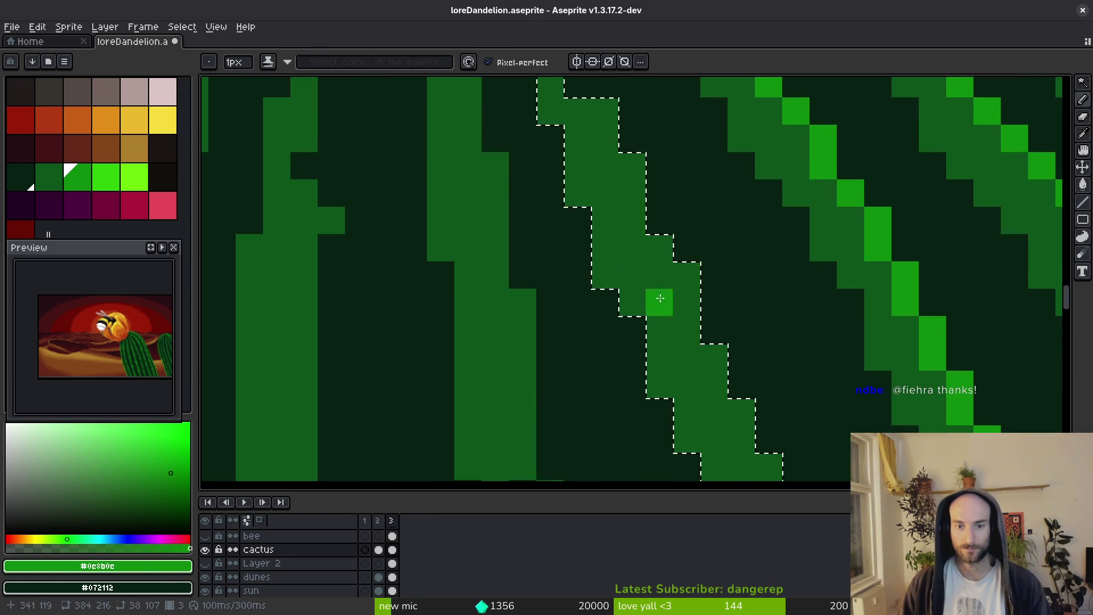
# Try several bright diagonal highlight strokes along the rib, undoing each one that looks wrong.
pyautogui.moveTo(659, 297)
pyautogui.mouseDown()
pyautogui.moveTo(585, 154)
pyautogui.moveTo(625, 234)
pyautogui.moveTo(631, 293)
pyautogui.mouseUp()
pyautogui.click(586, 137)
pyautogui.hotkey('ctrl', 'z')
pyautogui.moveTo(603, 149)
pyautogui.mouseDown()
pyautogui.moveTo(627, 269)
pyautogui.moveTo(674, 399)
pyautogui.mouseUp()
pyautogui.hotkey('ctrl', 'z')
pyautogui.moveTo(618, 239); pyautogui.dragTo(673, 394)
pyautogui.scroll(-3, 672, 394)
pyautogui.scroll(2, 651, 292)
pyautogui.moveTo(640, 245)
pyautogui.mouseDown()
pyautogui.moveTo(685, 400)
pyautogui.moveTo(630, 215)
pyautogui.moveTo(688, 378)
pyautogui.mouseUp()
pyautogui.hotkey('ctrl', 'z')
pyautogui.moveTo(641, 227); pyautogui.dragTo(684, 387)
pyautogui.hotkey('ctrl', 'z')
# Build the bright single-pixel highlight down the right cactus's rib, pixel by pixel and short strokes.
pyautogui.click(687, 205)
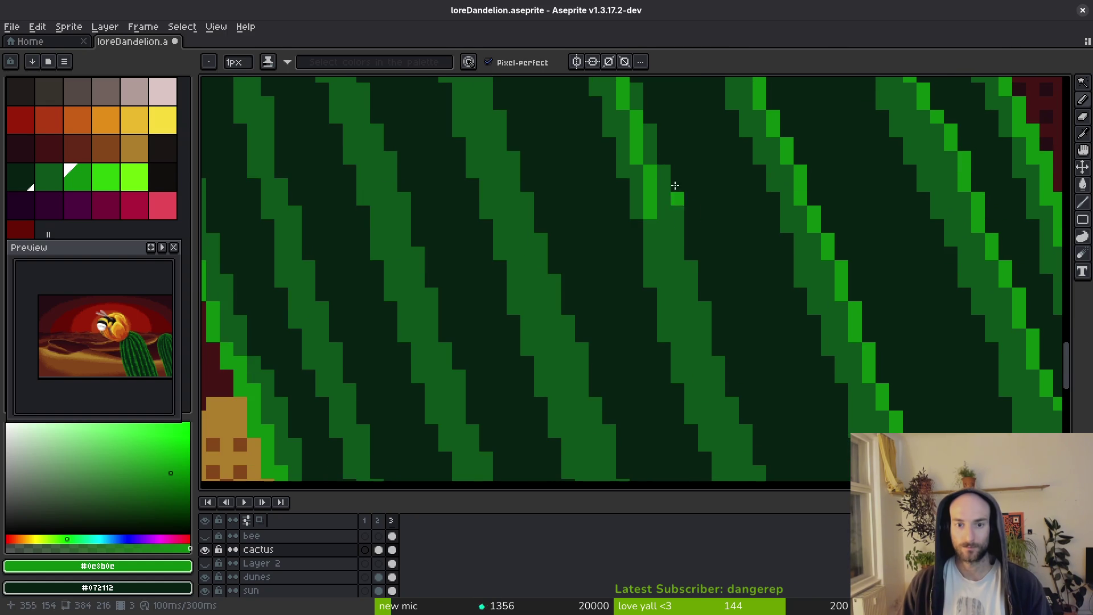
pyautogui.moveTo(661, 232); pyautogui.dragTo(672, 281)
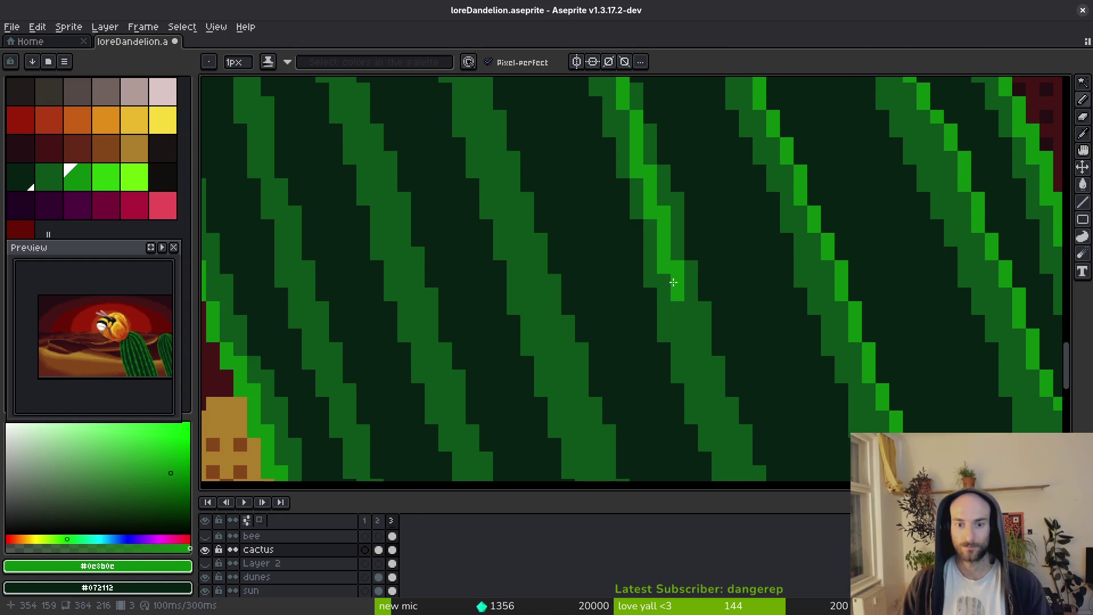
pyautogui.scroll(-3, 664, 263)
pyautogui.click(659, 196)
pyautogui.moveTo(659, 197); pyautogui.dragTo(683, 293)
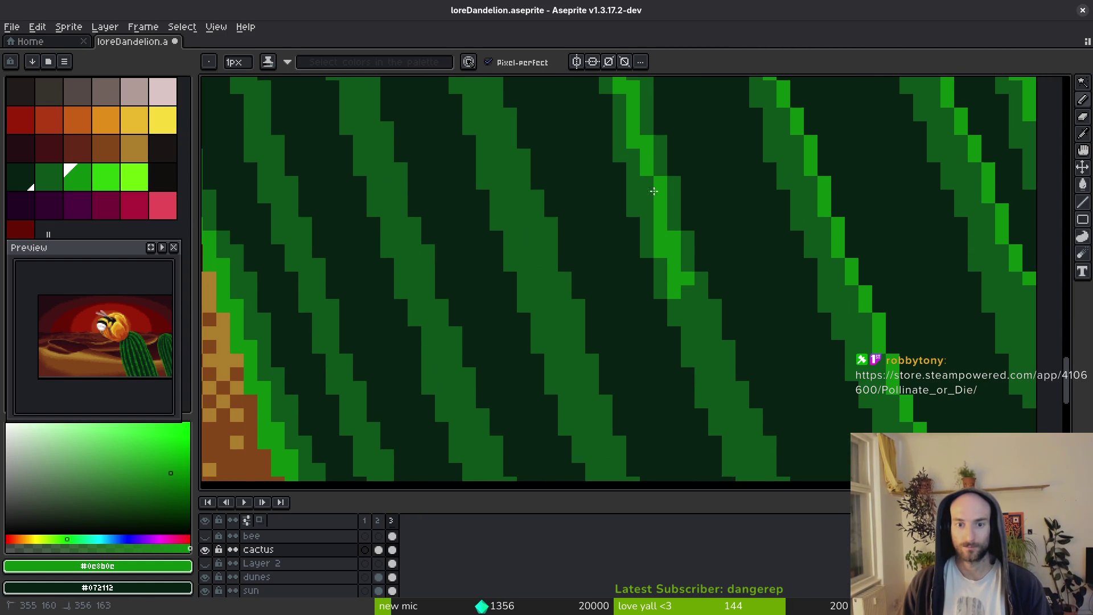
pyautogui.click(655, 199)
pyautogui.scroll(-2, 658, 210)
pyautogui.moveTo(656, 228); pyautogui.dragTo(677, 314)
pyautogui.scroll(-3, 667, 250)
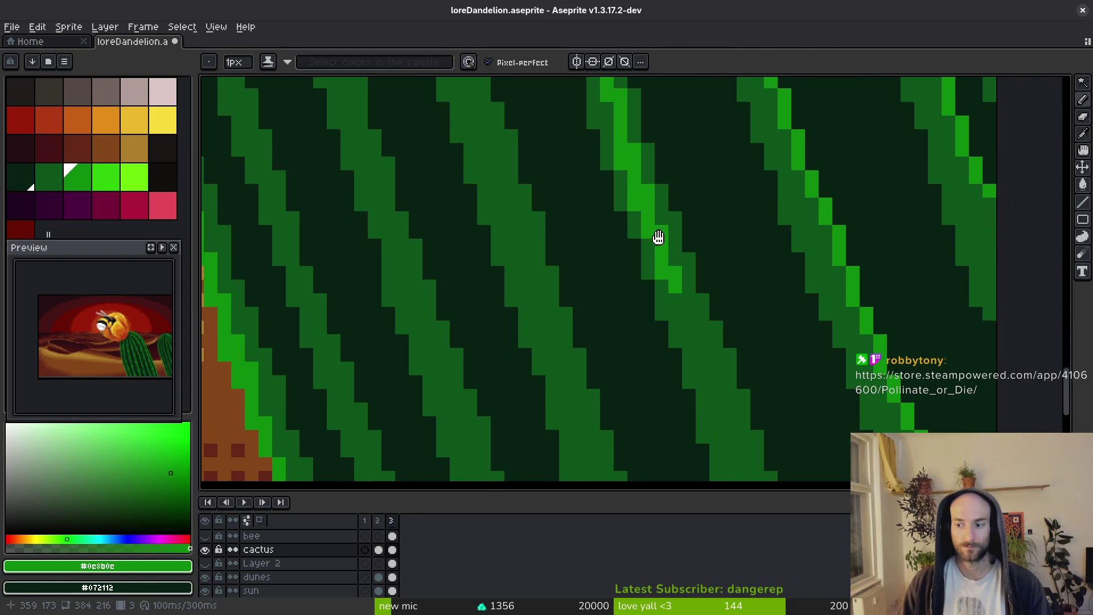
pyautogui.moveTo(637, 199); pyautogui.dragTo(695, 347)
pyautogui.scroll(-1, 660, 252)
# Finish the highlight's lower end, redrawing the final stroke down toward the cactus base.
pyautogui.click(705, 342)
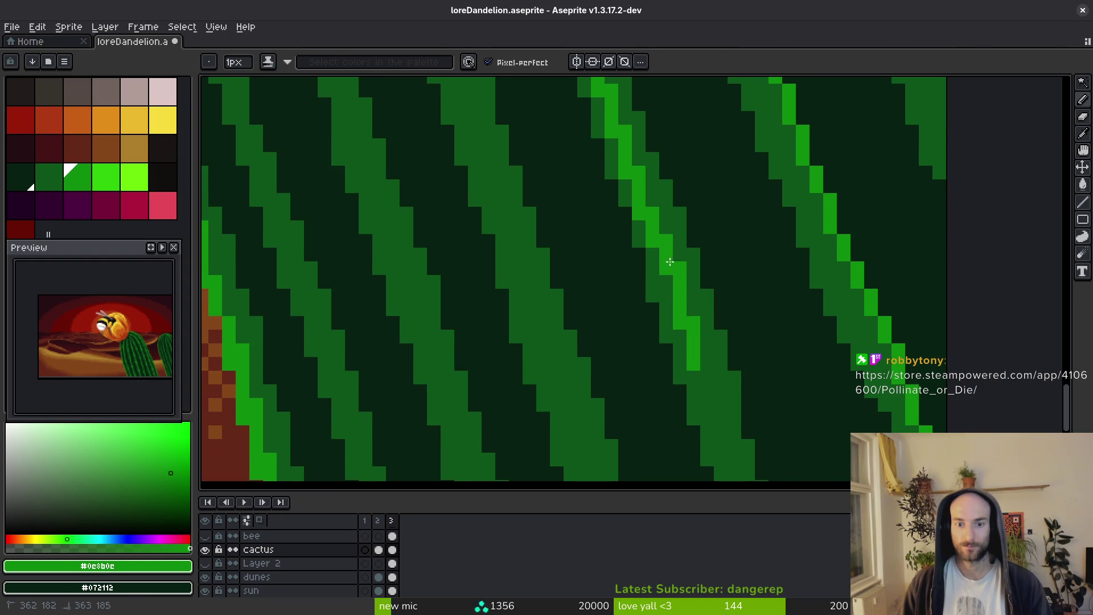
pyautogui.scroll(-2, 670, 262)
pyautogui.moveTo(686, 303); pyautogui.dragTo(701, 382)
pyautogui.scroll(-1, 691, 305)
pyautogui.scroll(-5, 689, 317)
pyautogui.moveTo(675, 282)
pyautogui.mouseDown()
pyautogui.moveTo(715, 424)
pyautogui.moveTo(705, 396)
pyautogui.mouseUp()
pyautogui.hotkey('ctrl', 'z')
pyautogui.hotkey('ctrl', 'z')
pyautogui.moveTo(674, 292); pyautogui.dragTo(707, 438)
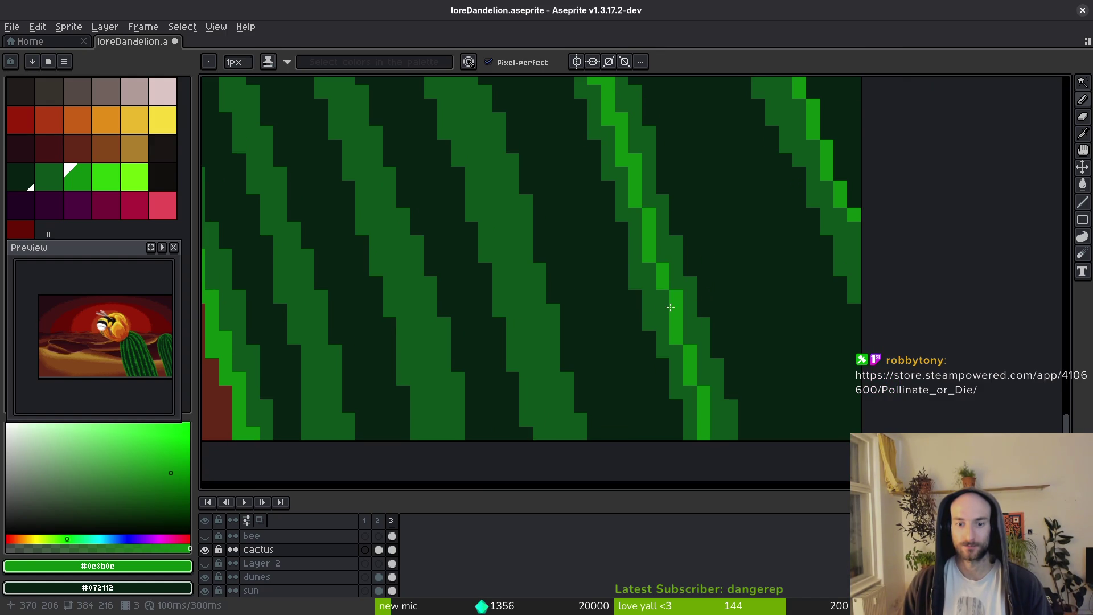
pyautogui.scroll(-10, 653, 233)
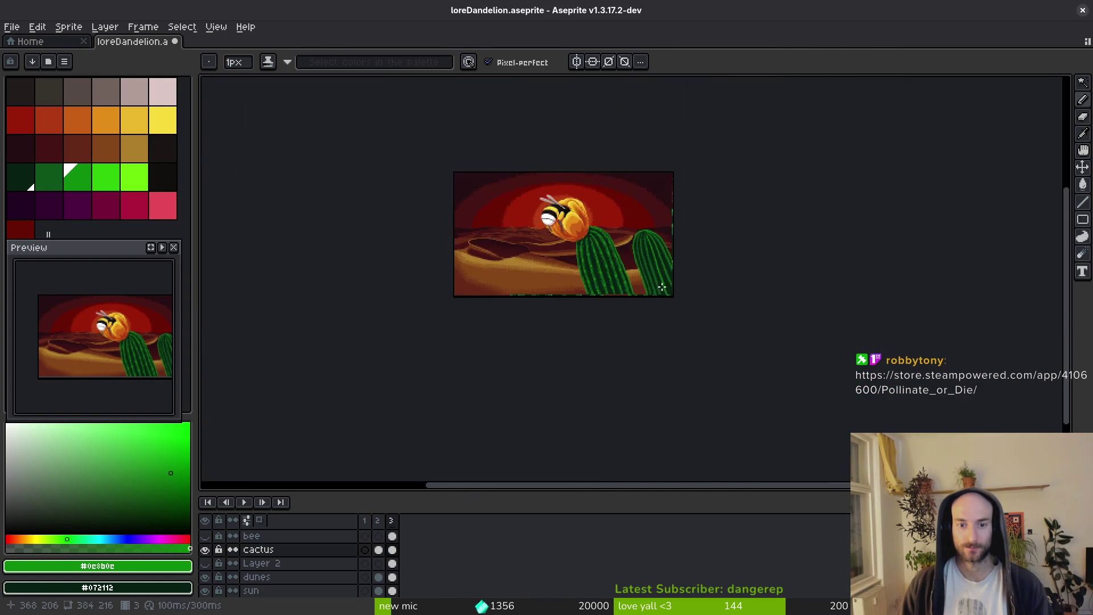
# Sample the darker cactus green and darken part of the bright rib stripe.
pyautogui.scroll(5, 666, 292)
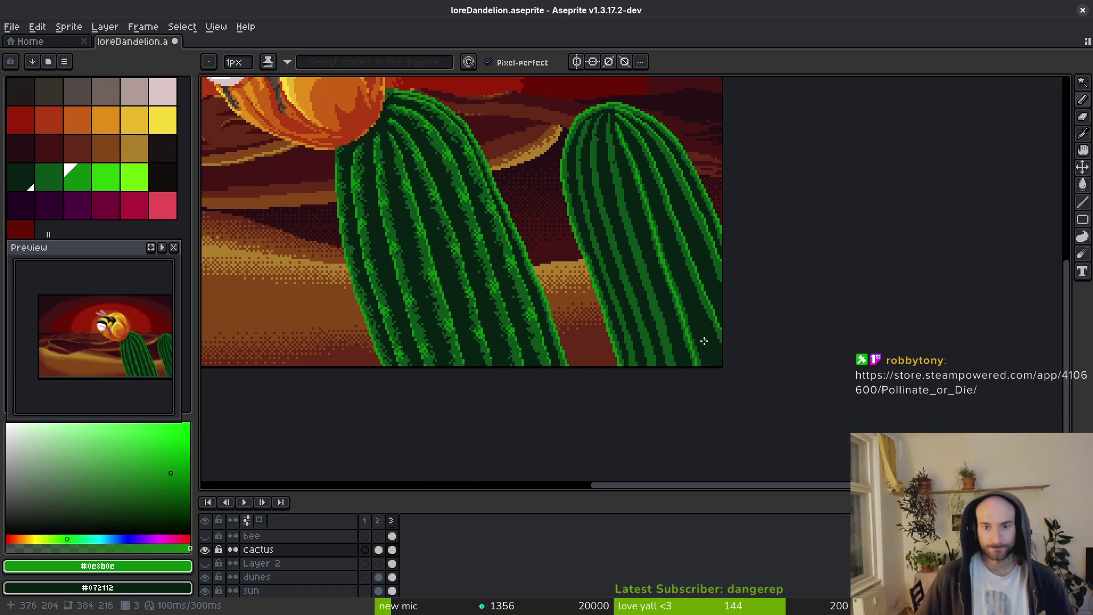
pyautogui.scroll(5, 672, 245)
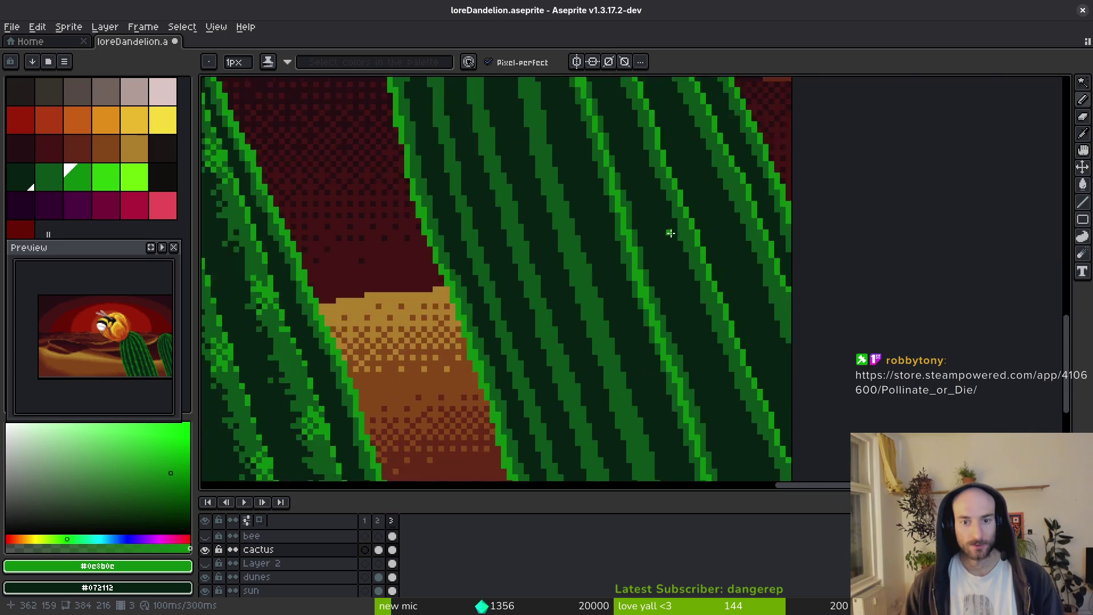
pyautogui.keyDown('alt'); pyautogui.click(650, 291); pyautogui.keyUp('alt')
pyautogui.moveTo(650, 291)
pyautogui.mouseDown()
pyautogui.moveTo(632, 299)
pyautogui.moveTo(629, 256)
pyautogui.mouseUp()
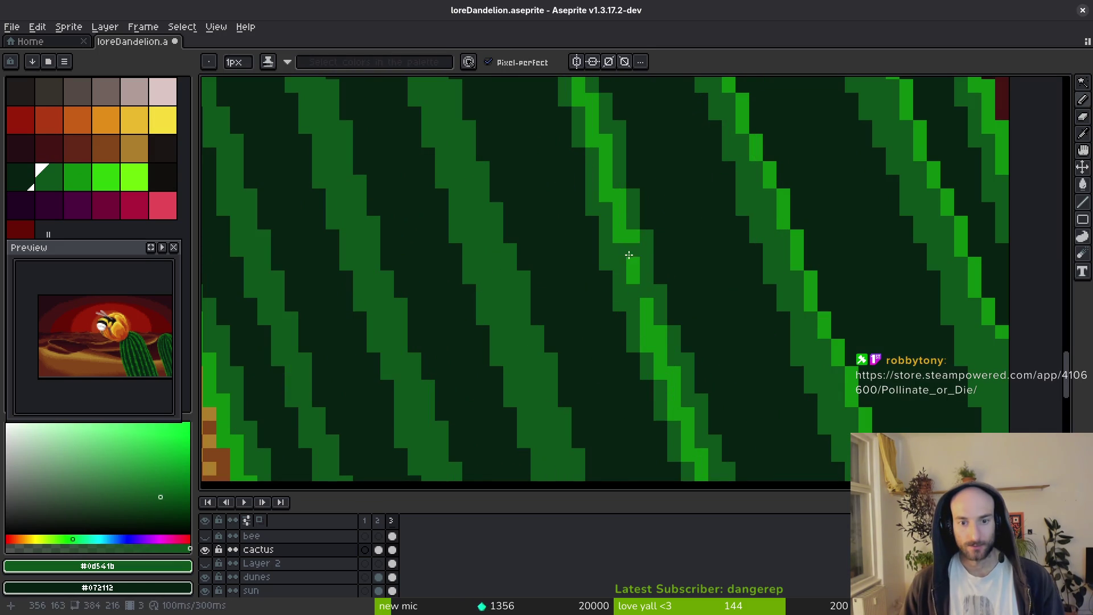
pyautogui.scroll(3, 603, 196)
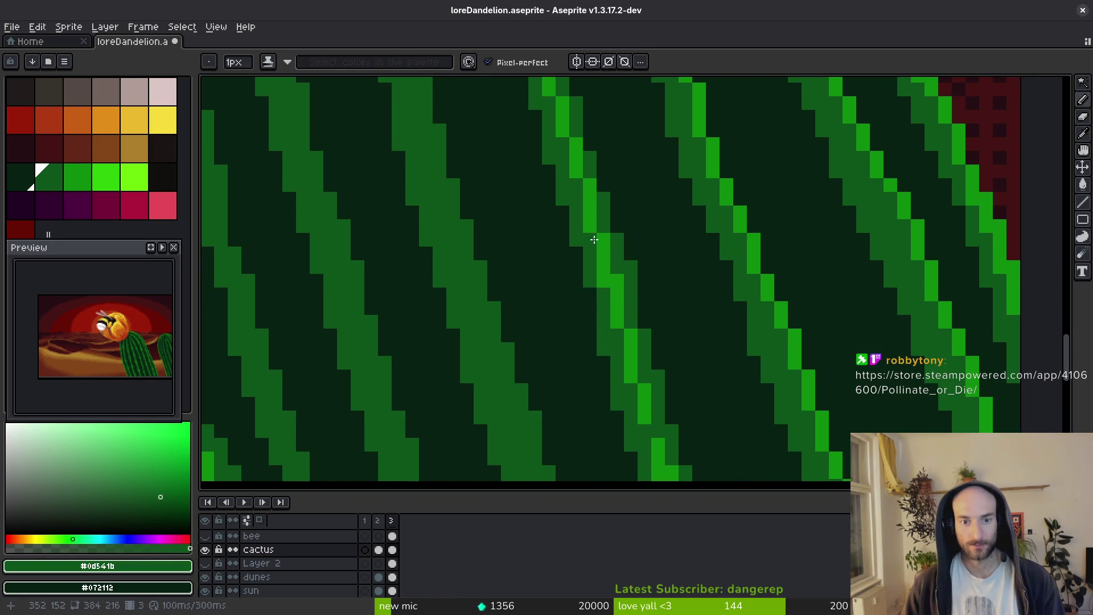
pyautogui.scroll(-3, 591, 236)
pyautogui.scroll(-3, 634, 225)
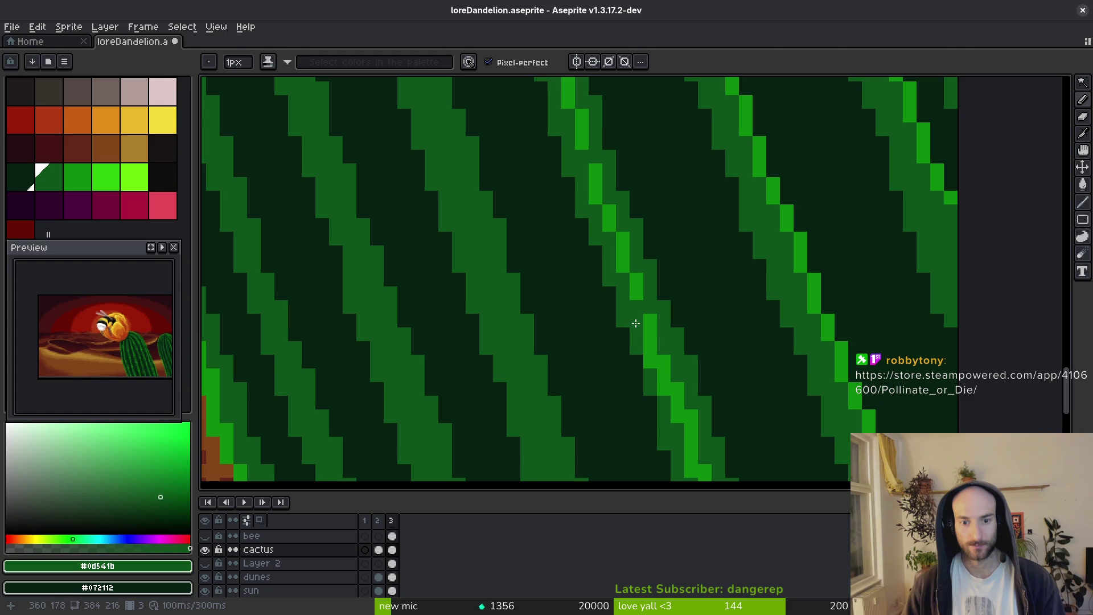
pyautogui.scroll(-3, 632, 296)
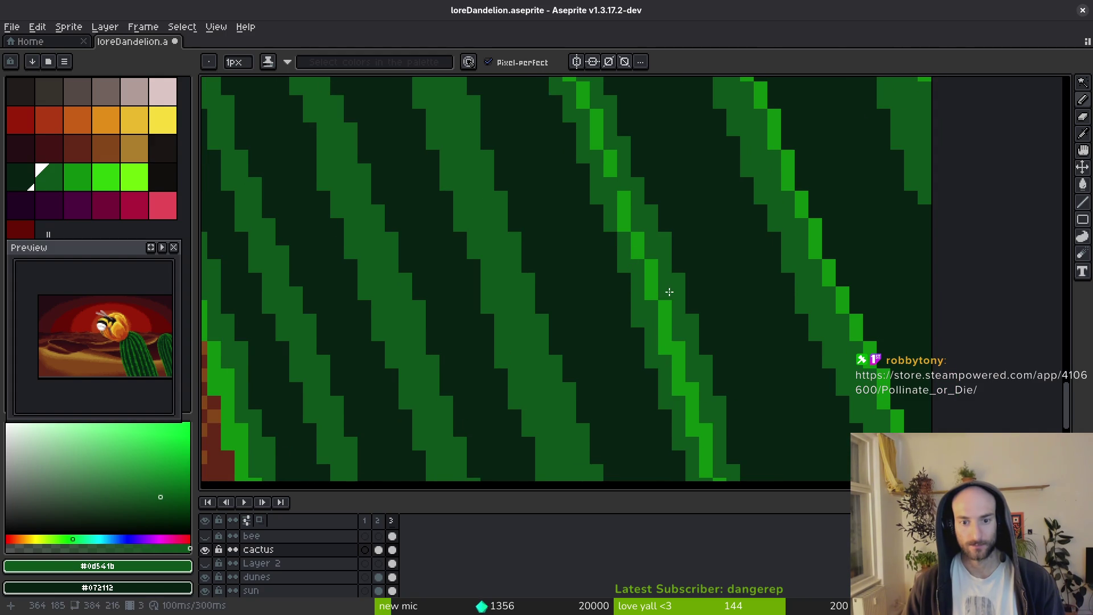
pyautogui.scroll(-2, 649, 268)
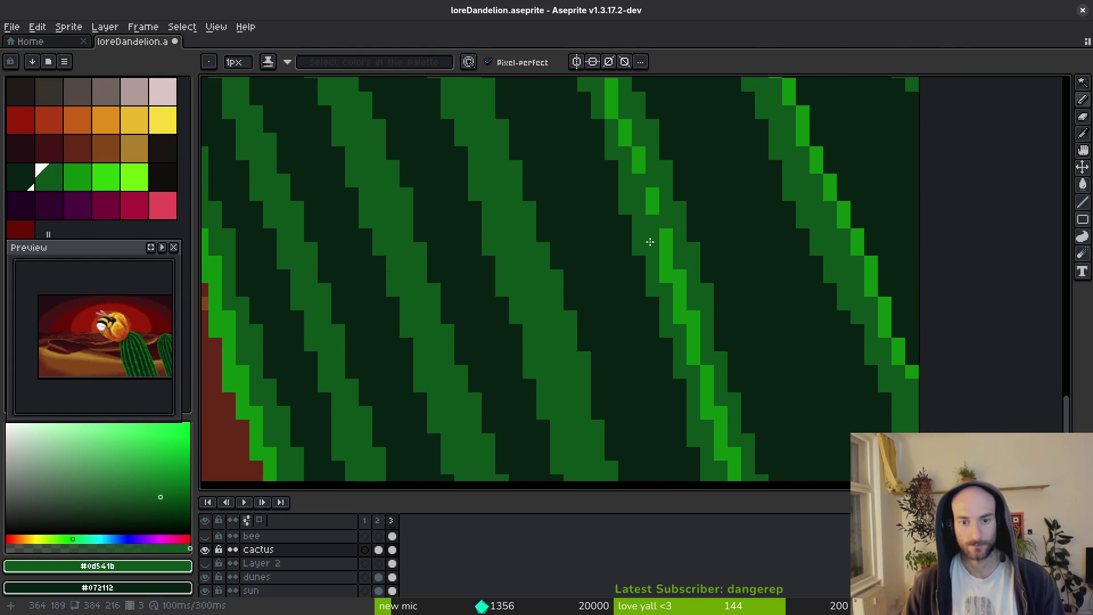
# Break up the rib with a few bright and darker green pixels, then save the file.
pyautogui.click(652, 222)
pyautogui.click(666, 274)
pyautogui.scroll(-2, 665, 215)
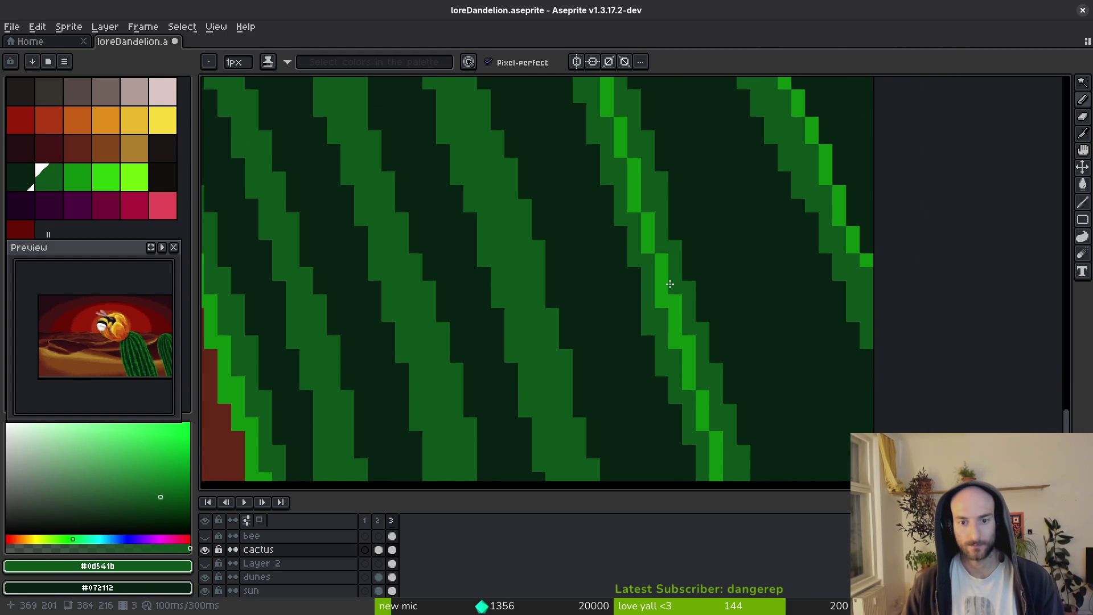
pyautogui.scroll(1, 666, 288)
pyautogui.click(671, 217)
pyautogui.click(718, 376)
pyautogui.scroll(-3, 718, 312)
pyautogui.scroll(-2, 693, 286)
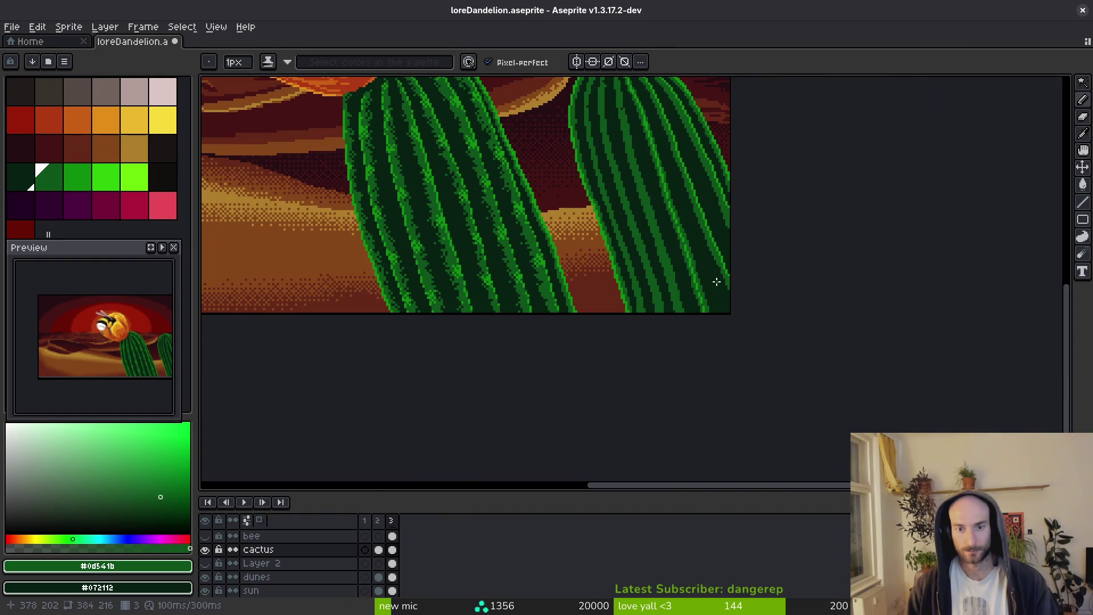
pyautogui.hotkey('ctrl', 's')
# Sample the #0c8b0c green and draw a highlight line down the cactus rib.
pyautogui.scroll(6, 692, 195)
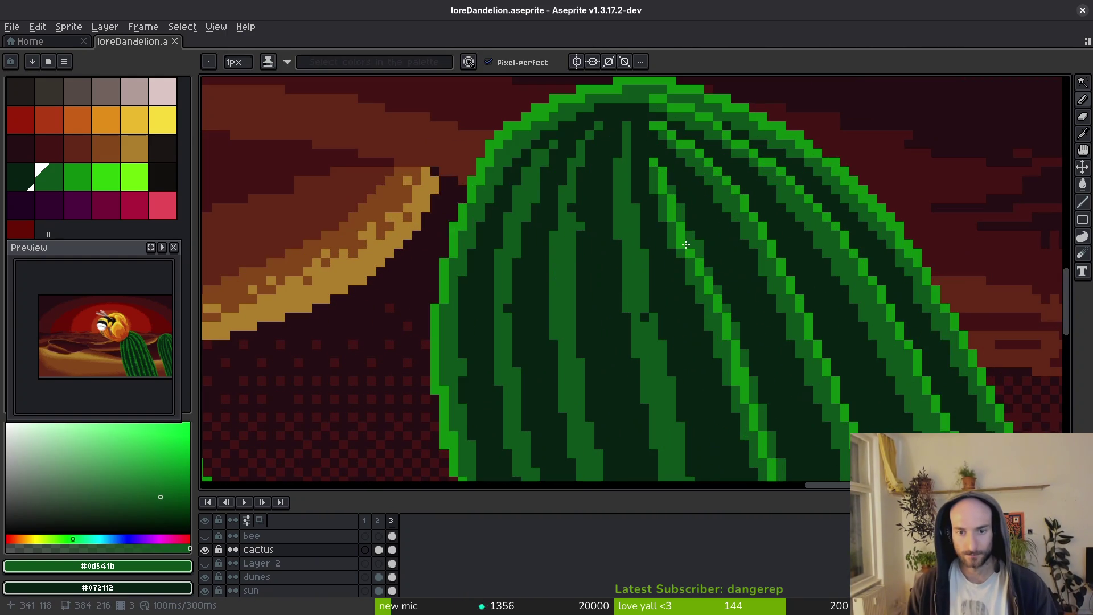
pyautogui.click(686, 245)
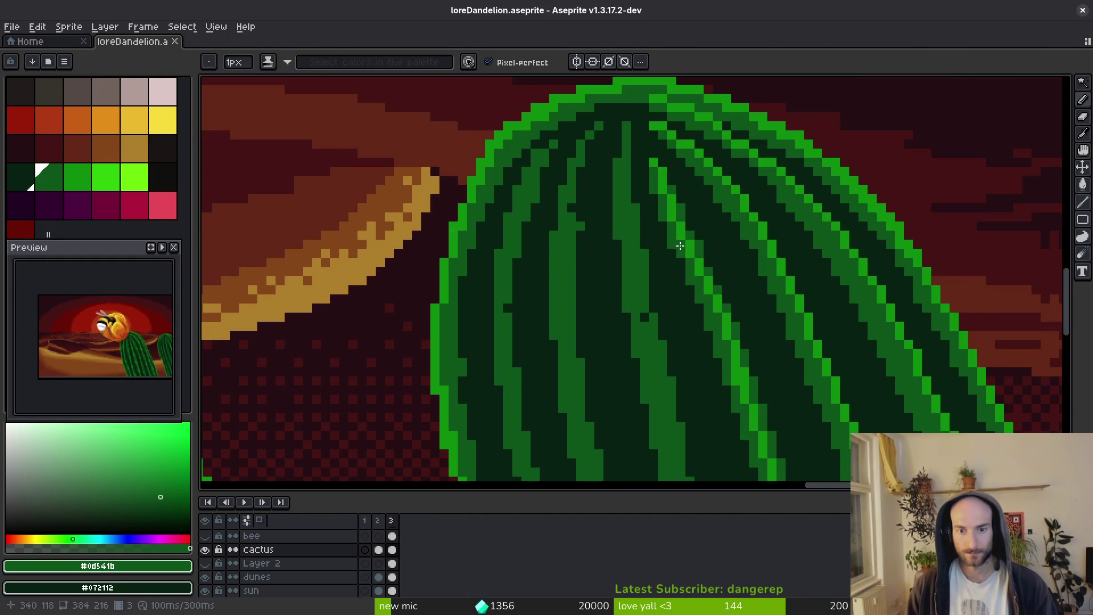
pyautogui.keyDown('alt'); pyautogui.click(686, 245); pyautogui.keyUp('alt')
pyautogui.scroll(1, 729, 188)
pyautogui.moveTo(737, 129)
pyautogui.mouseDown()
pyautogui.moveTo(722, 292)
pyautogui.moveTo(735, 200)
pyautogui.moveTo(767, 327)
pyautogui.mouseUp()
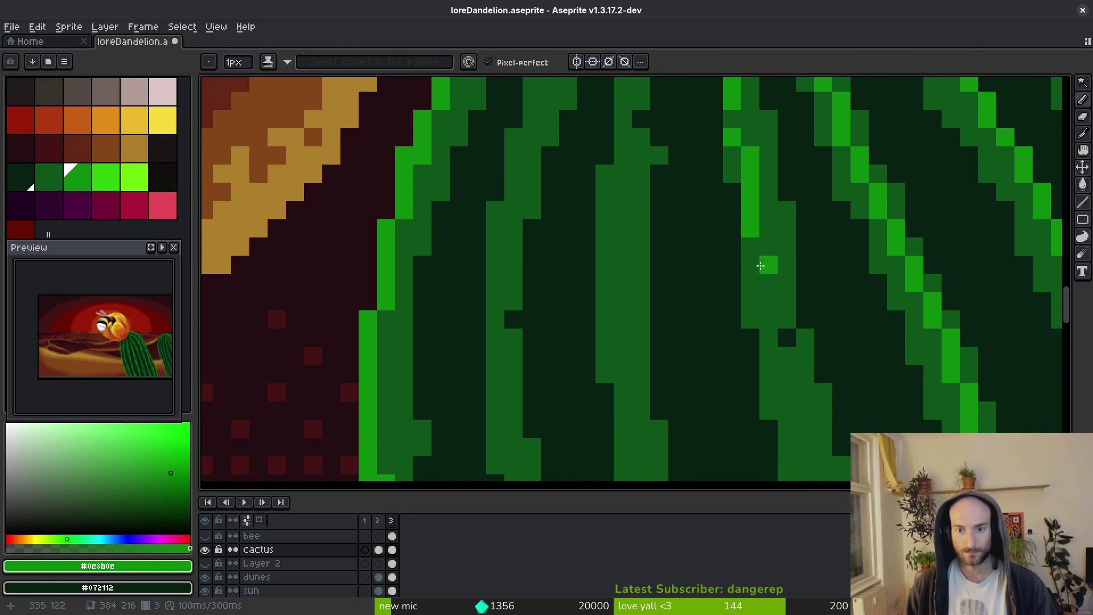
pyautogui.scroll(-2, 756, 245)
pyautogui.scroll(1, 756, 219)
pyautogui.moveTo(747, 201); pyautogui.dragTo(750, 267)
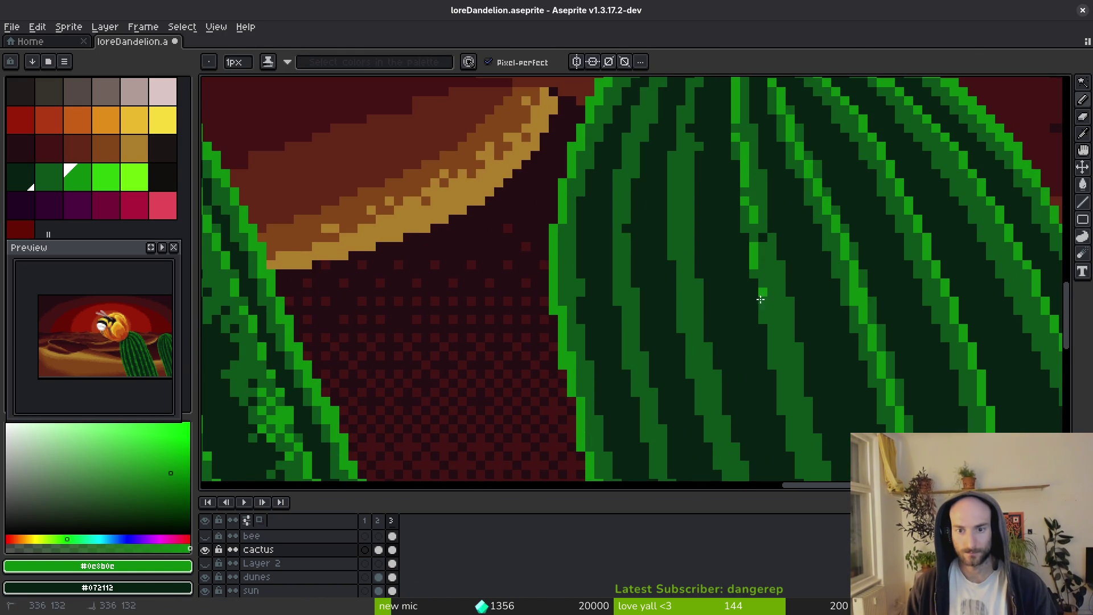
pyautogui.scroll(4, 747, 235)
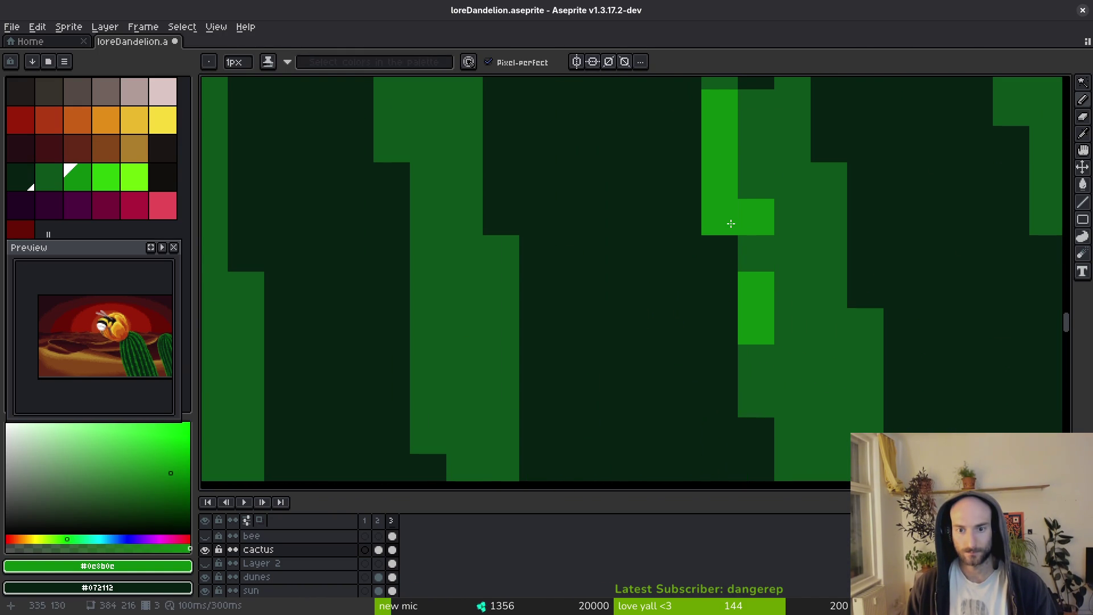
pyautogui.moveTo(756, 225); pyautogui.dragTo(720, 440)
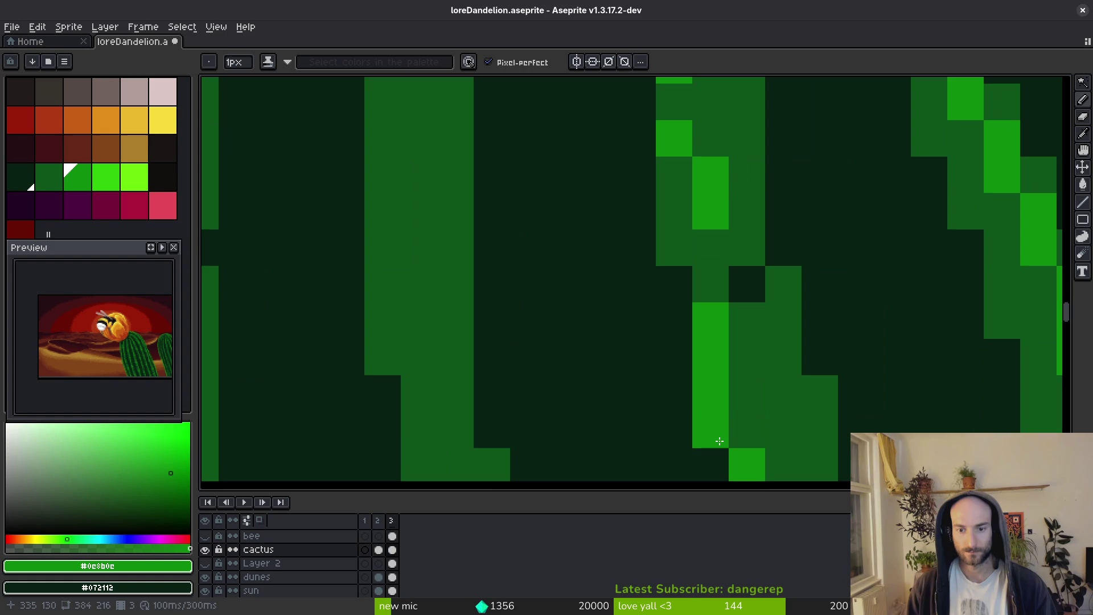
# Darken scattered rib highlight pixels with the #0d541b green to make the line broken.
pyautogui.keyDown('alt'); pyautogui.click(754, 437); pyautogui.keyUp('alt')
pyautogui.click(747, 454)
pyautogui.keyDown('alt'); pyautogui.click(727, 334); pyautogui.keyUp('alt')
pyautogui.moveTo(700, 247); pyautogui.dragTo(694, 286)
pyautogui.click(700, 325)
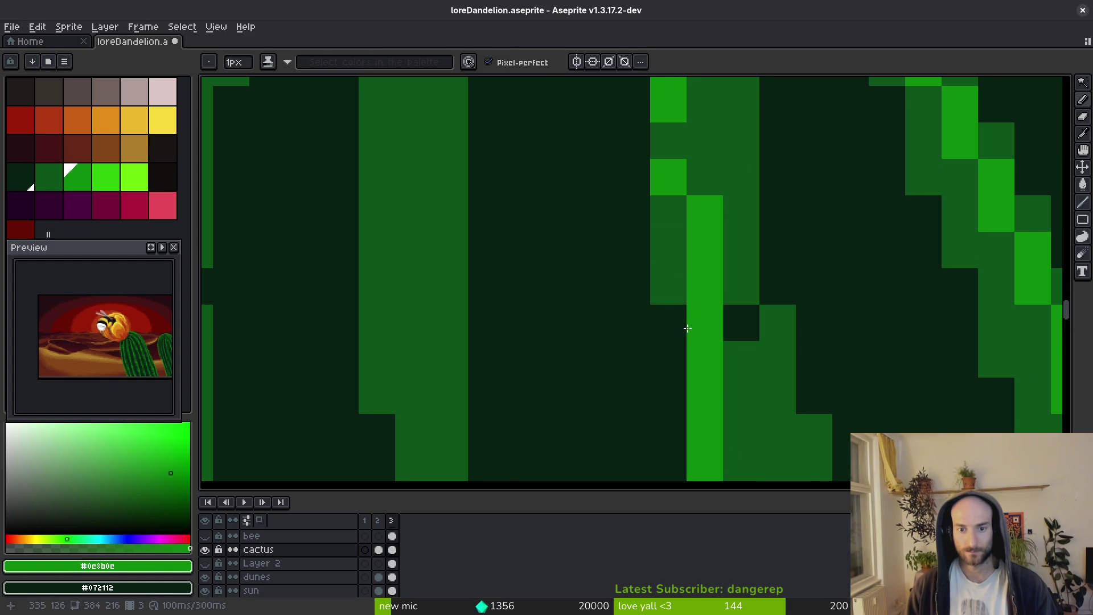
pyautogui.click(672, 319)
pyautogui.hotkey('ctrl', 'z')
pyautogui.click(740, 285)
pyautogui.keyDown('alt'); pyautogui.click(735, 282); pyautogui.keyUp('alt')
pyautogui.click(718, 279)
pyautogui.scroll(-2, 718, 279)
# Resample #0c8b0c and draw a bright green column down the rib toward the sand.
pyautogui.keyDown('alt'); pyautogui.click(712, 251); pyautogui.keyUp('alt')
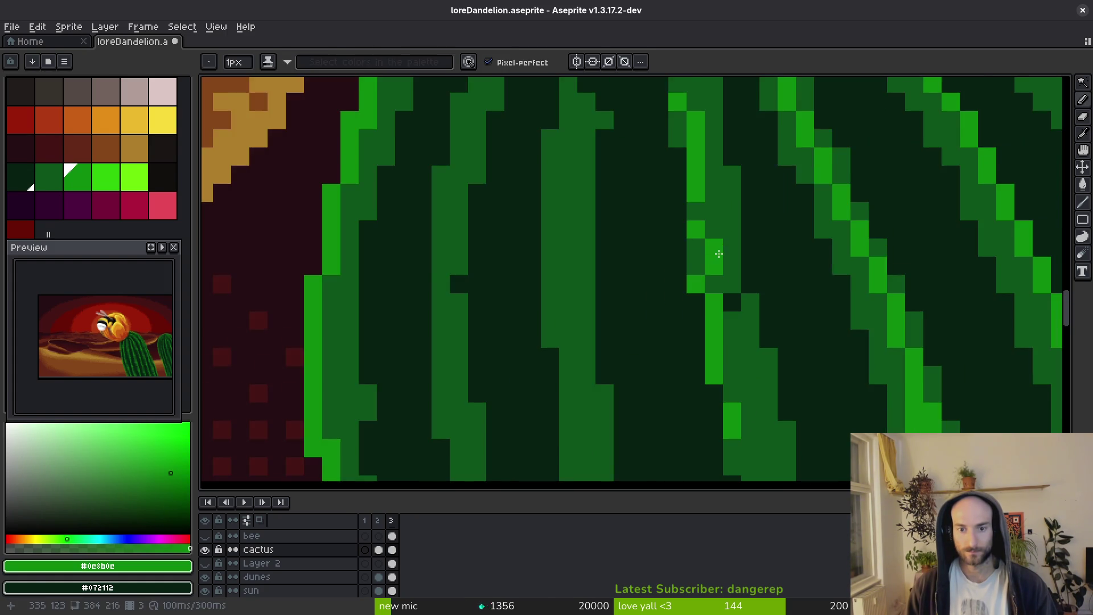
pyautogui.scroll(-2, 712, 251)
pyautogui.scroll(4, 723, 246)
pyautogui.moveTo(723, 247); pyautogui.dragTo(739, 408)
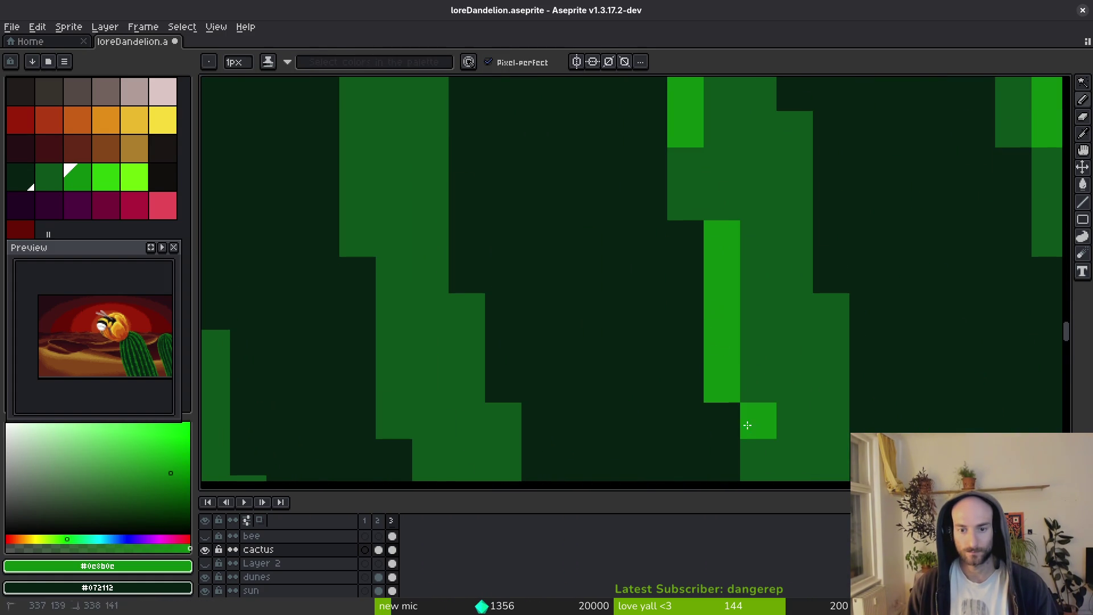
pyautogui.scroll(-3, 752, 344)
pyautogui.scroll(2, 748, 251)
pyautogui.moveTo(791, 369); pyautogui.dragTo(750, 193)
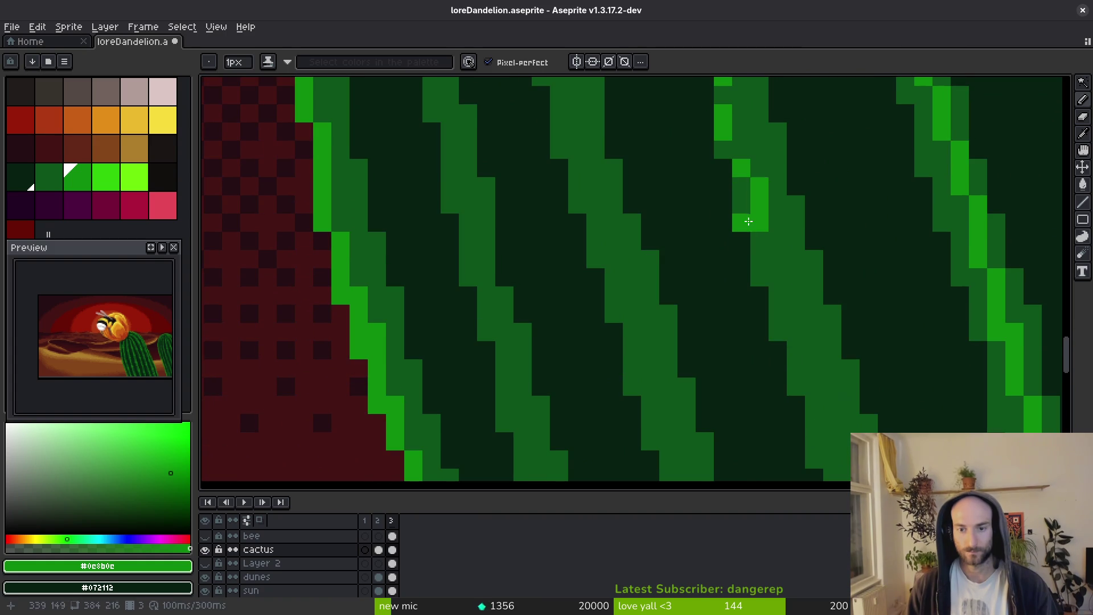
pyautogui.moveTo(793, 322)
pyautogui.mouseDown()
pyautogui.moveTo(714, 180)
pyautogui.moveTo(749, 313)
pyautogui.moveTo(733, 237)
pyautogui.mouseUp()
# Extend the bright highlight strokes and pixels down to the cactus base and save loreDandelion.aseprite.
pyautogui.moveTo(736, 280)
pyautogui.mouseDown()
pyautogui.moveTo(786, 361)
pyautogui.moveTo(714, 251)
pyautogui.moveTo(729, 339)
pyautogui.moveTo(762, 356)
pyautogui.mouseUp()
pyautogui.moveTo(762, 356); pyautogui.dragTo(689, 250)
pyautogui.moveTo(654, 216)
pyautogui.mouseDown()
pyautogui.moveTo(691, 342)
pyautogui.moveTo(720, 262)
pyautogui.moveTo(666, 264)
pyautogui.moveTo(681, 353)
pyautogui.mouseUp()
pyautogui.moveTo(682, 353)
pyautogui.mouseDown()
pyautogui.moveTo(695, 321)
pyautogui.moveTo(673, 243)
pyautogui.mouseUp()
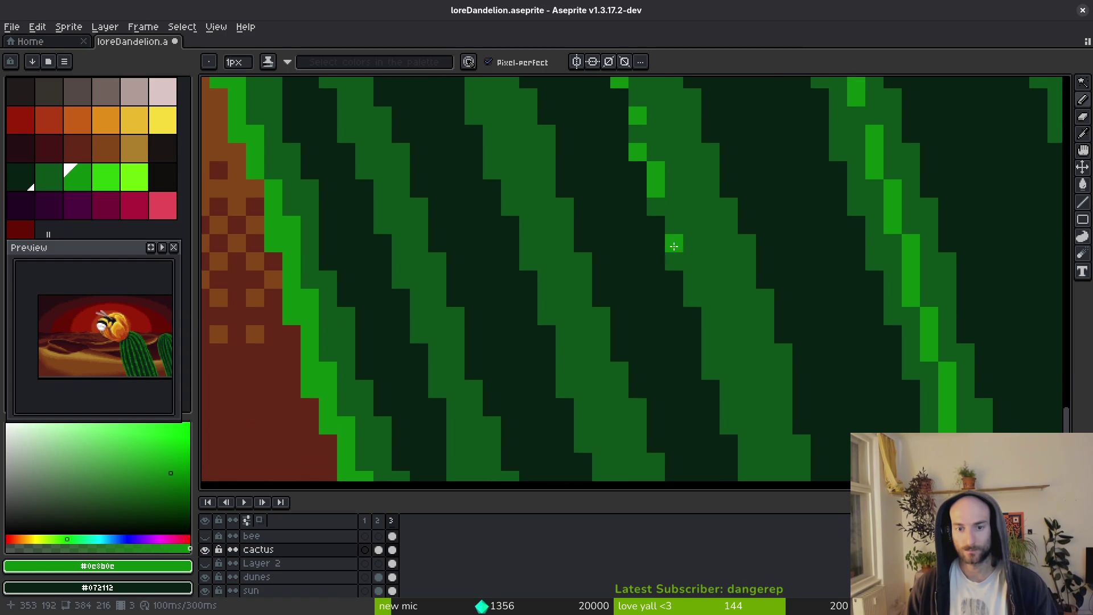
pyautogui.moveTo(707, 324)
pyautogui.mouseDown()
pyautogui.moveTo(728, 371)
pyautogui.moveTo(706, 284)
pyautogui.mouseUp()
pyautogui.moveTo(691, 275)
pyautogui.mouseDown()
pyautogui.moveTo(701, 365)
pyautogui.moveTo(670, 240)
pyautogui.moveTo(661, 268)
pyautogui.moveTo(644, 176)
pyautogui.mouseUp()
pyautogui.click(680, 306)
pyautogui.click(680, 342)
pyautogui.moveTo(702, 405); pyautogui.dragTo(722, 452)
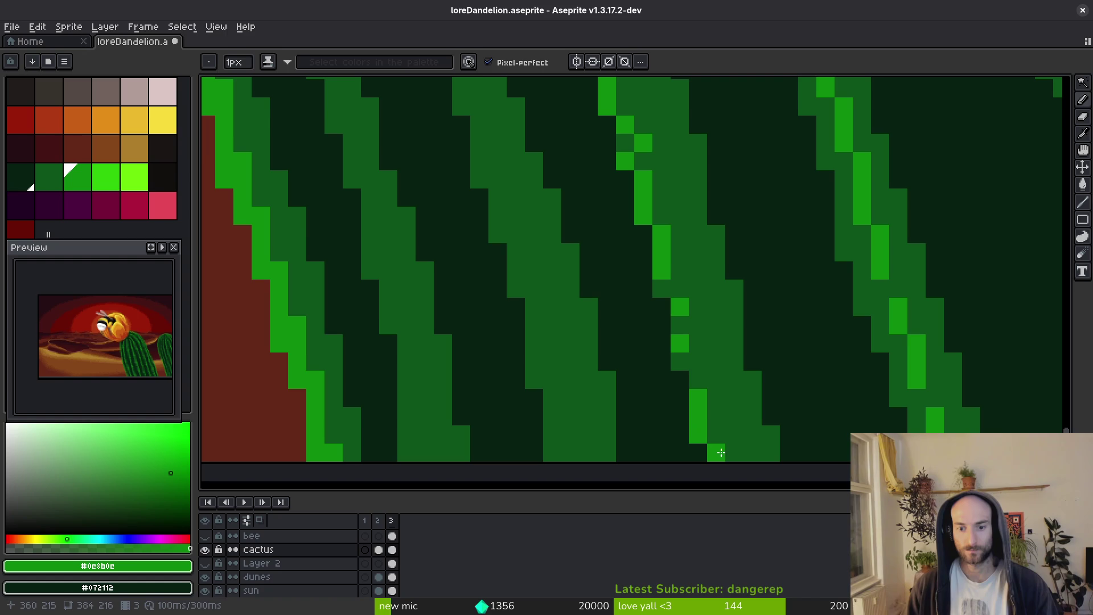
pyautogui.scroll(-3, 709, 340)
pyautogui.hotkey('ctrl', 's')
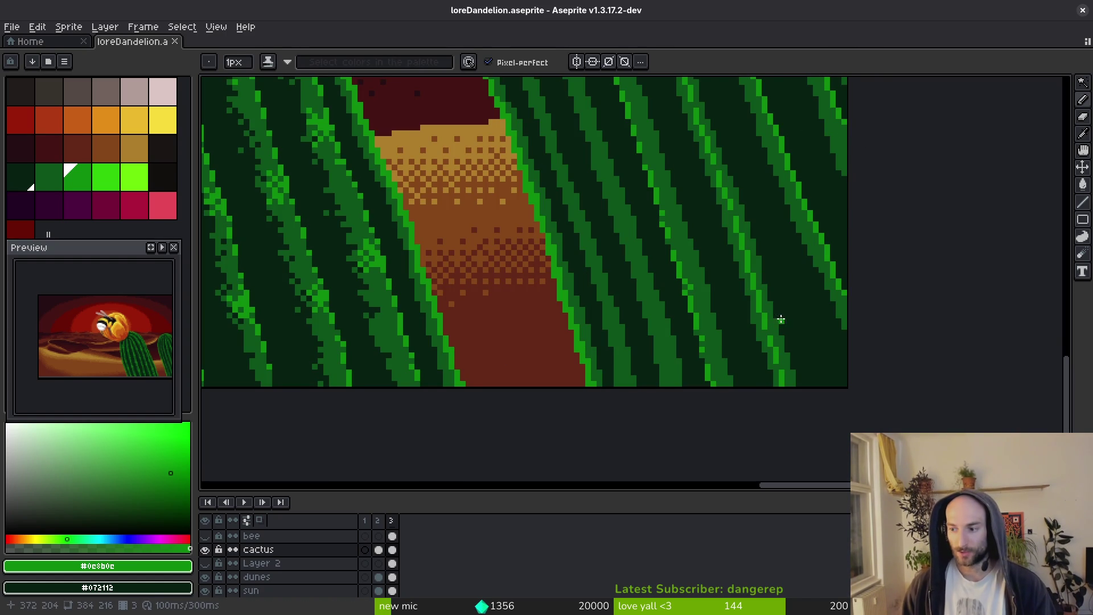
# Add a bright green pixel to the upper rib of the right cactus.
pyautogui.scroll(5, 662, 296)
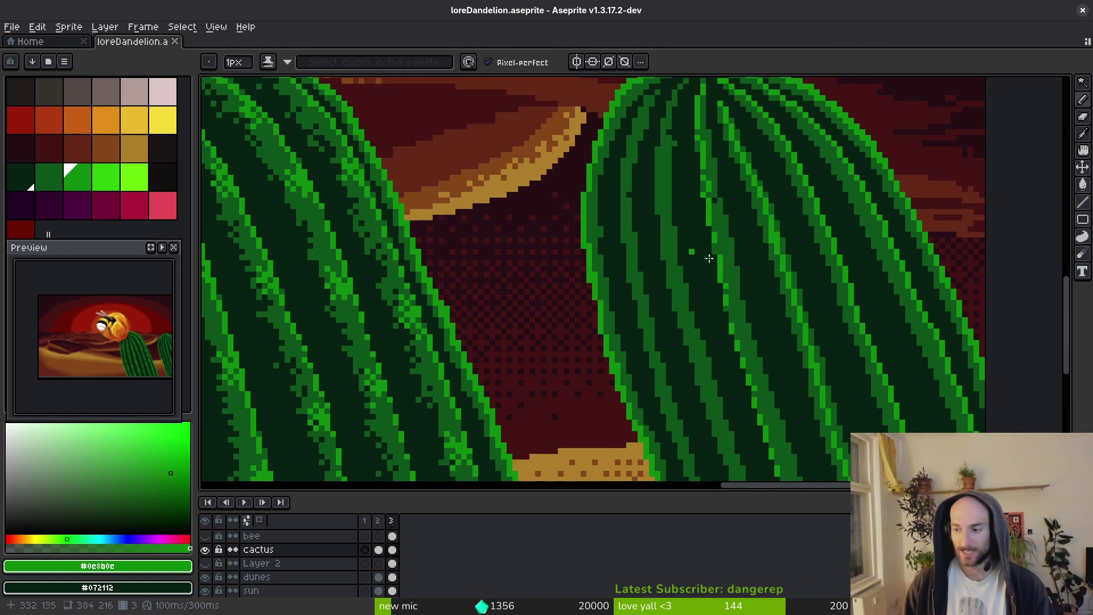
pyautogui.scroll(2, 684, 215)
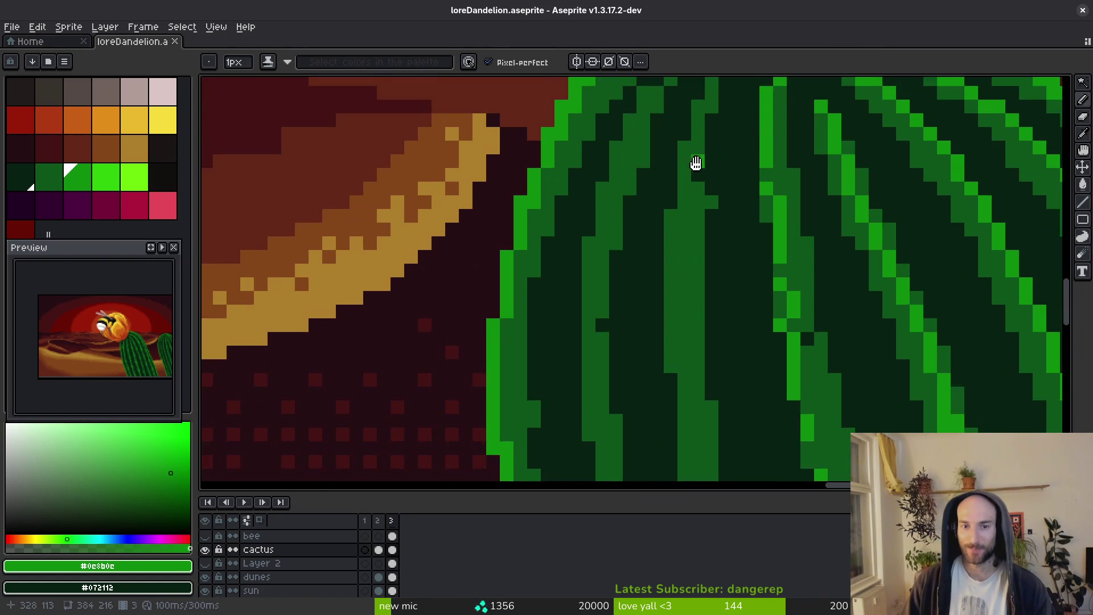
pyautogui.click(693, 152)
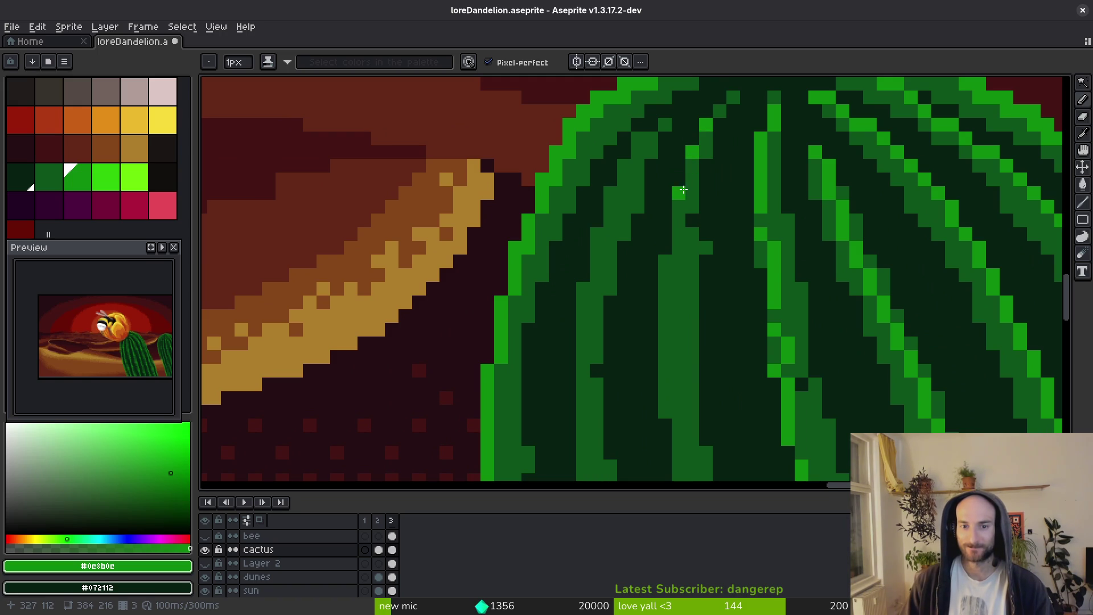
pyautogui.scroll(-1, 671, 286)
pyautogui.scroll(-3, 679, 240)
pyautogui.scroll(-3, 679, 240)
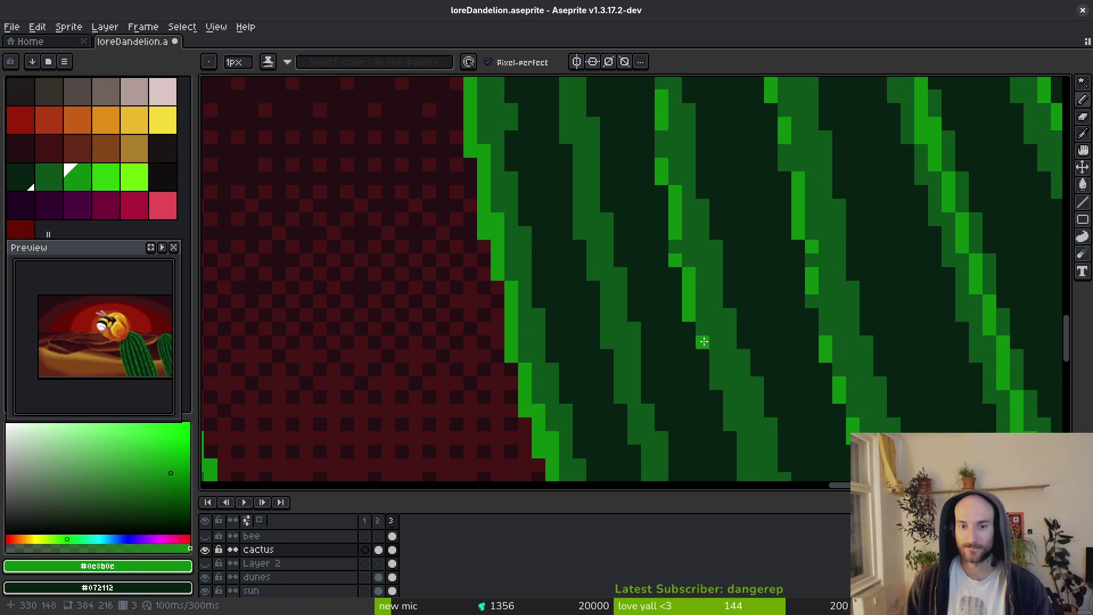
pyautogui.scroll(-1, 681, 247)
pyautogui.scroll(-1, 681, 248)
# Alternate #072112, #0d541b and #0c8b0c greens to paint bright, mid and dark rib pixels.
pyautogui.keyDown('alt'); pyautogui.click(639, 193); pyautogui.keyUp('alt')
pyautogui.keyDown('alt'); pyautogui.click(663, 233); pyautogui.keyUp('alt')
pyautogui.click(663, 209)
pyautogui.keyDown('alt'); pyautogui.click(686, 246); pyautogui.keyUp('alt')
pyautogui.click(663, 250)
pyautogui.keyDown('alt'); pyautogui.click(640, 247); pyautogui.keyUp('alt')
pyautogui.click(661, 244)
pyautogui.keyDown('alt'); pyautogui.click(662, 223); pyautogui.keyUp('alt')
pyautogui.click(670, 250)
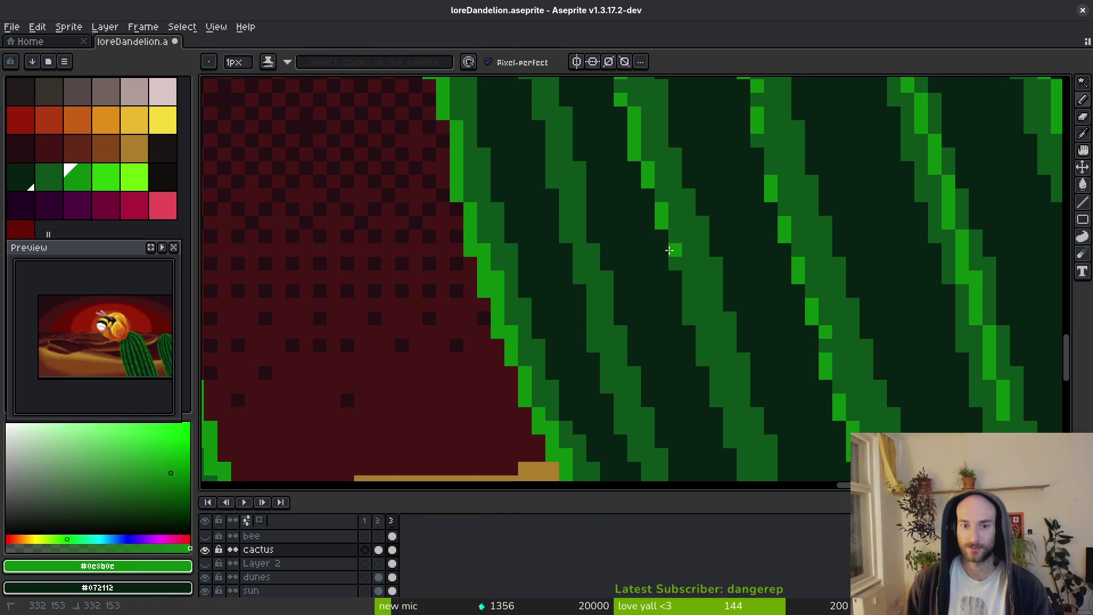
# Draw a diagonal highlight line down the rib near the cactus base above the dunes.
pyautogui.moveTo(703, 304); pyautogui.dragTo(653, 203)
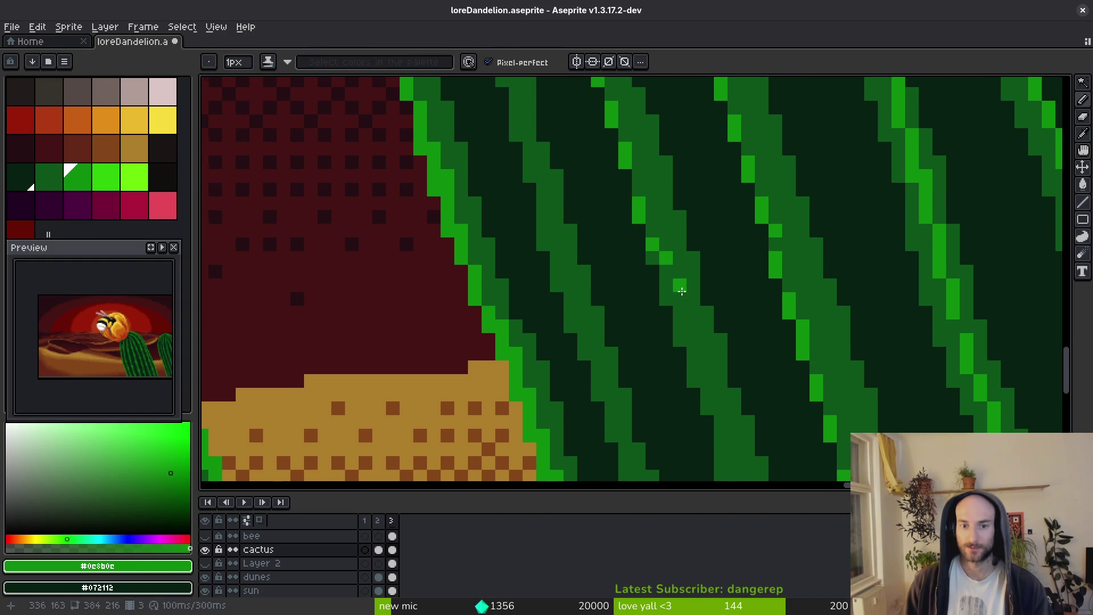
pyautogui.moveTo(683, 290); pyautogui.dragTo(647, 237)
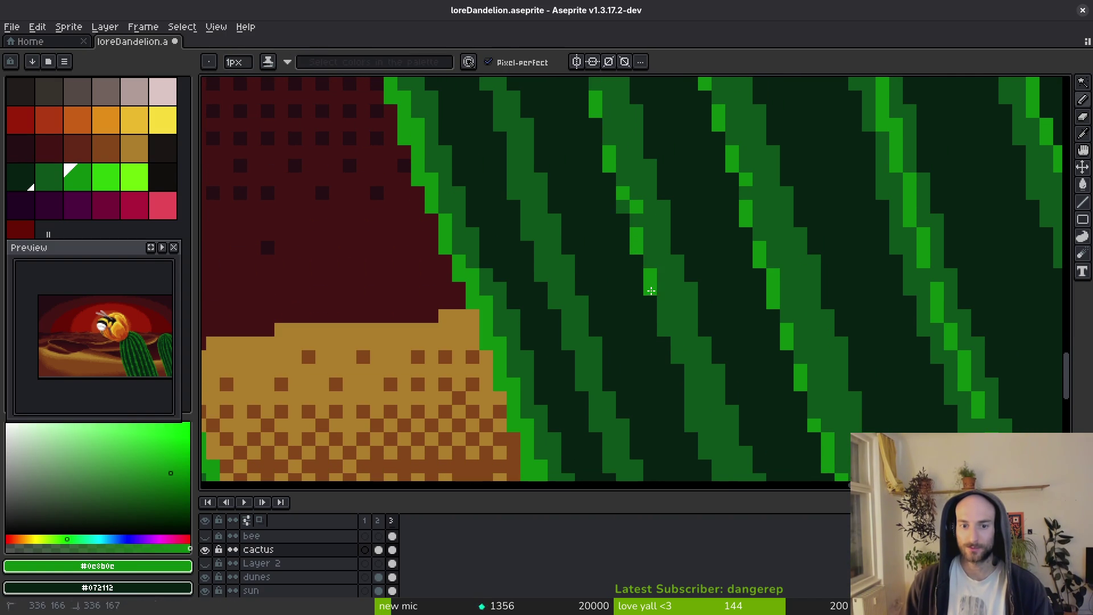
pyautogui.moveTo(685, 341); pyautogui.dragTo(642, 220)
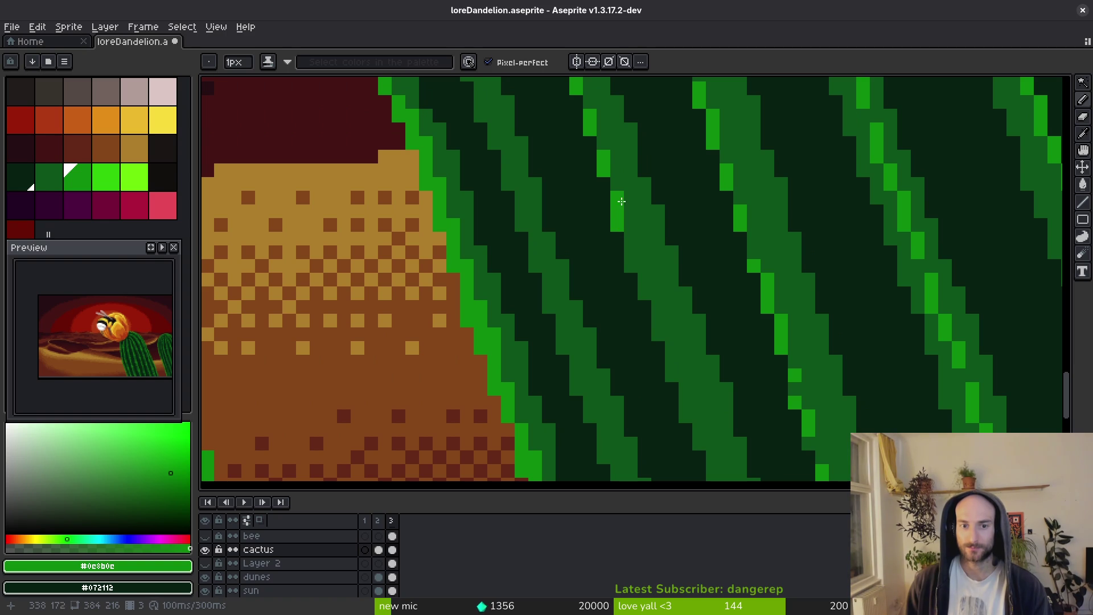
pyautogui.moveTo(658, 297); pyautogui.dragTo(623, 236)
pyautogui.moveTo(659, 349)
pyautogui.mouseDown()
pyautogui.moveTo(594, 216)
pyautogui.moveTo(623, 300)
pyautogui.moveTo(561, 178)
pyautogui.mouseUp()
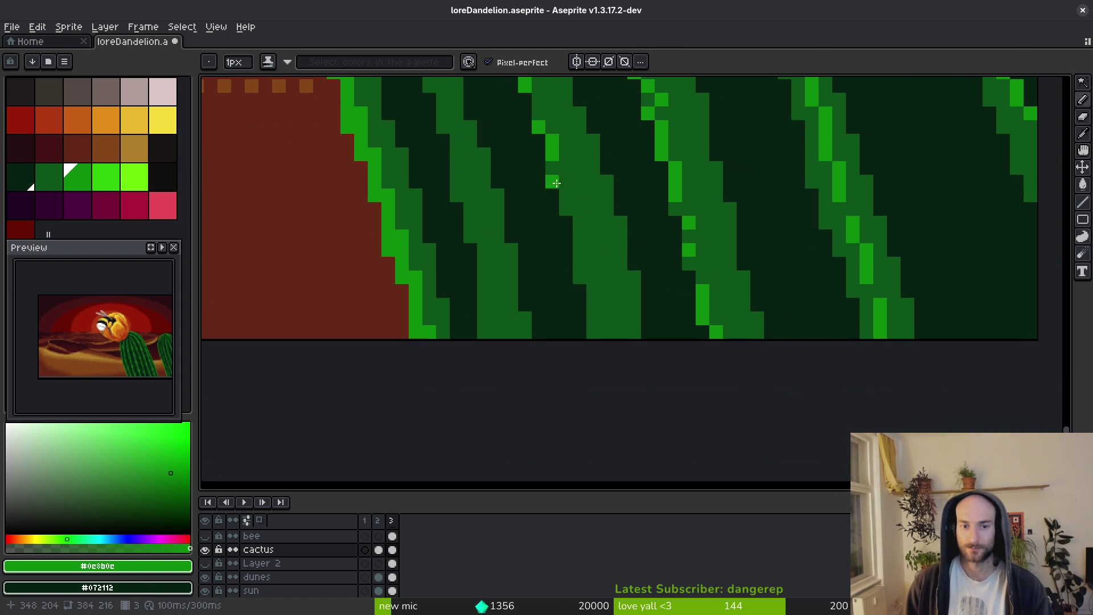
pyautogui.moveTo(582, 234); pyautogui.dragTo(595, 300)
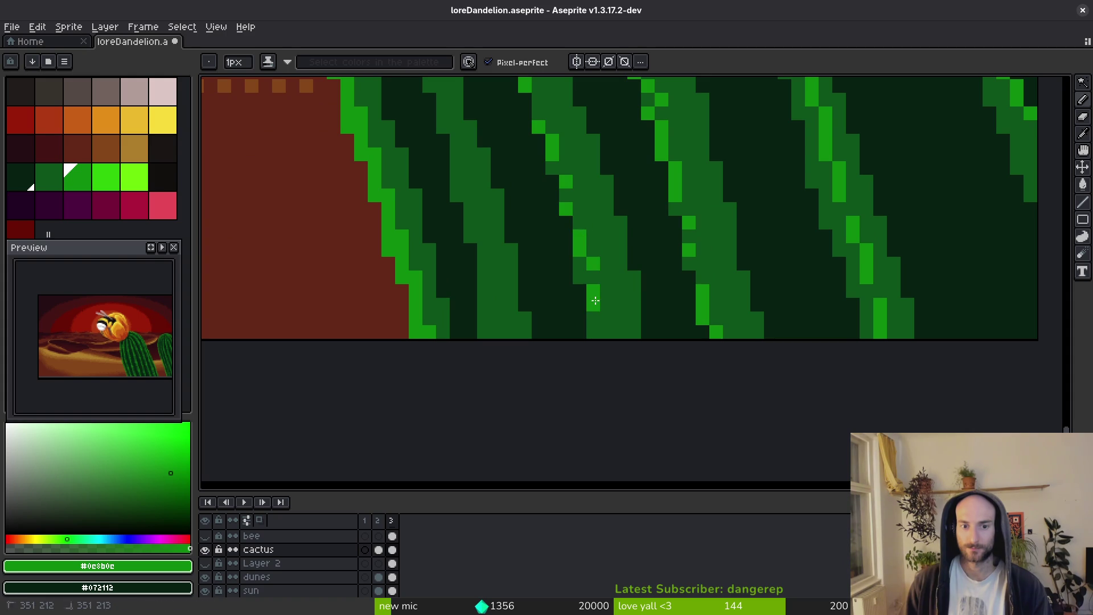
# Sample the mid-green #0d541b and the bright rib green #0e8b0e from the cactus.
pyautogui.scroll(-4, 618, 301)
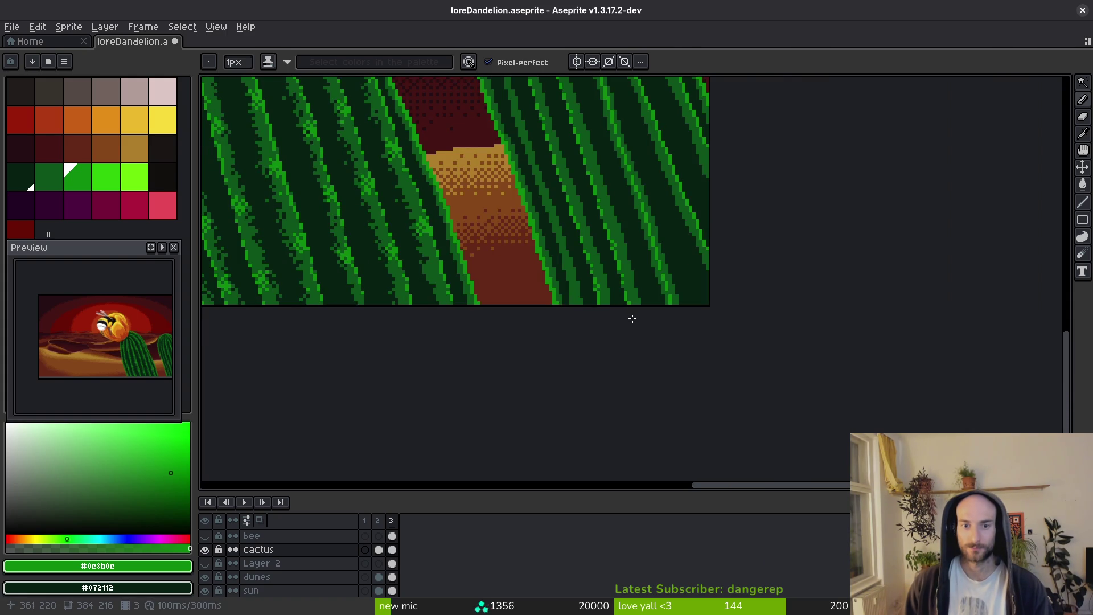
pyautogui.scroll(3, 634, 326)
pyautogui.hscroll(-5, 710, 233)
pyautogui.scroll(-2, 748, 211)
pyautogui.scroll(6, 777, 290)
pyautogui.keyDown('alt'); pyautogui.click(788, 203); pyautogui.keyUp('alt')
pyautogui.scroll(-1, 789, 203)
pyautogui.hscroll(-6, 626, 312)
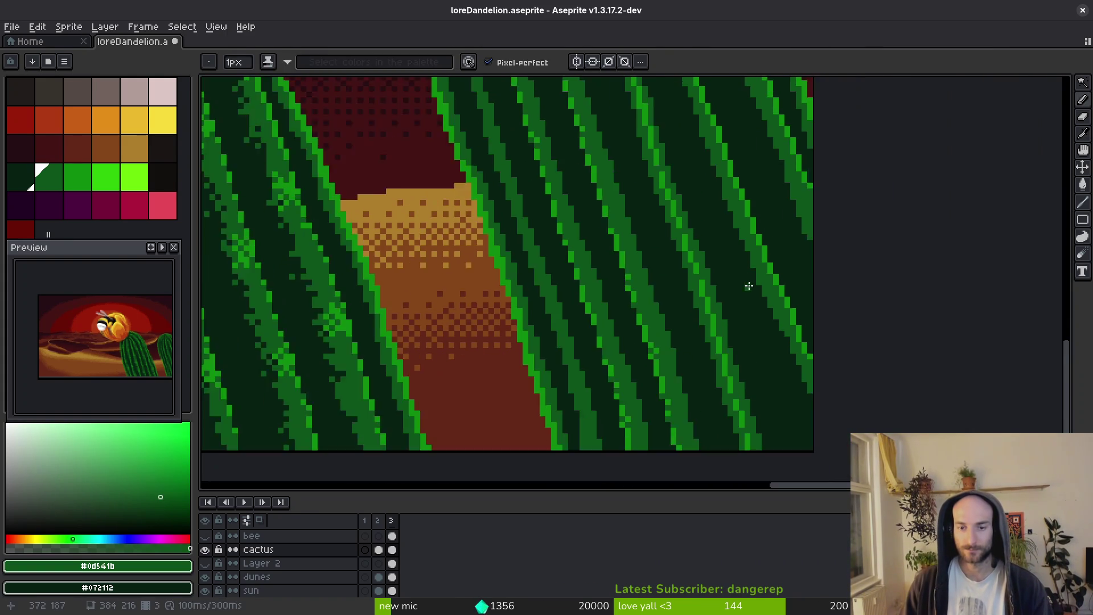
pyautogui.keyDown('alt'); pyautogui.click(626, 312); pyautogui.keyUp('alt')
pyautogui.hscroll(-5, 708, 313)
pyautogui.scroll(8, 711, 307)
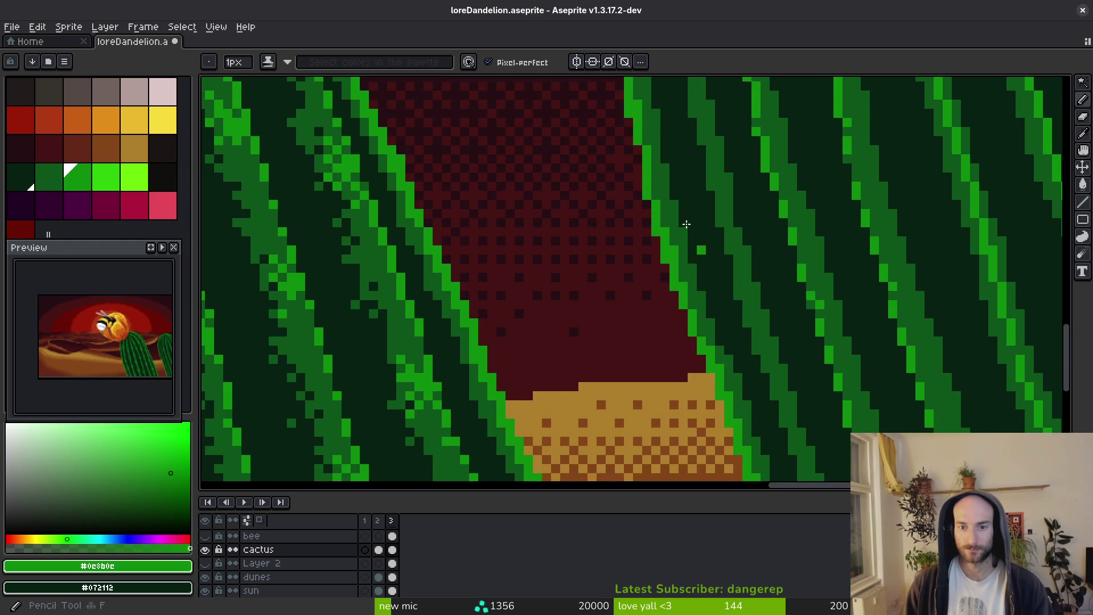
pyautogui.scroll(-2, 746, 189)
# Magic-wand select one bright rib stripe on the right cactus.
pyautogui.press('w')
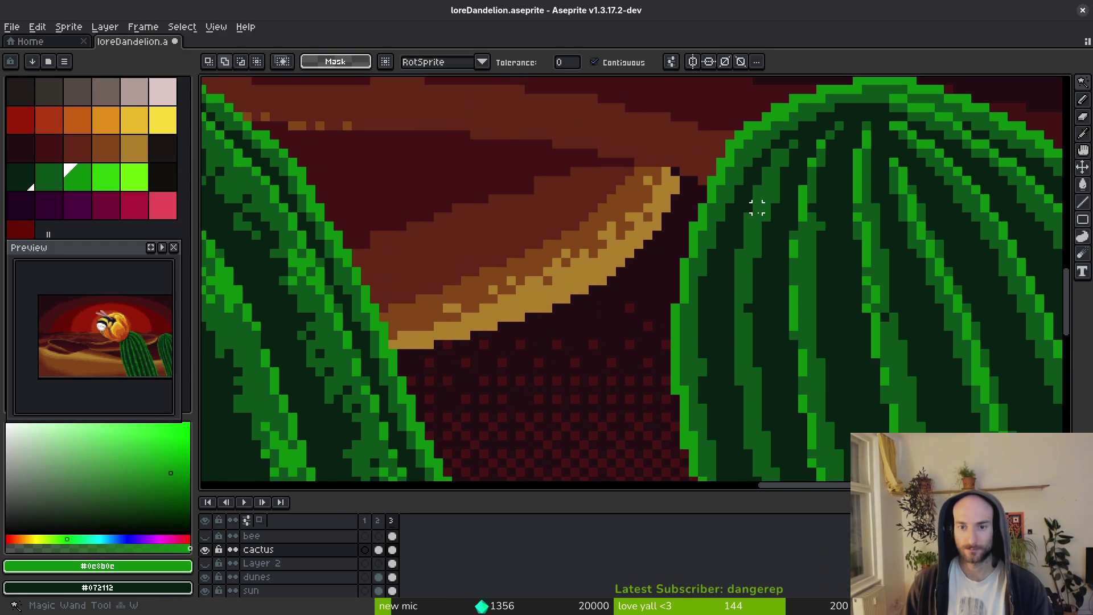
pyautogui.click(756, 208)
pyautogui.scroll(2, 705, 242)
# Apply an Outline effect around the selected rib stripe.
pyautogui.hotkey('shift', 'o')
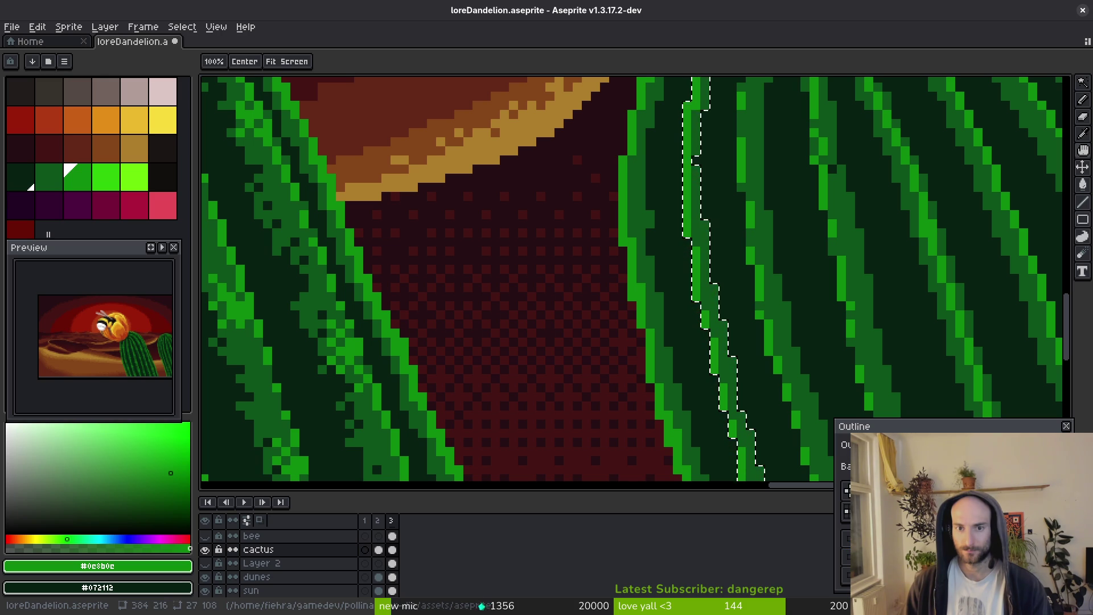
pyautogui.scroll(-2, 678, 349)
pyautogui.moveTo(751, 366); pyautogui.dragTo(717, 305)
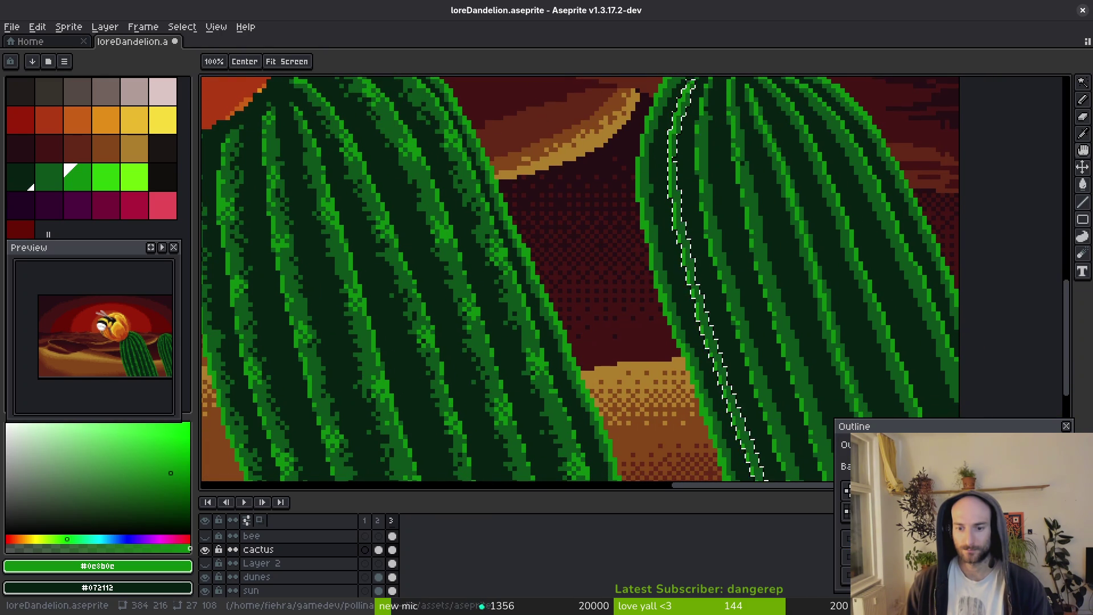
pyautogui.scroll(2, 732, 370)
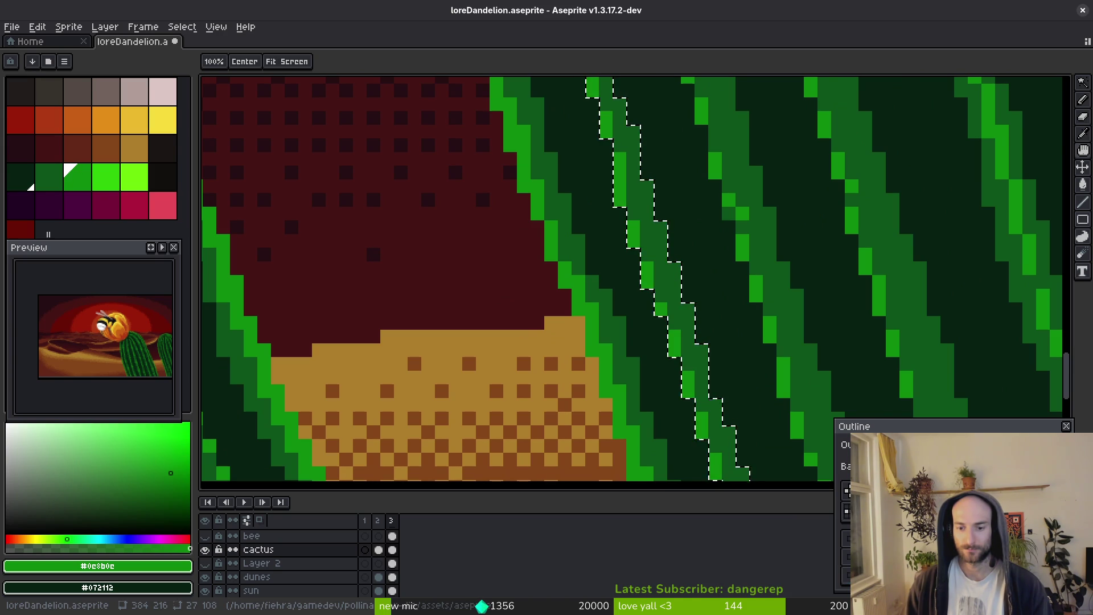
pyautogui.scroll(-3, 627, 279)
pyautogui.press('Return')
pyautogui.scroll(2, 808, 317)
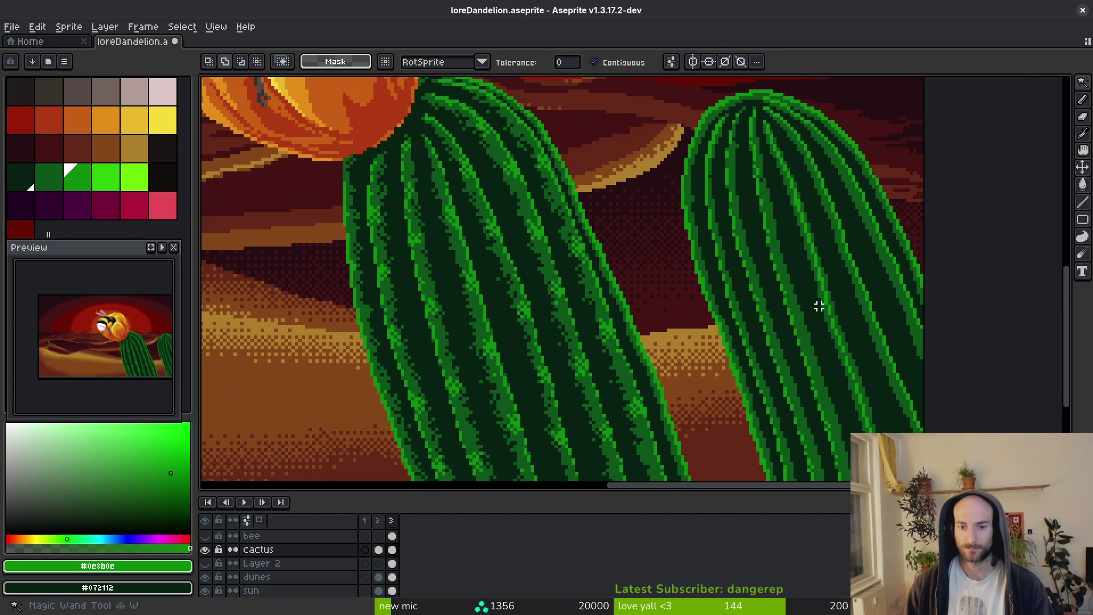
# Sample the mid-green #0d541b from the right cactus.
pyautogui.scroll(3, 724, 182)
pyautogui.keyDown('alt'); pyautogui.click(703, 288); pyautogui.keyUp('alt')
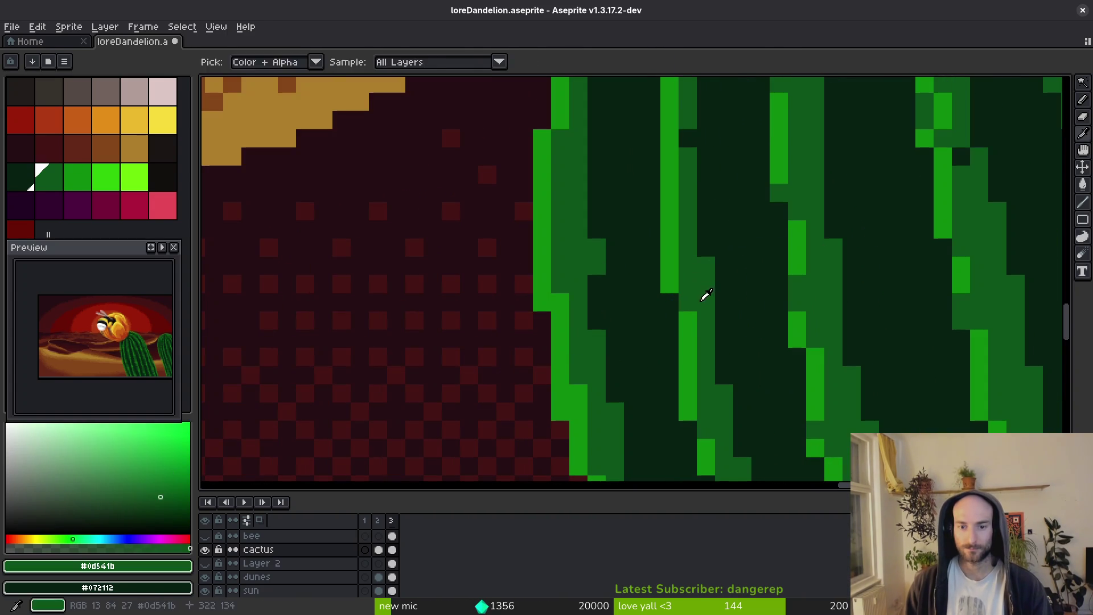
pyautogui.scroll(-4, 709, 299)
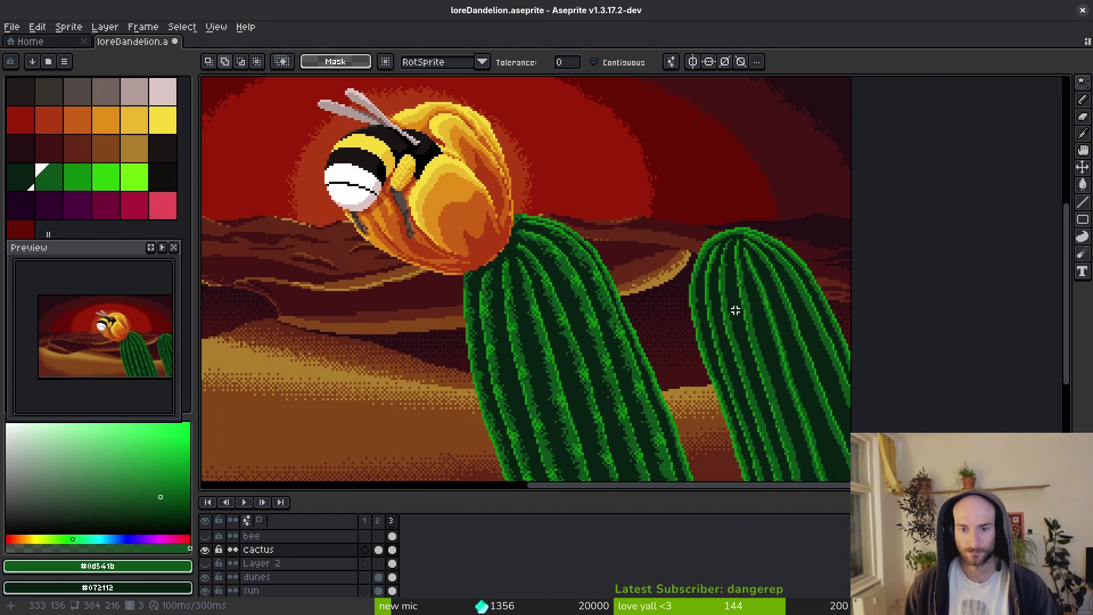
pyautogui.scroll(-2, 736, 311)
pyautogui.scroll(4, 714, 340)
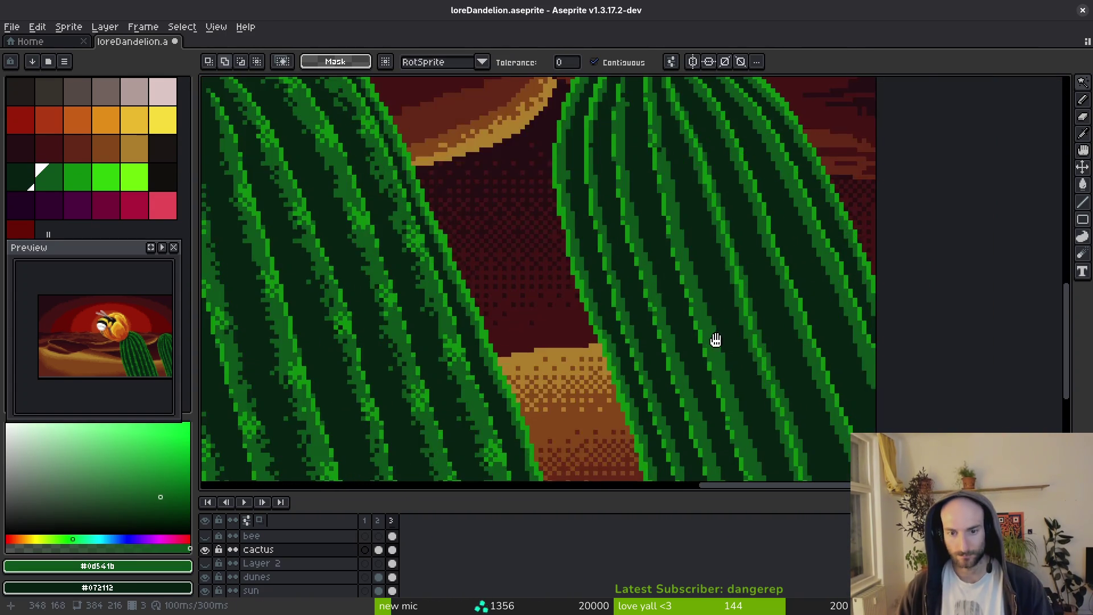
pyautogui.scroll(-1, 715, 341)
# Scramble the pixels along one right-cactus rib with the Jumble tool.
pyautogui.press('b')
pyautogui.scroll(2, 706, 274)
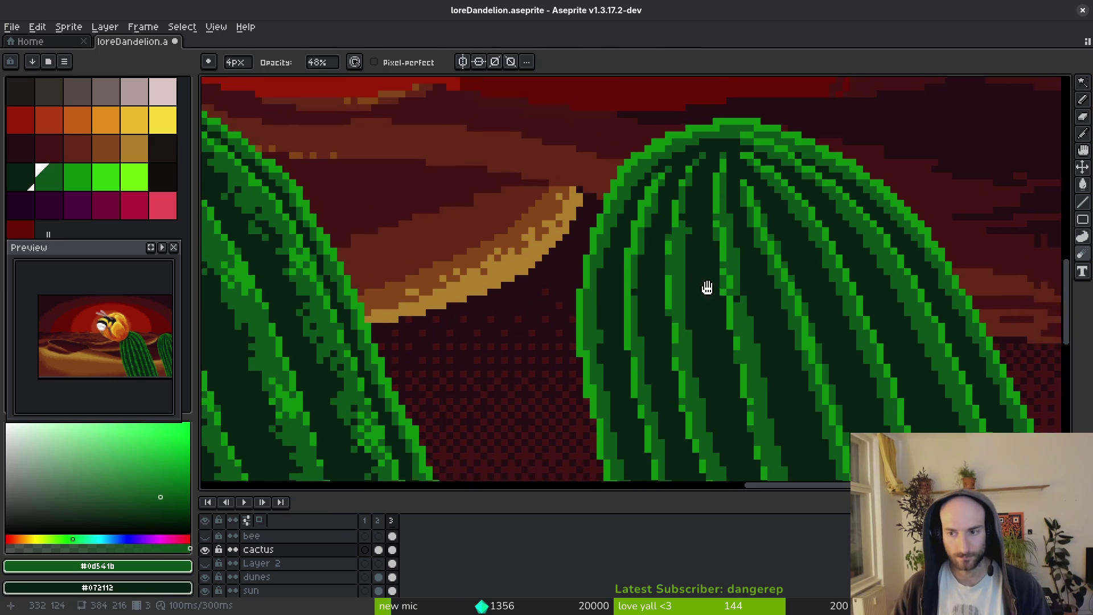
pyautogui.scroll(2, 712, 287)
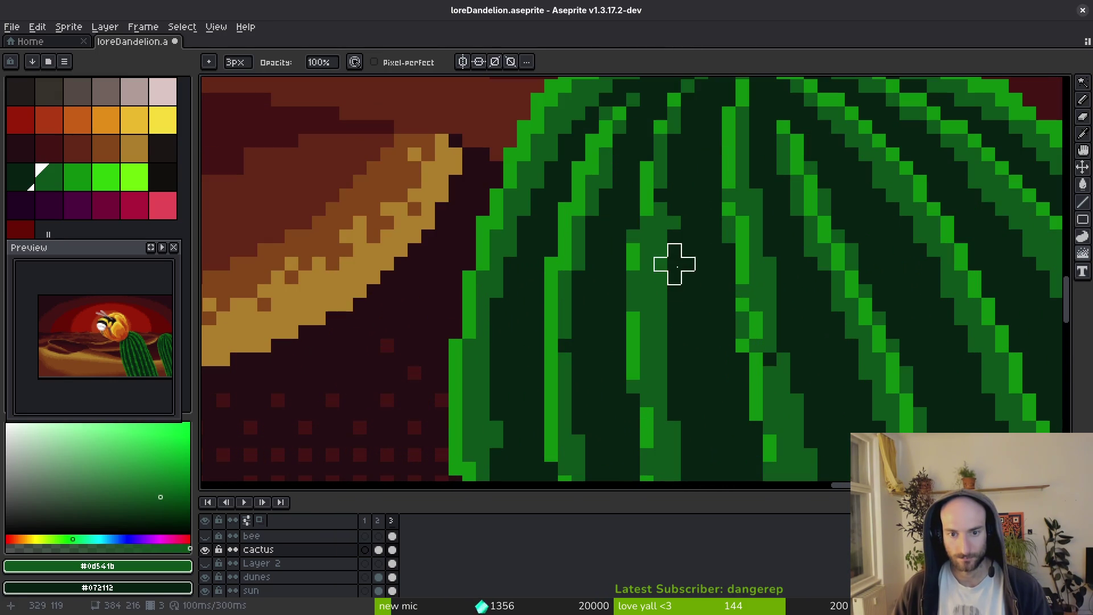
pyautogui.moveTo(674, 345); pyautogui.dragTo(667, 239)
pyautogui.moveTo(681, 350); pyautogui.dragTo(686, 244)
pyautogui.press('i')
pyautogui.press('b')
pyautogui.scroll(-2, 683, 268)
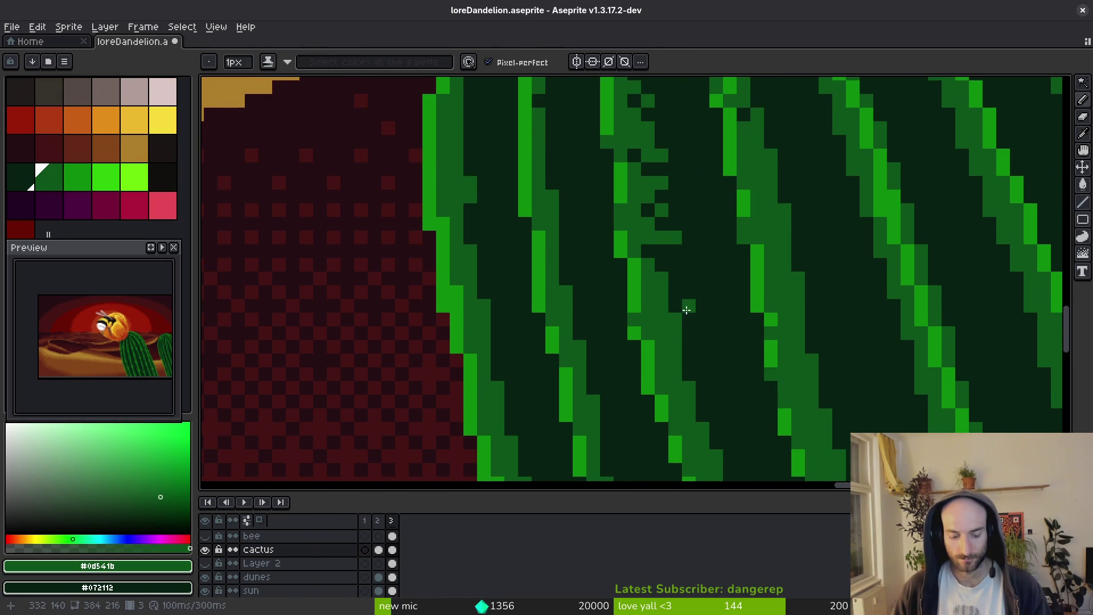
pyautogui.moveTo(710, 361); pyautogui.dragTo(689, 245)
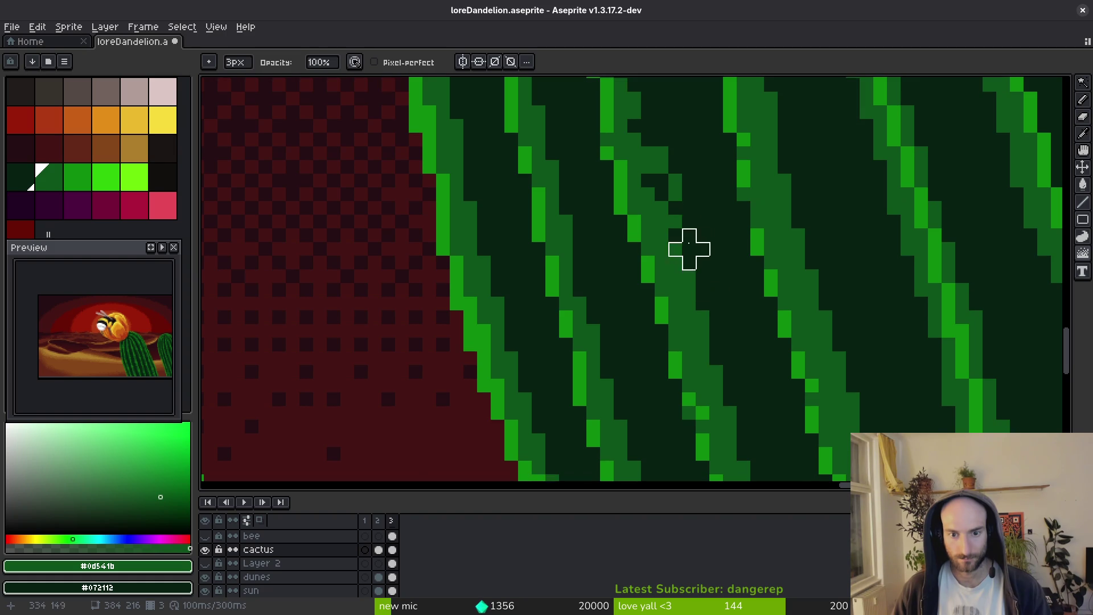
pyautogui.moveTo(715, 342); pyautogui.dragTo(691, 249)
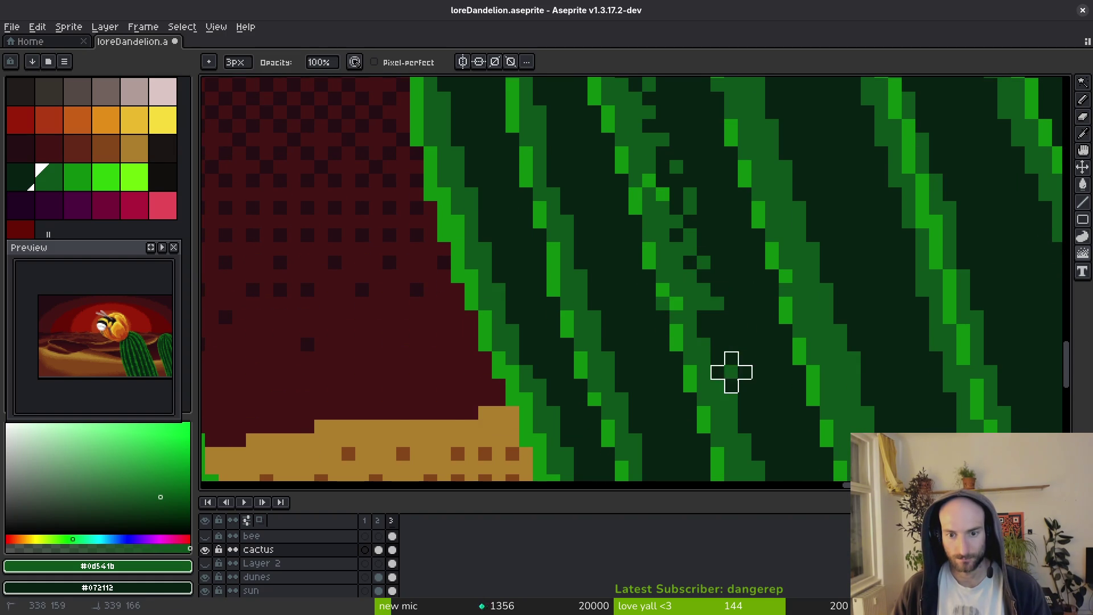
pyautogui.moveTo(744, 385); pyautogui.dragTo(711, 258)
pyautogui.moveTo(655, 171); pyautogui.dragTo(681, 186)
# Move the view down the right cactus toward its base.
pyautogui.moveTo(710, 284); pyautogui.dragTo(678, 205)
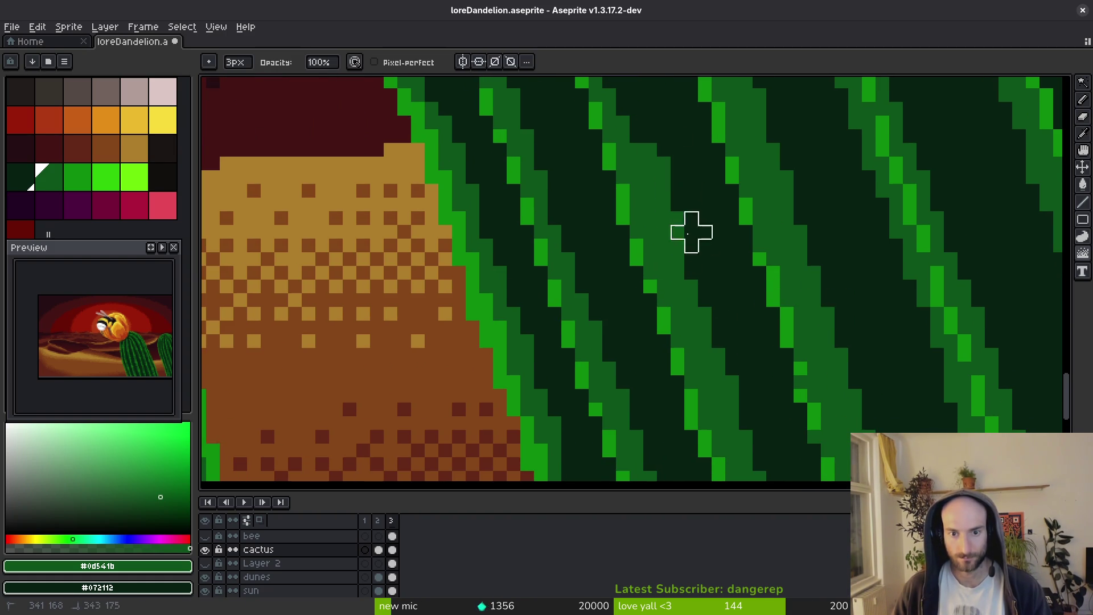
pyautogui.moveTo(718, 325)
pyautogui.mouseDown()
pyautogui.moveTo(684, 294)
pyautogui.moveTo(649, 186)
pyautogui.mouseUp()
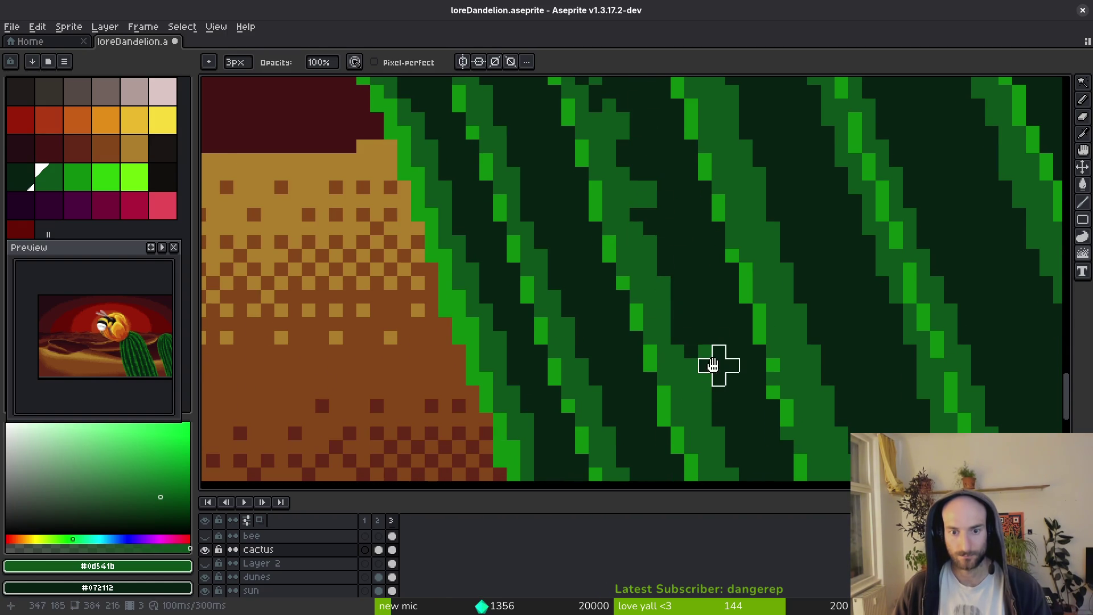
pyautogui.moveTo(718, 362); pyautogui.dragTo(661, 223)
pyautogui.moveTo(677, 309); pyautogui.dragTo(629, 174)
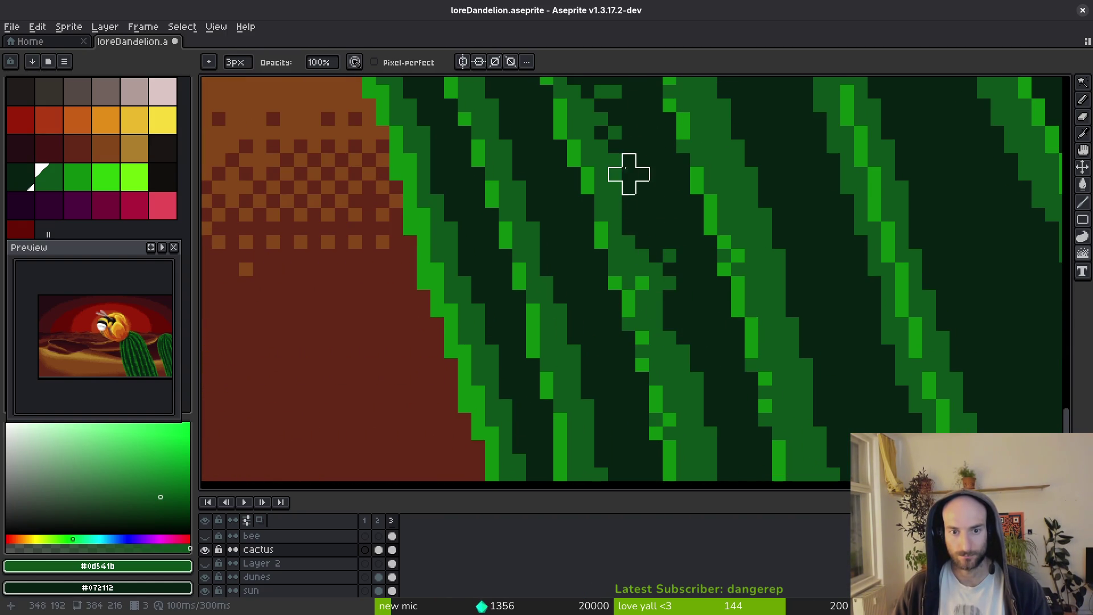
pyautogui.scroll(-3, 638, 239)
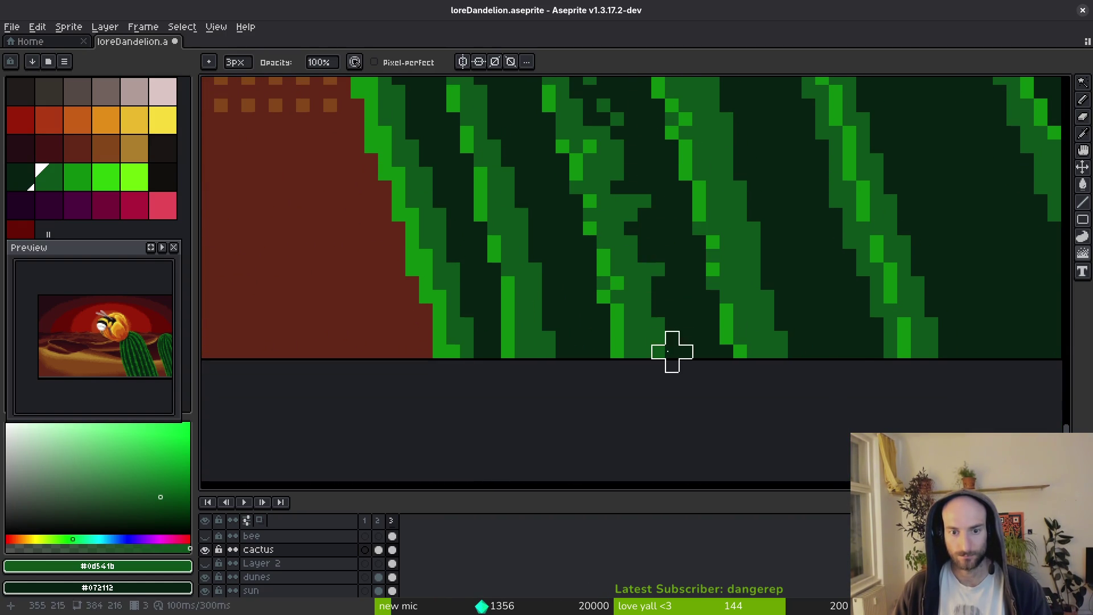
pyautogui.scroll(-1, 627, 232)
pyautogui.scroll(1, 659, 365)
pyautogui.press('b')
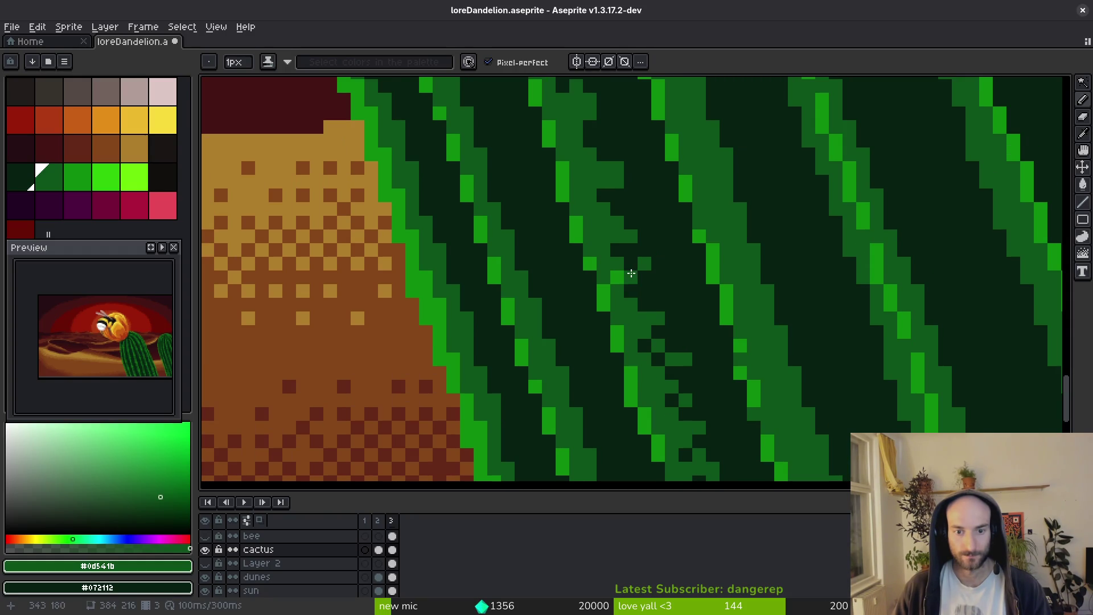
# Sample the dark green #072112, then the mid-green #0d541b, from the cactus.
pyautogui.scroll(2, 622, 257)
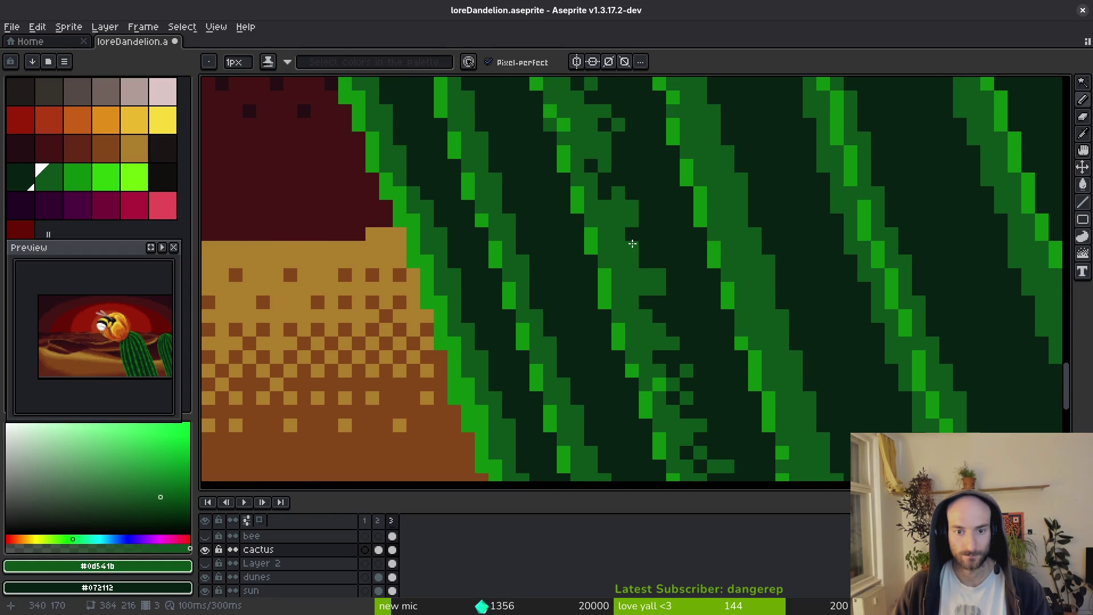
pyautogui.keyDown('alt'); pyautogui.click(645, 288); pyautogui.keyUp('alt')
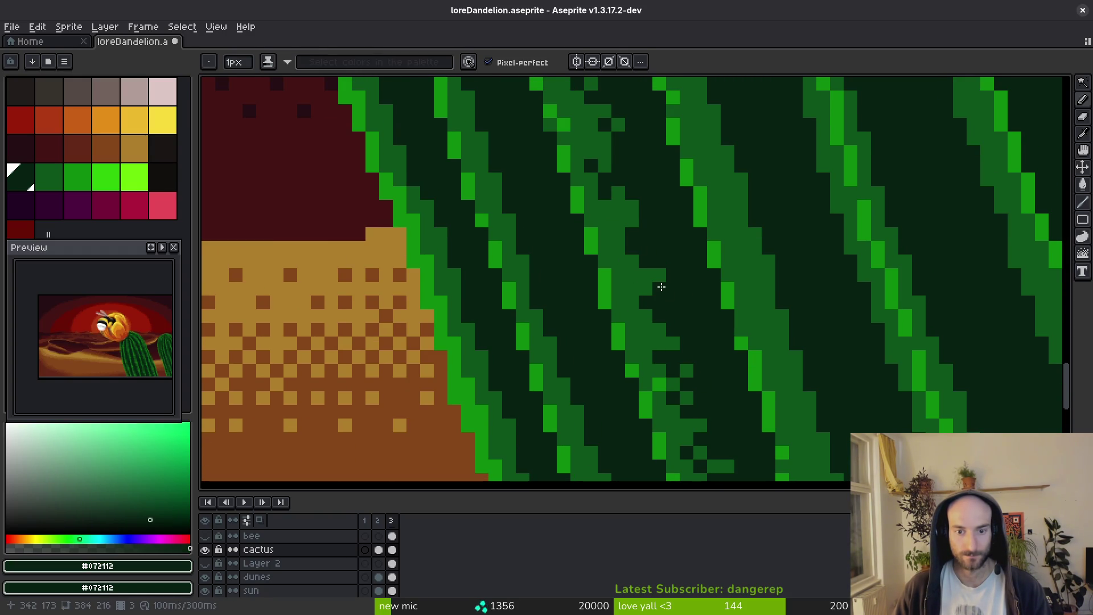
pyautogui.keyDown('alt'); pyautogui.click(649, 267); pyautogui.keyUp('alt')
pyautogui.scroll(2, 660, 365)
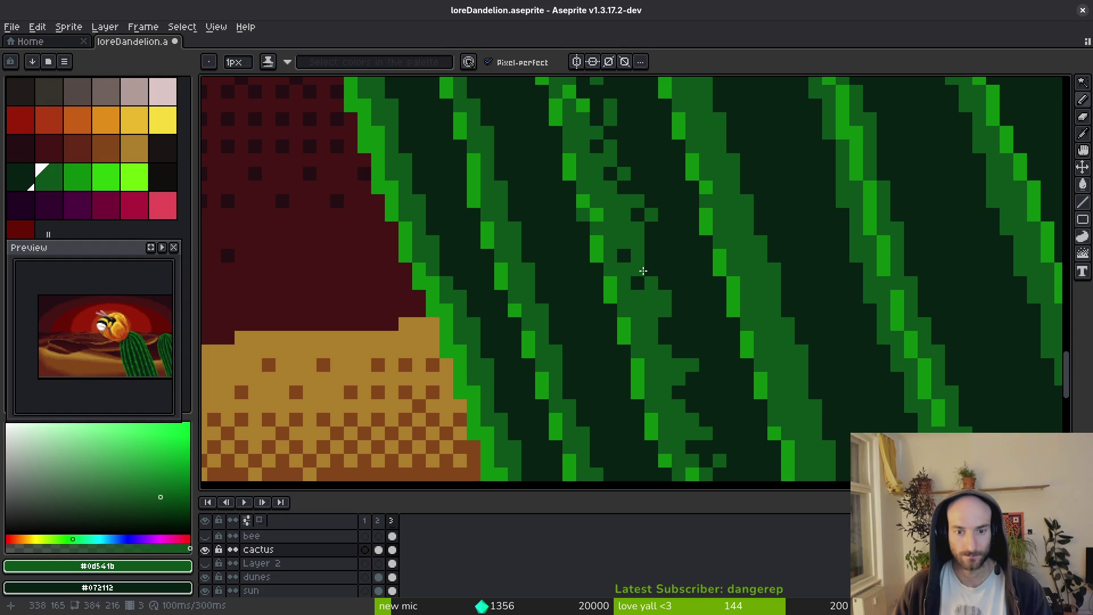
pyautogui.scroll(-3, 651, 244)
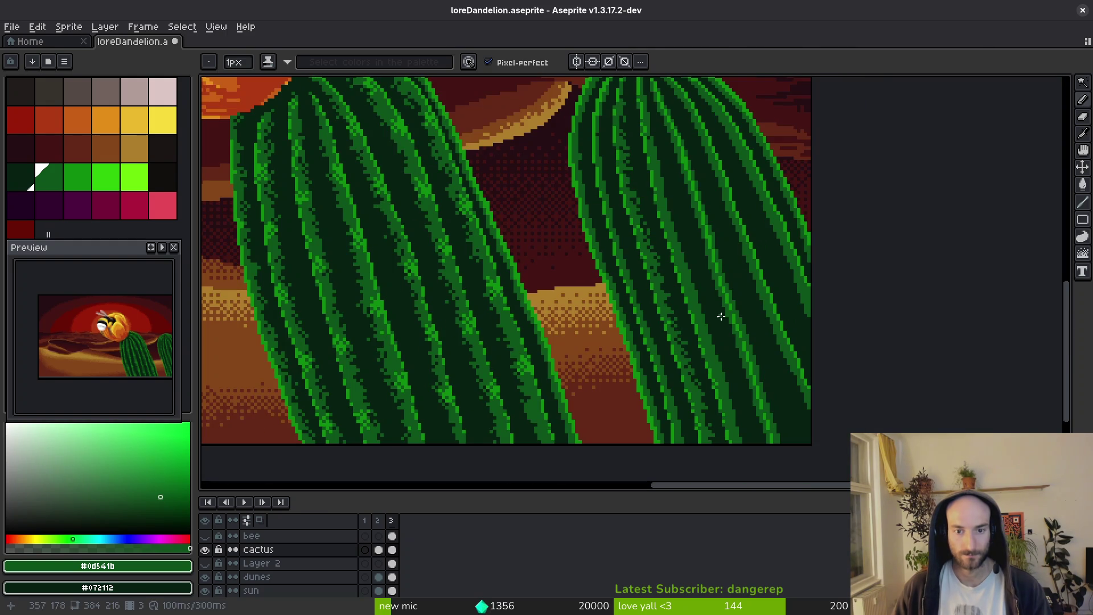
pyautogui.scroll(3, 721, 316)
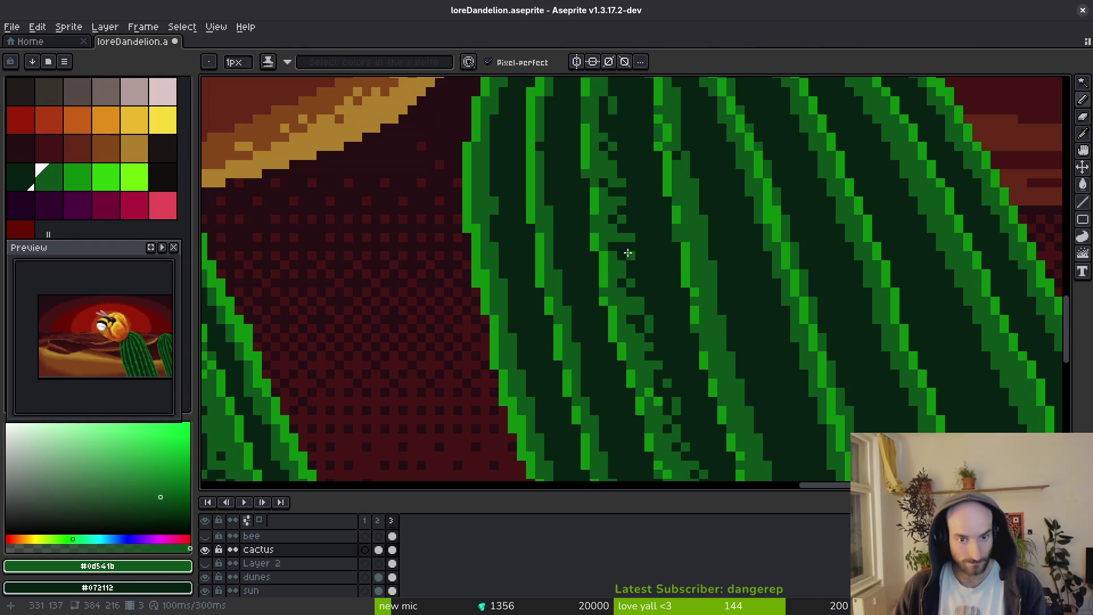
pyautogui.scroll(2, 607, 333)
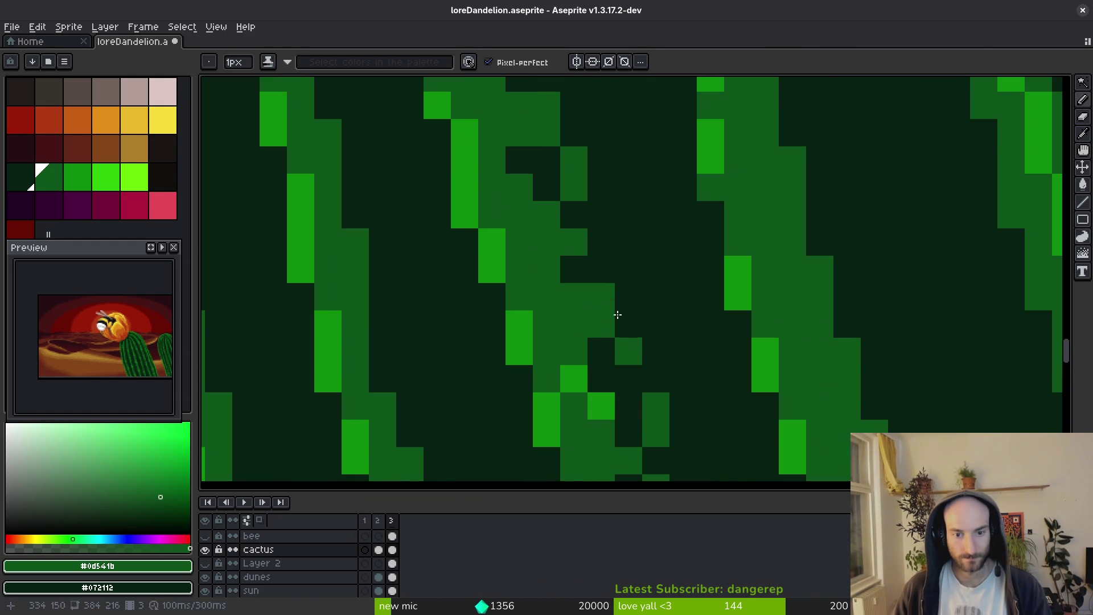
pyautogui.scroll(-4, 610, 313)
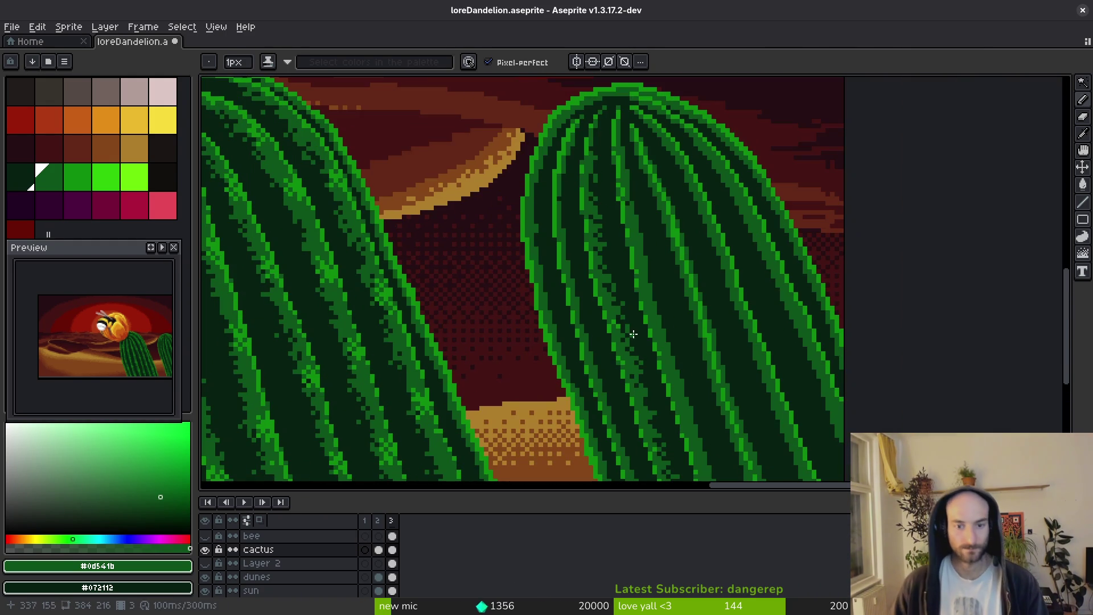
# Roughen a rib stripe and its edge down the cactus with mid-green brush strokes.
pyautogui.press('e')
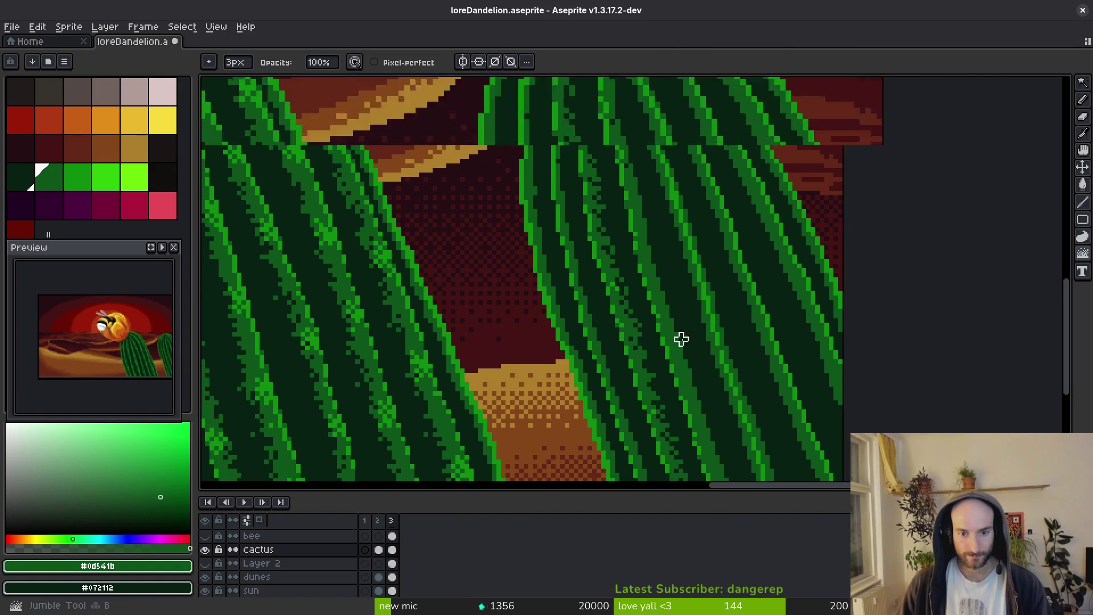
pyautogui.scroll(2, 668, 379)
pyautogui.moveTo(613, 197); pyautogui.dragTo(640, 260)
pyautogui.moveTo(677, 360); pyautogui.dragTo(691, 410)
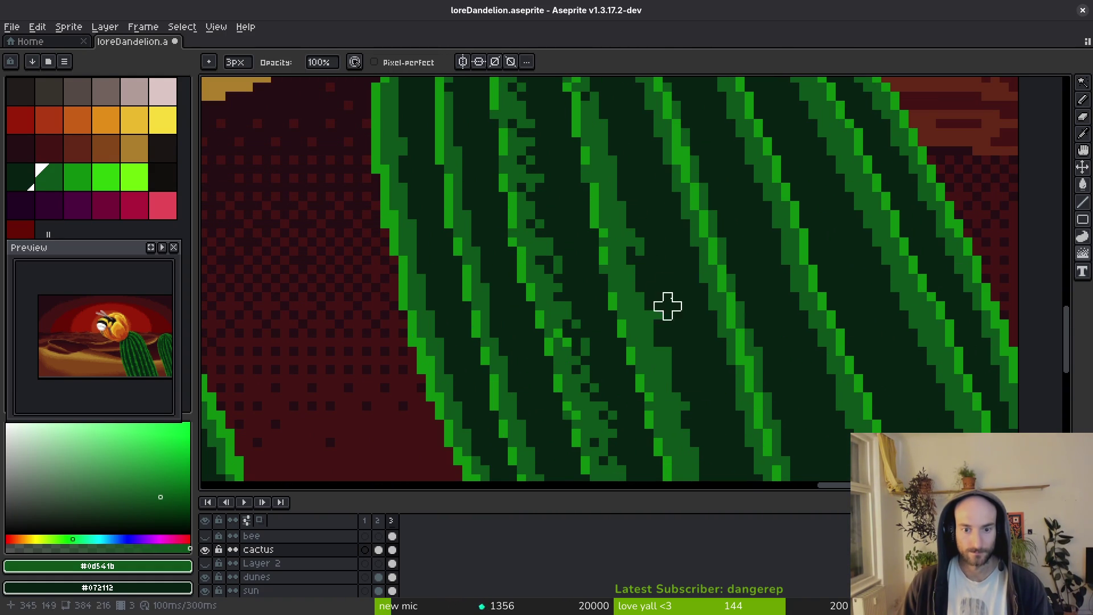
pyautogui.scroll(-1, 640, 264)
pyautogui.scroll(2, 617, 220)
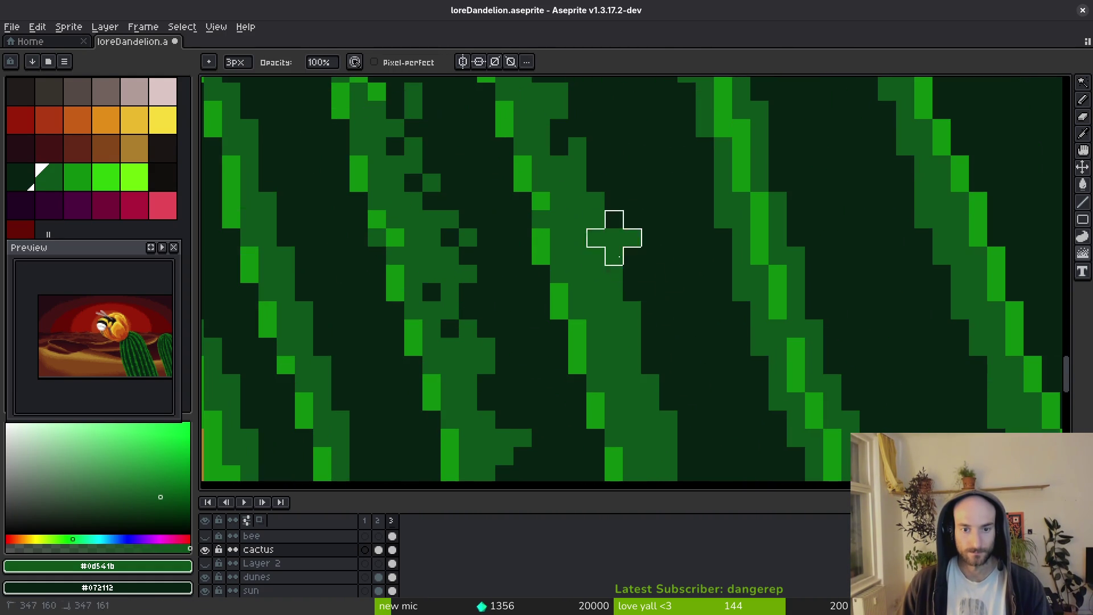
pyautogui.moveTo(655, 342); pyautogui.dragTo(669, 351)
pyautogui.scroll(-1, 669, 350)
pyautogui.scroll(-1, 598, 196)
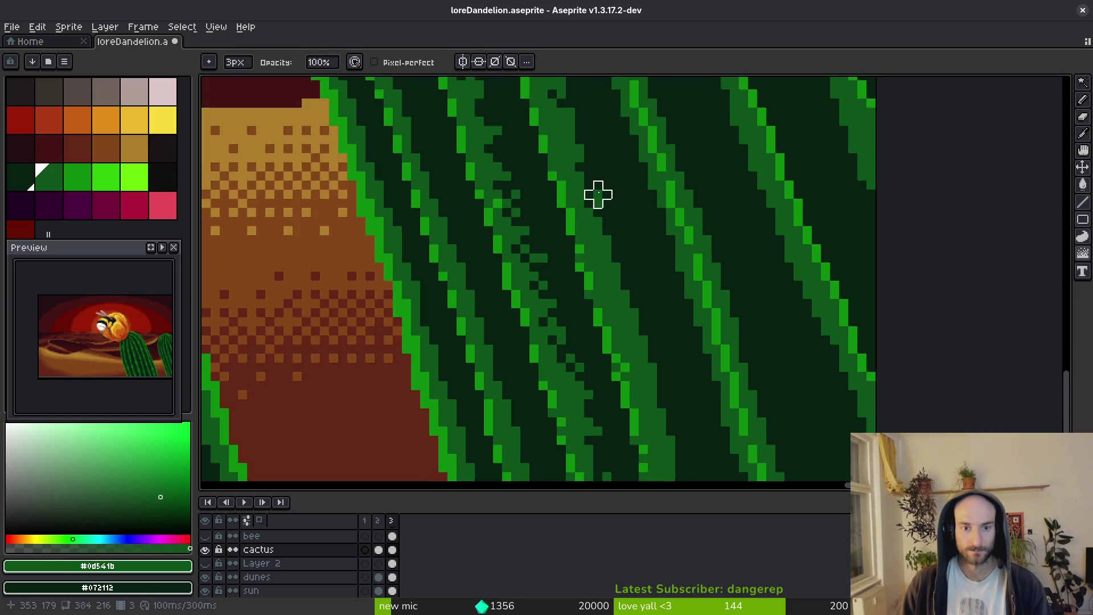
pyautogui.scroll(1, 578, 213)
pyautogui.moveTo(578, 213); pyautogui.dragTo(606, 277)
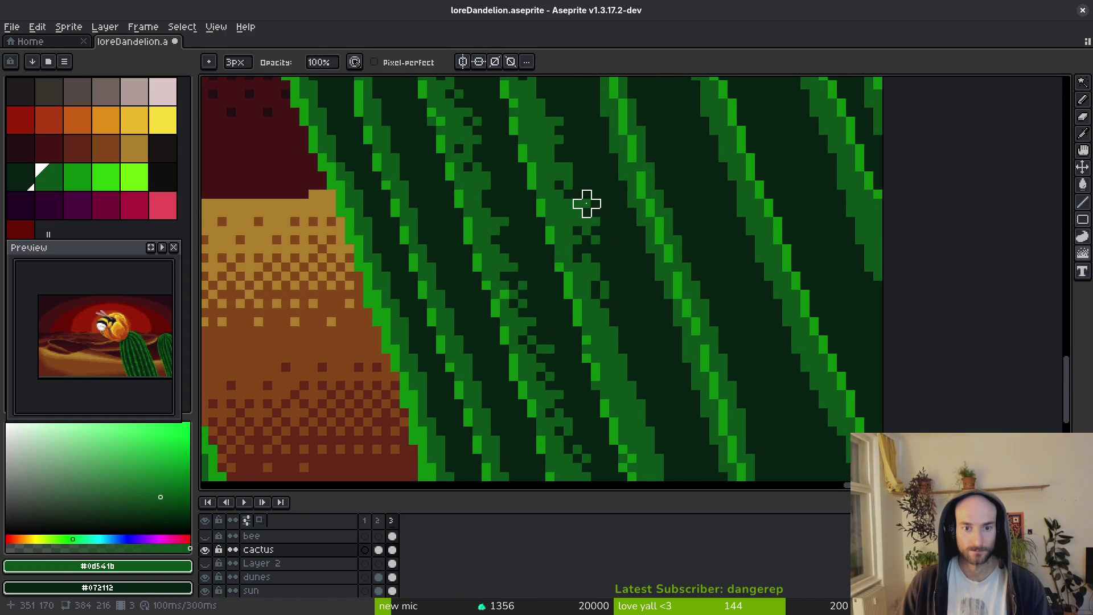
# Add mid-green texture pixels to another cactus rib.
pyautogui.scroll(-3, 604, 227)
pyautogui.scroll(-2, 615, 285)
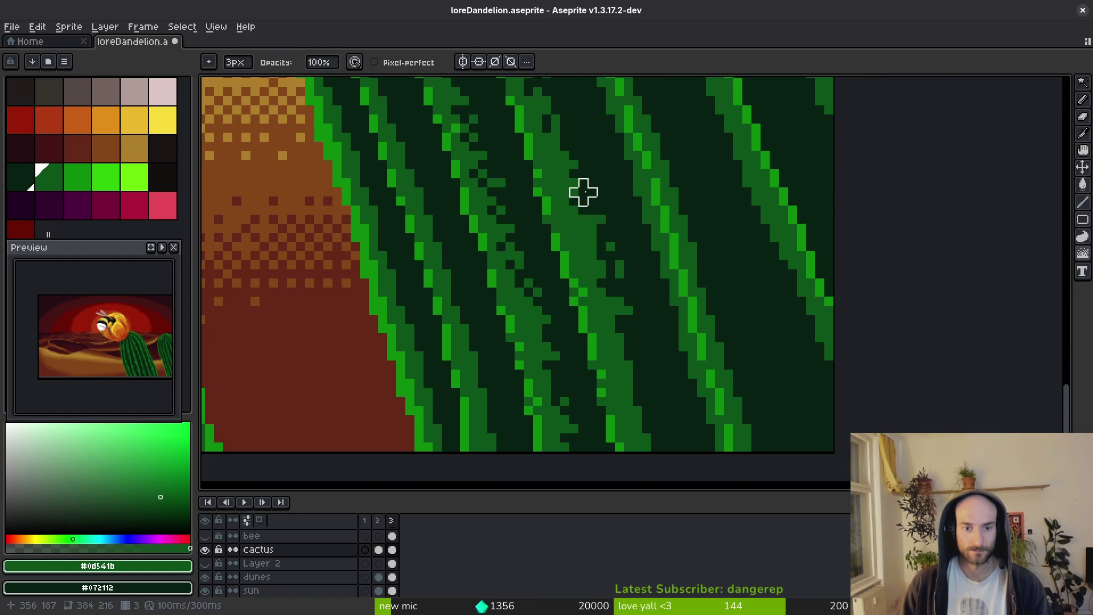
pyautogui.scroll(-2, 603, 286)
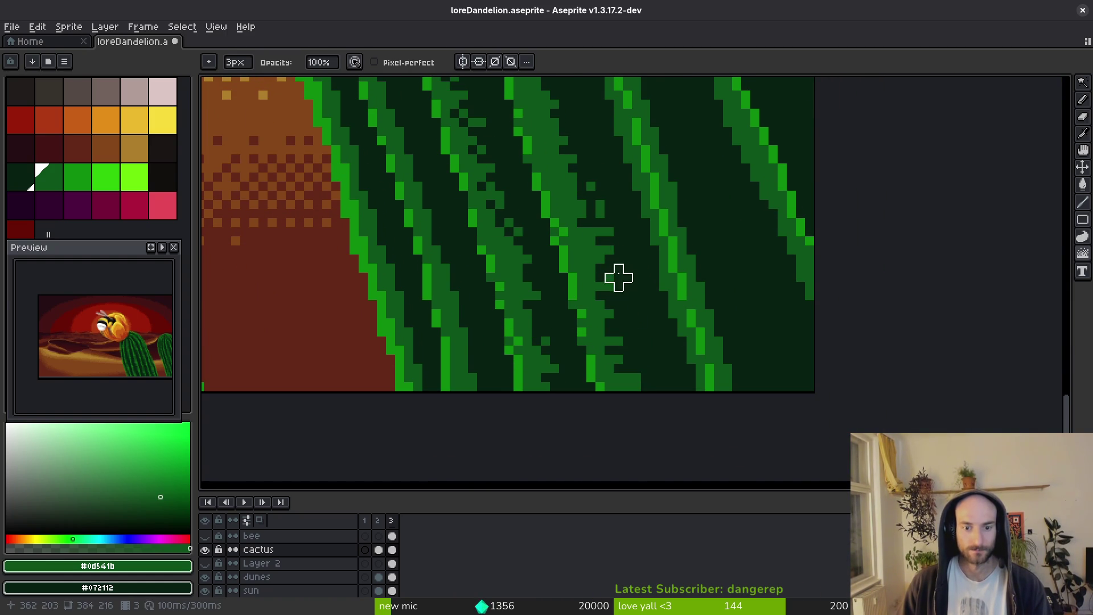
pyautogui.scroll(3, 619, 277)
pyautogui.scroll(5, 682, 320)
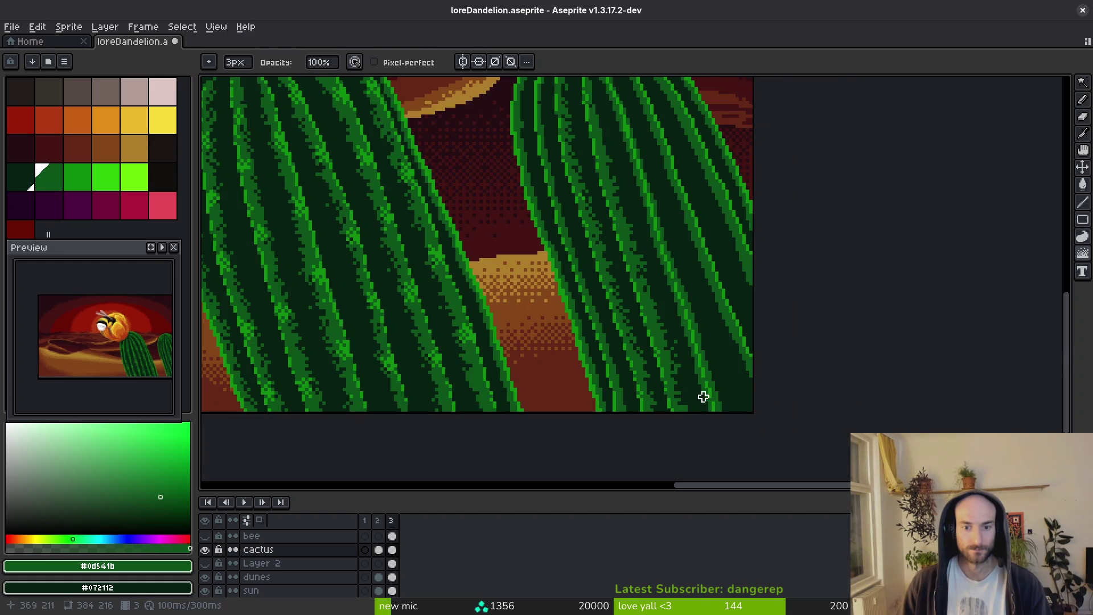
pyautogui.scroll(1, 611, 299)
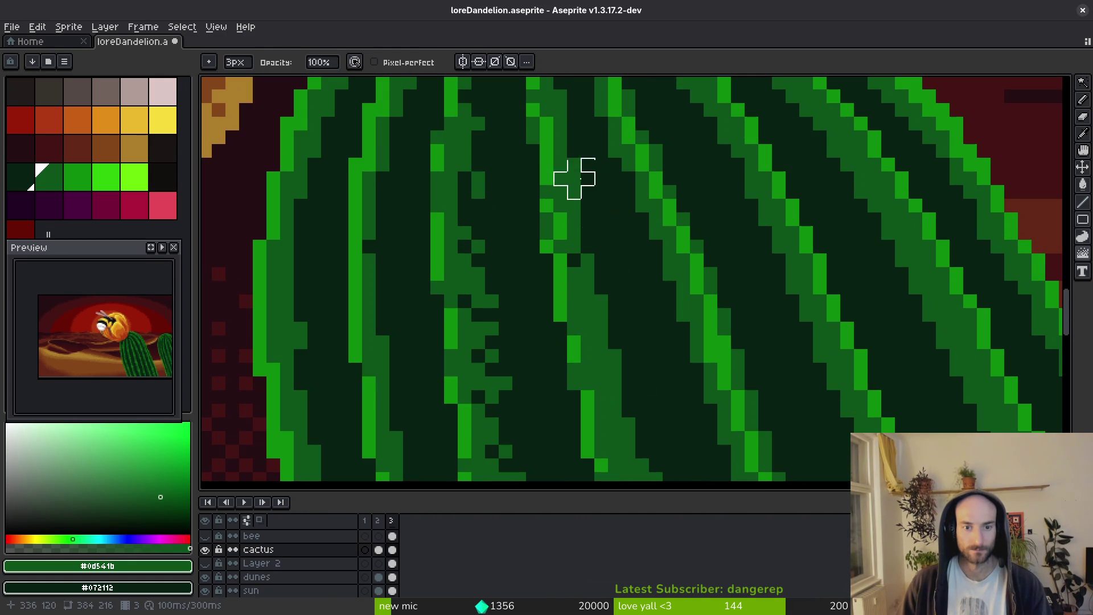
pyautogui.scroll(1, 593, 178)
pyautogui.moveTo(631, 319); pyautogui.dragTo(639, 359)
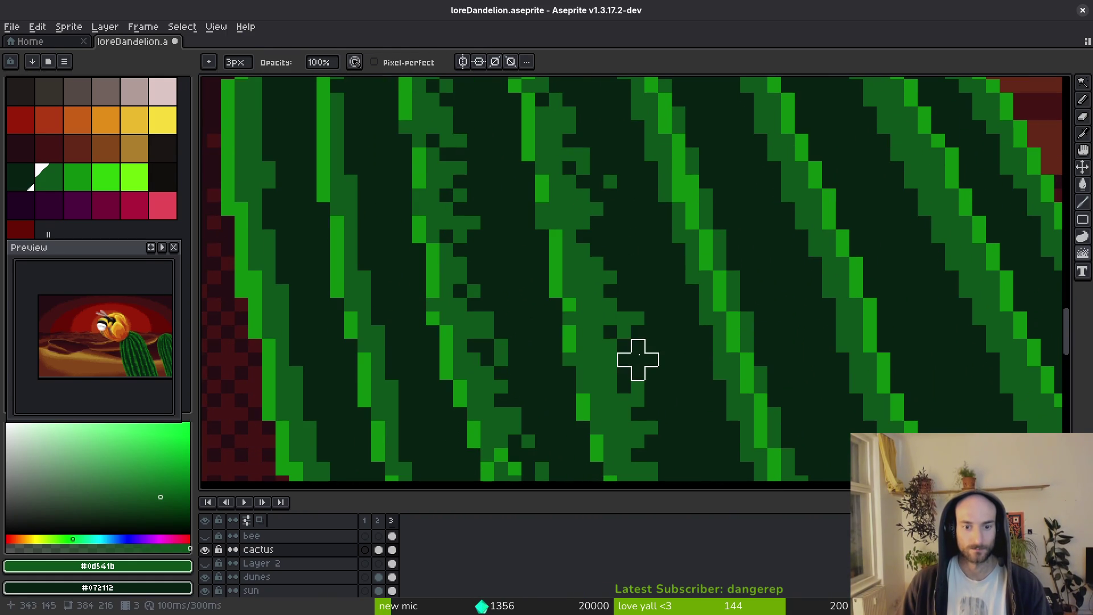
# Pick the dark cactus green from the canvas with the 1px pencil.
pyautogui.press('b')
pyautogui.keyDown('alt'); pyautogui.click(647, 325); pyautogui.keyUp('alt')
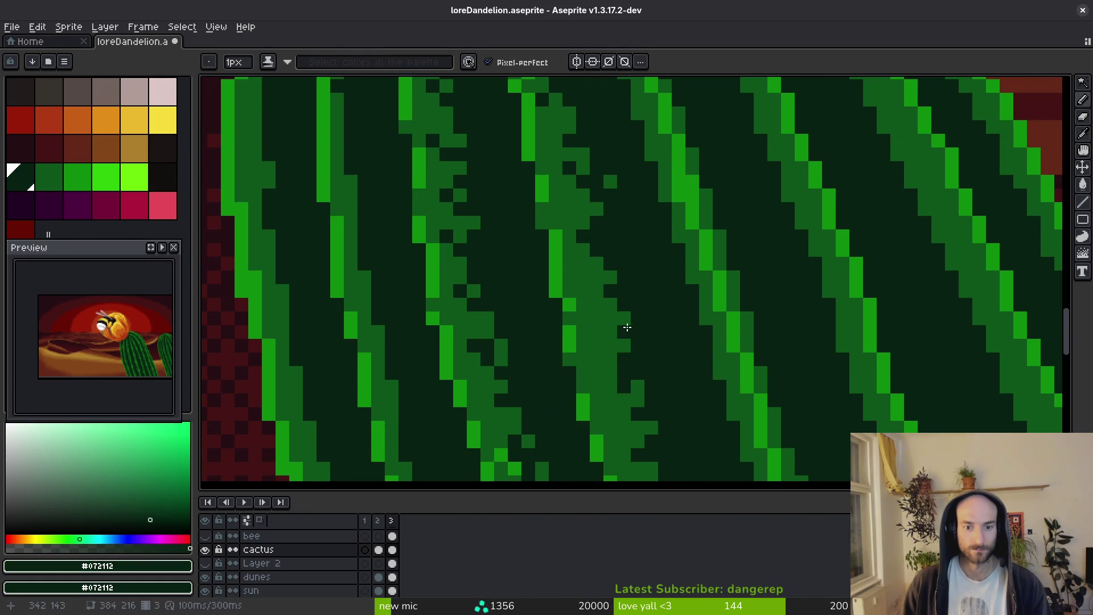
pyautogui.scroll(-6, 630, 327)
pyautogui.scroll(3, 654, 356)
pyautogui.scroll(-3, 640, 317)
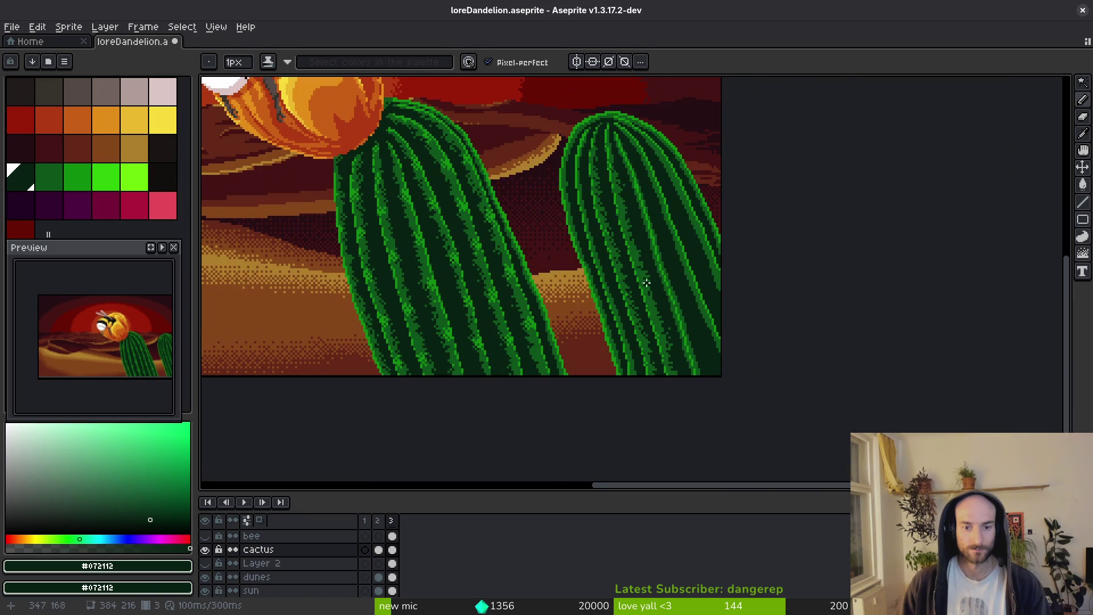
pyautogui.scroll(5, 663, 307)
# With a 4px brush, carve dark green pixels into a lower cactus rib.
pyautogui.press('e')
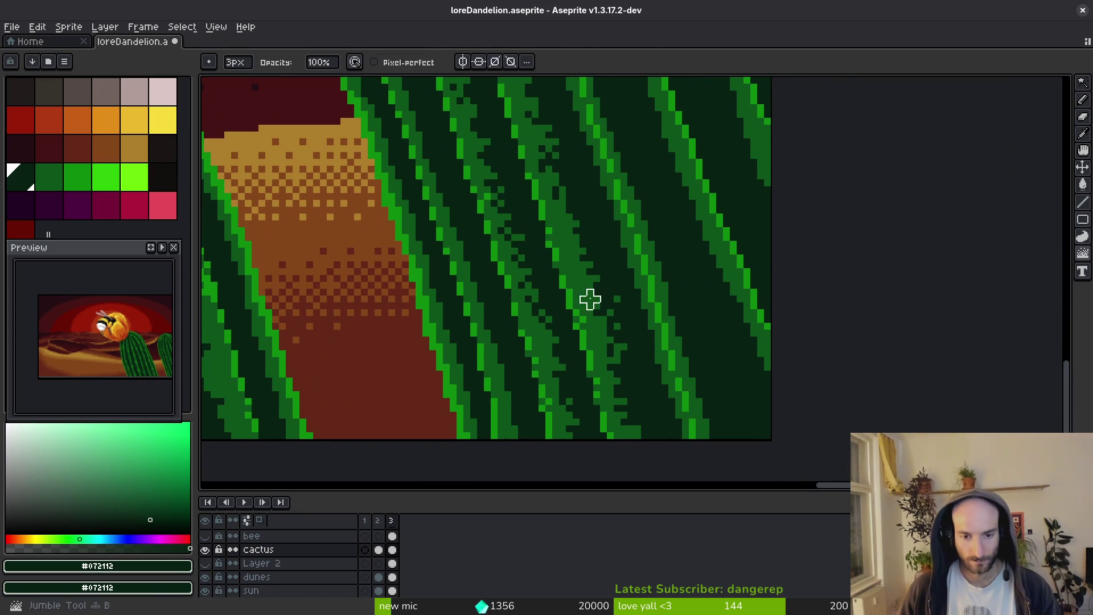
pyautogui.scroll(4, 709, 373)
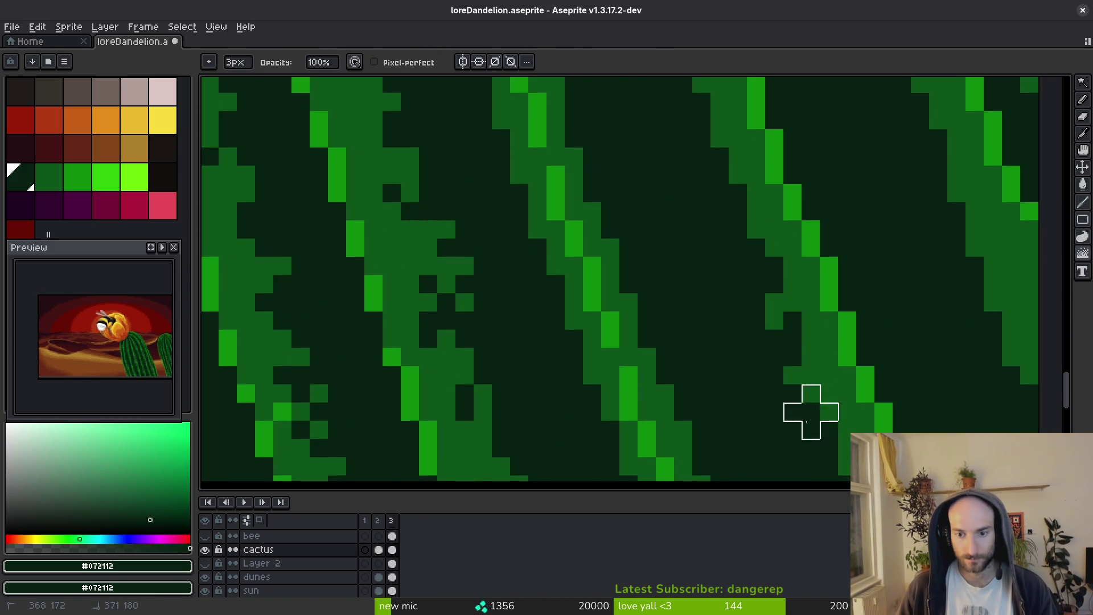
pyautogui.moveTo(799, 435)
pyautogui.mouseDown()
pyautogui.moveTo(745, 369)
pyautogui.moveTo(678, 243)
pyautogui.mouseUp()
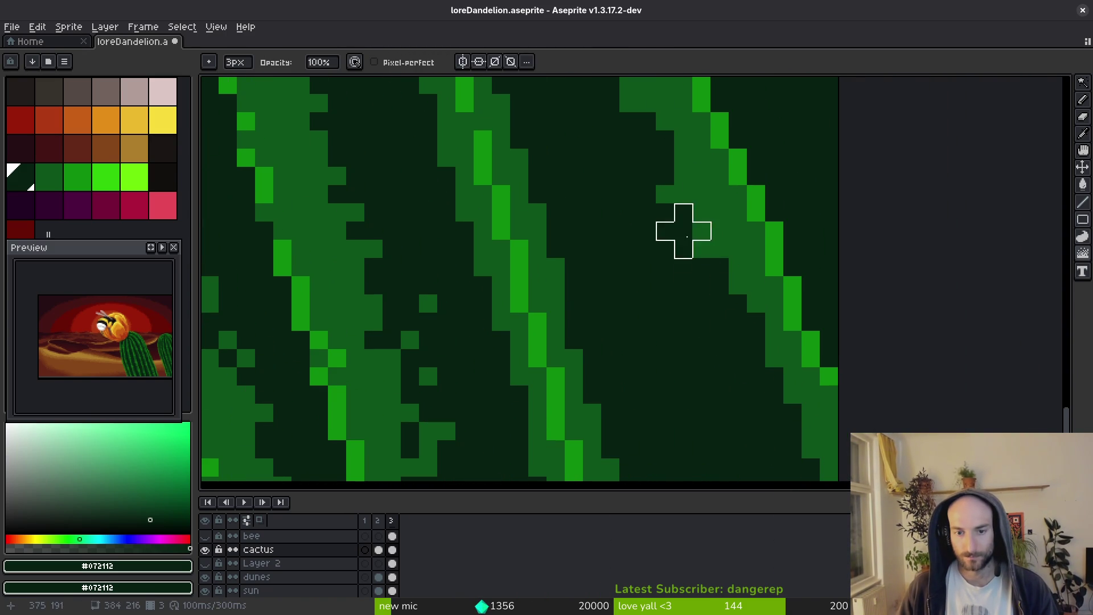
pyautogui.press('+')
pyautogui.moveTo(744, 424)
pyautogui.mouseDown()
pyautogui.moveTo(733, 360)
pyautogui.moveTo(695, 366)
pyautogui.moveTo(640, 280)
pyautogui.mouseUp()
pyautogui.scroll(-2, 671, 310)
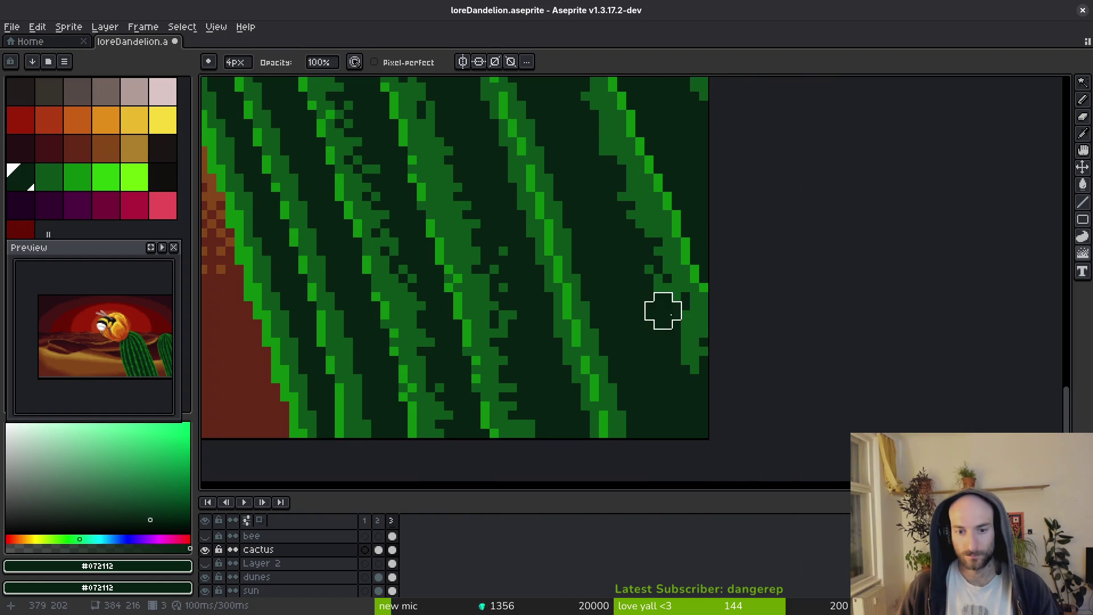
pyautogui.moveTo(718, 393); pyautogui.dragTo(766, 430)
pyautogui.moveTo(623, 220); pyautogui.dragTo(623, 404)
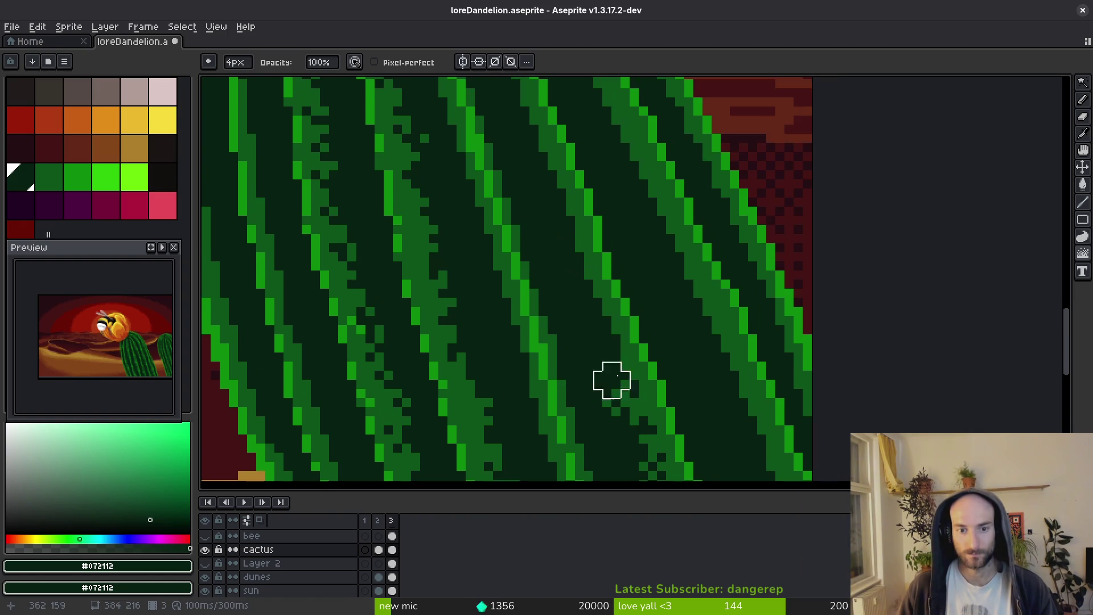
pyautogui.moveTo(585, 280); pyautogui.dragTo(558, 207)
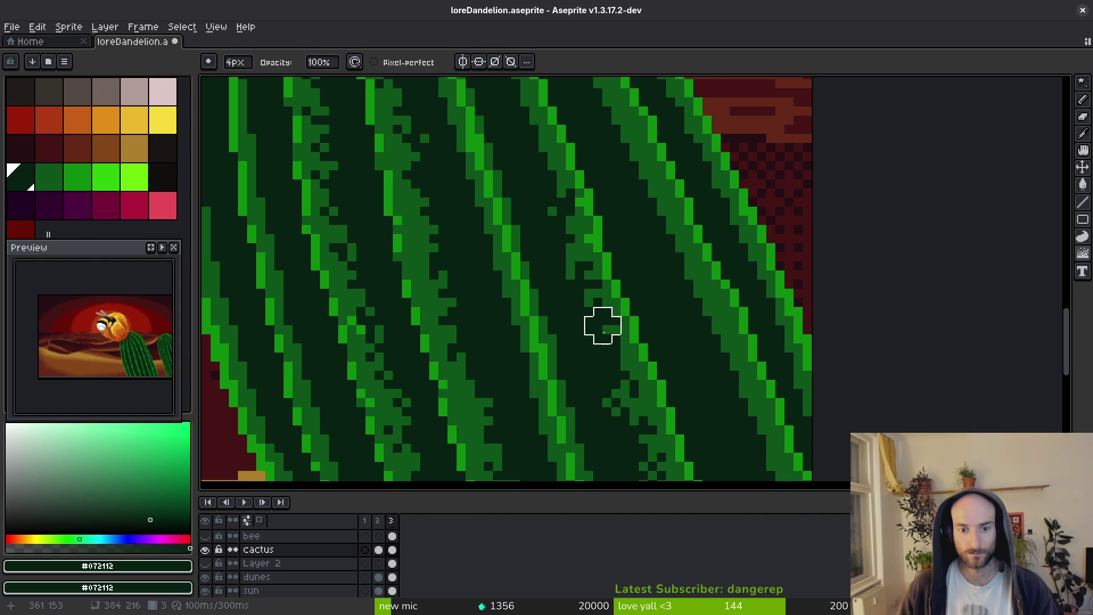
pyautogui.scroll(-1, 604, 387)
pyautogui.scroll(1, 646, 452)
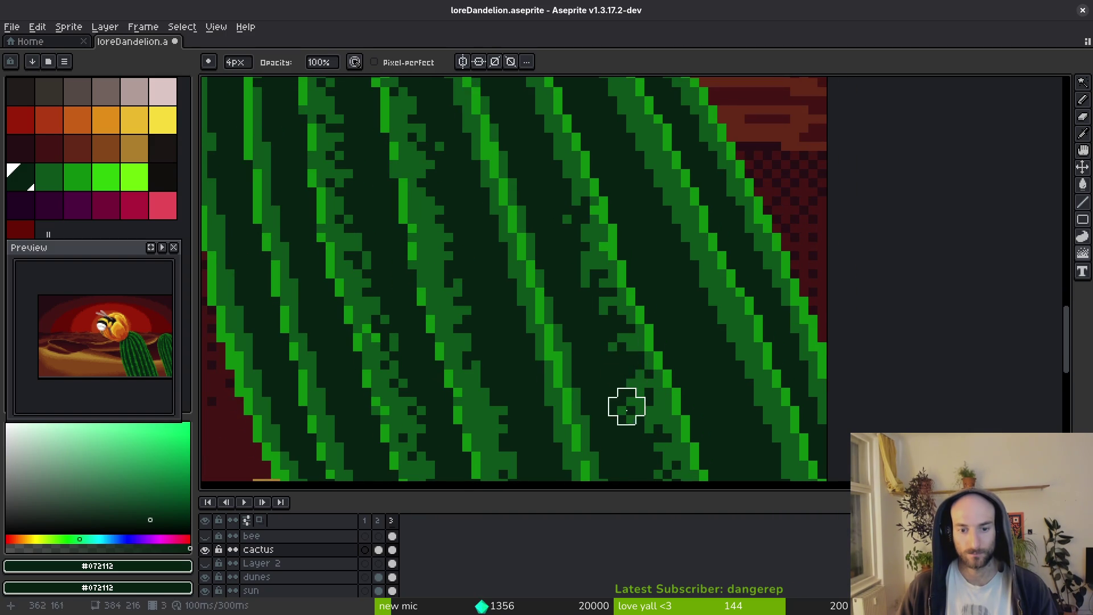
pyautogui.keyDown('alt'); pyautogui.click(649, 361); pyautogui.keyUp('alt')
# Dot single mid-green and dark pixels along the rib with the 1px pencil.
pyautogui.press('b')
pyautogui.scroll(5, 634, 361)
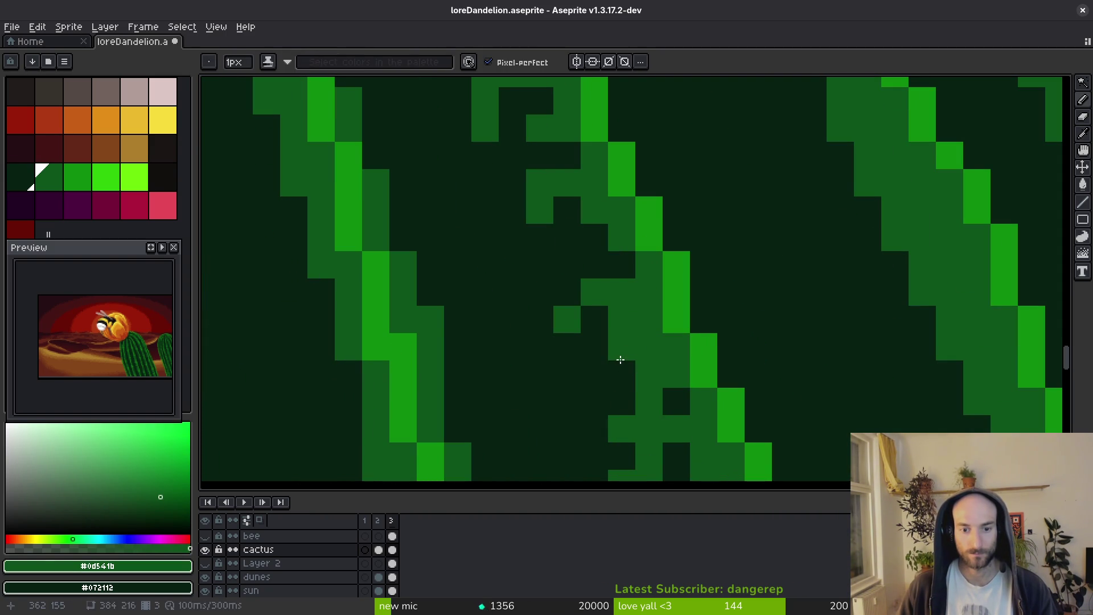
pyautogui.click(620, 370)
pyautogui.rightClick(620, 358)
pyautogui.click(597, 252)
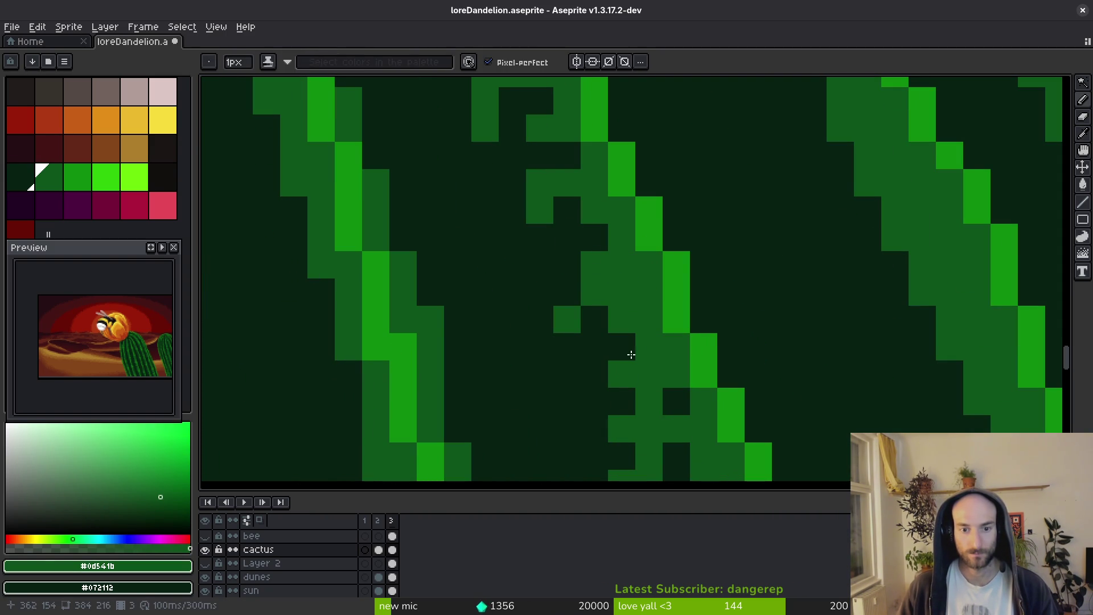
pyautogui.click(592, 376)
pyautogui.scroll(-5, 592, 379)
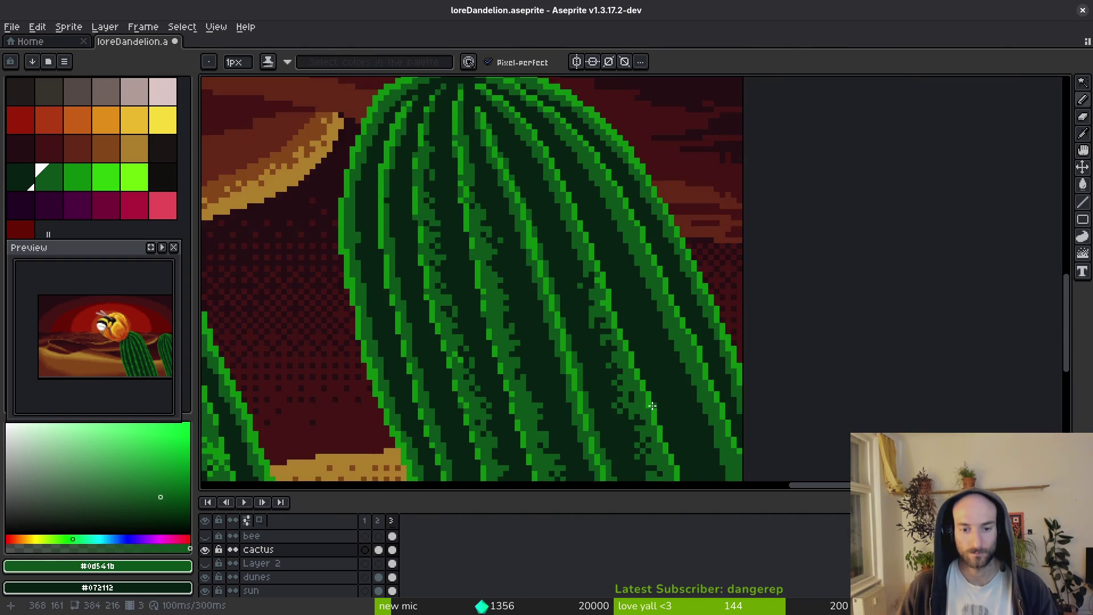
pyautogui.scroll(1, 619, 378)
# Recolour dark rib pixels mid-green along a diagonal with the 4px brush.
pyautogui.press('e')
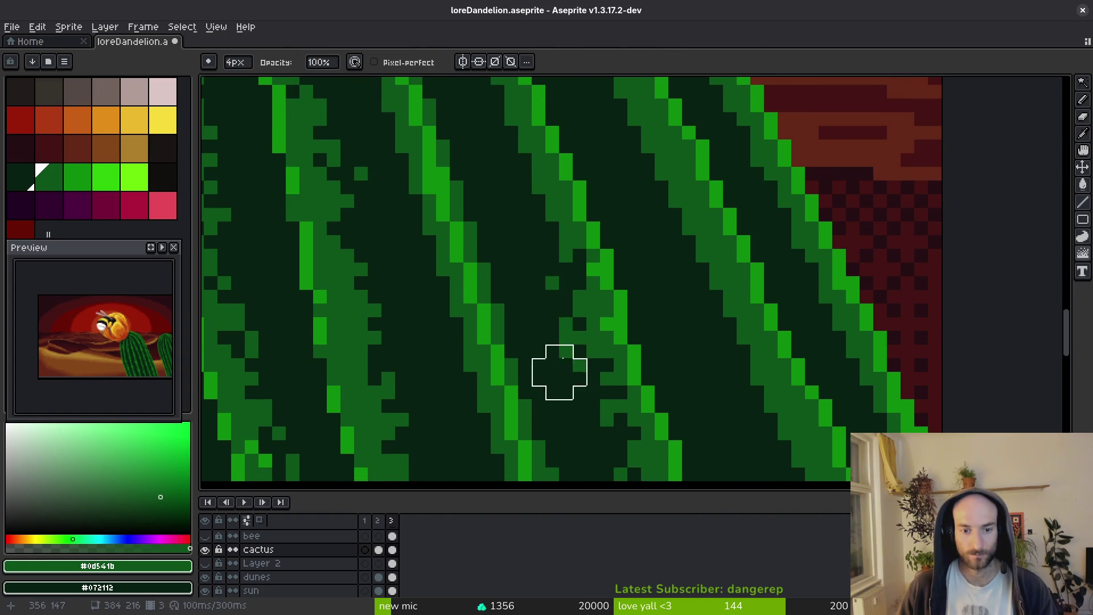
pyautogui.scroll(1, 569, 399)
pyautogui.scroll(1, 522, 204)
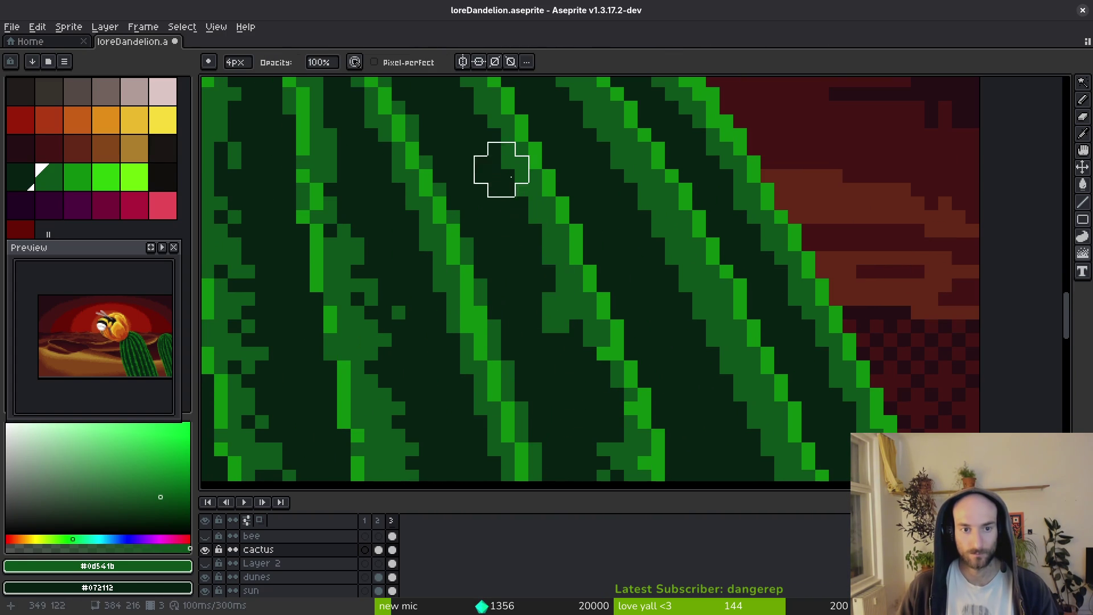
pyautogui.moveTo(488, 156)
pyautogui.mouseDown()
pyautogui.moveTo(527, 232)
pyautogui.moveTo(596, 429)
pyautogui.mouseUp()
# Darken a single rib pixel, then re-sample the dark and mid greens.
pyautogui.press('i')
pyautogui.press('b')
pyautogui.rightClick(594, 357)
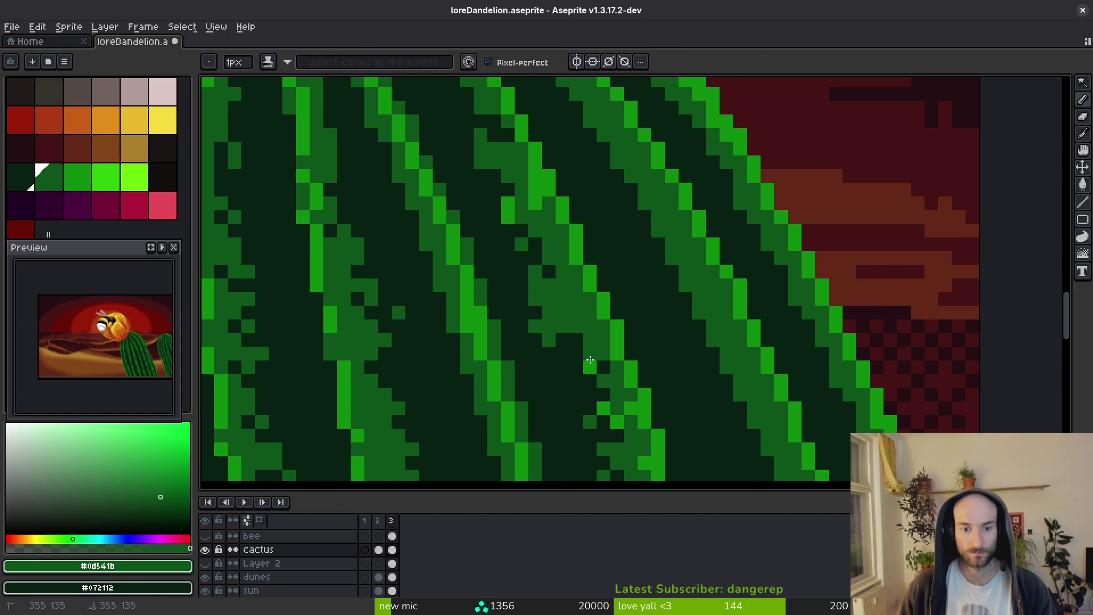
pyautogui.keyDown('alt'); pyautogui.click(584, 359); pyautogui.keyUp('alt')
pyautogui.keyDown('alt'); pyautogui.click(550, 318); pyautogui.keyUp('alt')
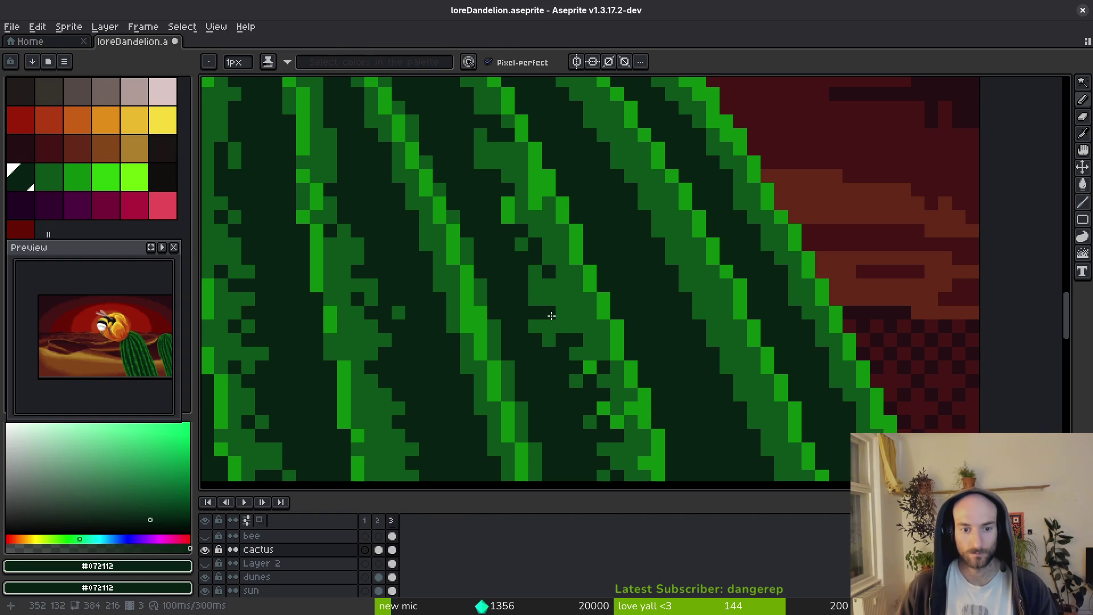
pyautogui.scroll(2, 534, 325)
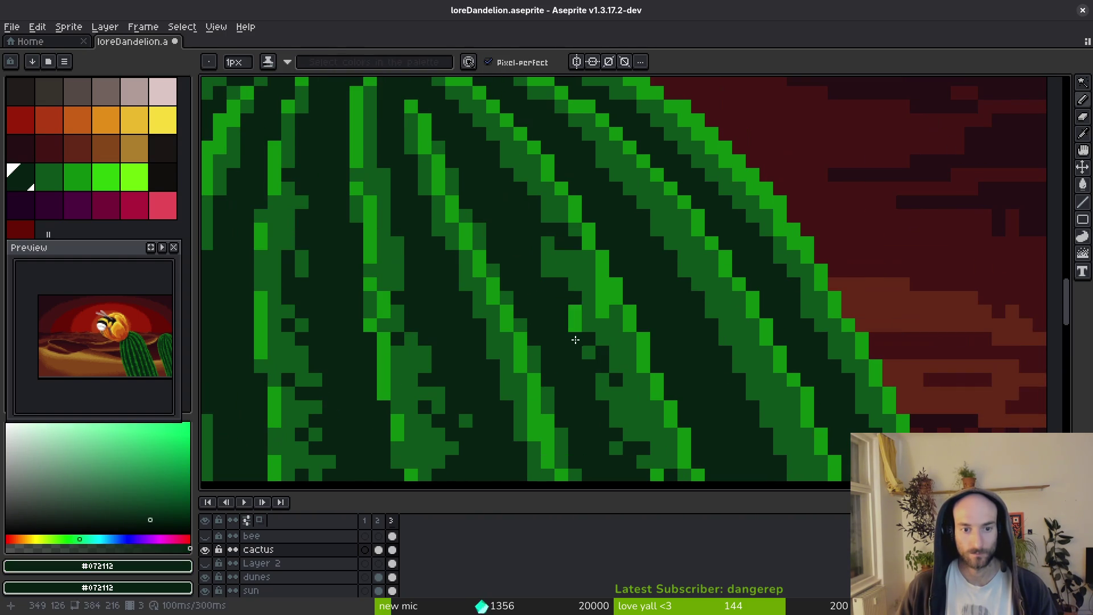
pyautogui.keyDown('alt'); pyautogui.click(569, 310); pyautogui.keyUp('alt')
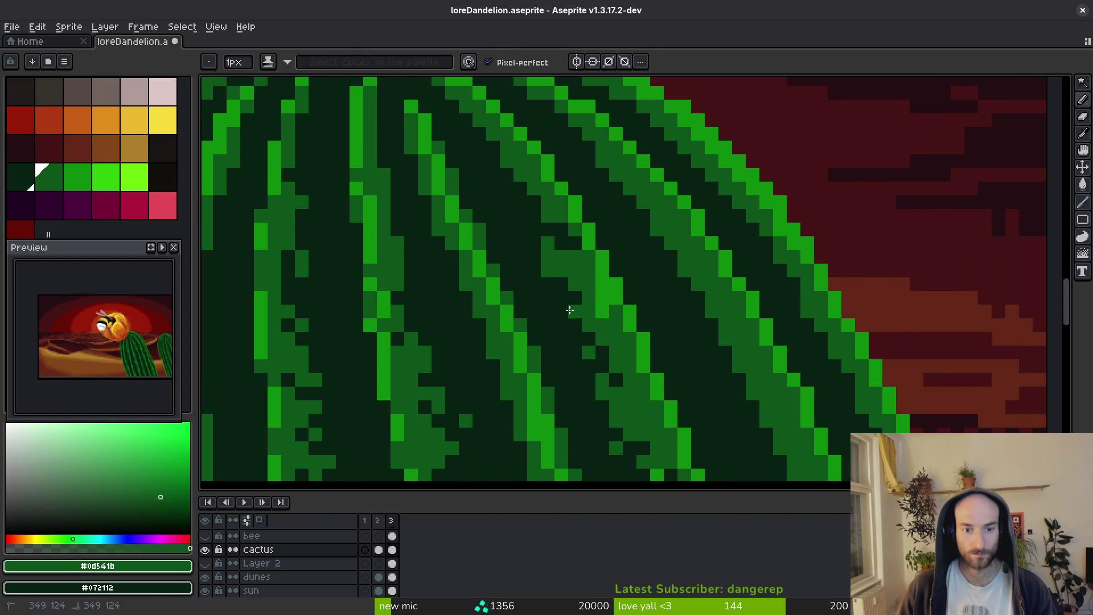
# Touch up individual rib-edge pixels, alternating dark and mid-green.
pyautogui.keyDown('alt'); pyautogui.click(546, 283); pyautogui.keyUp('alt')
pyautogui.click(546, 271)
pyautogui.keyDown('alt'); pyautogui.click(545, 245); pyautogui.keyUp('alt')
pyautogui.click(517, 189)
pyautogui.rightClick(538, 235)
pyautogui.click(504, 191)
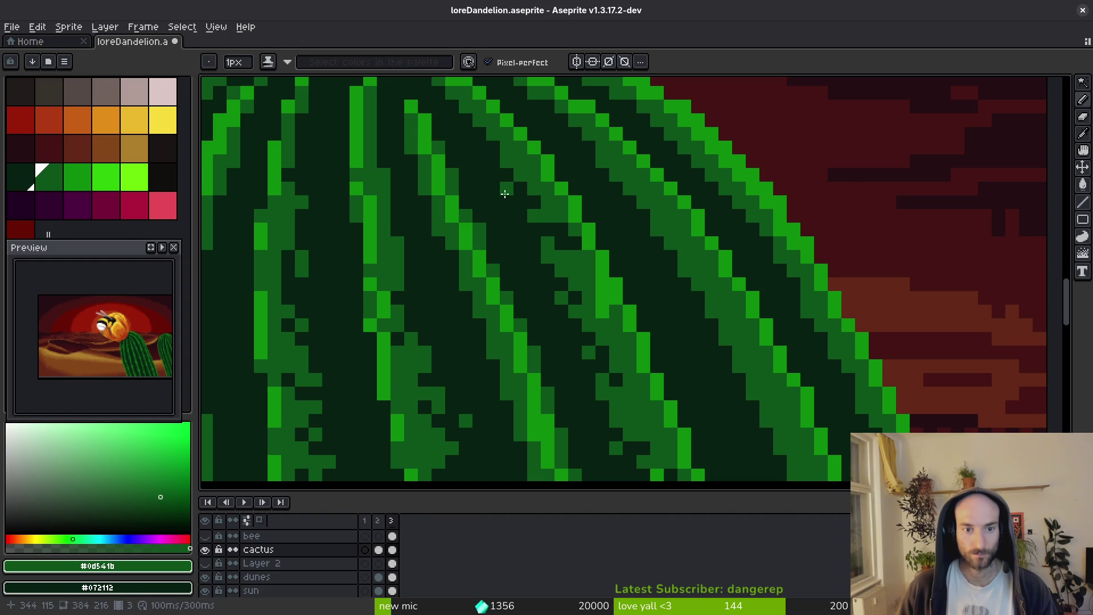
pyautogui.rightClick(557, 232)
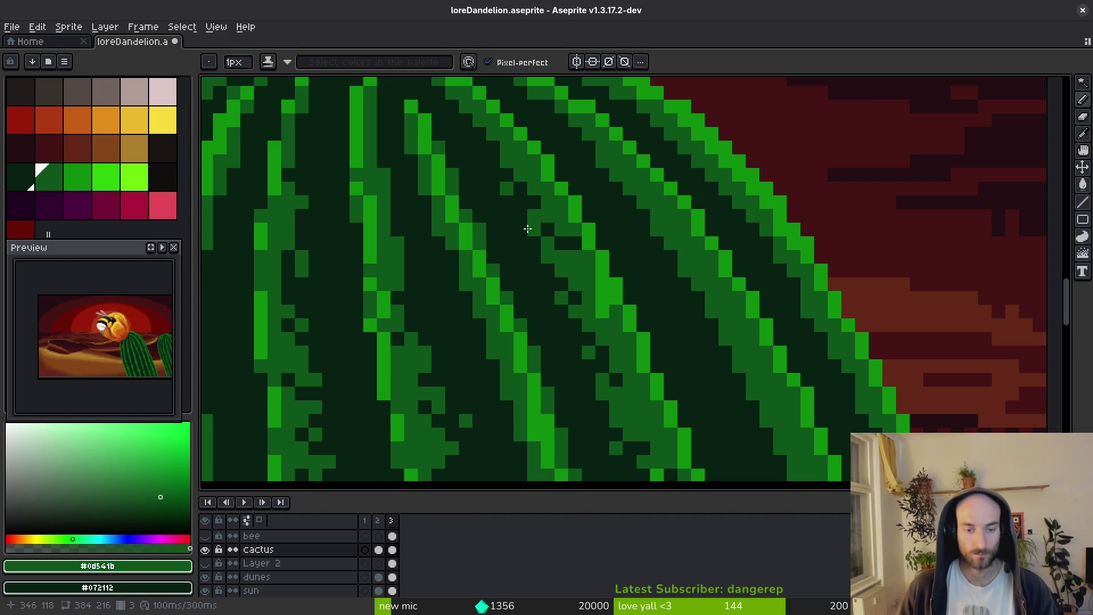
# Save the sprite as loreDandelion.aseprite.
pyautogui.scroll(-2, 527, 229)
pyautogui.scroll(3, 605, 345)
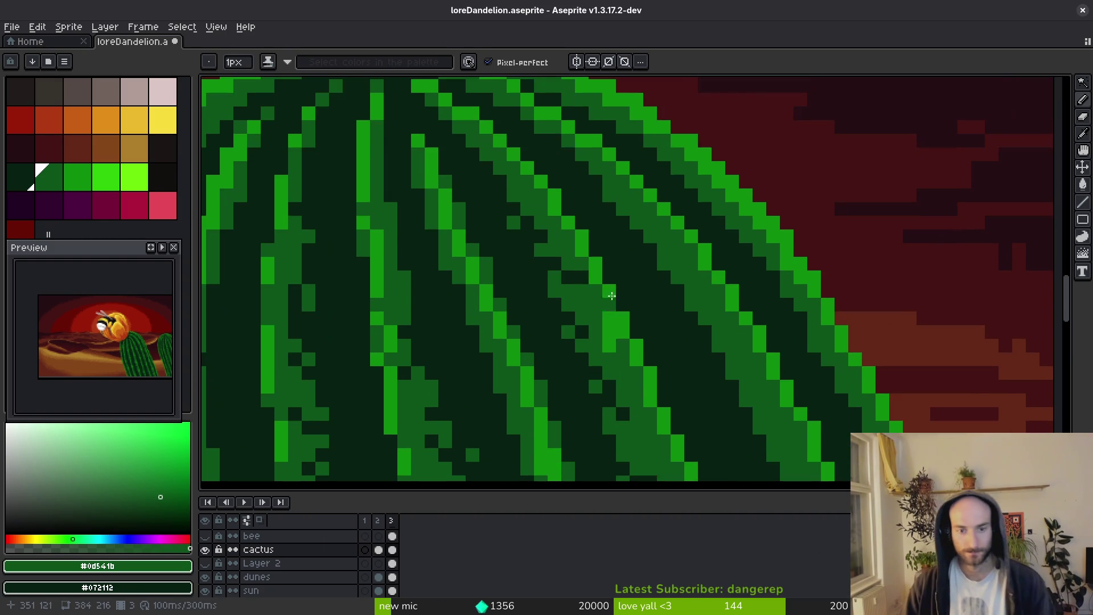
pyautogui.scroll(-2, 627, 363)
pyautogui.hotkey('ctrl', 's')
pyautogui.scroll(3, 648, 305)
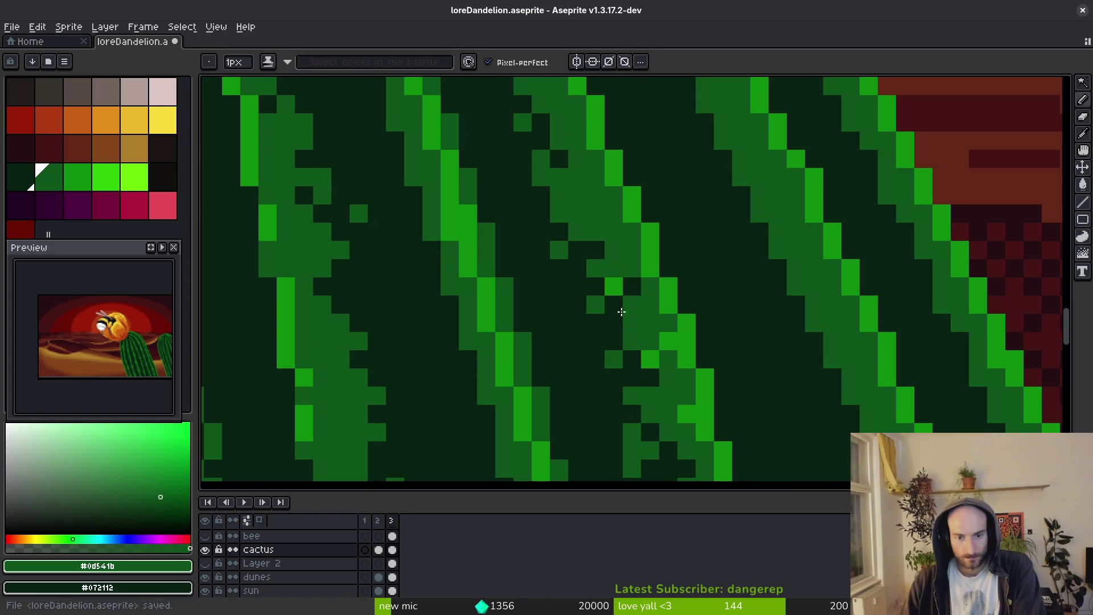
pyautogui.scroll(-3, 668, 338)
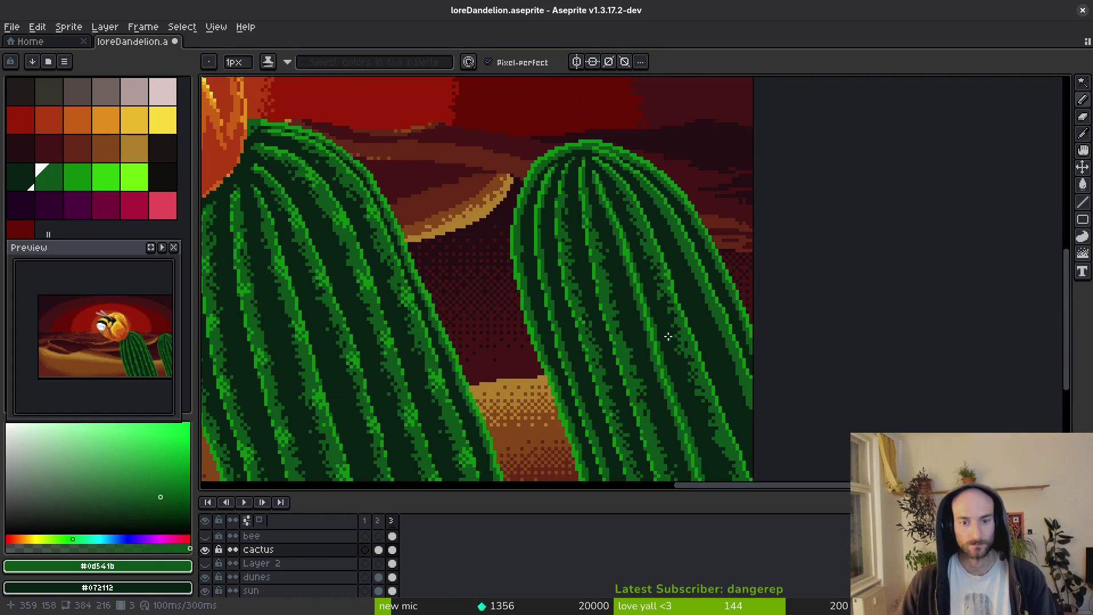
pyautogui.scroll(3, 668, 339)
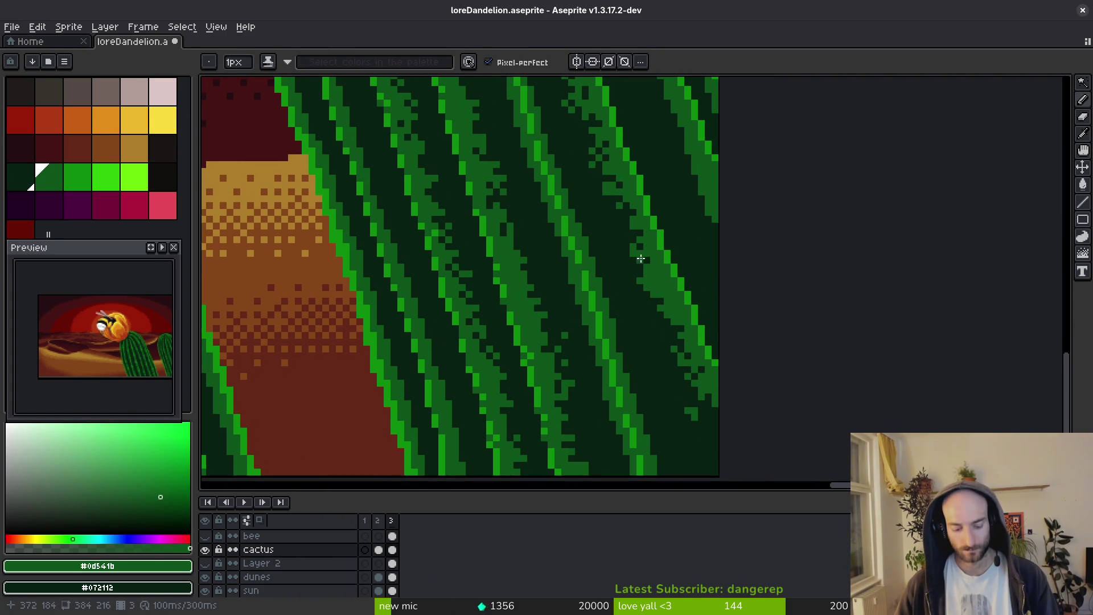
# Paint broad medium-green strokes along the right cactus rib, filling its dark gaps.
pyautogui.press('e')
pyautogui.moveTo(637, 305)
pyautogui.mouseDown()
pyautogui.moveTo(657, 329)
pyautogui.moveTo(661, 310)
pyautogui.moveTo(649, 296)
pyautogui.moveTo(671, 360)
pyautogui.moveTo(634, 249)
pyautogui.moveTo(654, 310)
pyautogui.moveTo(656, 276)
pyautogui.moveTo(625, 222)
pyautogui.moveTo(650, 291)
pyautogui.mouseUp()
pyautogui.moveTo(630, 230); pyautogui.dragTo(657, 312)
pyautogui.moveTo(688, 241); pyautogui.dragTo(692, 380)
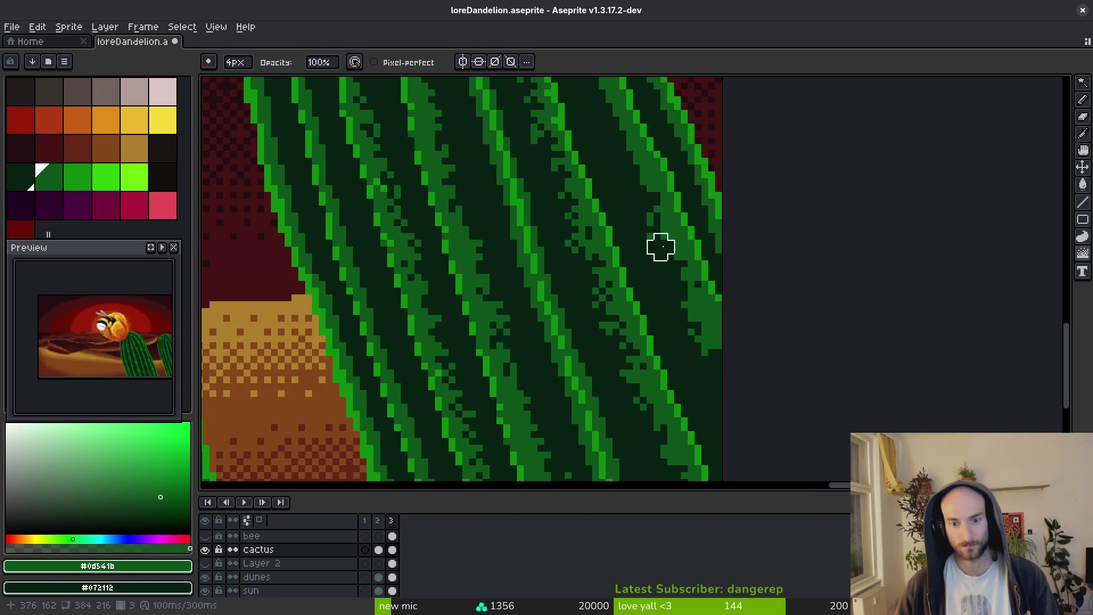
pyautogui.moveTo(681, 264); pyautogui.dragTo(708, 405)
pyautogui.moveTo(700, 359); pyautogui.dragTo(690, 398)
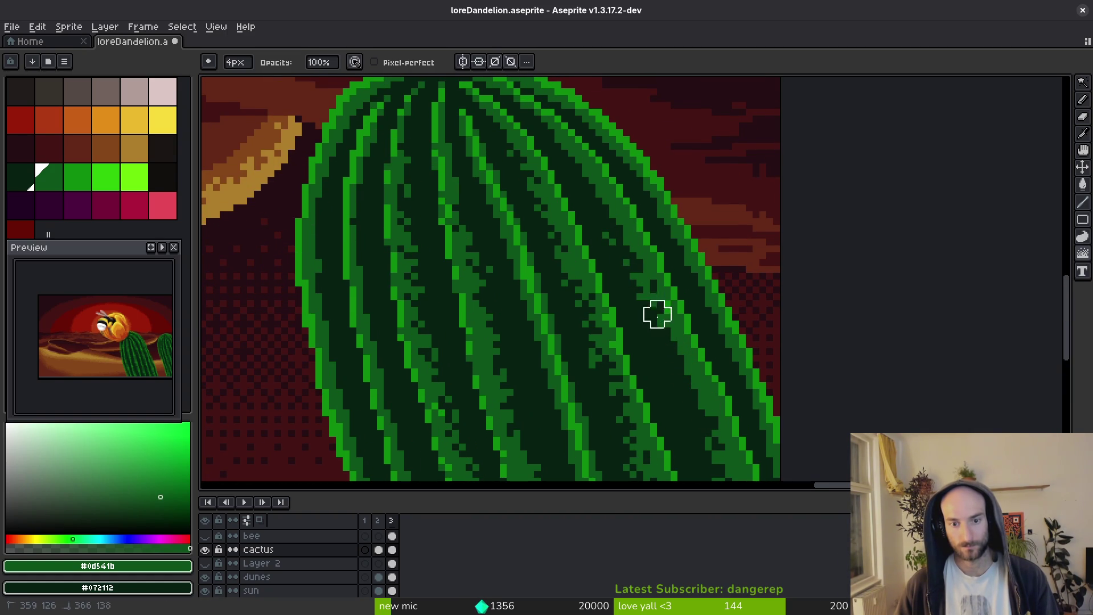
pyautogui.moveTo(671, 362)
pyautogui.mouseDown()
pyautogui.moveTo(652, 293)
pyautogui.moveTo(623, 251)
pyautogui.moveTo(692, 390)
pyautogui.moveTo(670, 373)
pyautogui.moveTo(642, 293)
pyautogui.moveTo(676, 366)
pyautogui.moveTo(664, 366)
pyautogui.moveTo(649, 300)
pyautogui.moveTo(672, 390)
pyautogui.mouseUp()
# Sample #072112 and #0d541b, then paint 3px medium-green strokes down the rib.
pyautogui.scroll(2, 671, 362)
pyautogui.keyDown('alt'); pyautogui.click(626, 299); pyautogui.keyUp('alt')
pyautogui.press('f')
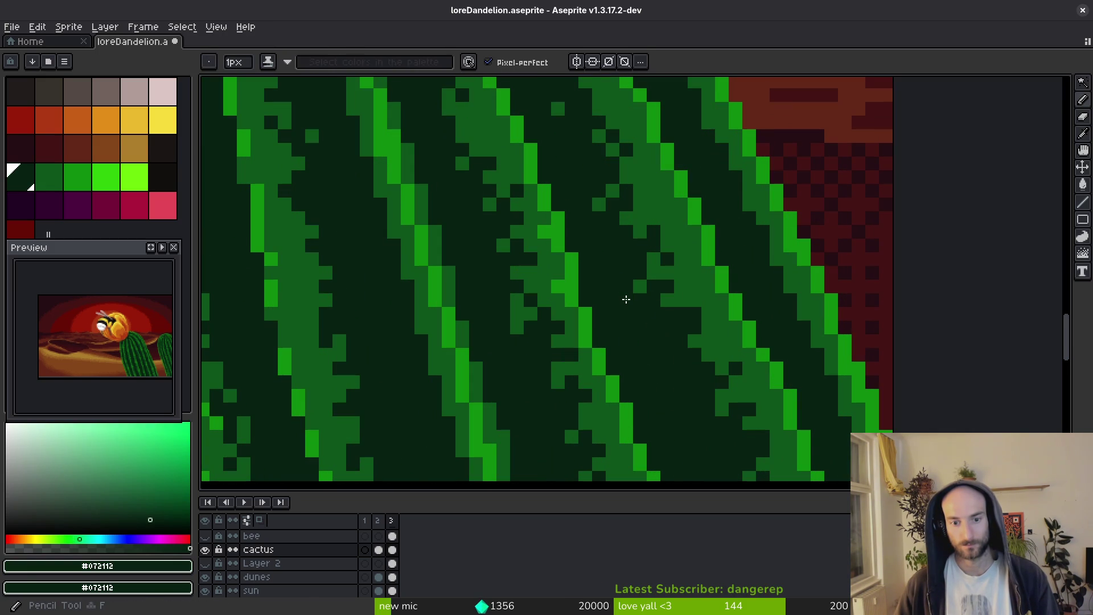
pyautogui.keyDown('alt'); pyautogui.click(695, 281); pyautogui.keyUp('alt')
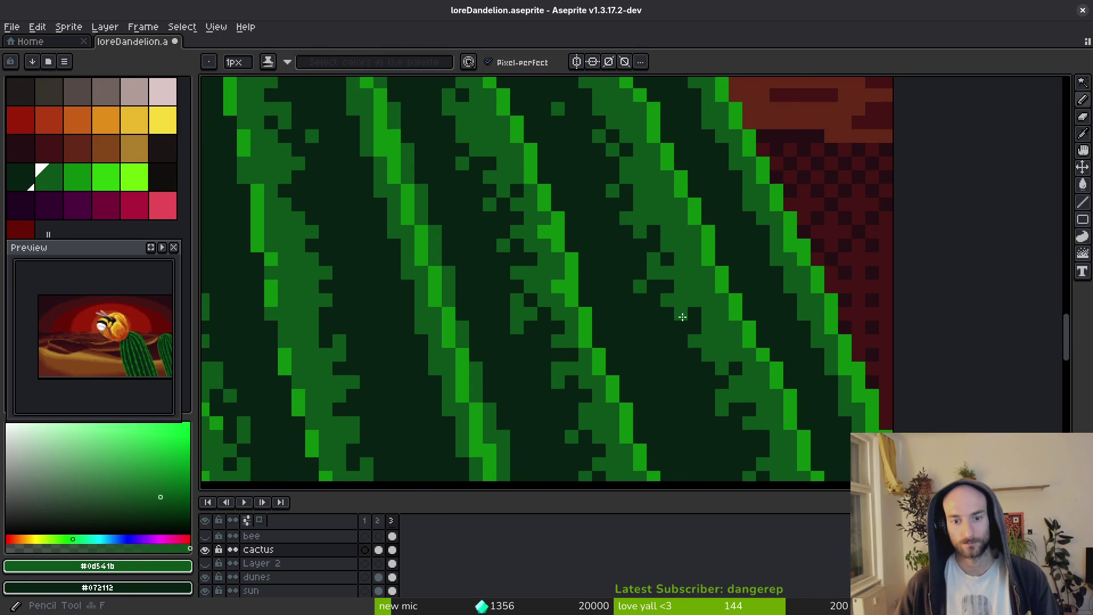
pyautogui.scroll(-2, 657, 265)
pyautogui.scroll(-1, 657, 265)
pyautogui.press('e')
pyautogui.scroll(3, 646, 301)
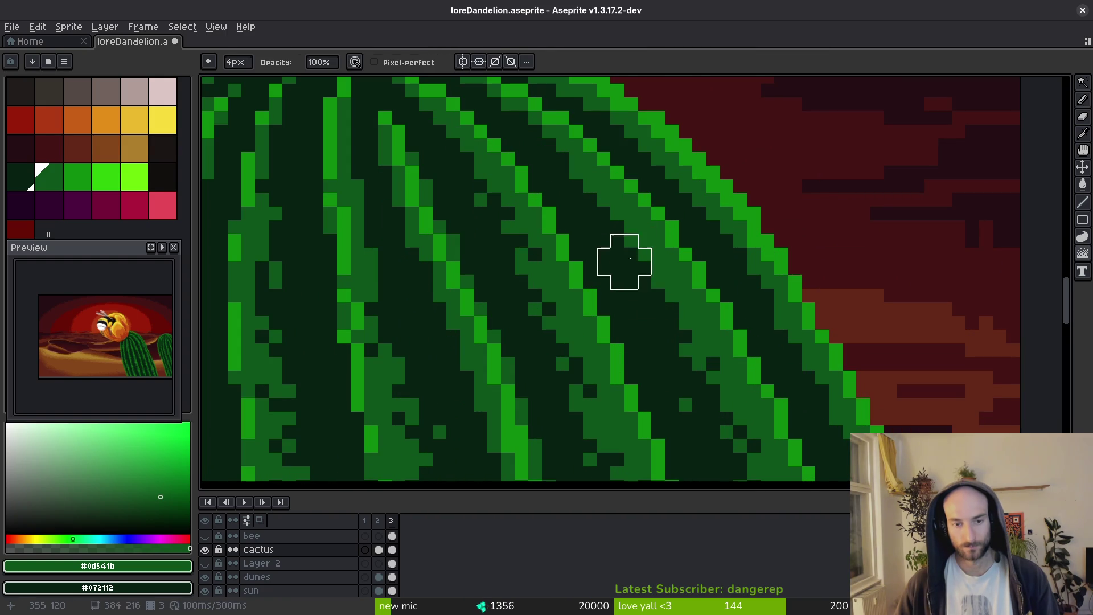
pyautogui.moveTo(576, 186)
pyautogui.mouseDown()
pyautogui.moveTo(686, 335)
pyautogui.moveTo(630, 254)
pyautogui.moveTo(645, 310)
pyautogui.mouseUp()
pyautogui.scroll(-1, 645, 309)
pyautogui.scroll(1, 620, 265)
pyautogui.press('b')
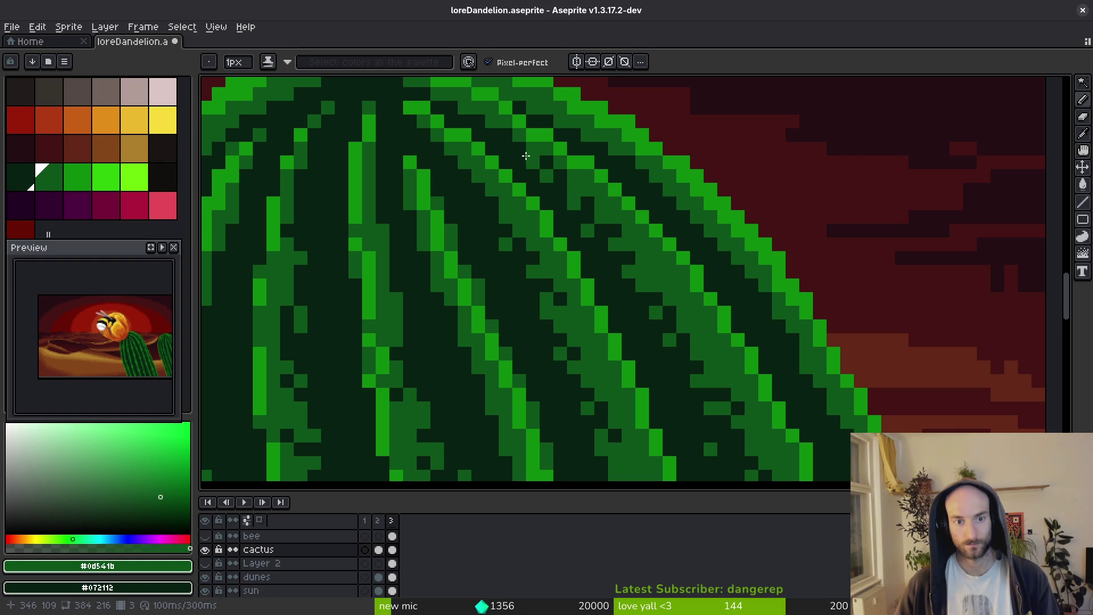
# Bring the upper-left cactus ribs into view and save the artwork.
pyautogui.scroll(-4, 576, 187)
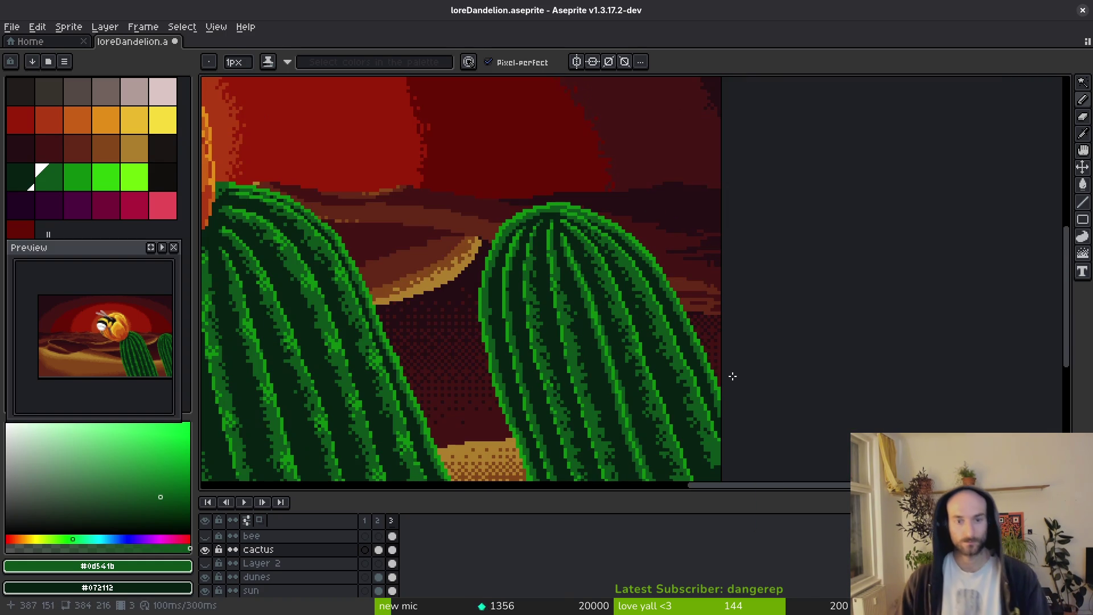
pyautogui.scroll(4, 664, 417)
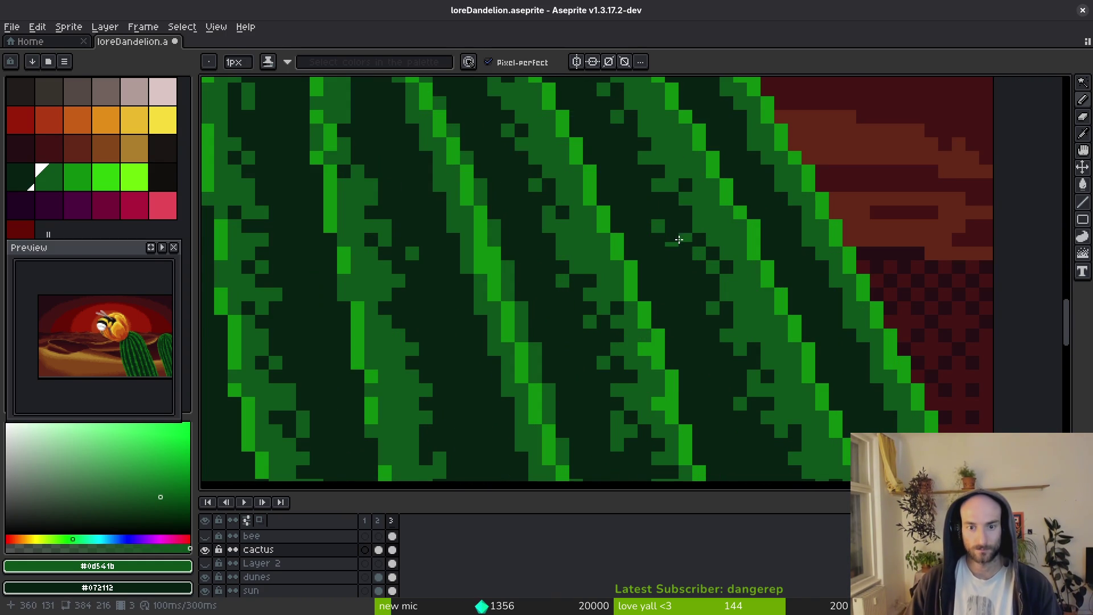
pyautogui.scroll(-4, 700, 256)
pyautogui.scroll(4, 699, 256)
pyautogui.press('v')
pyautogui.press('b')
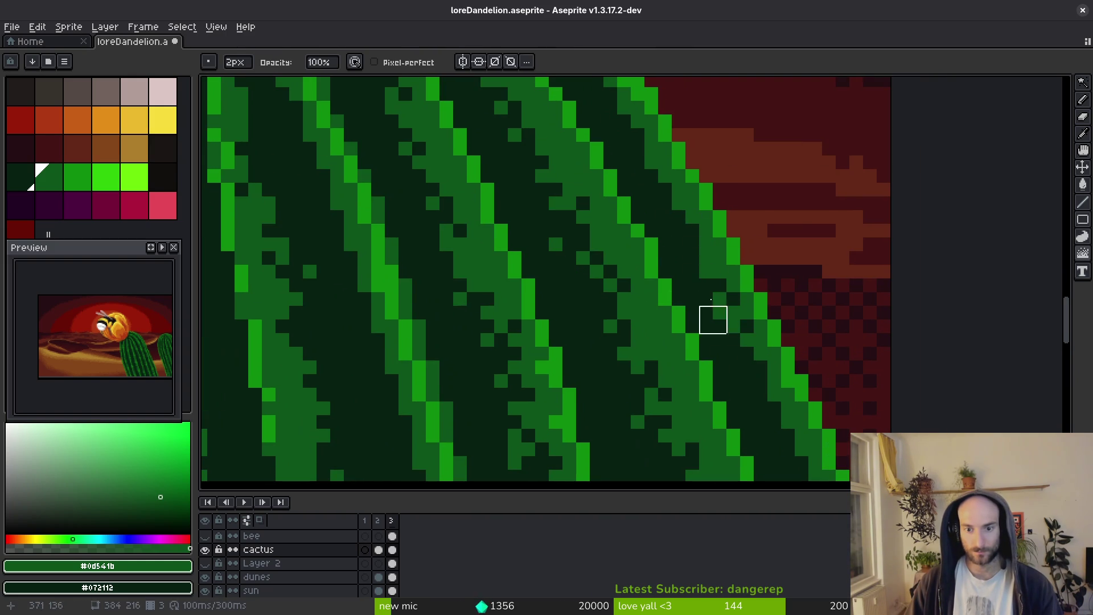
pyautogui.moveTo(725, 359); pyautogui.dragTo(663, 217)
pyautogui.moveTo(731, 347); pyautogui.dragTo(708, 290)
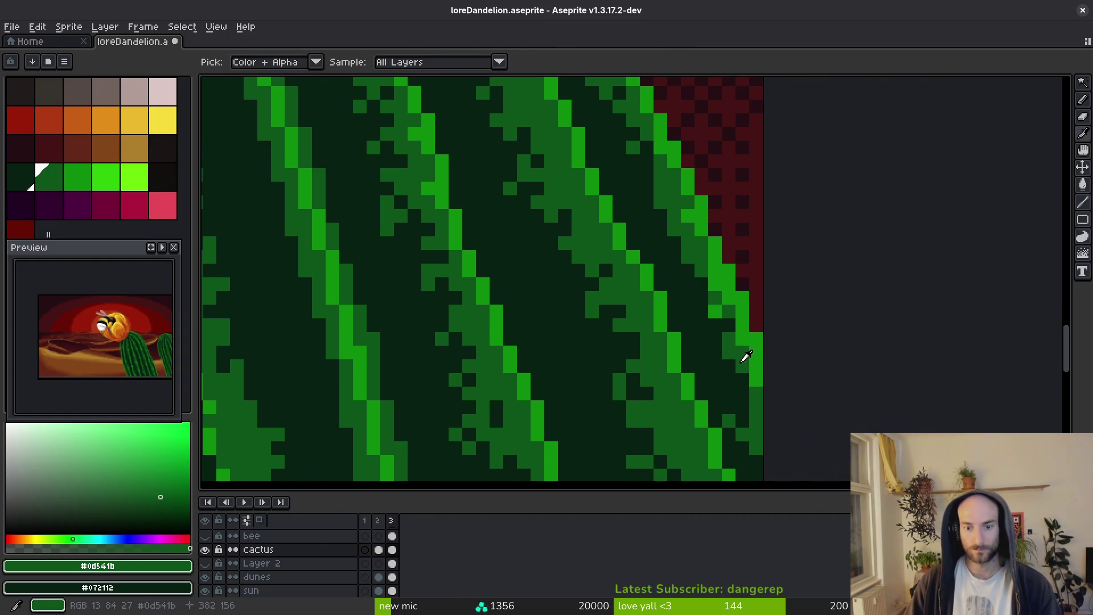
pyautogui.press('f')
pyautogui.scroll(1, 729, 379)
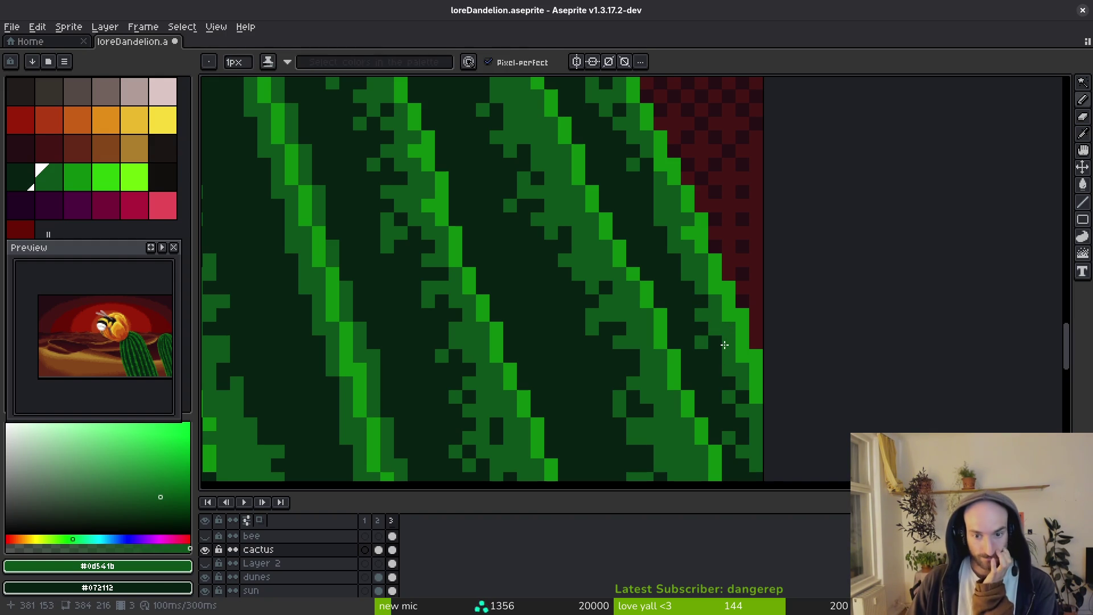
pyautogui.scroll(1, 651, 266)
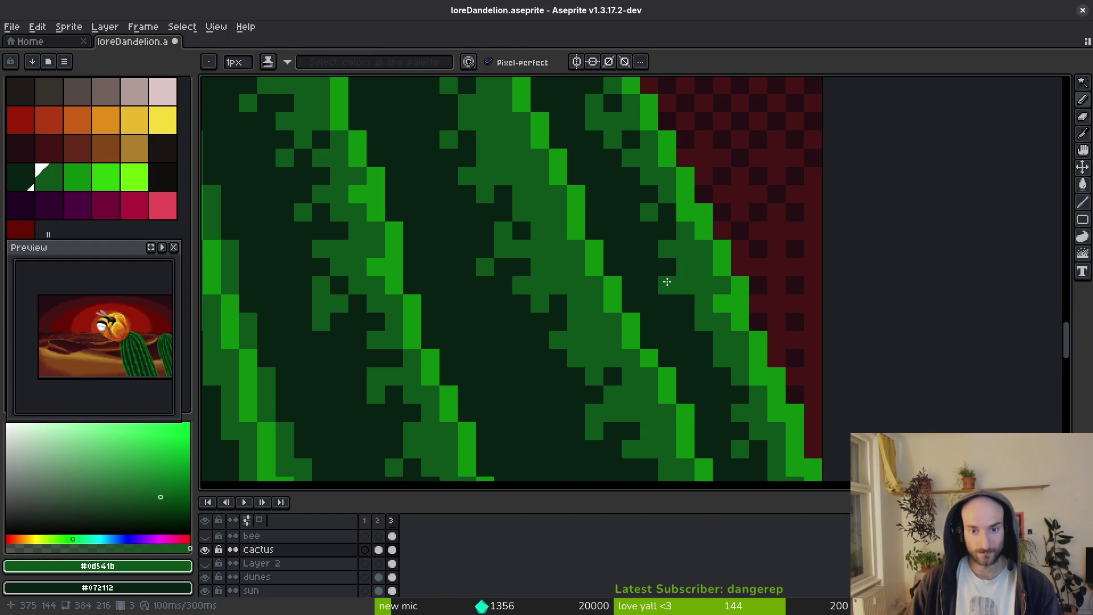
pyautogui.hotkey('ctrl', 's')
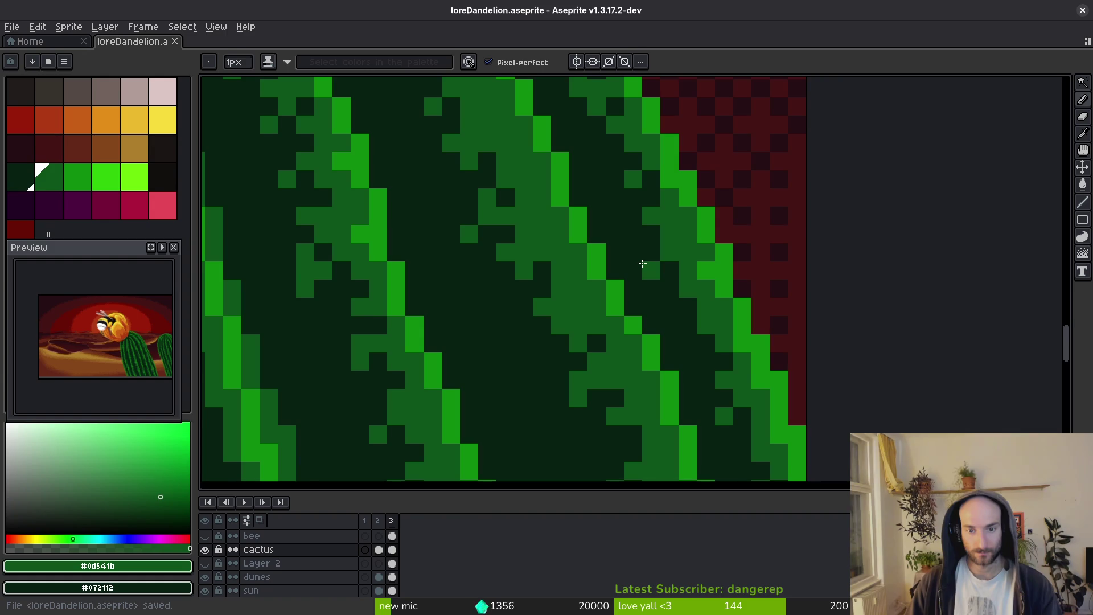
# Discard a stray diagonal stroke and place medium-green and dark #072112 pixels on the rib.
pyautogui.hotkey('ctrl', 'z')
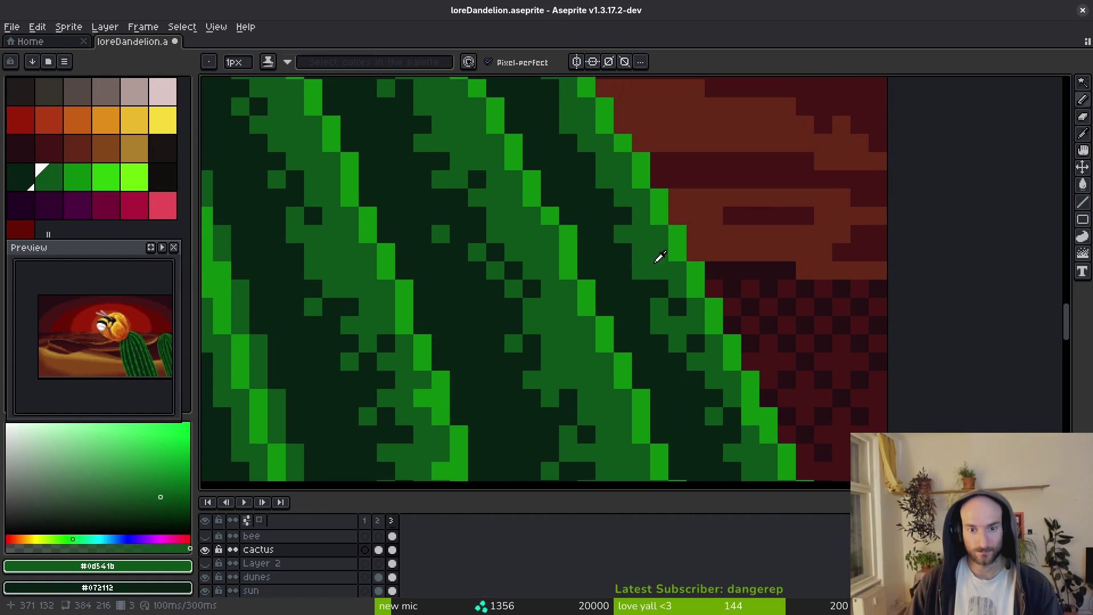
pyautogui.keyDown('alt'); pyautogui.click(656, 265); pyautogui.keyUp('alt')
pyautogui.keyDown('alt'); pyautogui.click(627, 267); pyautogui.keyUp('alt')
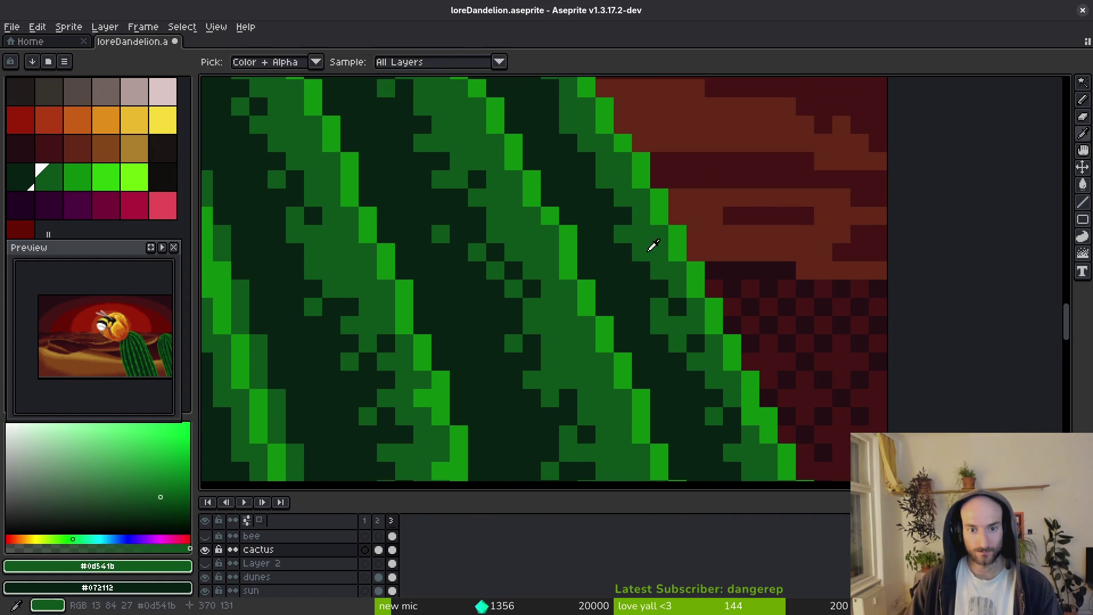
pyautogui.scroll(3, 666, 341)
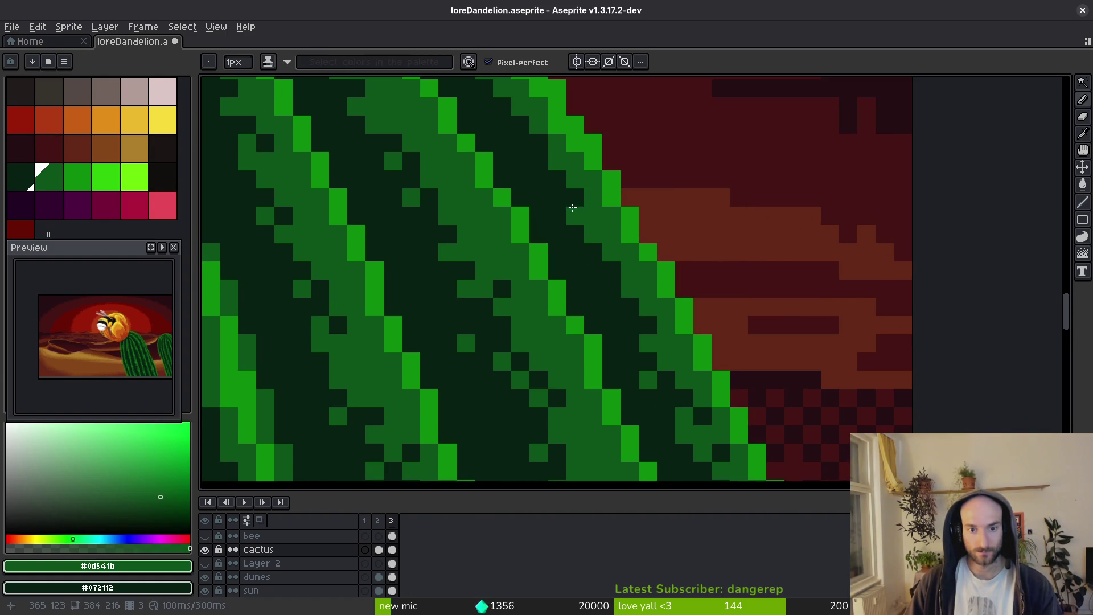
pyautogui.scroll(3, 579, 272)
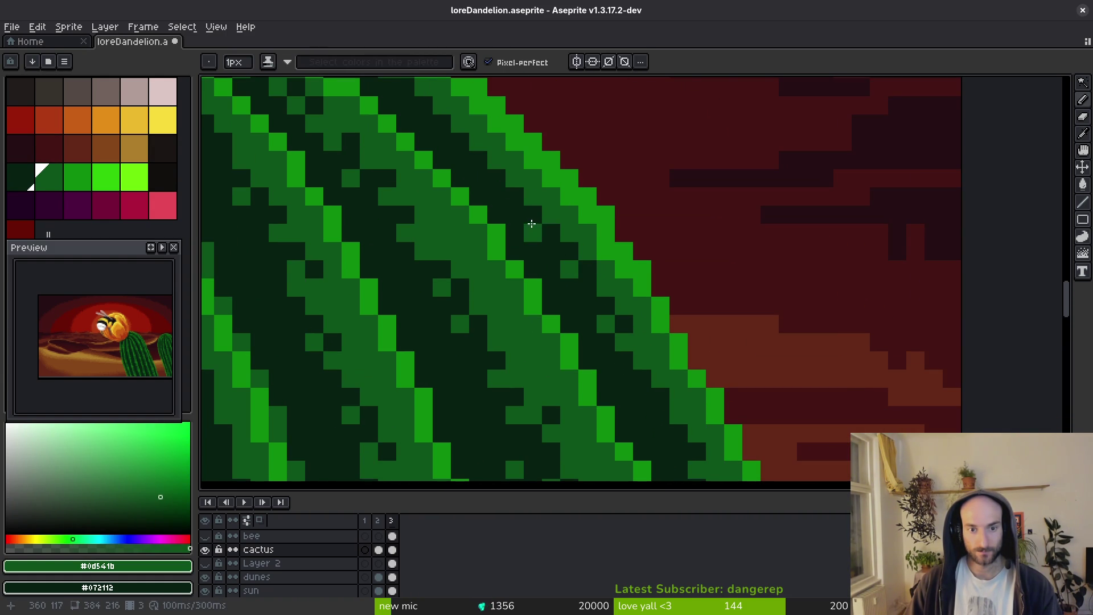
pyautogui.scroll(2, 530, 236)
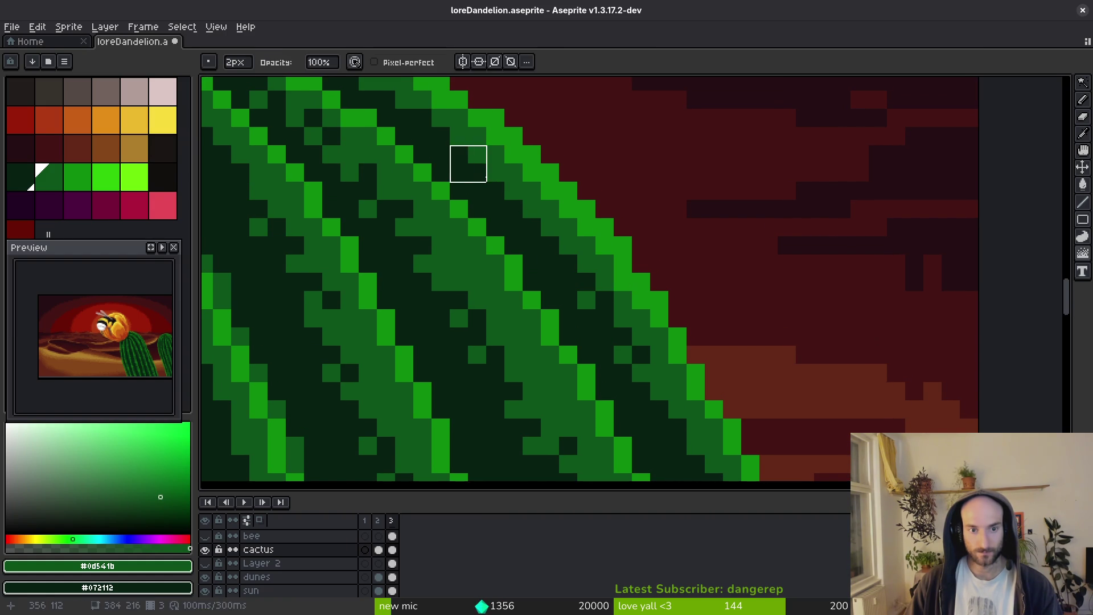
pyautogui.moveTo(495, 188); pyautogui.dragTo(568, 282)
pyautogui.hotkey('ctrl', 'z')
pyautogui.hotkey('ctrl', 'z')
pyautogui.click(496, 173)
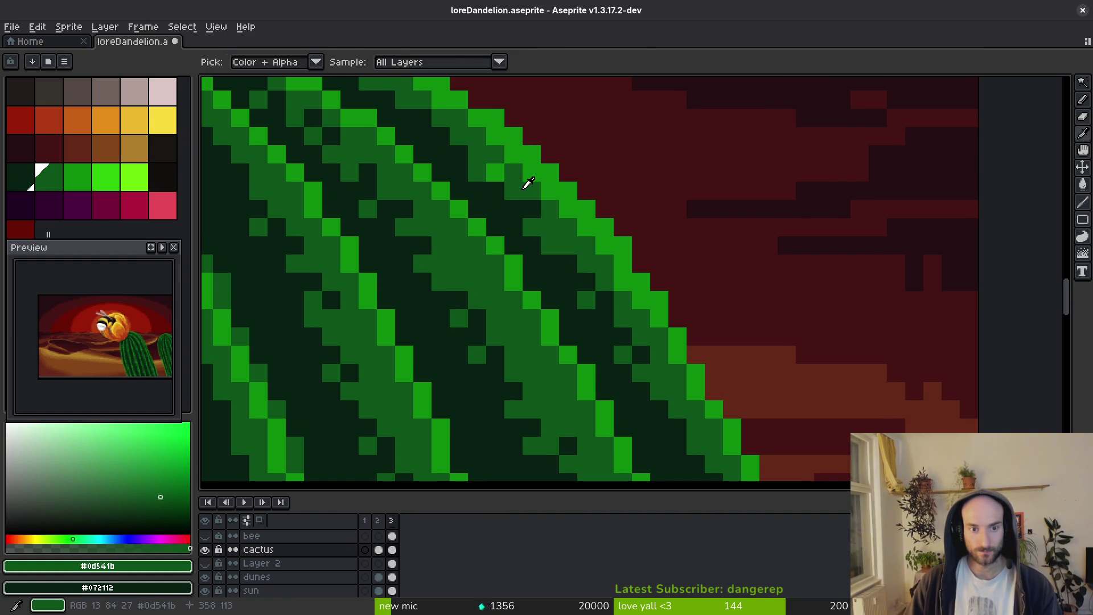
pyautogui.keyDown('alt'); pyautogui.click(501, 177); pyautogui.keyUp('alt')
pyautogui.click(495, 172)
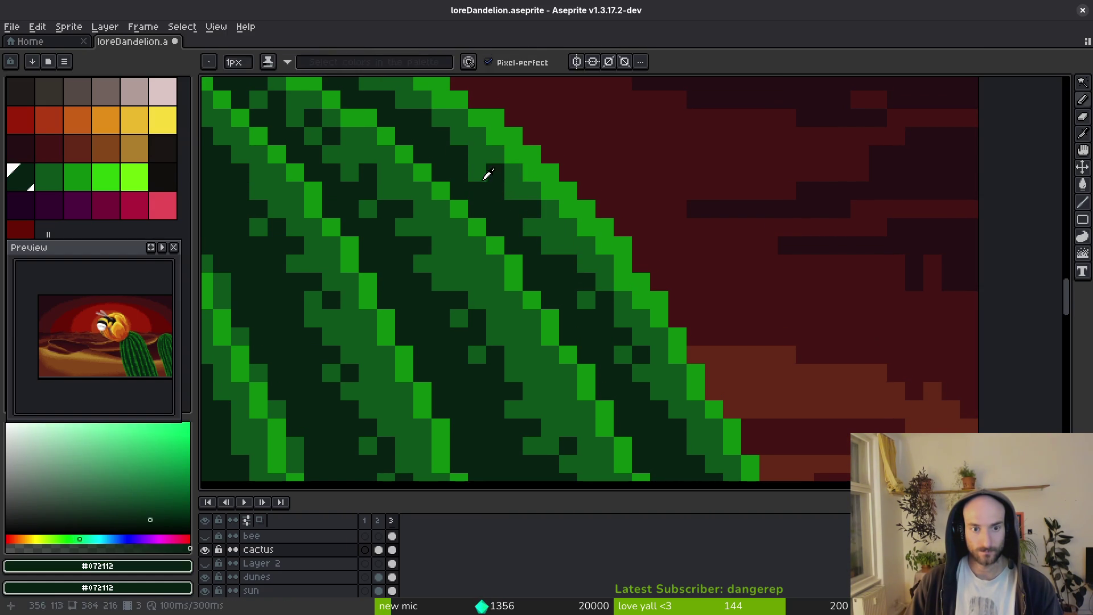
pyautogui.keyDown('alt'); pyautogui.click(492, 193); pyautogui.keyUp('alt')
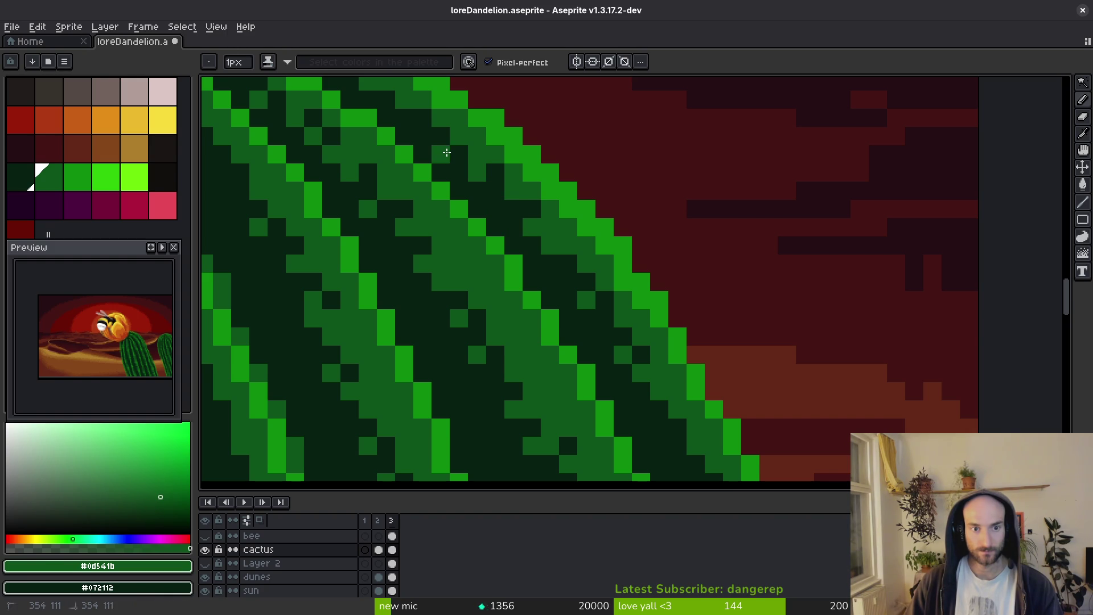
# Dot dark #072112 pixels down the rib highlight.
pyautogui.scroll(-5, 446, 152)
pyautogui.scroll(3, 573, 212)
pyautogui.scroll(4, 572, 211)
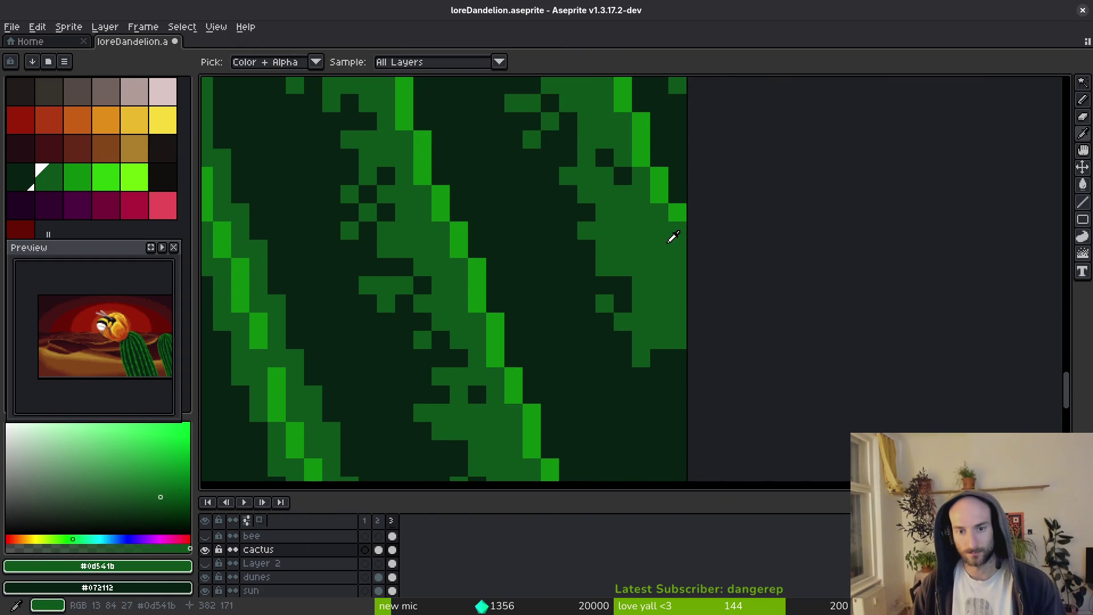
pyautogui.keyDown('alt'); pyautogui.click(573, 274); pyautogui.keyUp('alt')
pyautogui.click(641, 285)
pyautogui.click(604, 250)
pyautogui.click(659, 303)
pyautogui.click(678, 321)
pyautogui.click(659, 339)
pyautogui.click(622, 248)
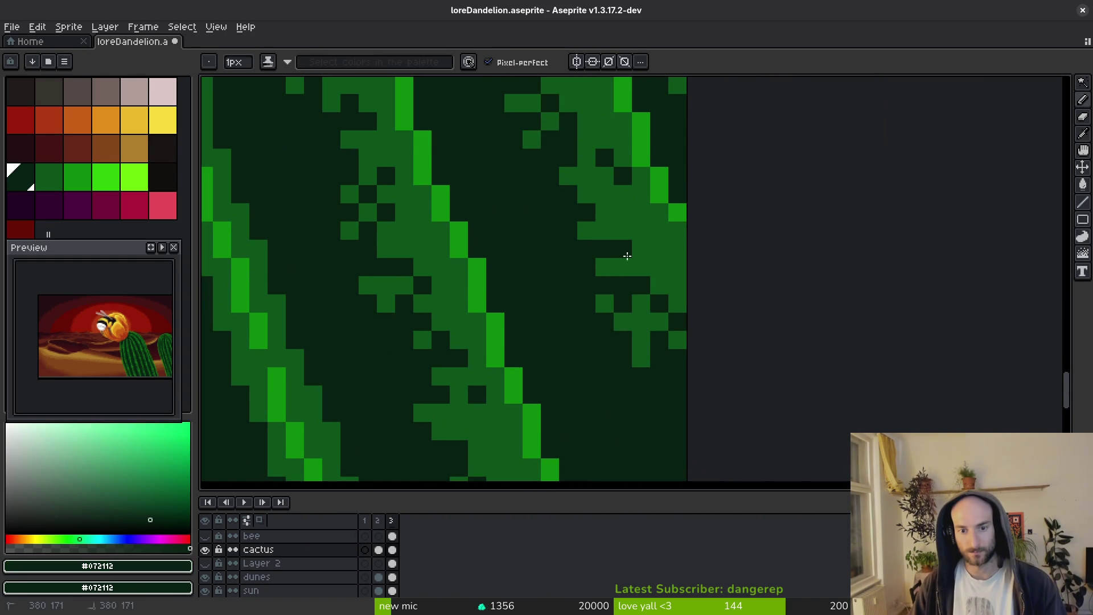
# Break up the rib edge with more dark pixels, reselect #0d541b, and save.
pyautogui.click(623, 266)
pyautogui.click(622, 232)
pyautogui.click(641, 357)
pyautogui.click(640, 323)
pyautogui.keyDown('alt'); pyautogui.click(643, 300); pyautogui.keyUp('alt')
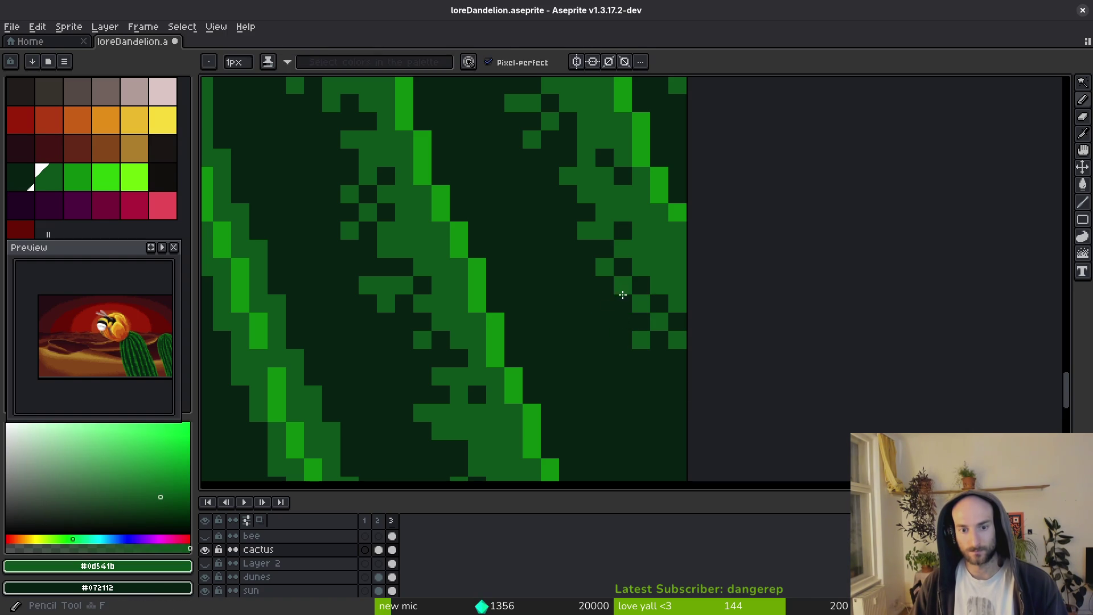
pyautogui.hotkey('ctrl', 's')
pyautogui.scroll(-3, 655, 318)
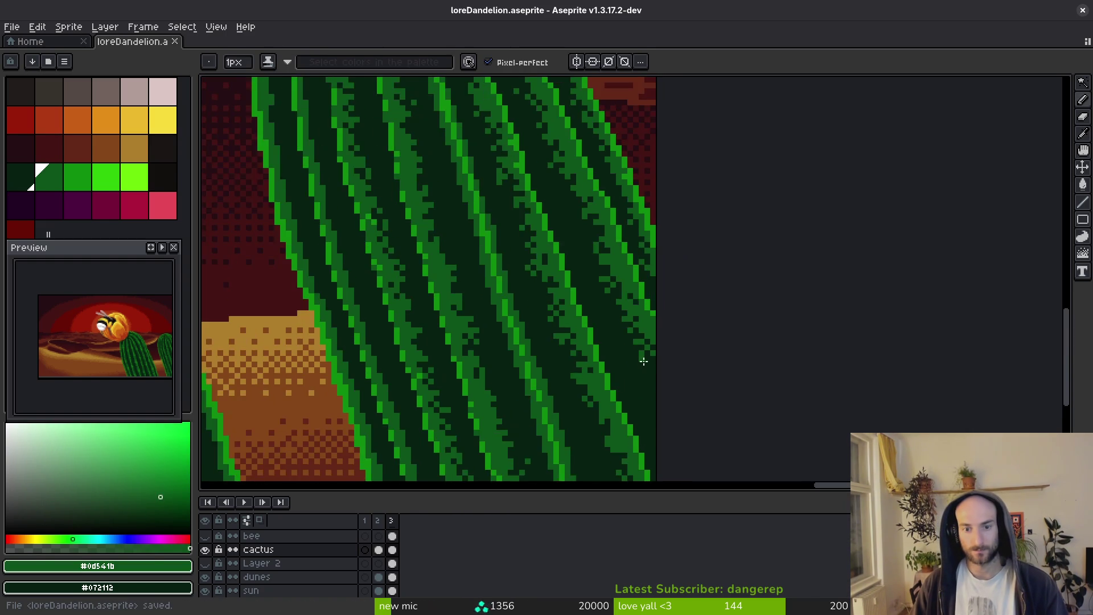
# Inspect the cactus ribs and sand with the 1px pencil, then save loreDandelion.aseprite.
pyautogui.scroll(3, 656, 314)
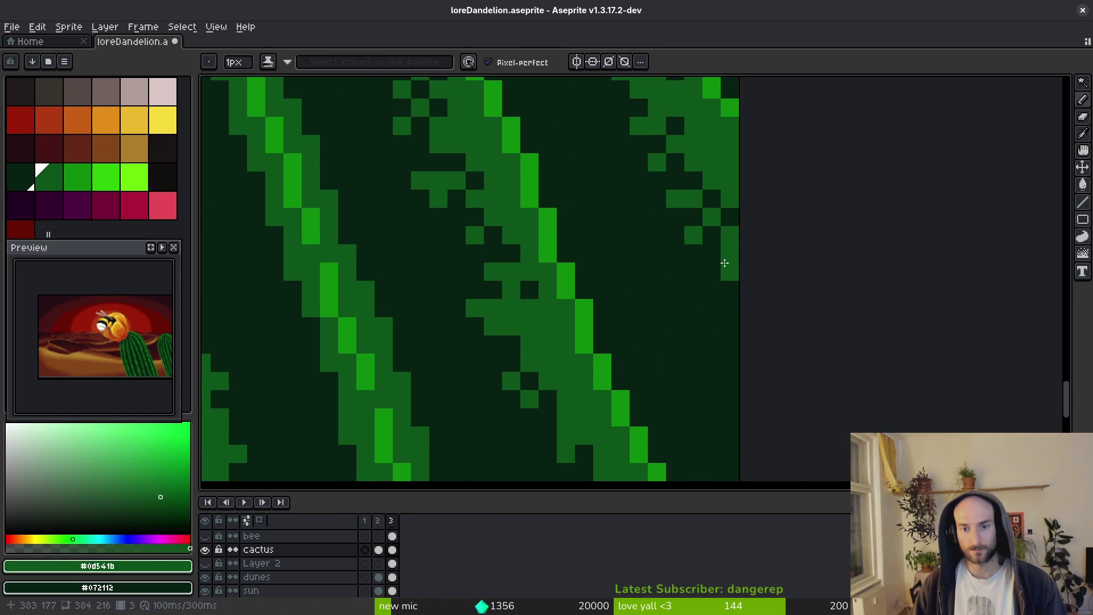
pyautogui.scroll(-3, 733, 256)
pyautogui.scroll(2, 733, 354)
pyautogui.moveTo(733, 354); pyautogui.dragTo(693, 305)
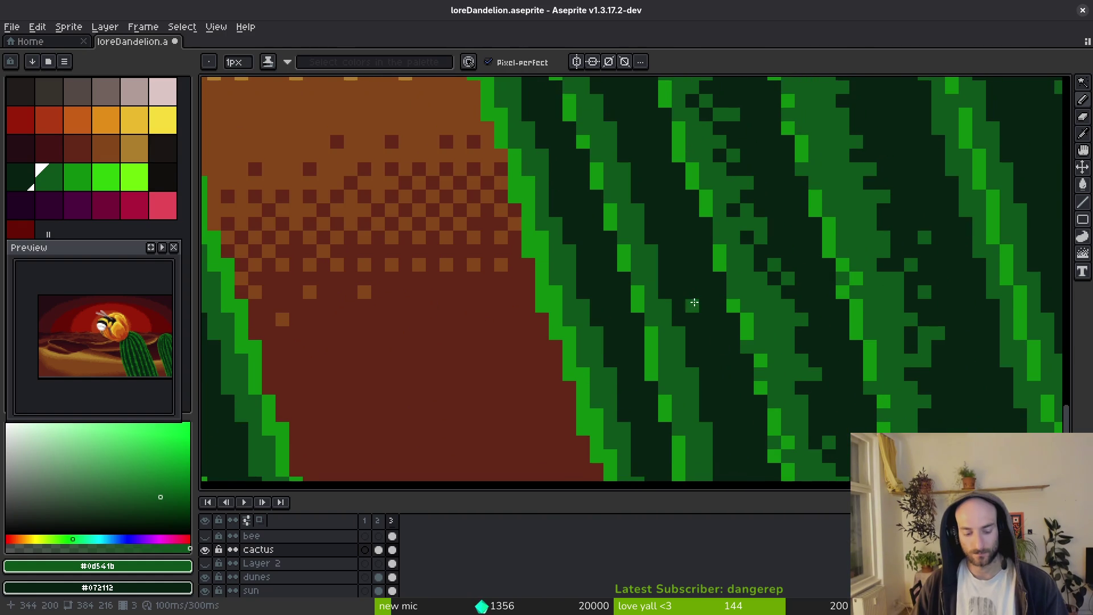
pyautogui.press('e')
pyautogui.scroll(2, 691, 347)
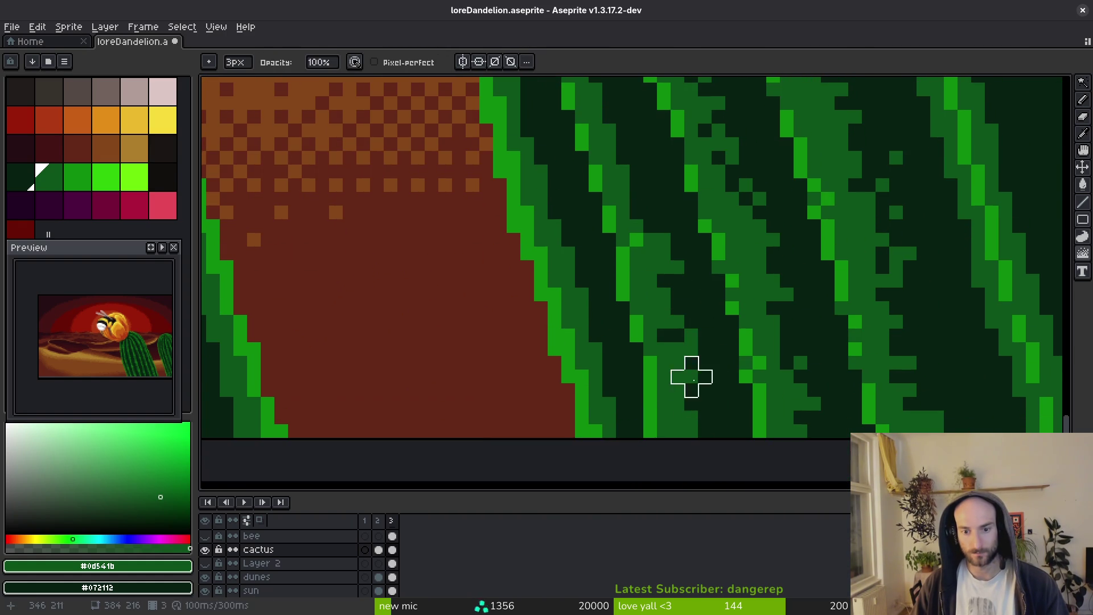
pyautogui.scroll(-2, 701, 427)
pyautogui.scroll(2, 609, 224)
pyautogui.scroll(-2, 600, 252)
pyautogui.scroll(2, 559, 144)
pyautogui.scroll(-2, 594, 319)
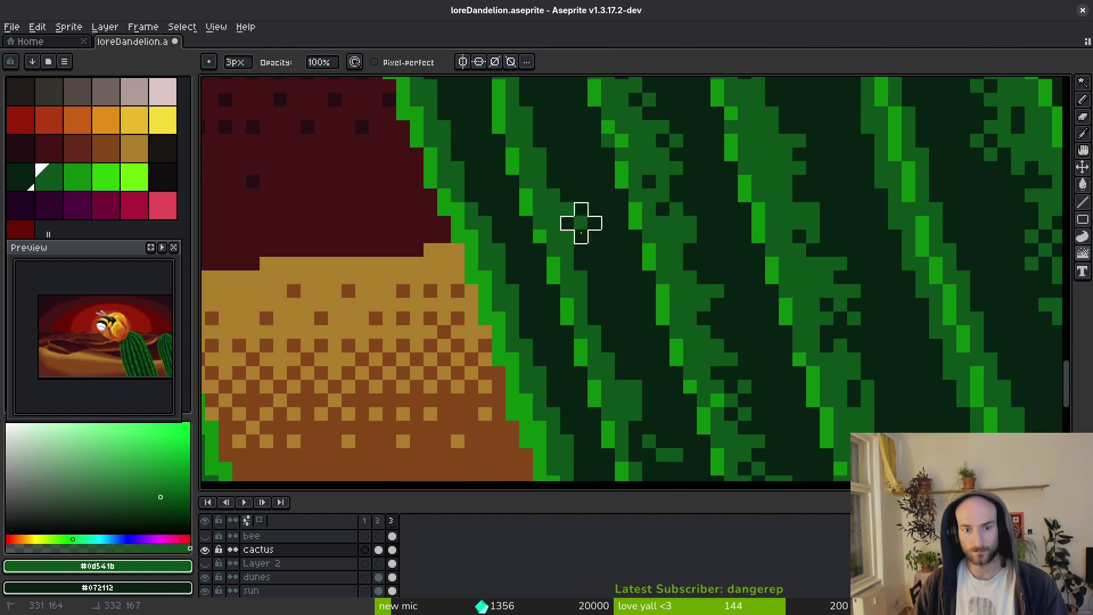
pyautogui.scroll(3, 608, 366)
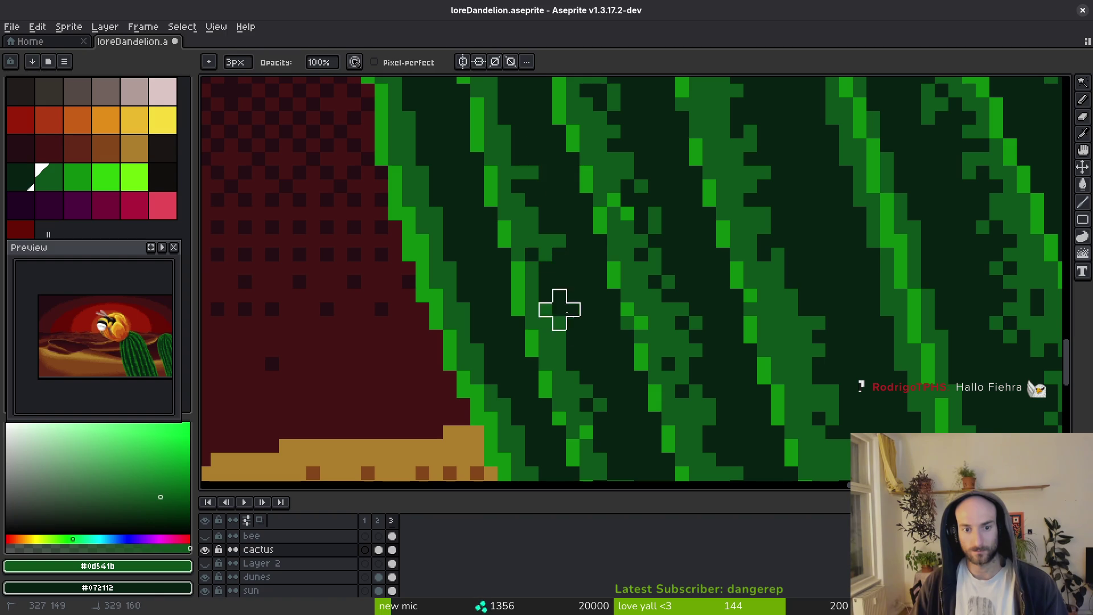
pyautogui.scroll(-3, 586, 373)
pyautogui.press('b')
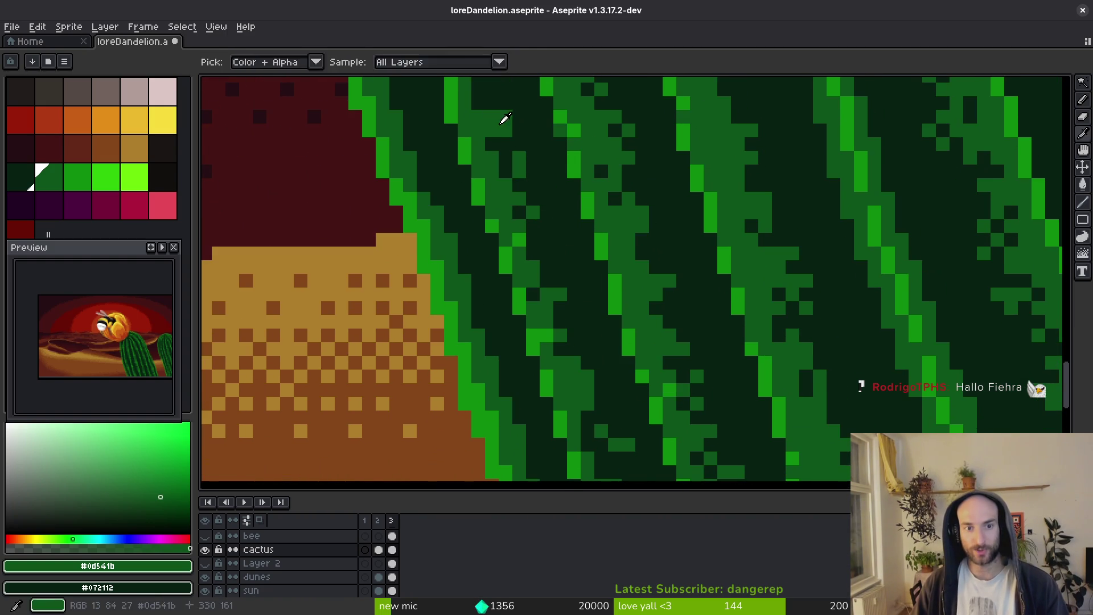
pyautogui.scroll(1, 513, 171)
pyautogui.scroll(-4, 511, 155)
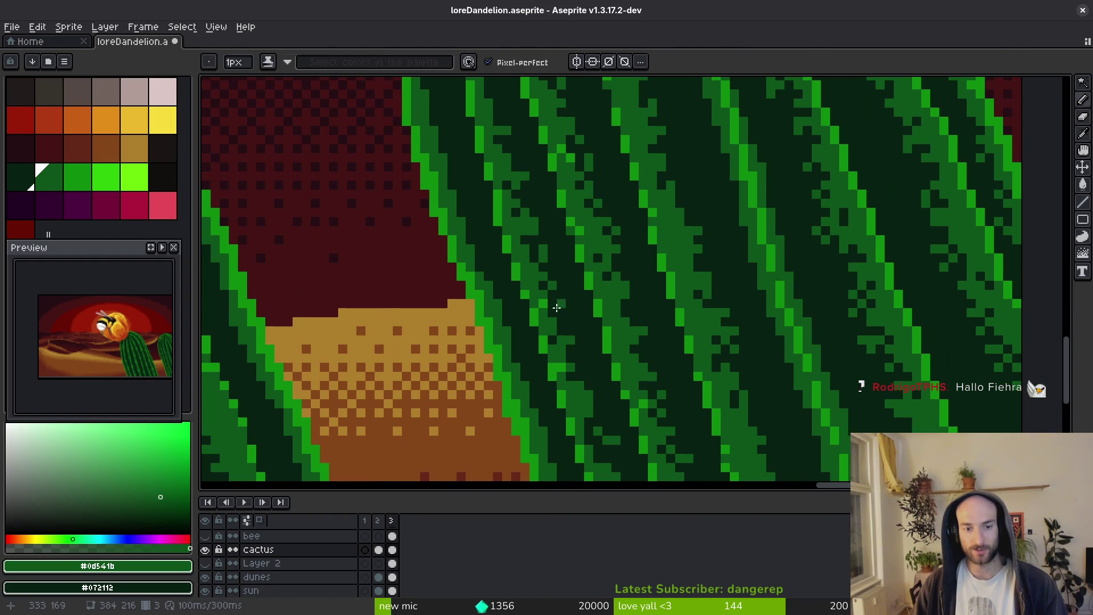
pyautogui.scroll(2, 576, 268)
pyautogui.scroll(2, 575, 269)
pyautogui.hotkey('ctrl', 's')
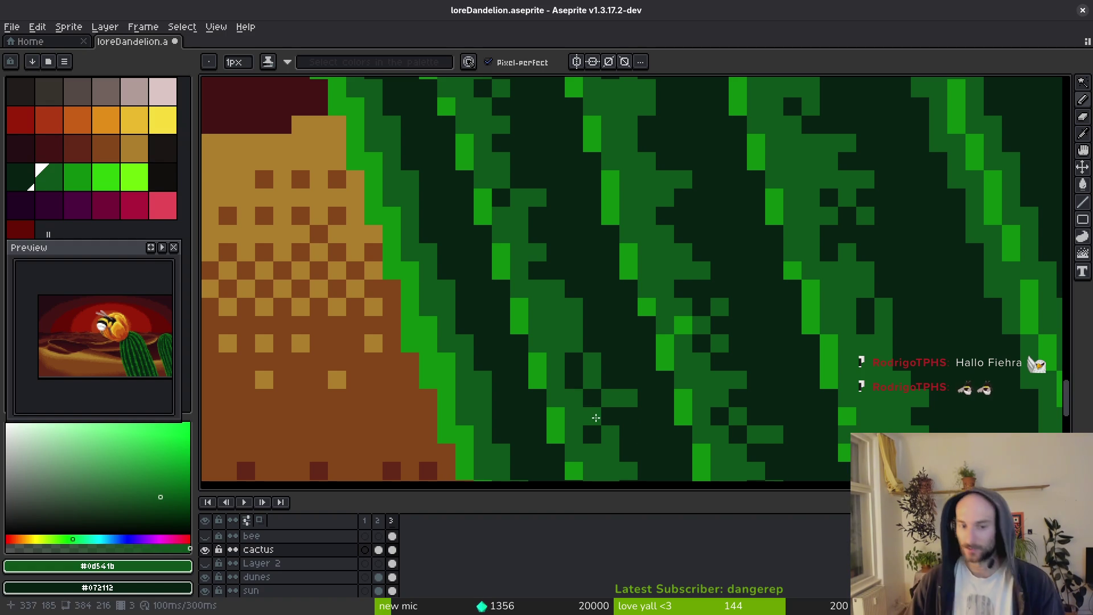
# Sample #072112, make mid-green #0d541b the drawing colour, review the ribs, and save again.
pyautogui.scroll(-2, 603, 366)
pyautogui.scroll(2, 566, 354)
pyautogui.keyDown('alt'); pyautogui.click(551, 347); pyautogui.keyUp('alt')
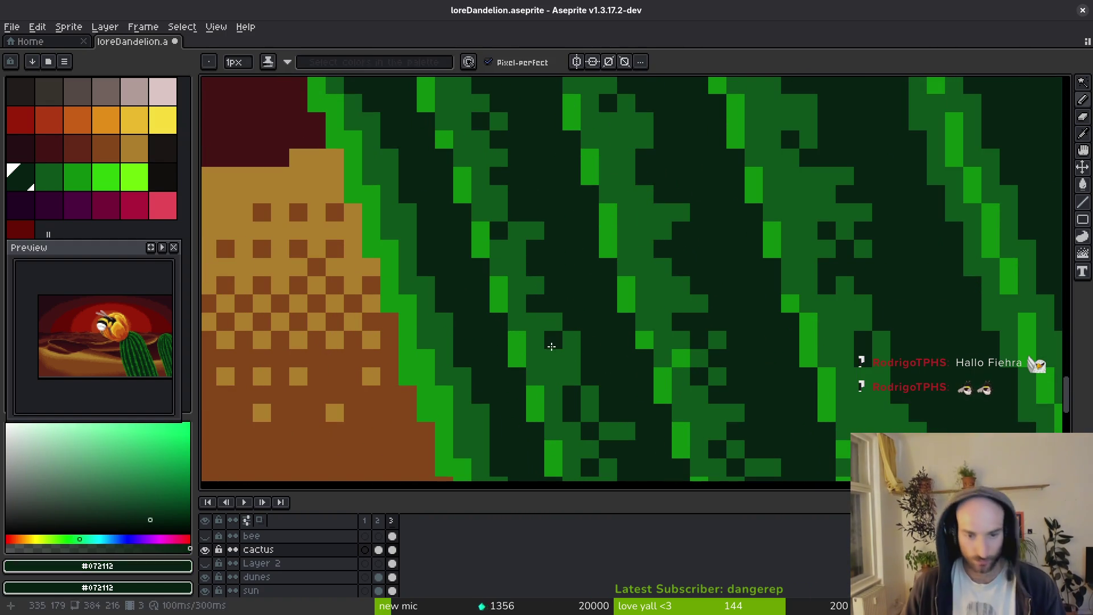
pyautogui.keyDown('alt'); pyautogui.click(495, 320); pyautogui.keyUp('alt')
pyautogui.scroll(-2, 564, 330)
pyautogui.scroll(1, 594, 323)
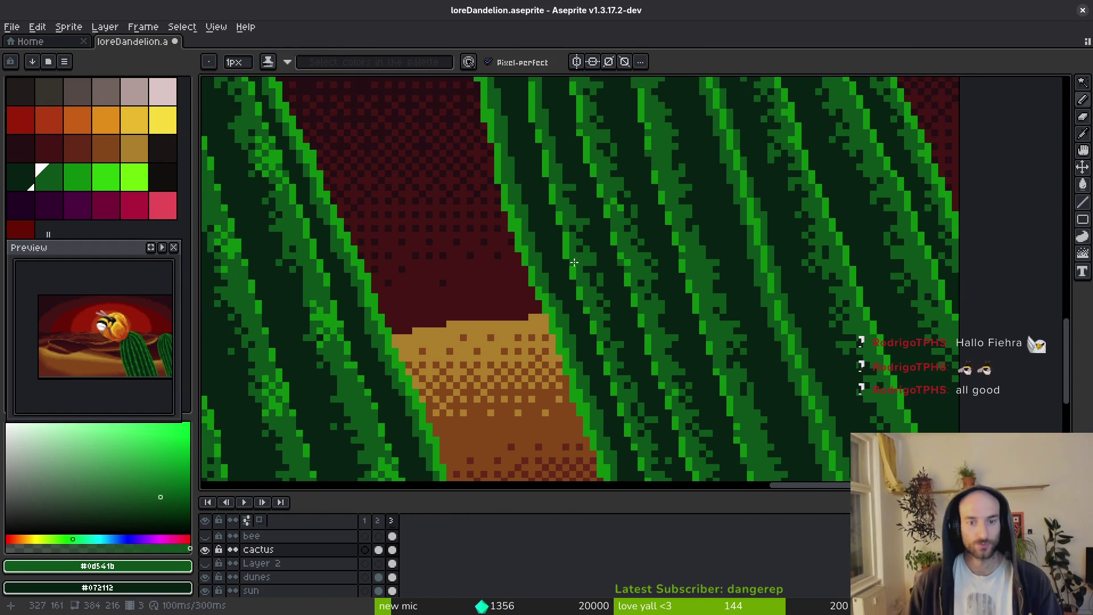
pyautogui.scroll(2, 594, 323)
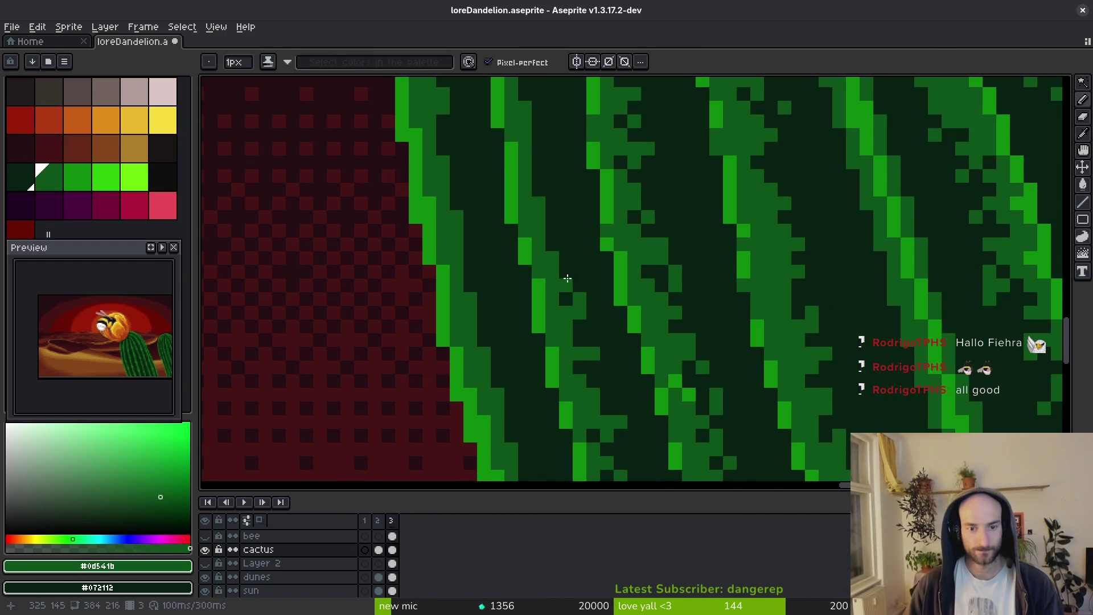
pyautogui.scroll(-2, 557, 237)
pyautogui.scroll(2, 561, 256)
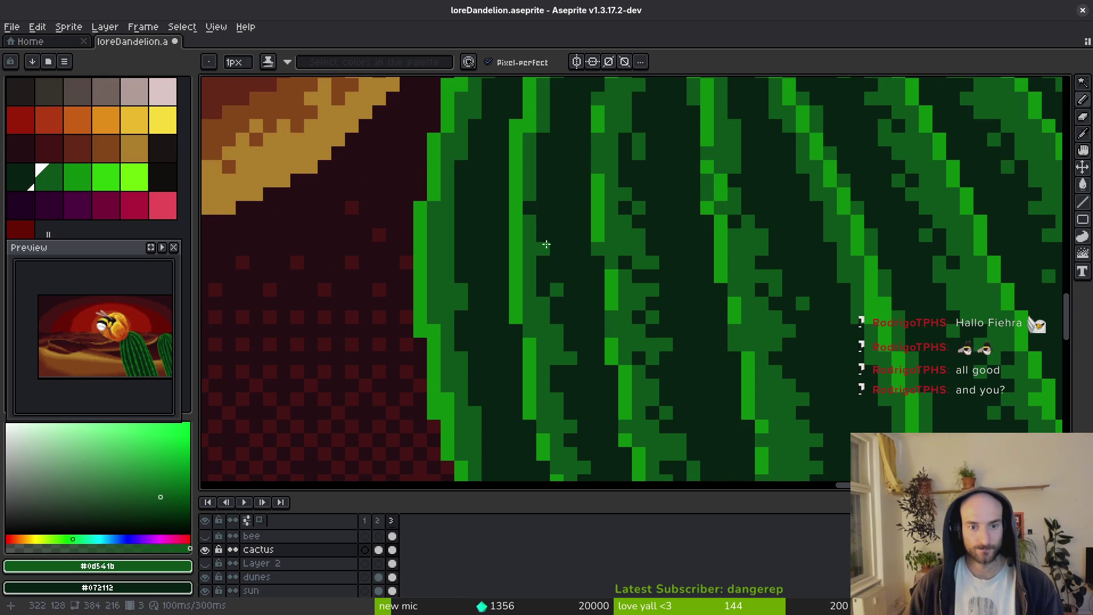
pyautogui.scroll(2, 550, 255)
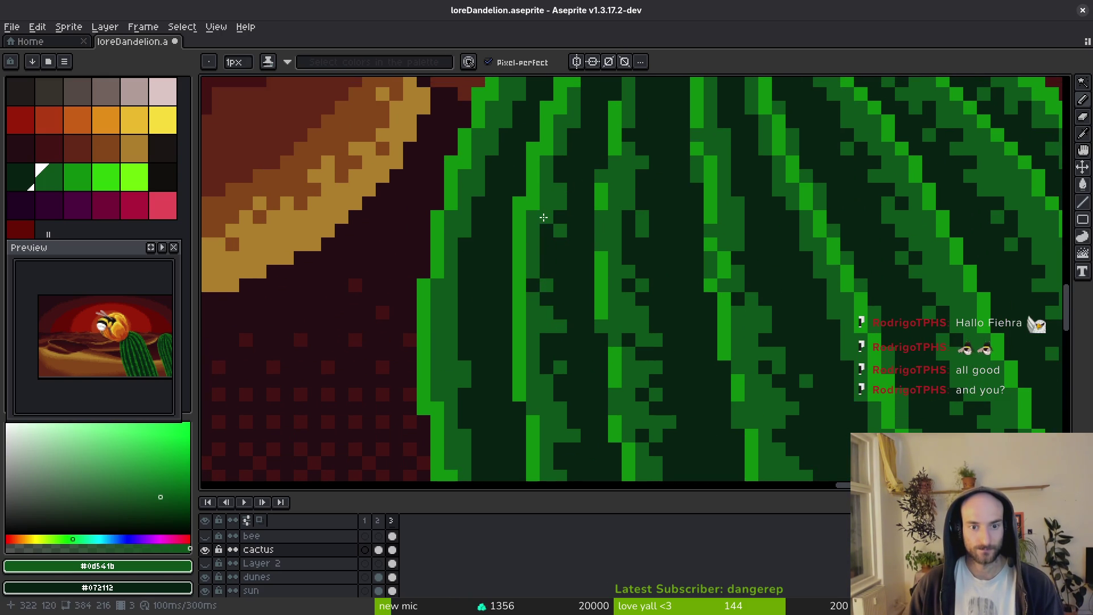
pyautogui.scroll(2, 538, 273)
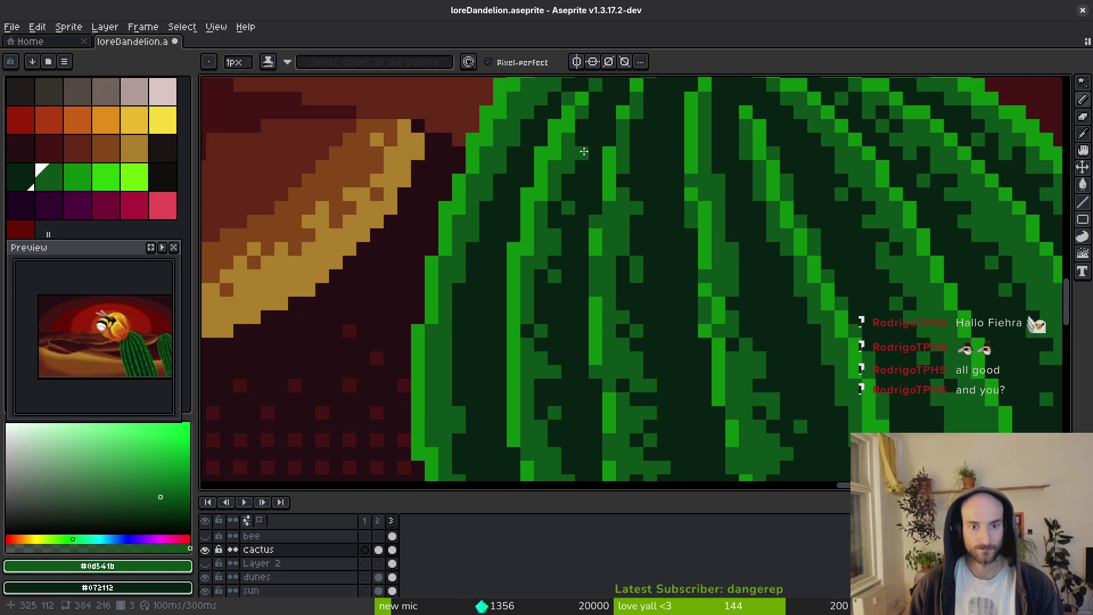
pyautogui.scroll(-3, 603, 99)
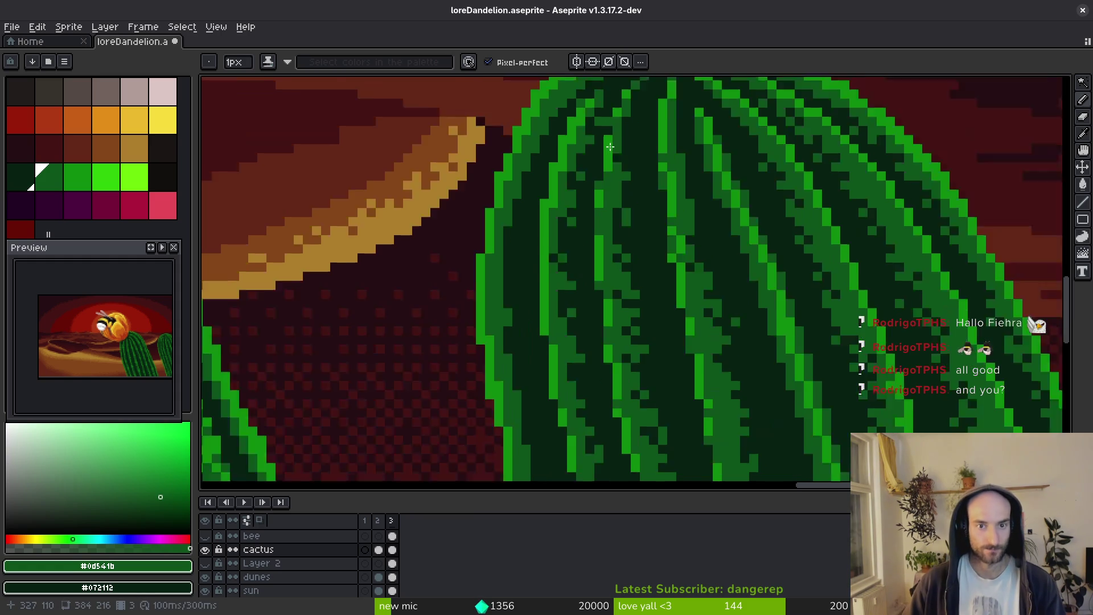
pyautogui.hotkey('ctrl', 's')
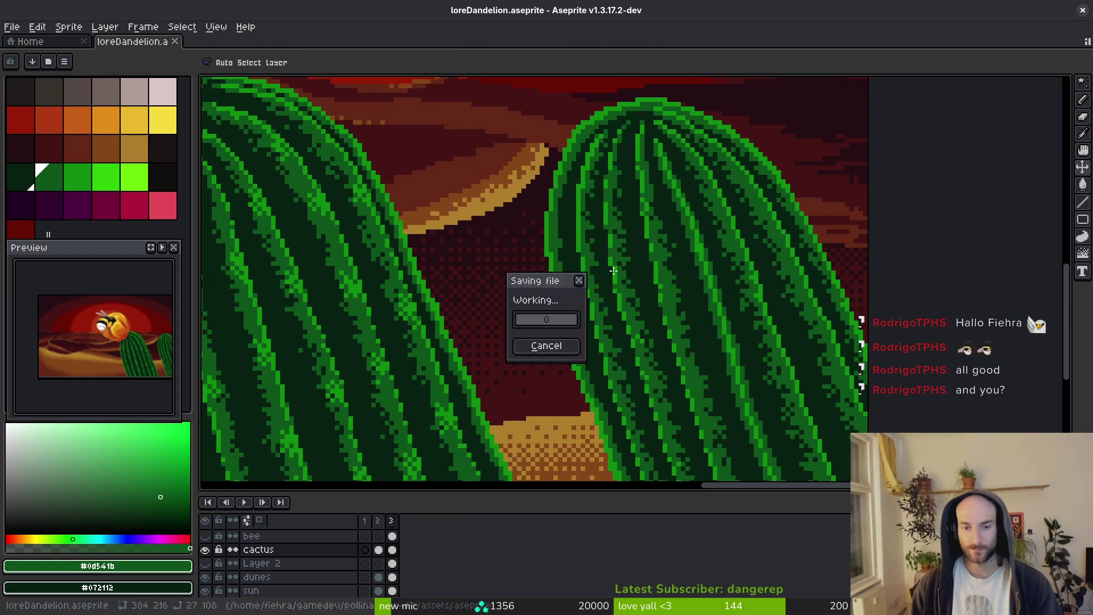
# Repaint the right cactus's left edge in brighter green with a 3px brush and erase stray pixels.
pyautogui.scroll(-1, 624, 336)
pyautogui.press('e')
pyautogui.scroll(2, 571, 210)
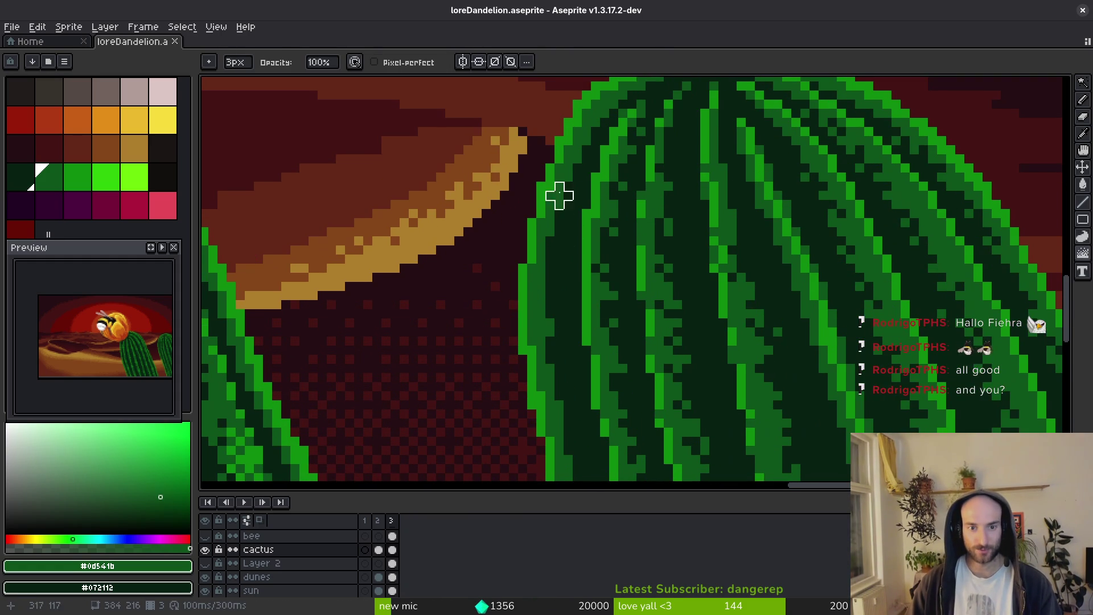
pyautogui.moveTo(566, 183); pyautogui.dragTo(559, 232)
pyautogui.press('-')
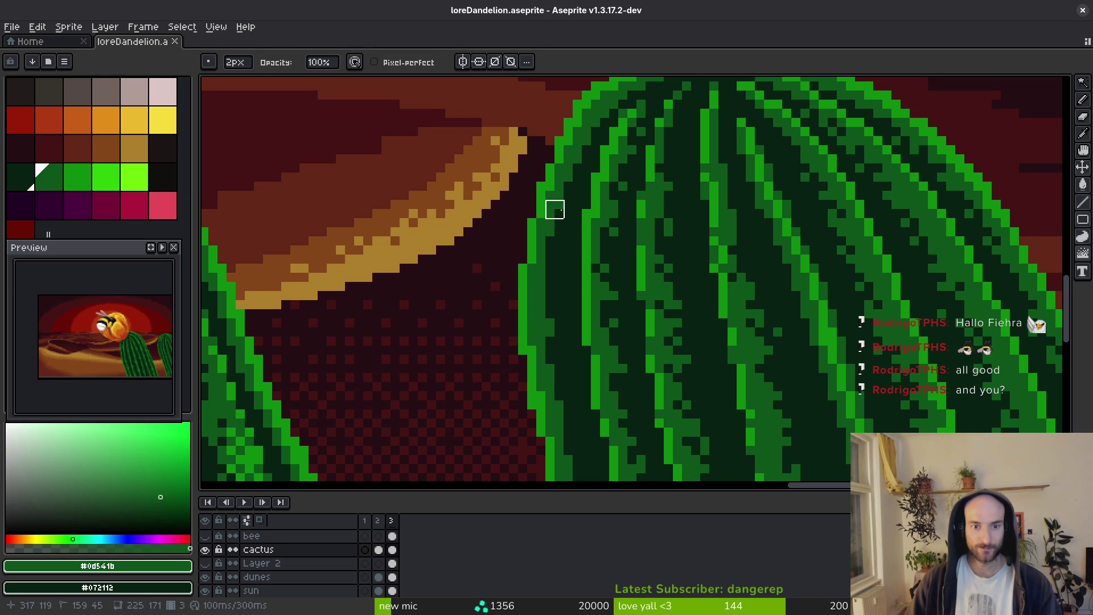
pyautogui.click(559, 249)
pyautogui.scroll(-1, 547, 298)
pyautogui.scroll(2, 546, 297)
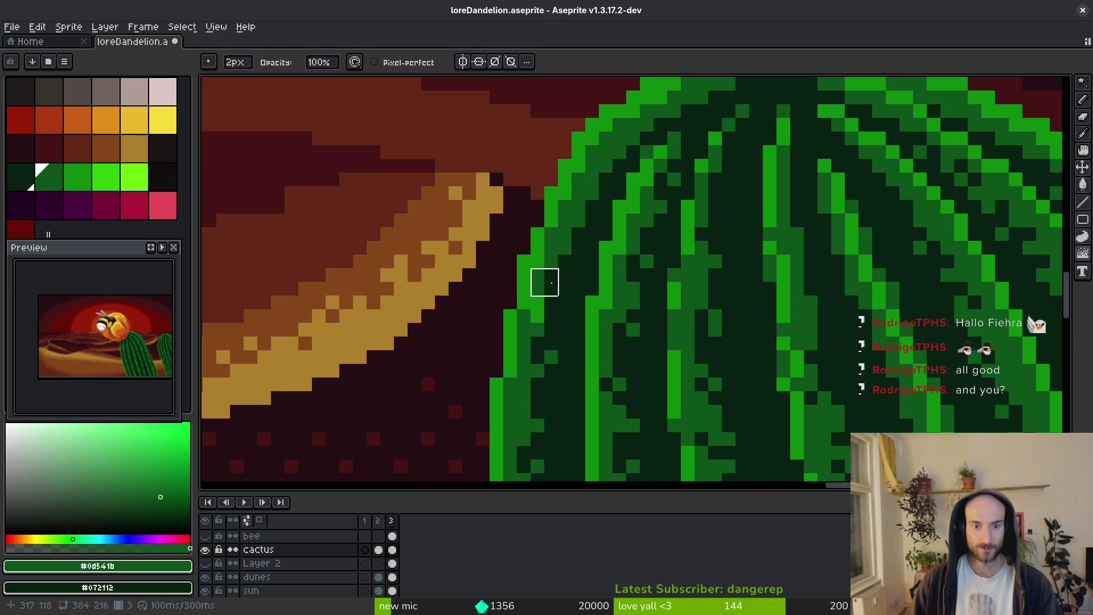
pyautogui.press('b')
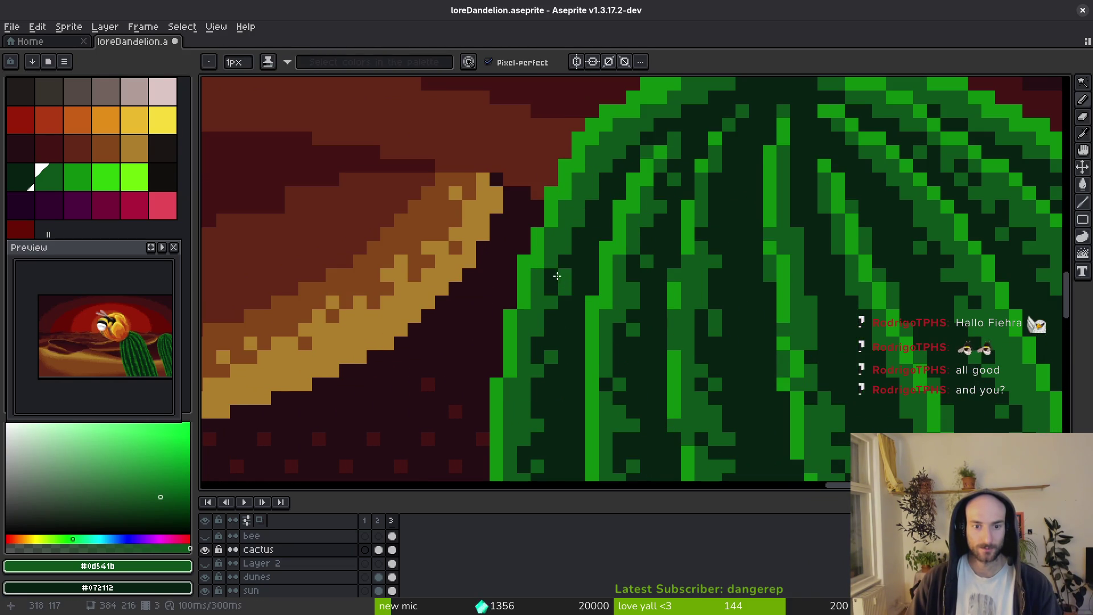
pyautogui.scroll(-2, 567, 270)
pyautogui.scroll(2, 629, 319)
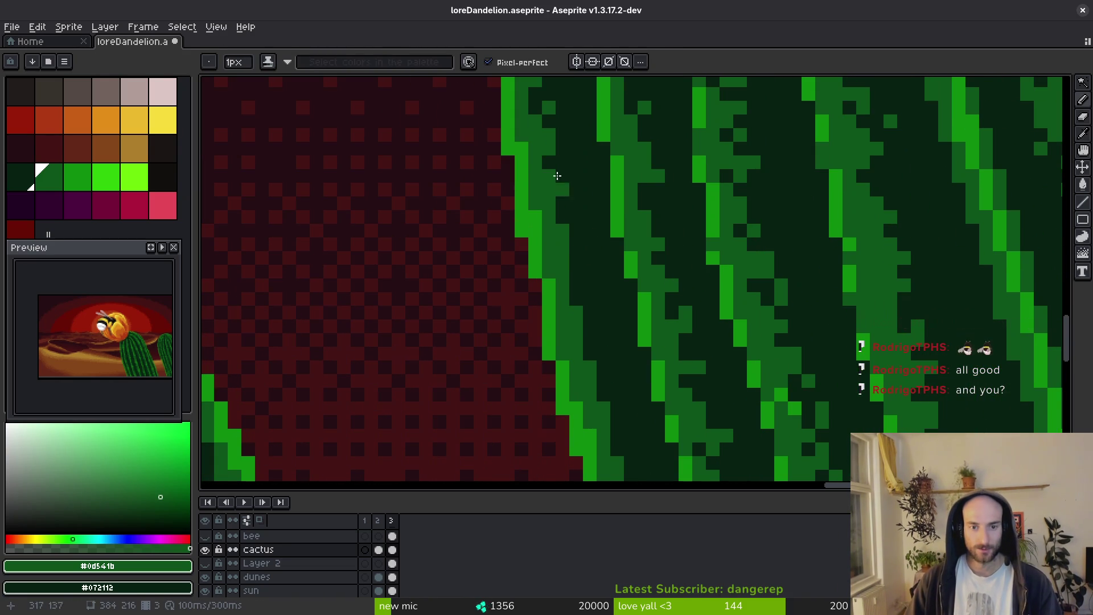
# Scramble the rib pixels near the cactus edge with the Jumble tool.
pyautogui.press('v')
pyautogui.hotkey('shift', 'r')
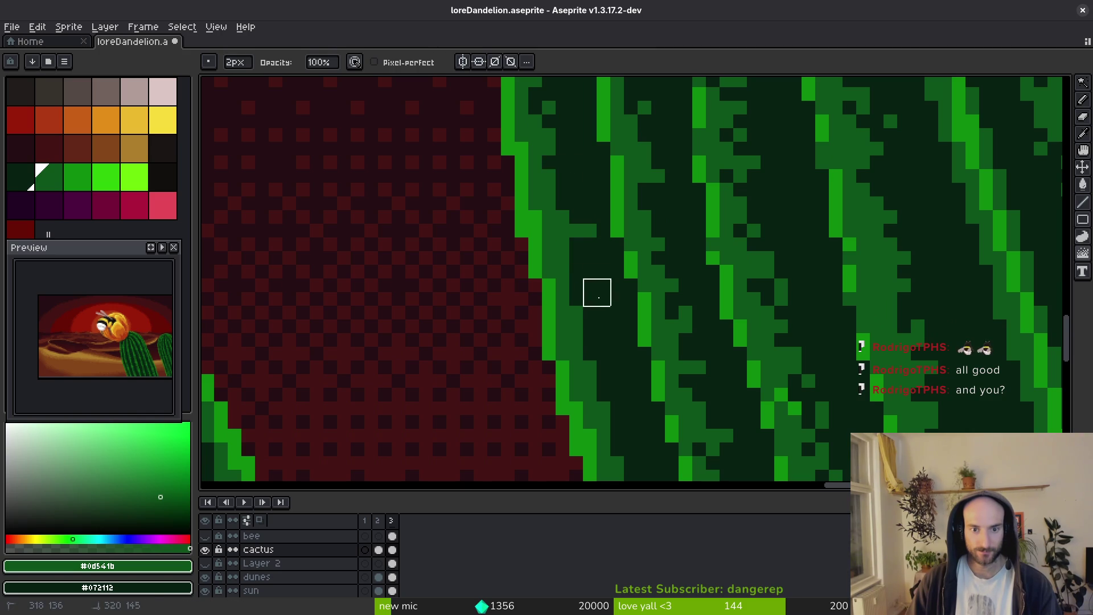
pyautogui.scroll(-2, 556, 156)
pyautogui.scroll(2, 610, 329)
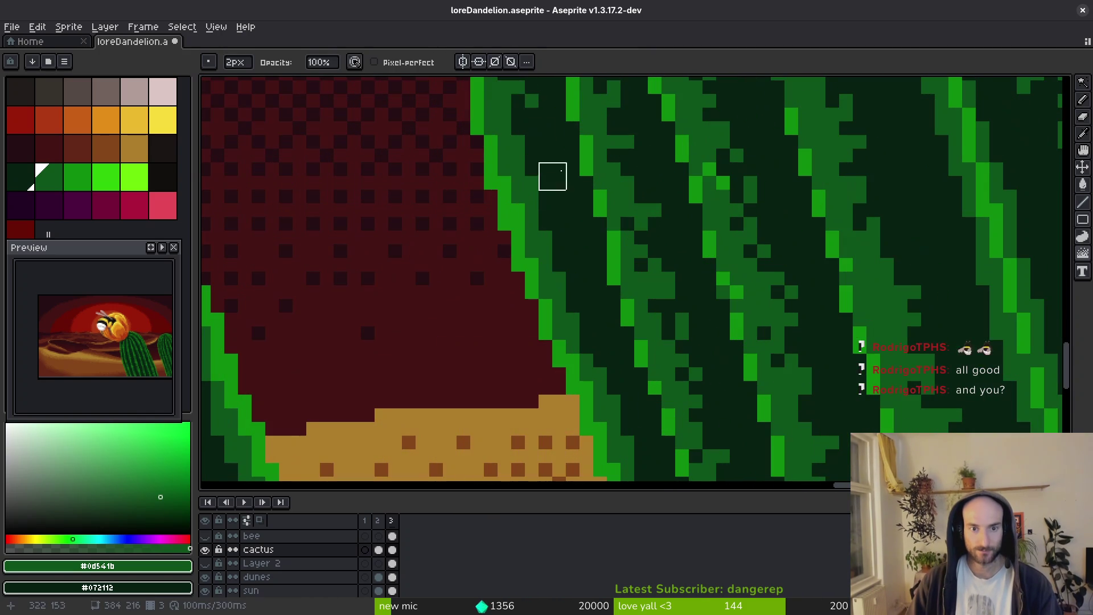
pyautogui.moveTo(550, 131); pyautogui.dragTo(564, 239)
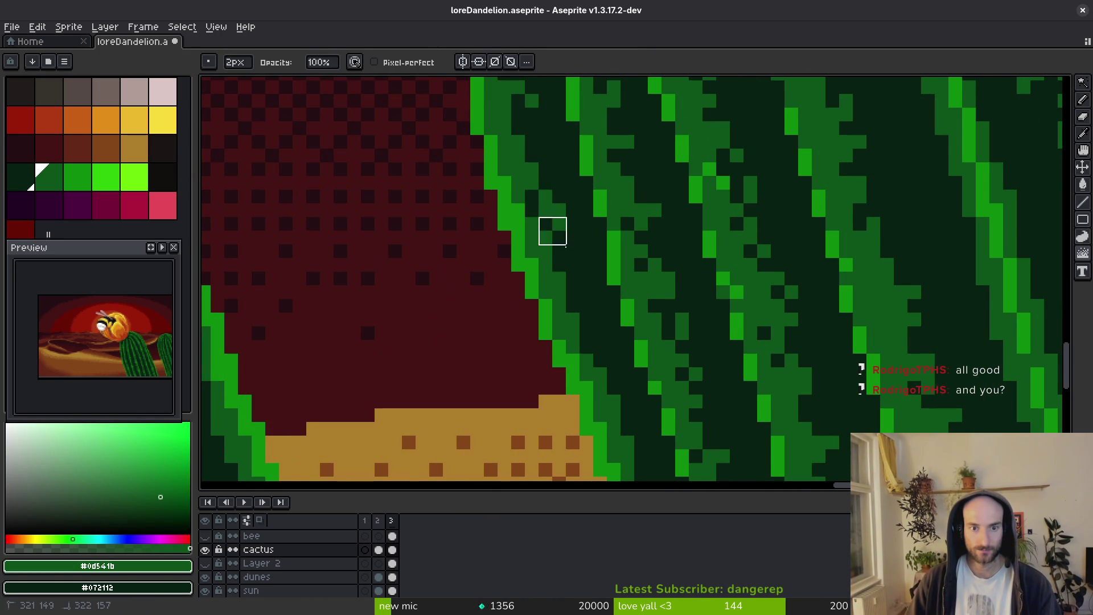
pyautogui.scroll(-4, 553, 231)
# Dot dark #072112 pixels into the upper rib.
pyautogui.keyDown('alt'); pyautogui.click(565, 193); pyautogui.keyUp('alt')
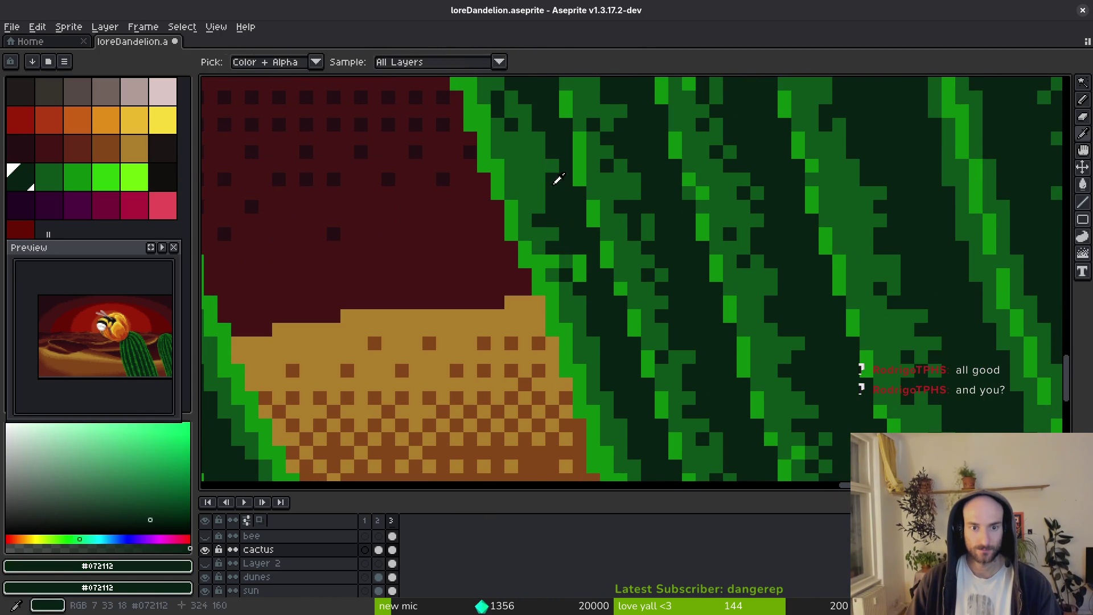
pyautogui.click(525, 152)
pyautogui.click(538, 138)
pyautogui.click(552, 165)
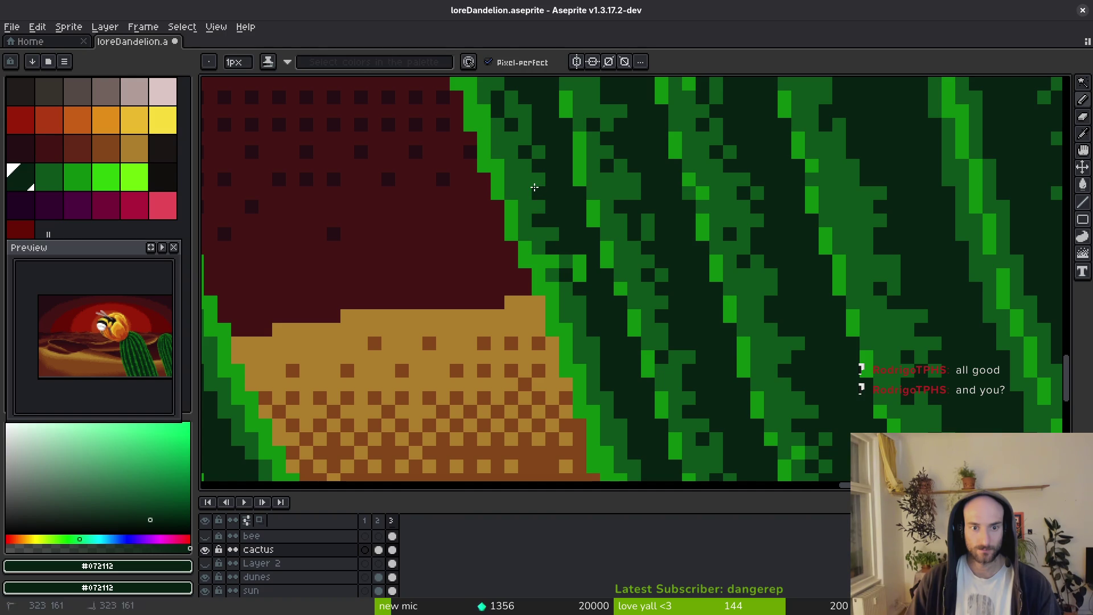
# Add mid-green #0d541b pixels to the lower cactus rib near the base.
pyautogui.press('alt')
pyautogui.press('alt')
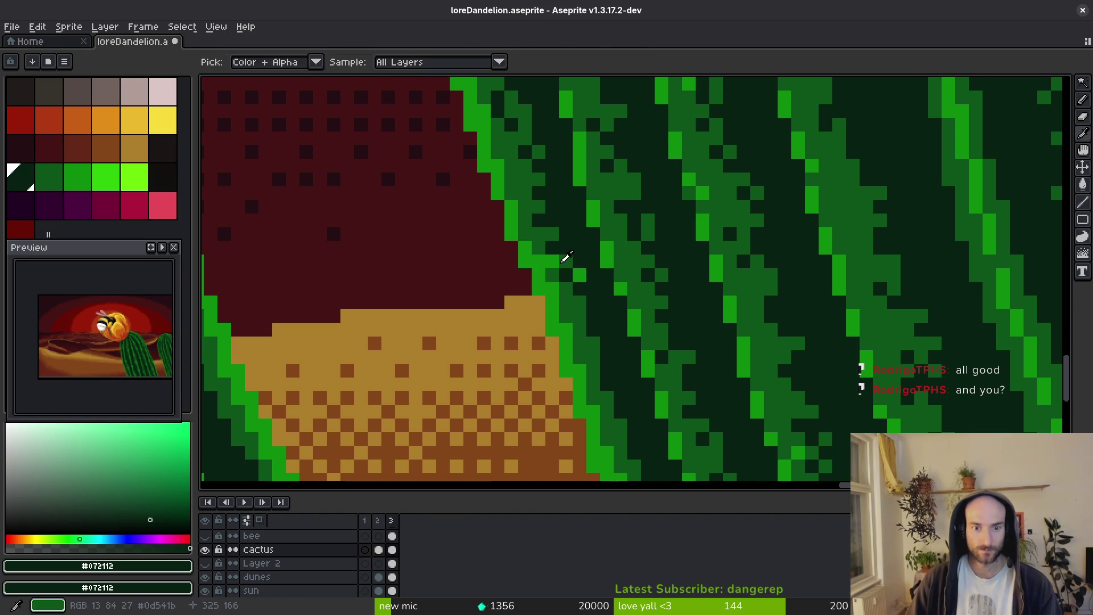
pyautogui.keyDown('alt'); pyautogui.click(562, 262); pyautogui.keyUp('alt')
pyautogui.scroll(-2, 577, 266)
pyautogui.hscroll(2, 578, 266)
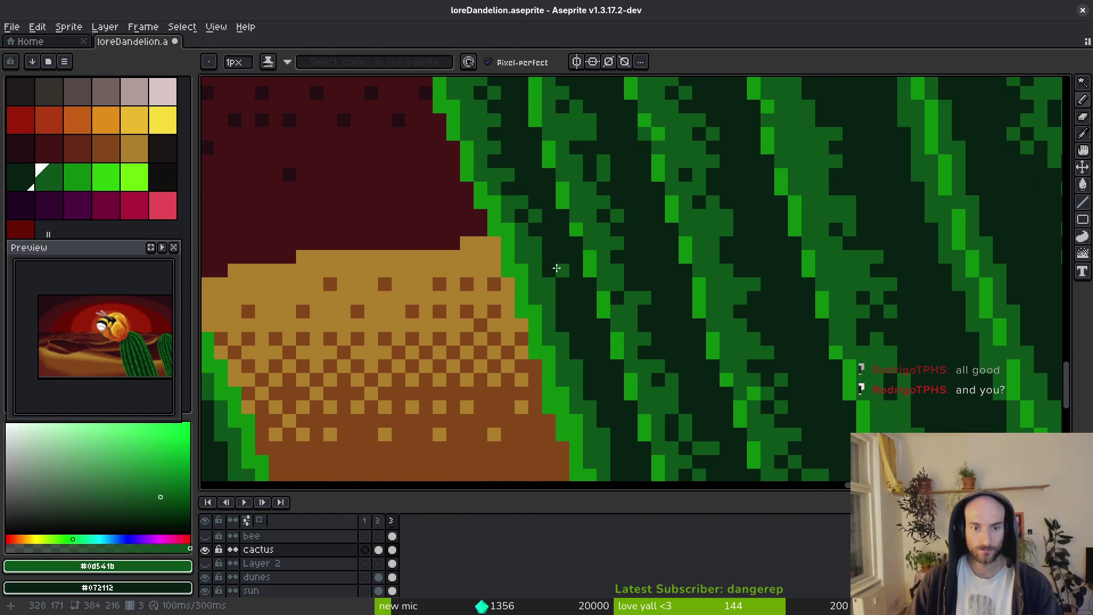
pyautogui.scroll(-2, 555, 265)
pyautogui.hscroll(2, 556, 265)
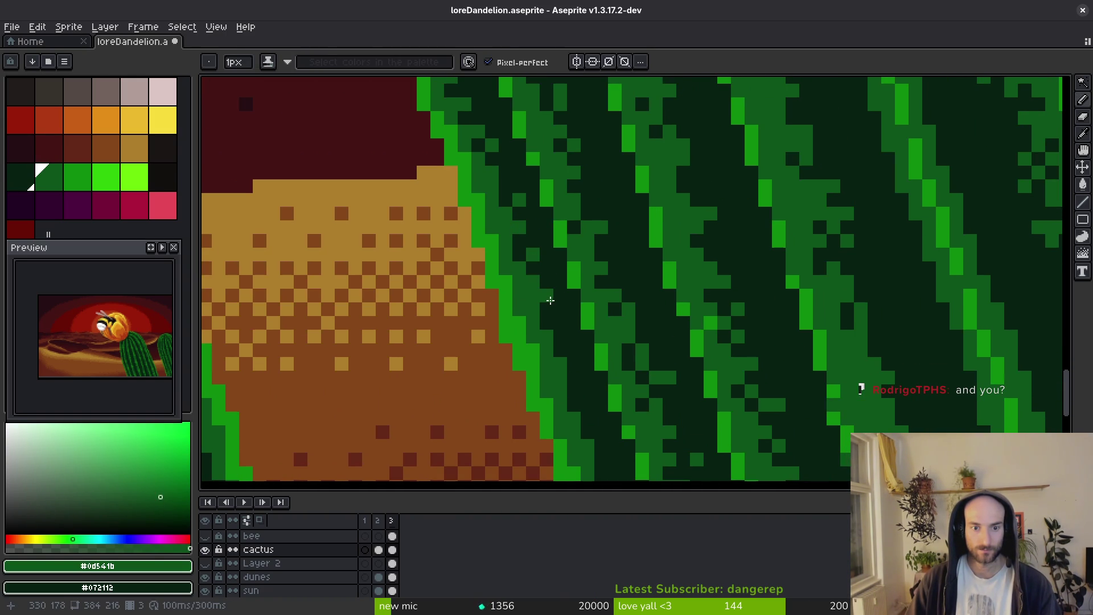
pyautogui.scroll(-4, 513, 258)
pyautogui.hscroll(3, 513, 258)
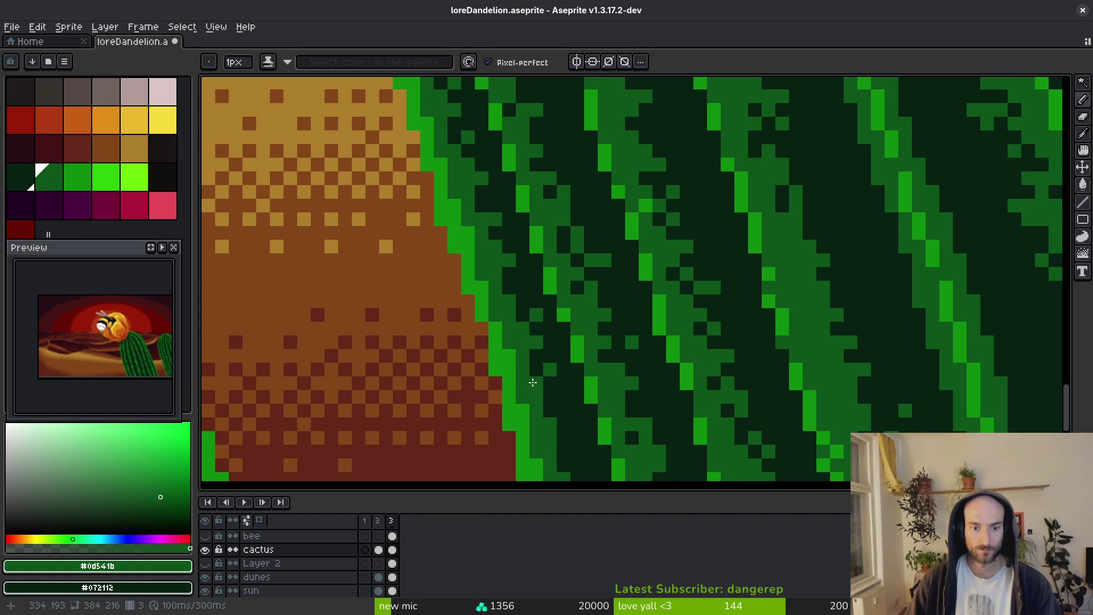
pyautogui.scroll(-3, 526, 313)
pyautogui.hscroll(2, 526, 313)
pyautogui.moveTo(539, 355); pyautogui.dragTo(525, 367)
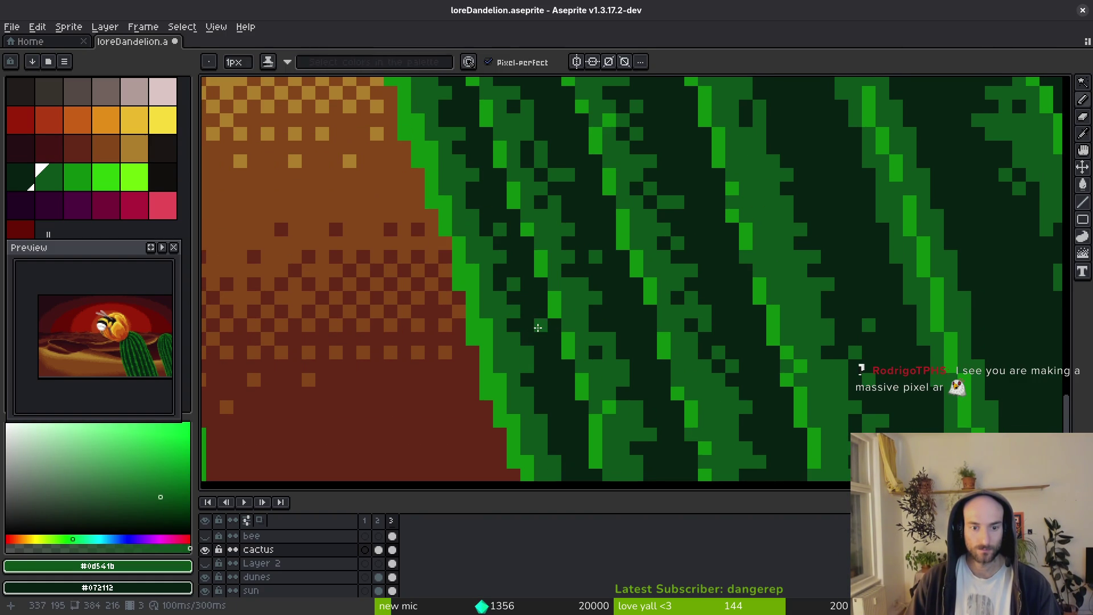
pyautogui.scroll(-2, 501, 244)
pyautogui.scroll(1, 525, 261)
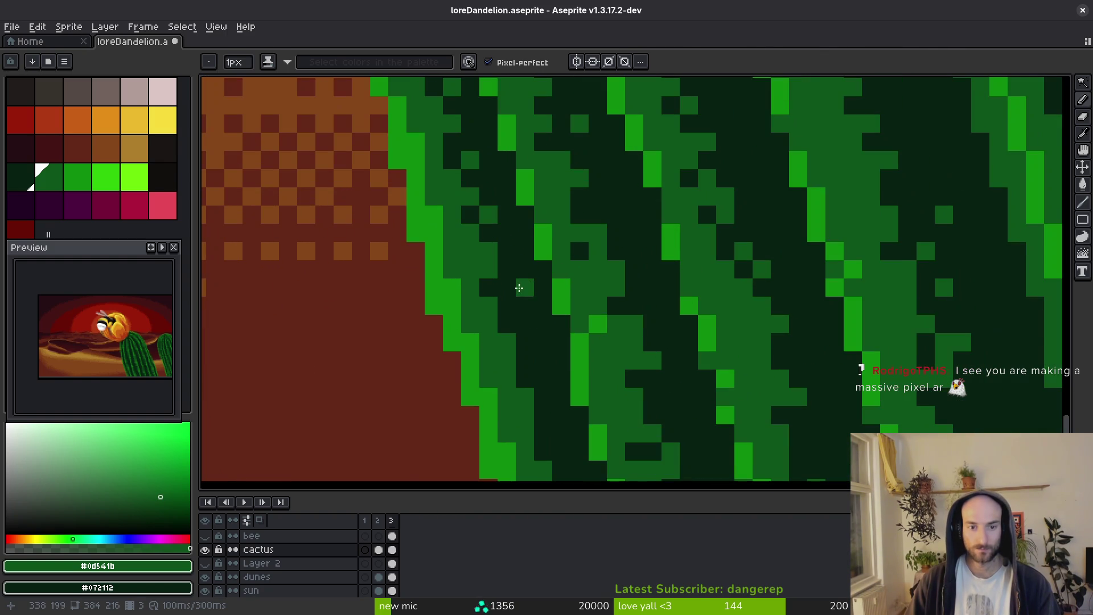
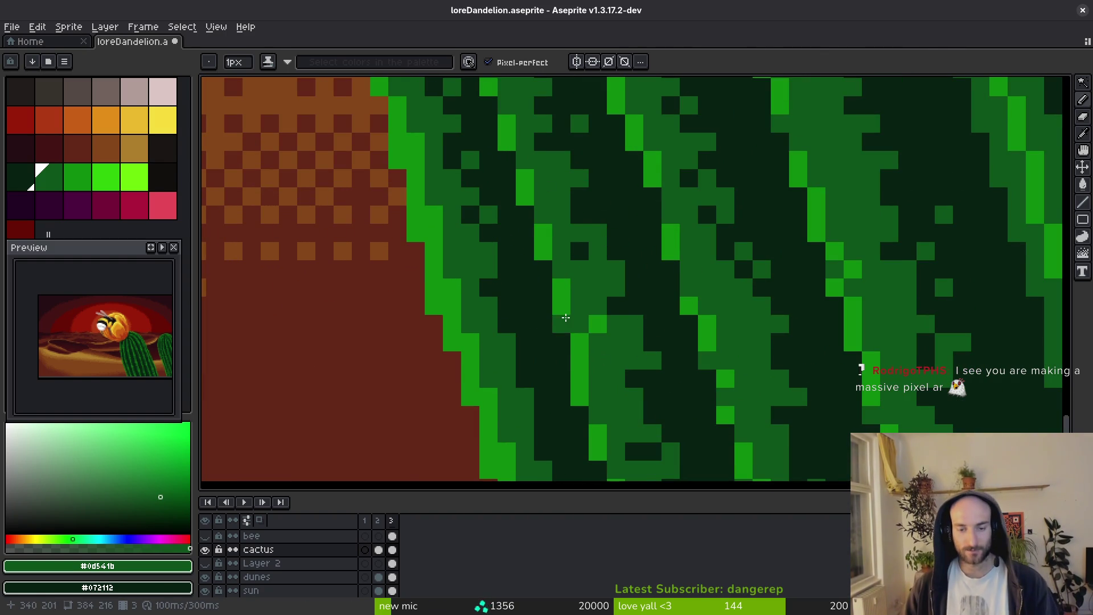
# Save the bee-on-dandelion artwork after bringing the sprite's bottom edge into view.
pyautogui.scroll(-2, 614, 304)
pyautogui.moveTo(487, 322)
pyautogui.mouseDown()
pyautogui.moveTo(473, 233)
pyautogui.moveTo(511, 394)
pyautogui.mouseUp()
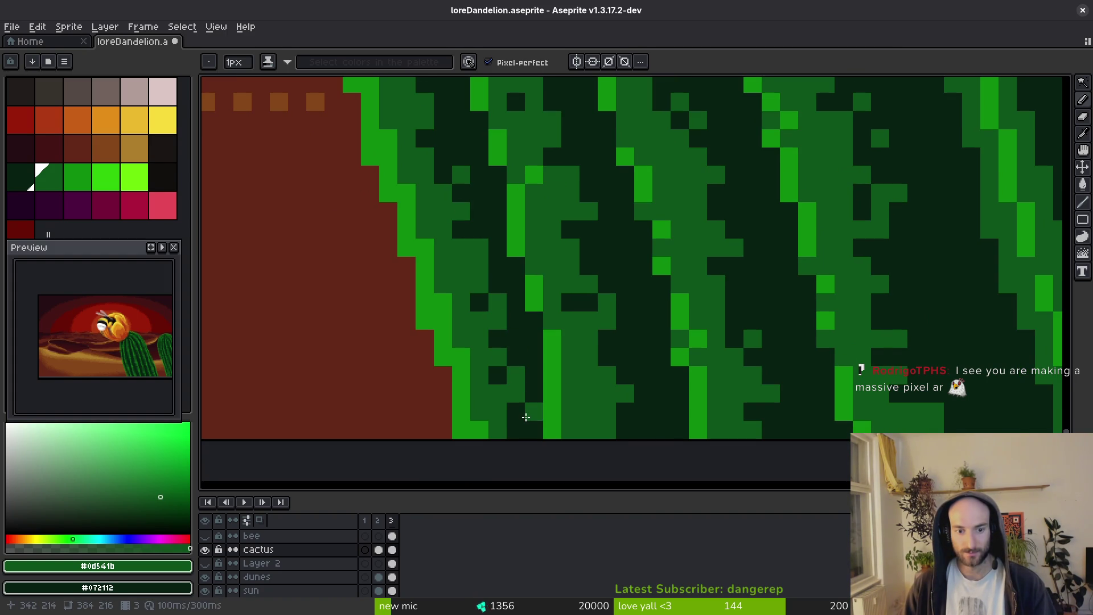
pyautogui.scroll(-3, 529, 391)
pyautogui.hotkey('ctrl', 's')
pyautogui.scroll(2, 609, 361)
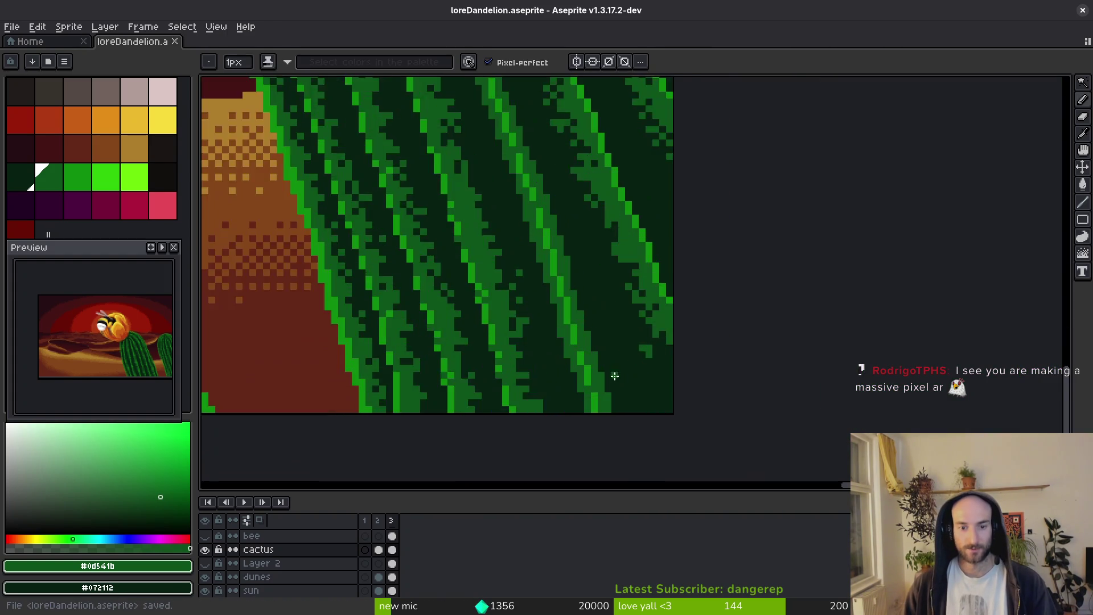
pyautogui.scroll(1, 579, 276)
pyautogui.scroll(-1, 517, 232)
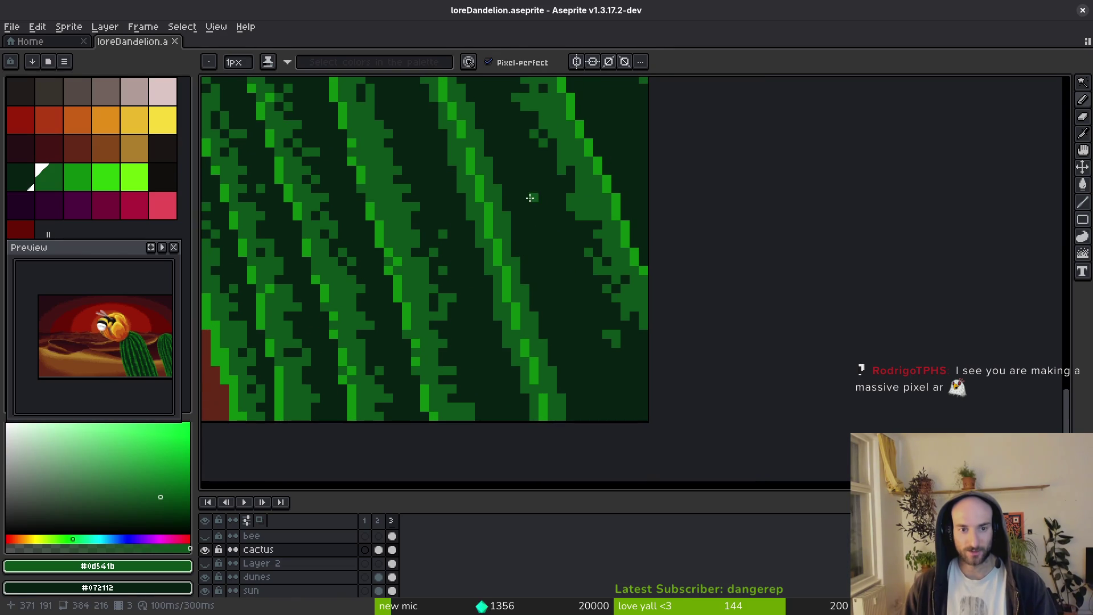
# Choose the 2px scramble brush and sample dark green #072112 and medium green #0d541b from the cactus.
pyautogui.press('b')
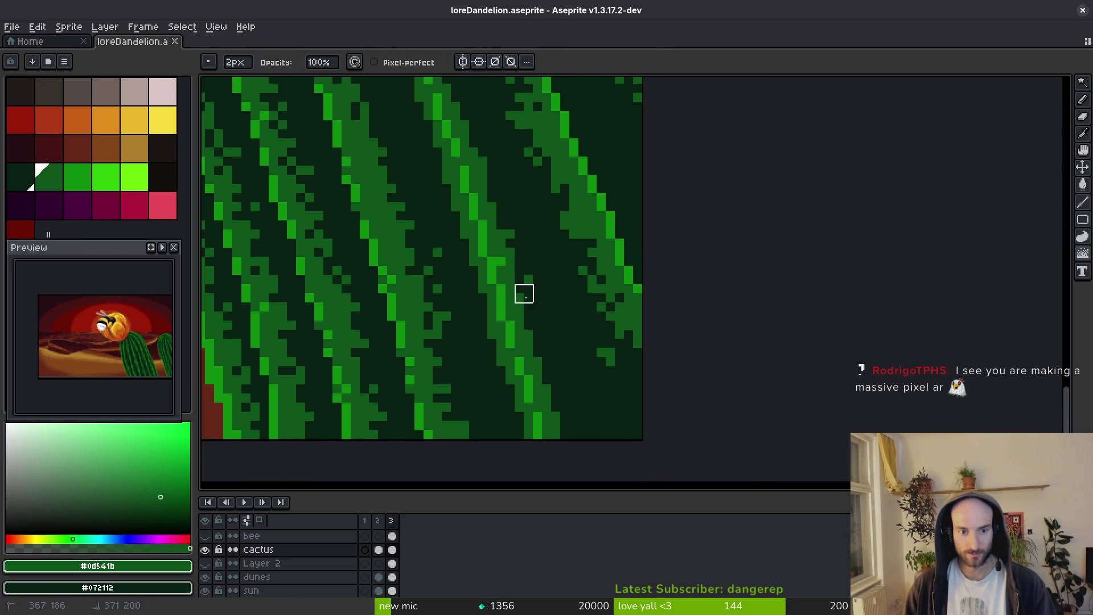
pyautogui.scroll(3, 570, 399)
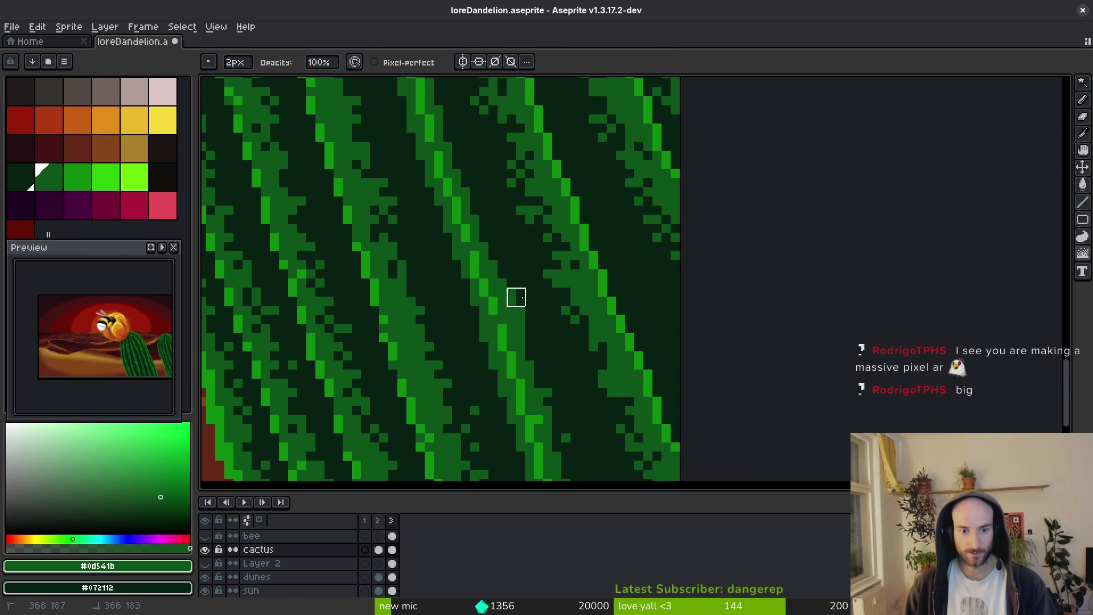
pyautogui.scroll(2, 473, 188)
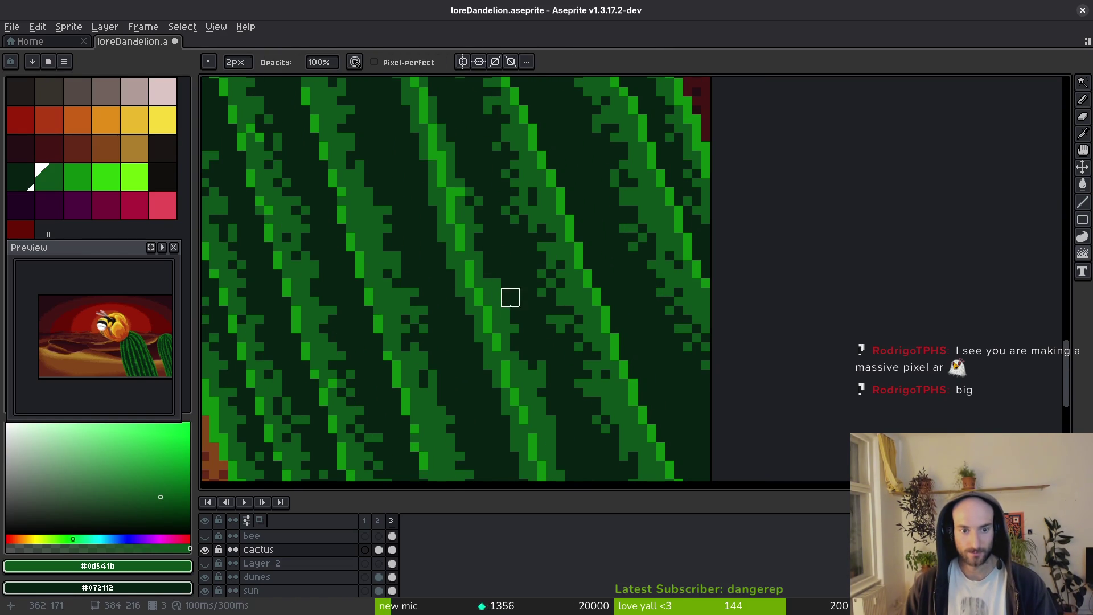
pyautogui.scroll(2, 512, 298)
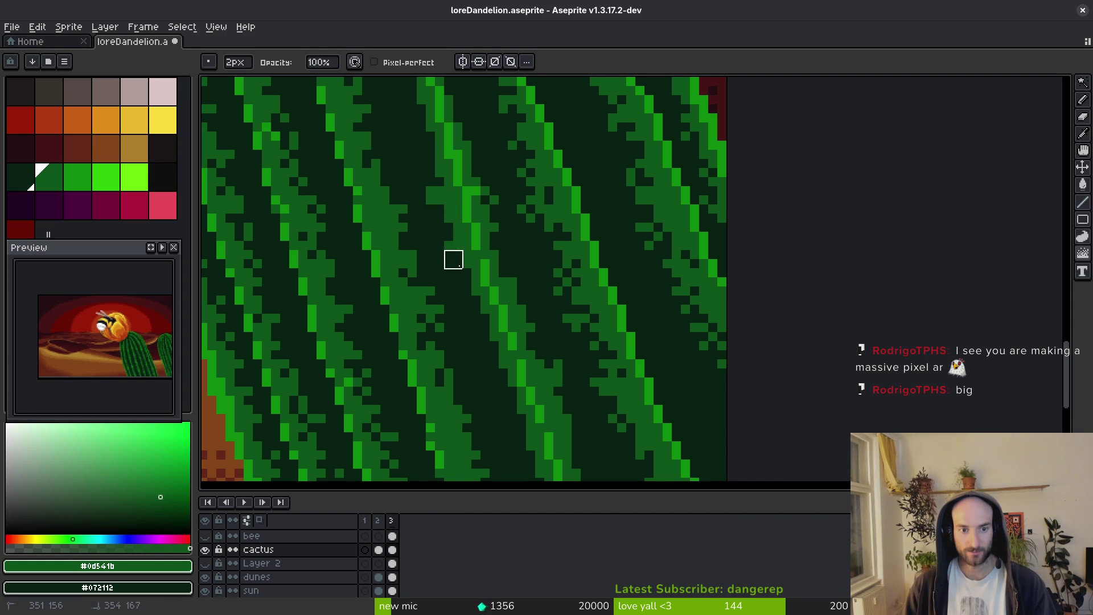
pyautogui.scroll(1, 437, 228)
pyautogui.keyDown('alt'); pyautogui.click(438, 228); pyautogui.keyUp('alt')
pyautogui.scroll(3, 427, 200)
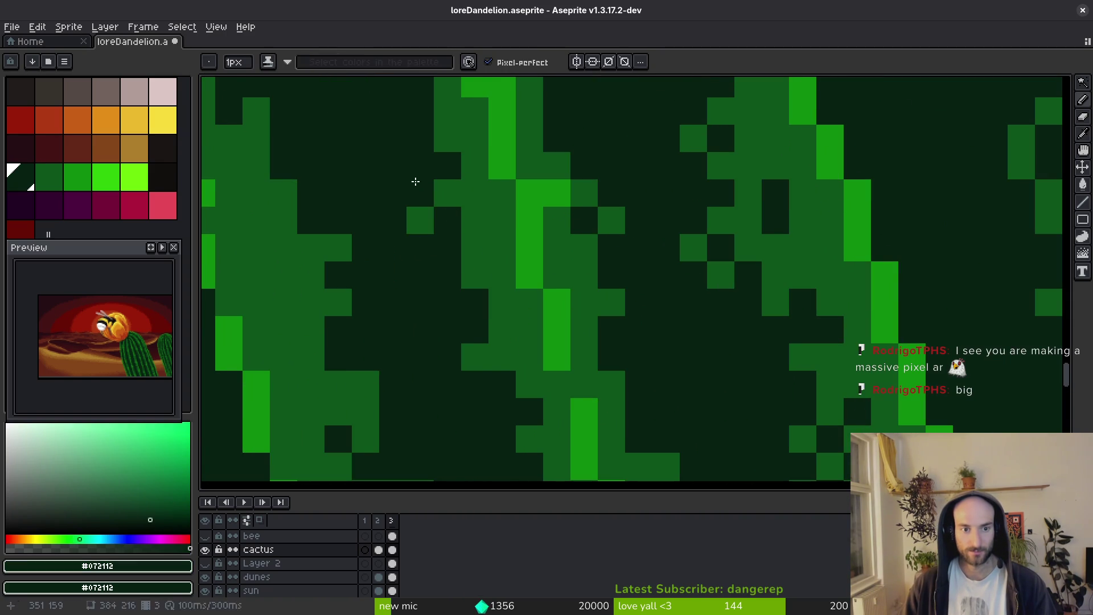
pyautogui.scroll(-5, 447, 291)
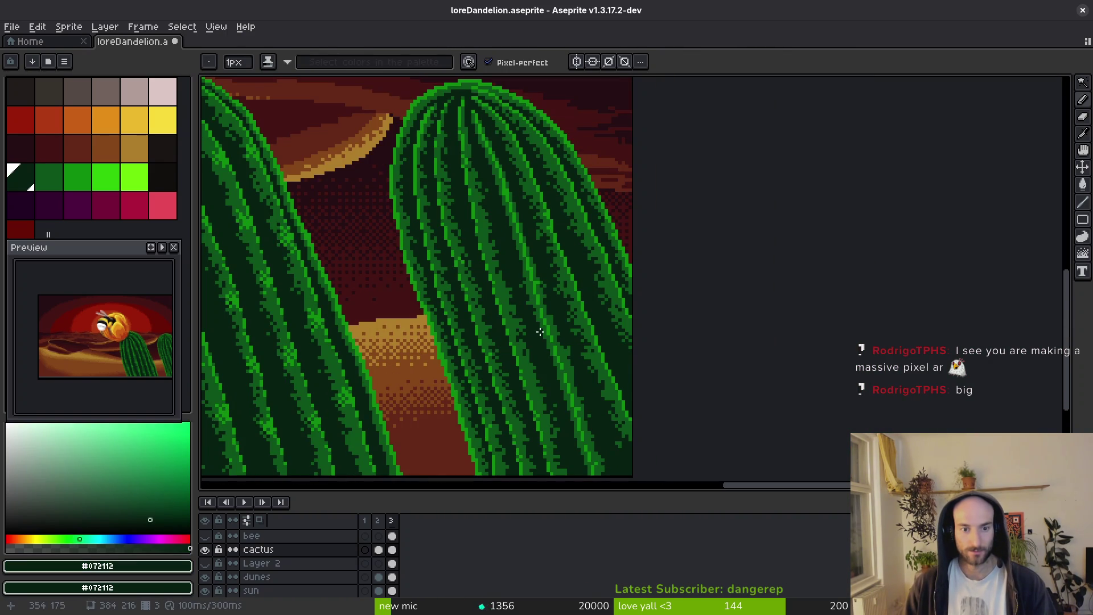
pyautogui.scroll(3, 534, 338)
pyautogui.keyDown('alt'); pyautogui.click(563, 387); pyautogui.keyUp('alt')
# Scramble the cactus pixels with three strokes along its ribs.
pyautogui.press('b')
pyautogui.moveTo(528, 256)
pyautogui.mouseDown()
pyautogui.moveTo(566, 384)
pyautogui.moveTo(593, 329)
pyautogui.mouseUp()
pyautogui.moveTo(547, 192); pyautogui.dragTo(537, 156)
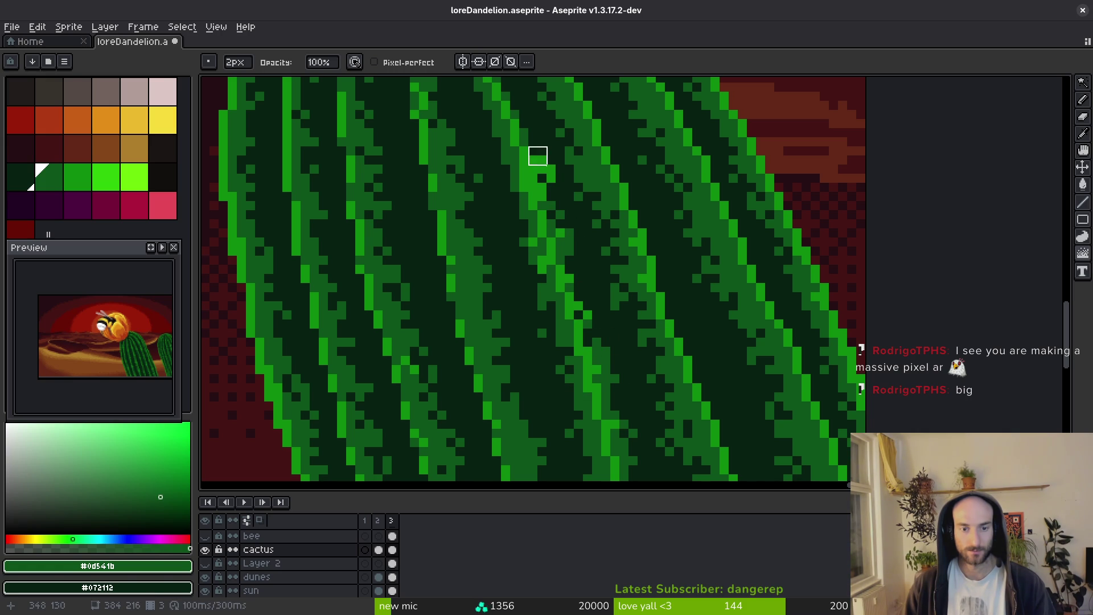
pyautogui.scroll(5, 551, 220)
pyautogui.scroll(-4, 588, 293)
pyautogui.moveTo(586, 325); pyautogui.dragTo(546, 215)
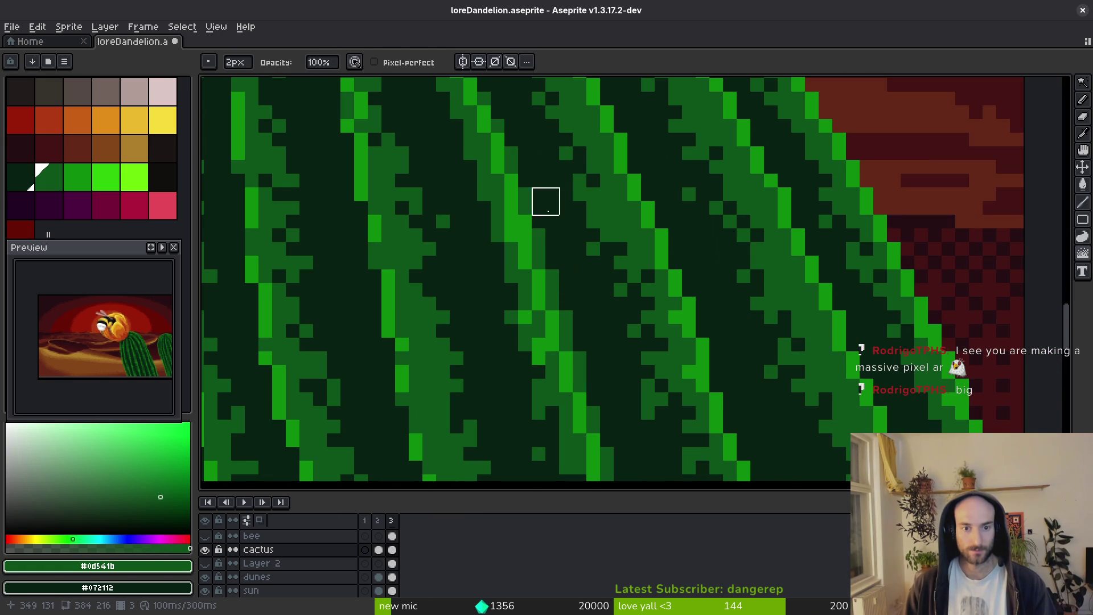
# Darken six stray pixels on the cactus ribs with single-pixel pencil clicks.
pyautogui.scroll(4, 549, 318)
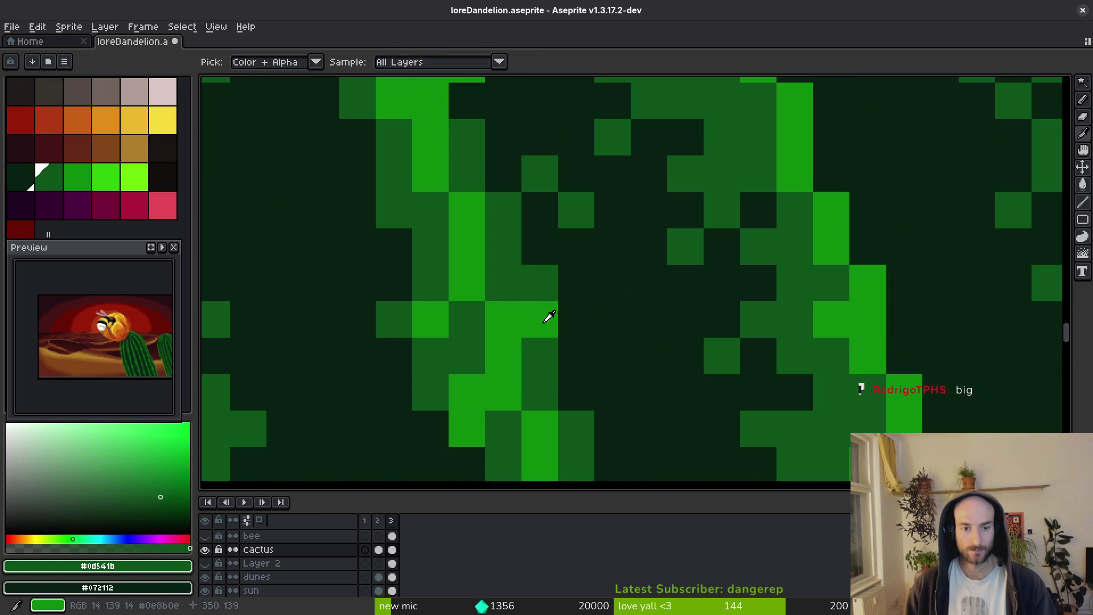
pyautogui.press('b')
pyautogui.click(467, 393)
pyautogui.scroll(-3, 541, 398)
pyautogui.scroll(3, 552, 404)
pyautogui.click(609, 387)
pyautogui.click(530, 240)
pyautogui.click(529, 205)
pyautogui.click(492, 253)
pyautogui.click(492, 278)
pyautogui.scroll(-3, 490, 284)
pyautogui.scroll(3, 586, 239)
# Repaint several cactus rib pixels in medium green, plus one in dark green.
pyautogui.click(623, 257)
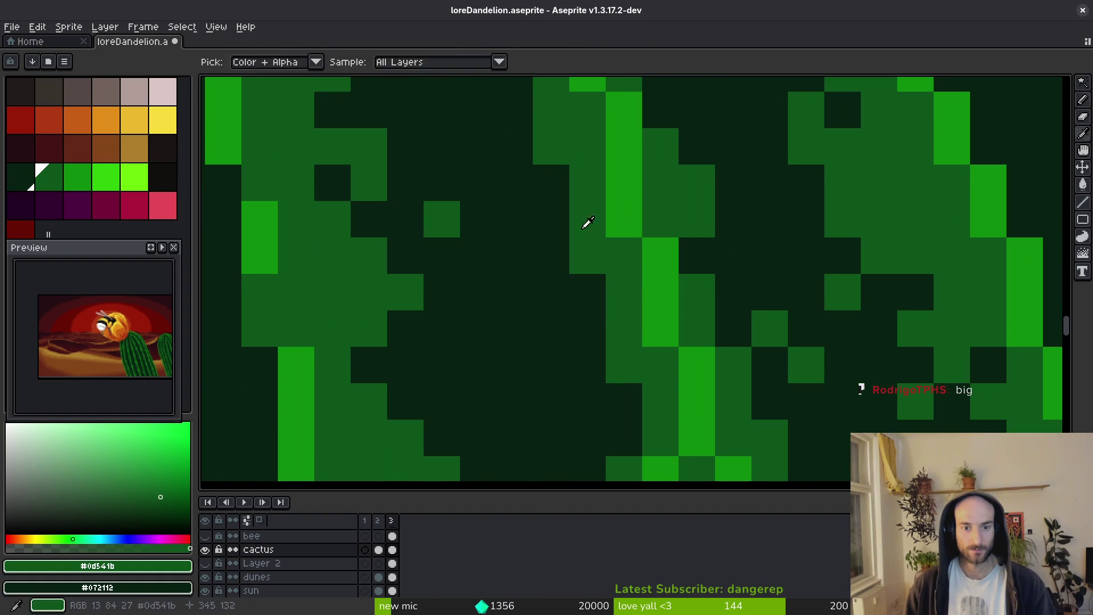
pyautogui.click(564, 285)
pyautogui.click(513, 149)
pyautogui.scroll(-3, 535, 257)
pyautogui.scroll(3, 556, 361)
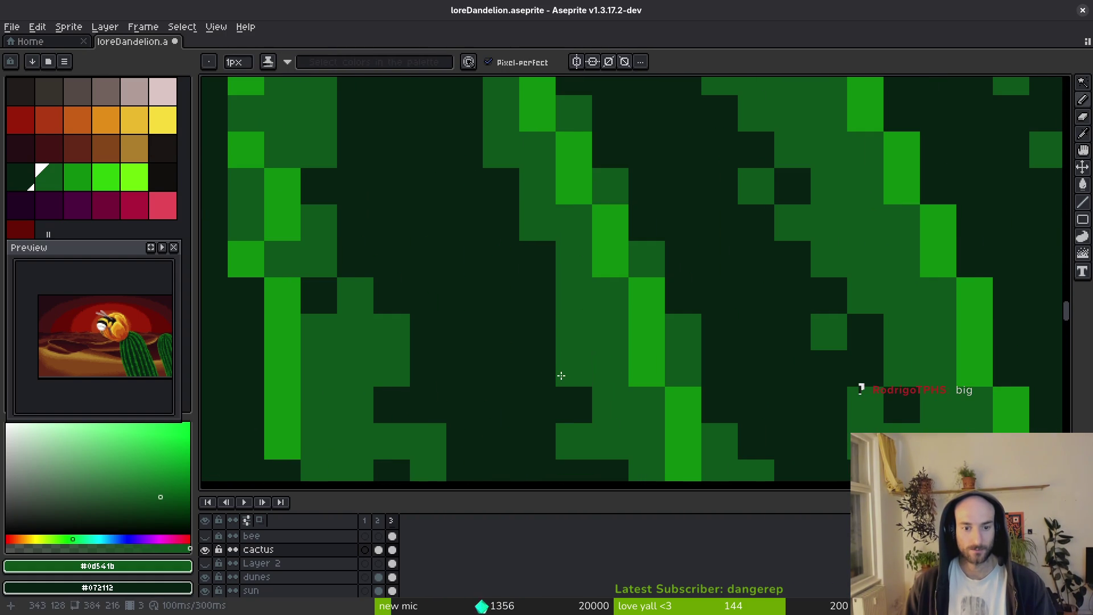
pyautogui.scroll(-1, 533, 319)
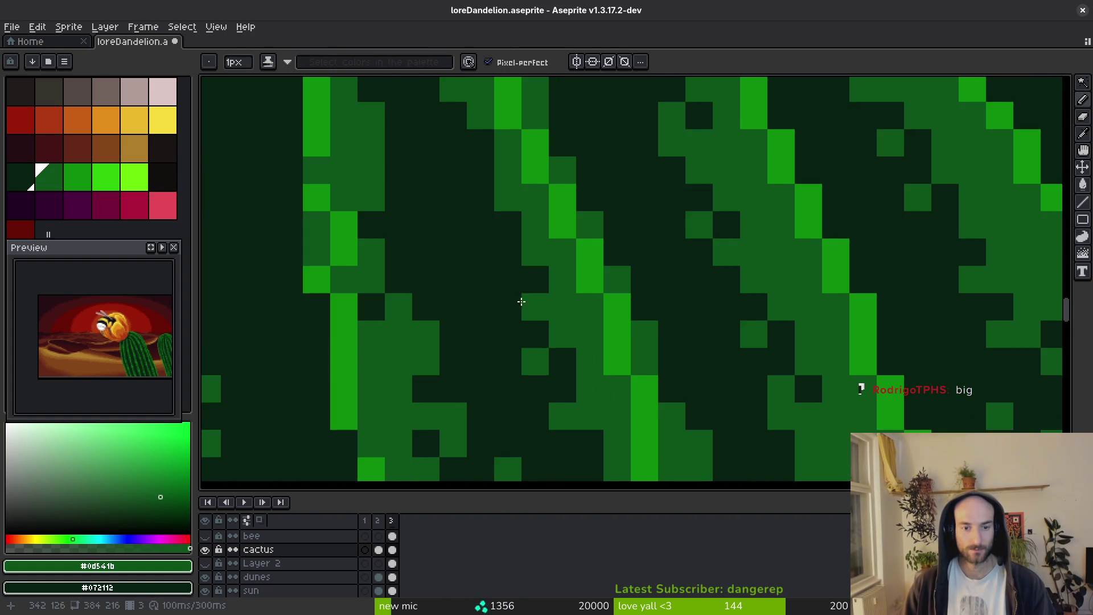
pyautogui.rightClick(535, 375)
pyautogui.click(507, 293)
pyautogui.click(506, 348)
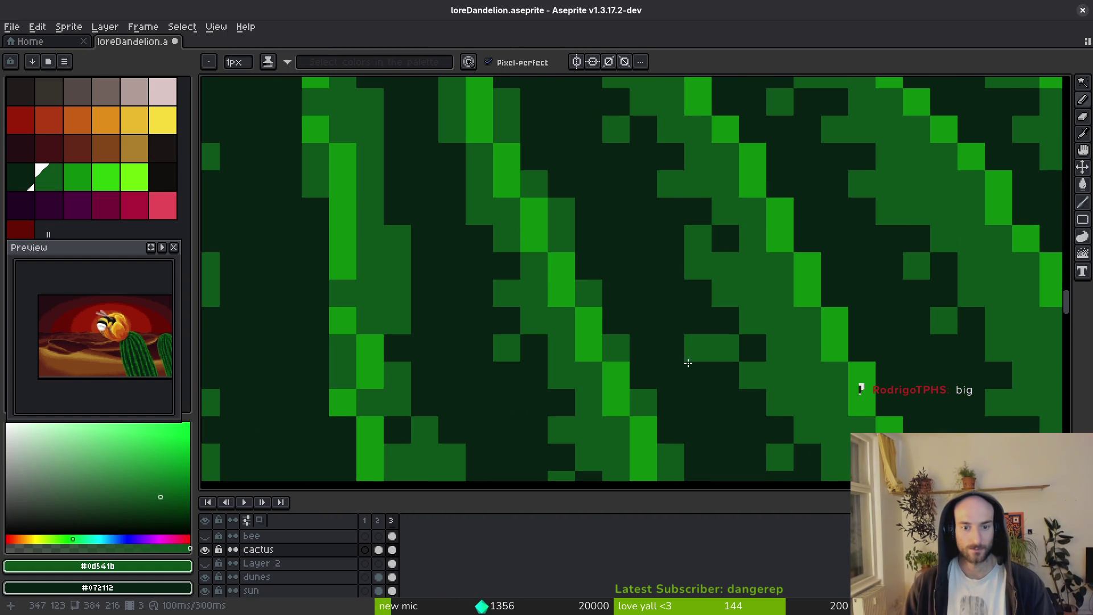
pyautogui.scroll(-3, 530, 252)
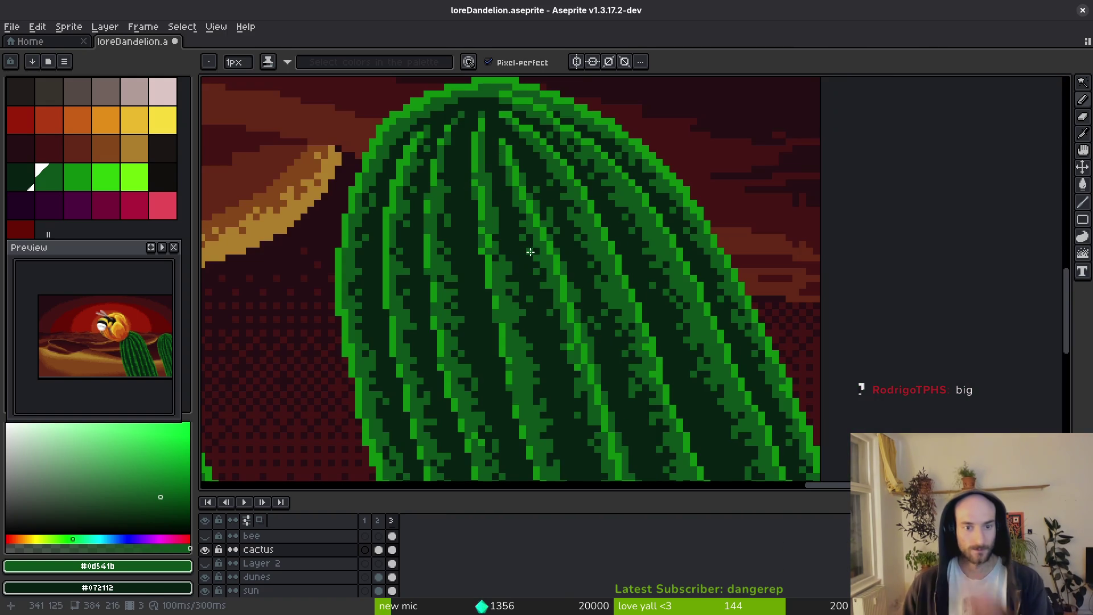
# Retouch cactus rib pixels alternating dark green #072112 and medium green #0d541b, undoing one stroke.
pyautogui.scroll(3, 589, 310)
pyautogui.press('alt')
pyautogui.keyDown('alt'); pyautogui.click(556, 237); pyautogui.keyUp('alt')
pyautogui.scroll(-3, 547, 239)
pyautogui.scroll(2, 557, 248)
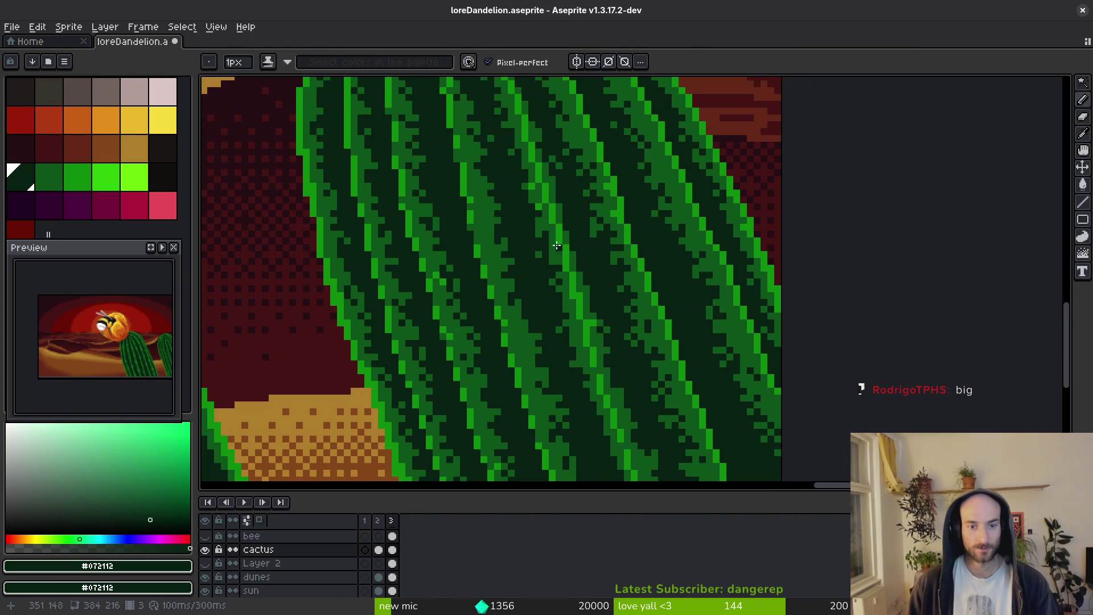
pyautogui.keyDown('alt'); pyautogui.click(542, 204); pyautogui.keyUp('alt')
pyautogui.scroll(2, 541, 205)
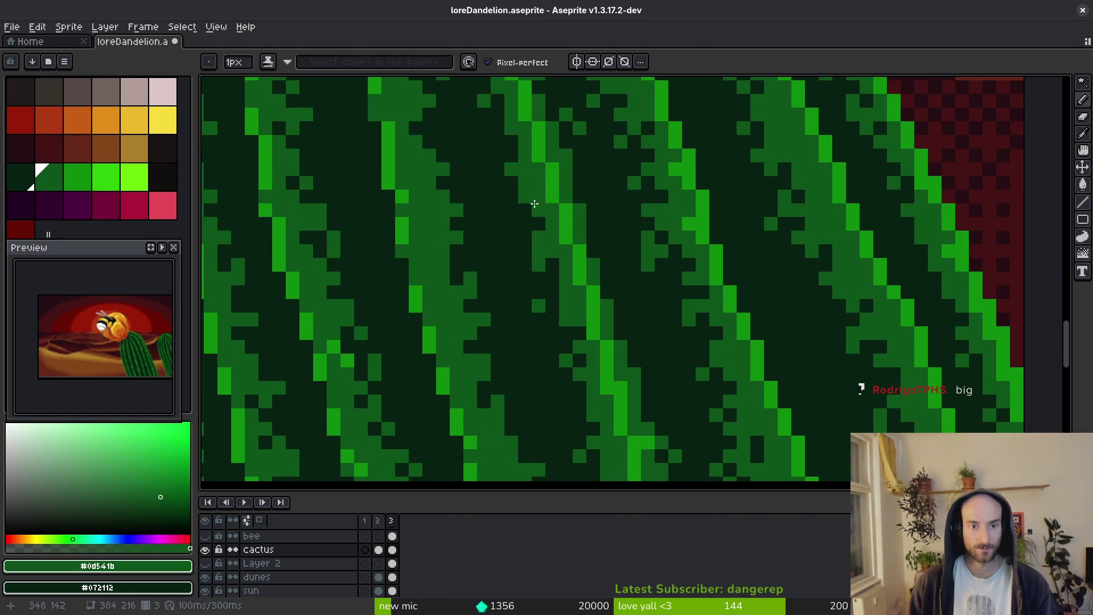
pyautogui.keyDown('alt'); pyautogui.click(535, 204); pyautogui.keyUp('alt')
pyautogui.scroll(-4, 552, 254)
pyautogui.moveTo(548, 266); pyautogui.dragTo(625, 288)
pyautogui.scroll(2, 576, 215)
pyautogui.keyDown('alt'); pyautogui.click(532, 171); pyautogui.keyUp('alt')
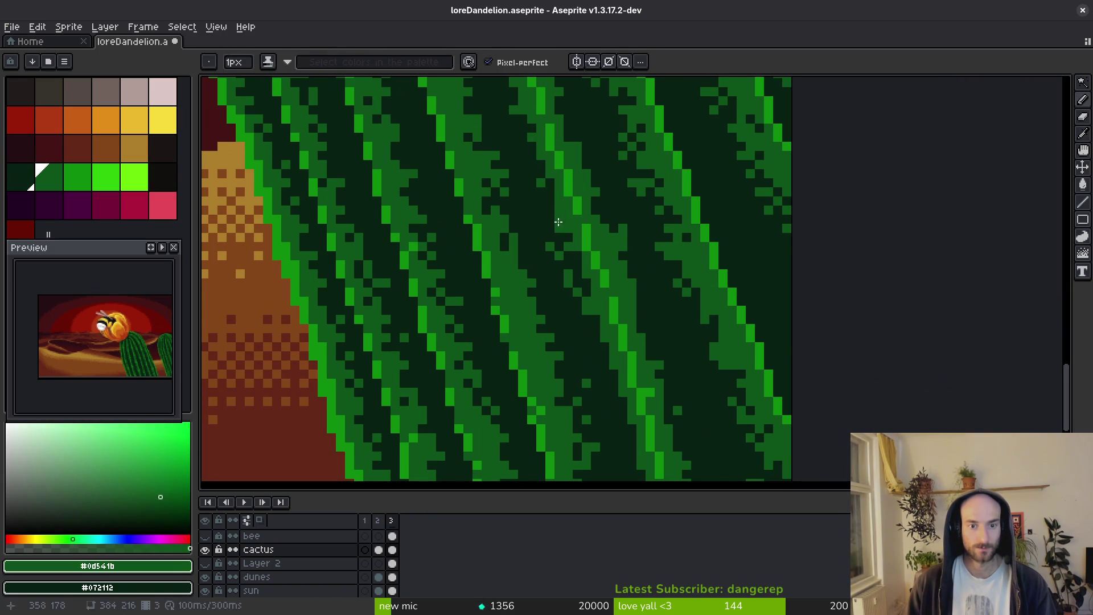
pyautogui.keyDown('alt'); pyautogui.click(553, 216); pyautogui.keyUp('alt')
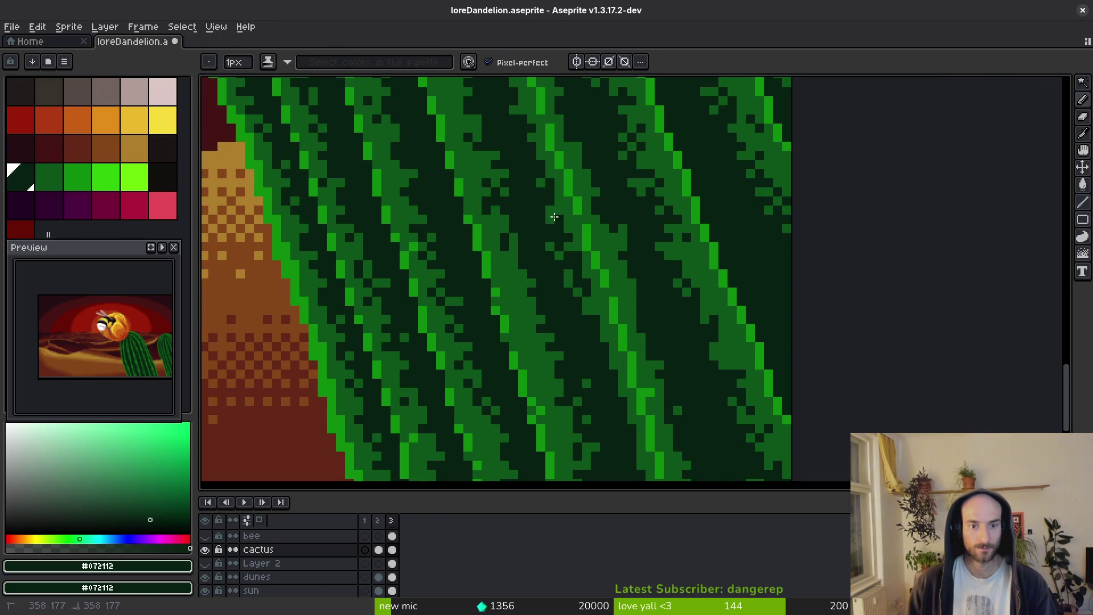
pyautogui.hotkey('ctrl', 'z')
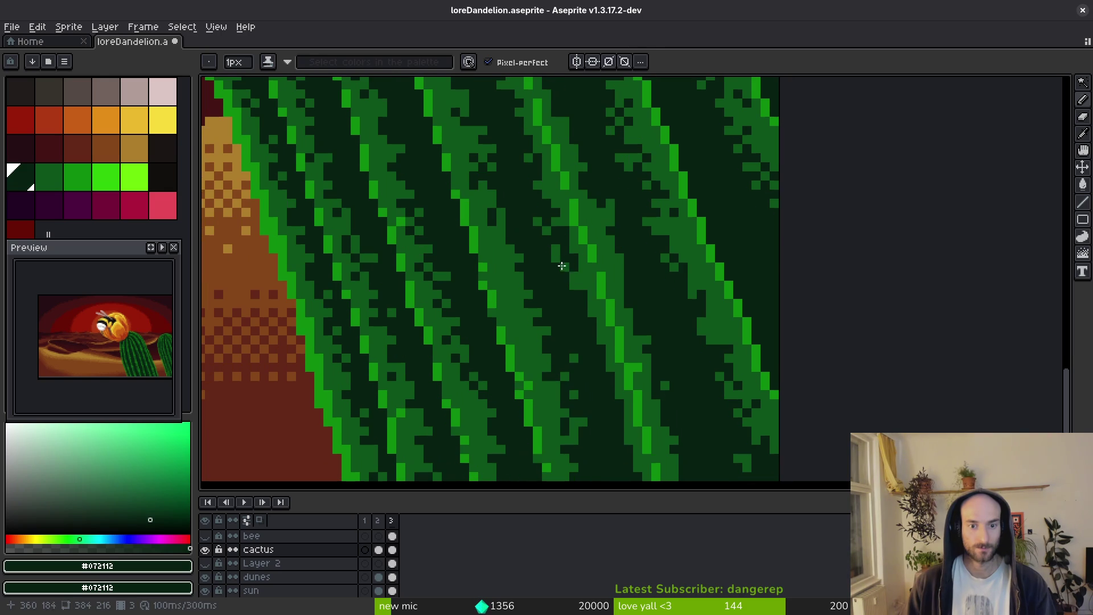
# Shade more cactus pixels in medium and dark green, briefly trying the 2px eraser.
pyautogui.keyDown('alt'); pyautogui.click(562, 251); pyautogui.keyUp('alt')
pyautogui.scroll(2, 564, 256)
pyautogui.moveTo(572, 266); pyautogui.dragTo(549, 274)
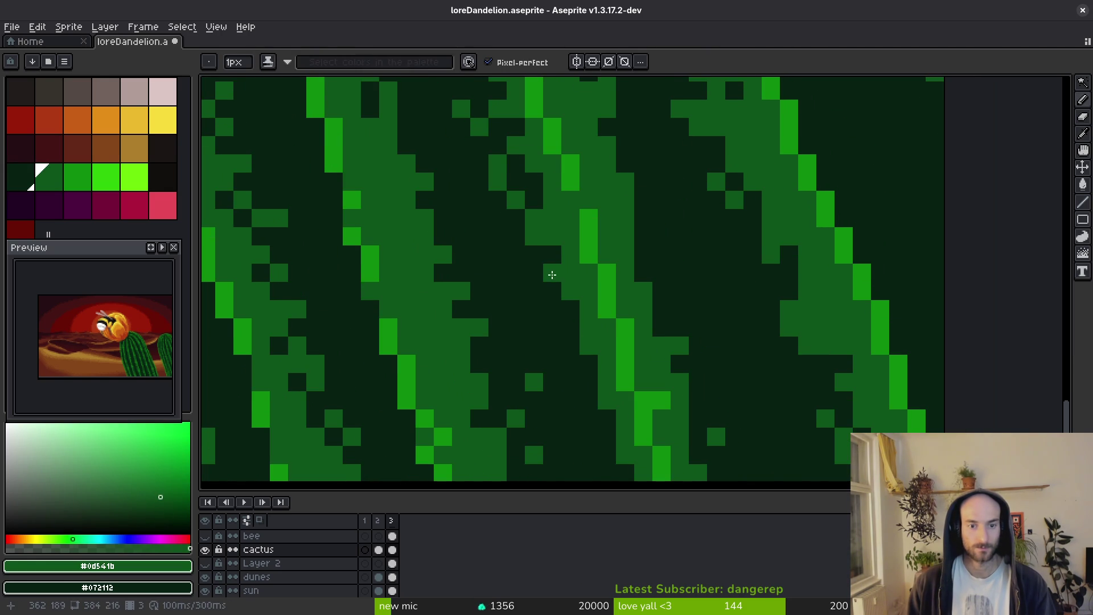
pyautogui.scroll(-2, 572, 316)
pyautogui.scroll(1, 547, 276)
pyautogui.press('e')
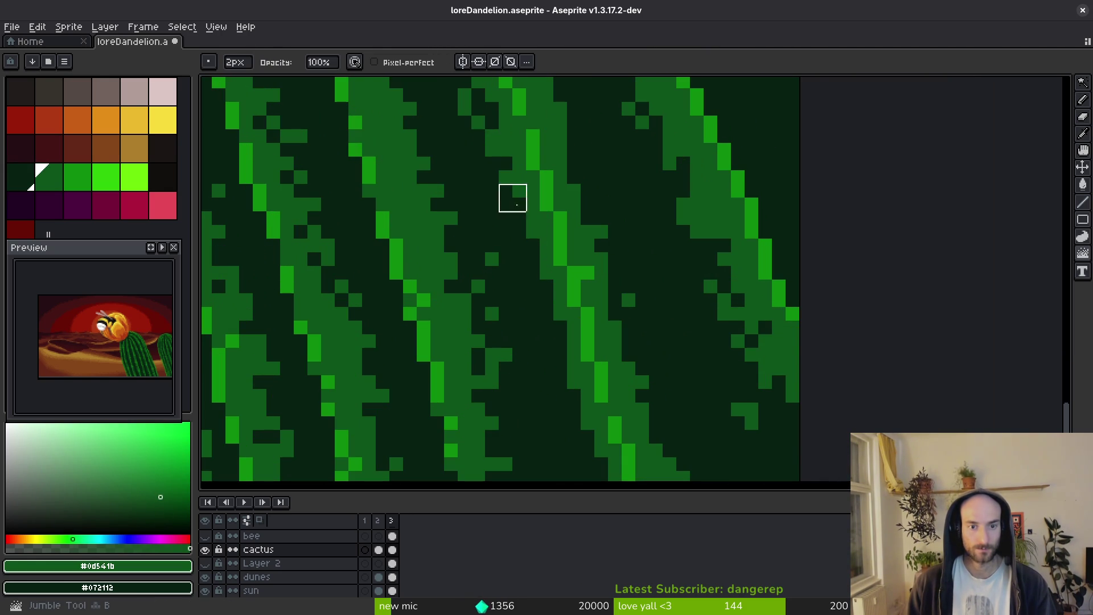
pyautogui.scroll(-3, 593, 456)
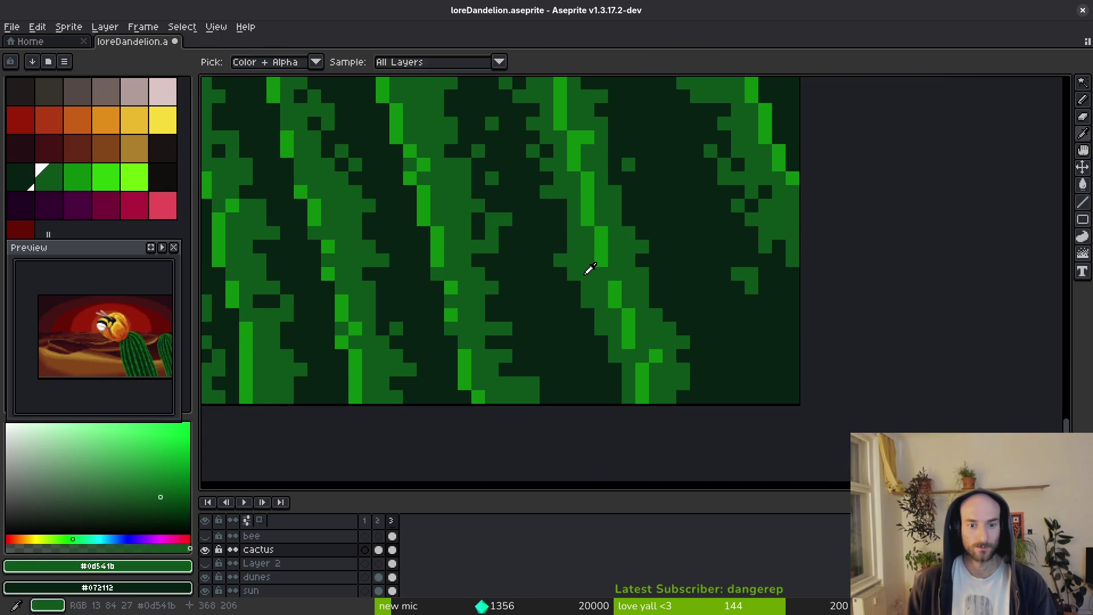
pyautogui.press('b')
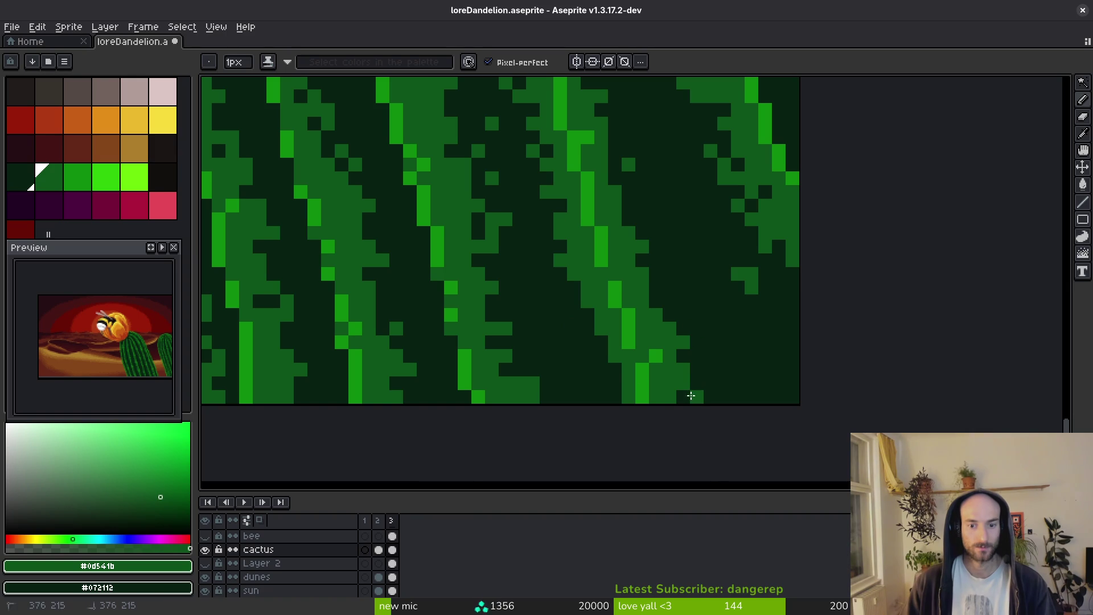
pyautogui.scroll(-2, 583, 292)
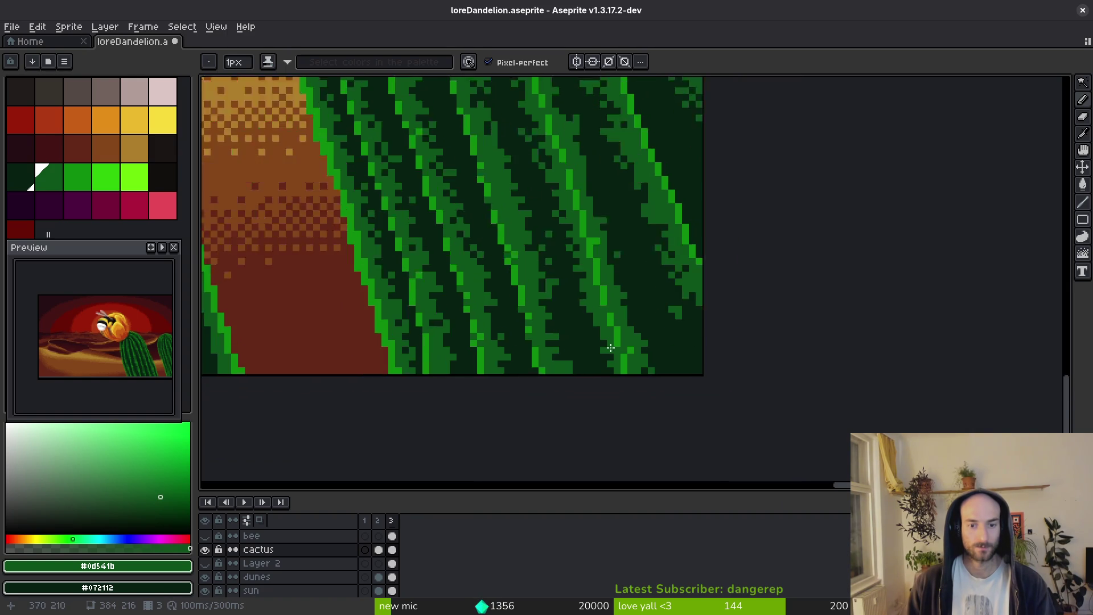
pyautogui.scroll(2, 556, 306)
pyautogui.keyDown('alt'); pyautogui.click(556, 305); pyautogui.keyUp('alt')
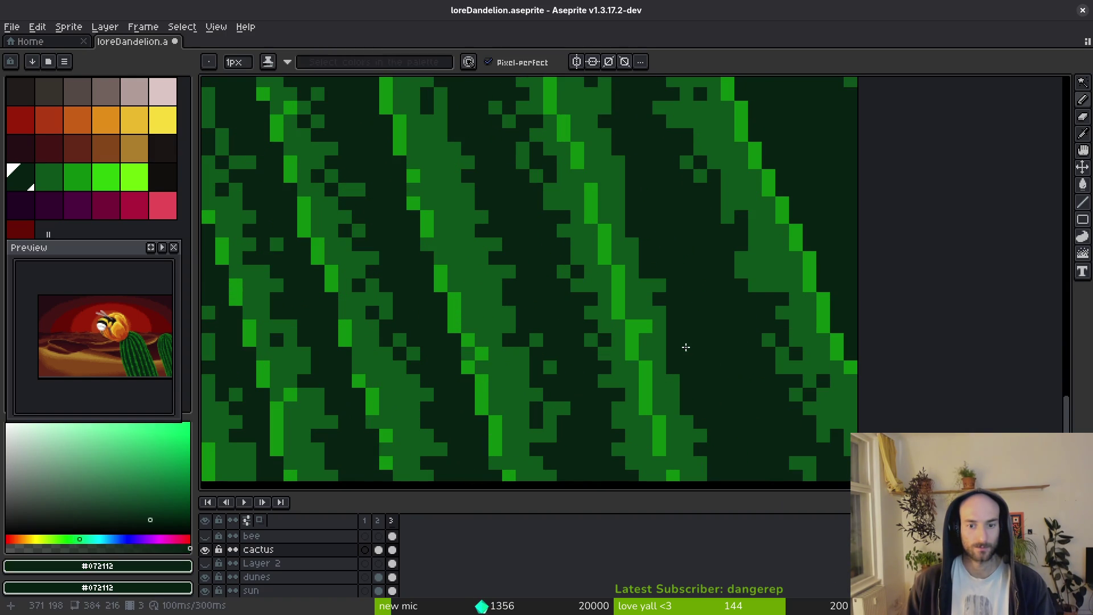
# Zoom out to check the whole sprite, save loreDandelion.aseprite, and sample the cactus's bright green.
pyautogui.scroll(3, 664, 337)
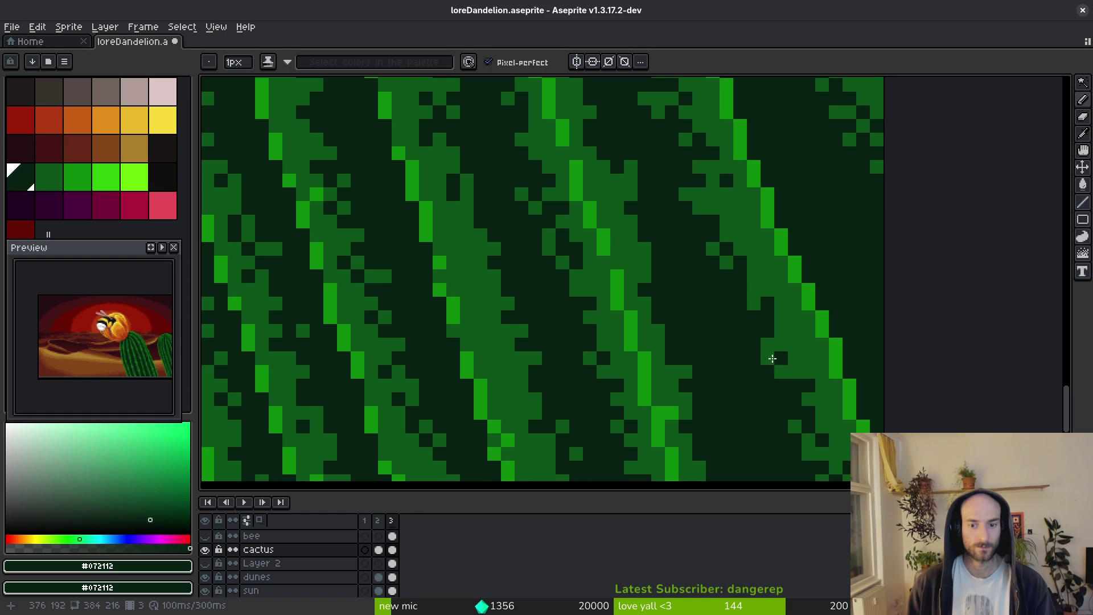
pyautogui.scroll(2, 549, 349)
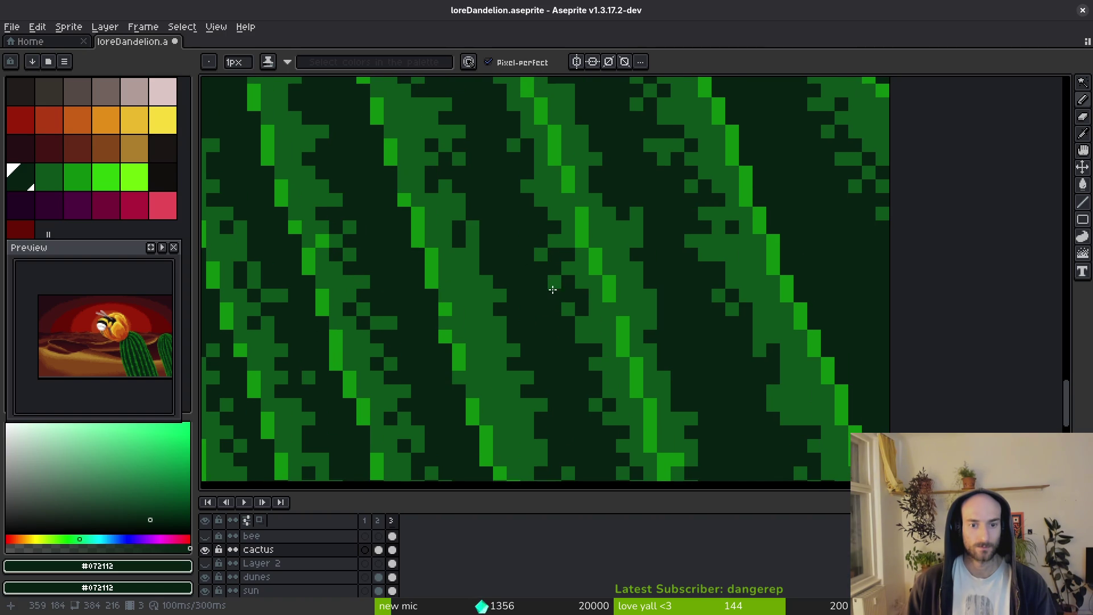
pyautogui.scroll(-3, 552, 291)
pyautogui.scroll(3, 595, 259)
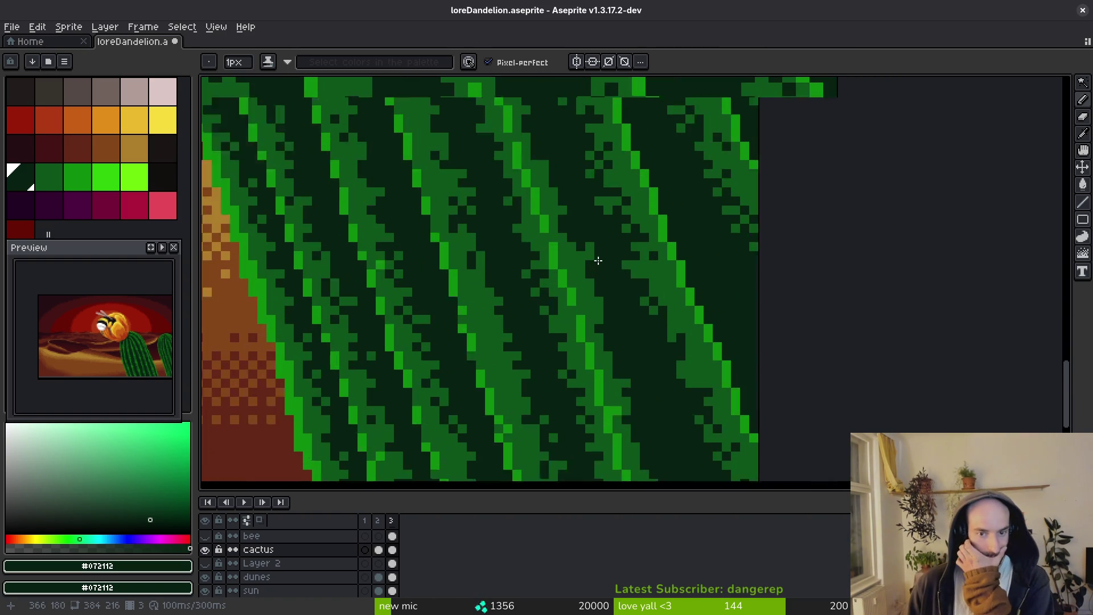
pyautogui.scroll(1, 597, 260)
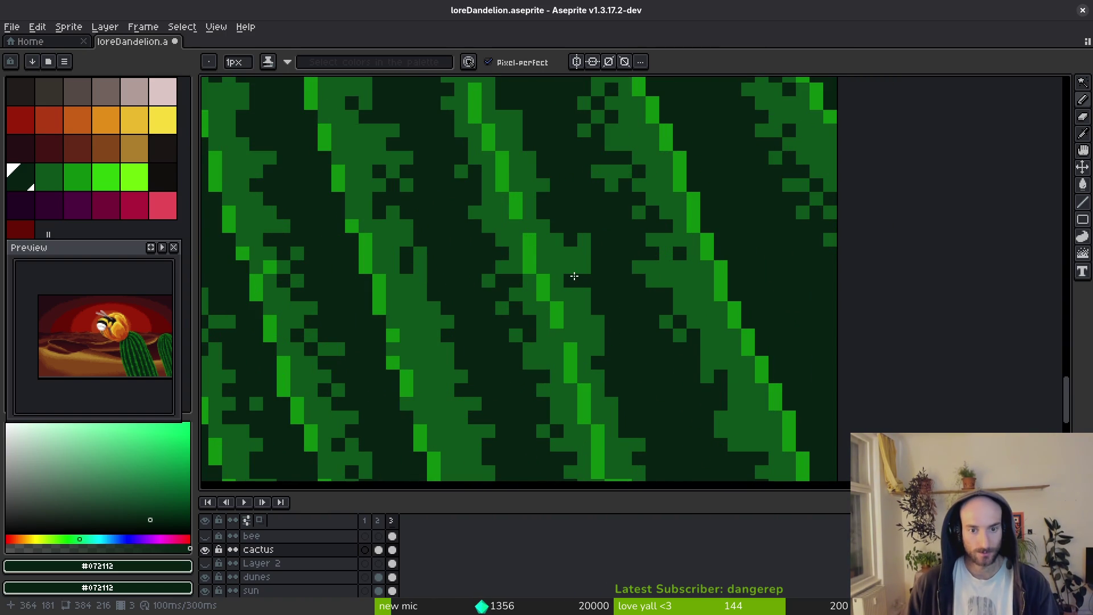
pyautogui.scroll(-4, 602, 257)
pyautogui.scroll(2, 606, 342)
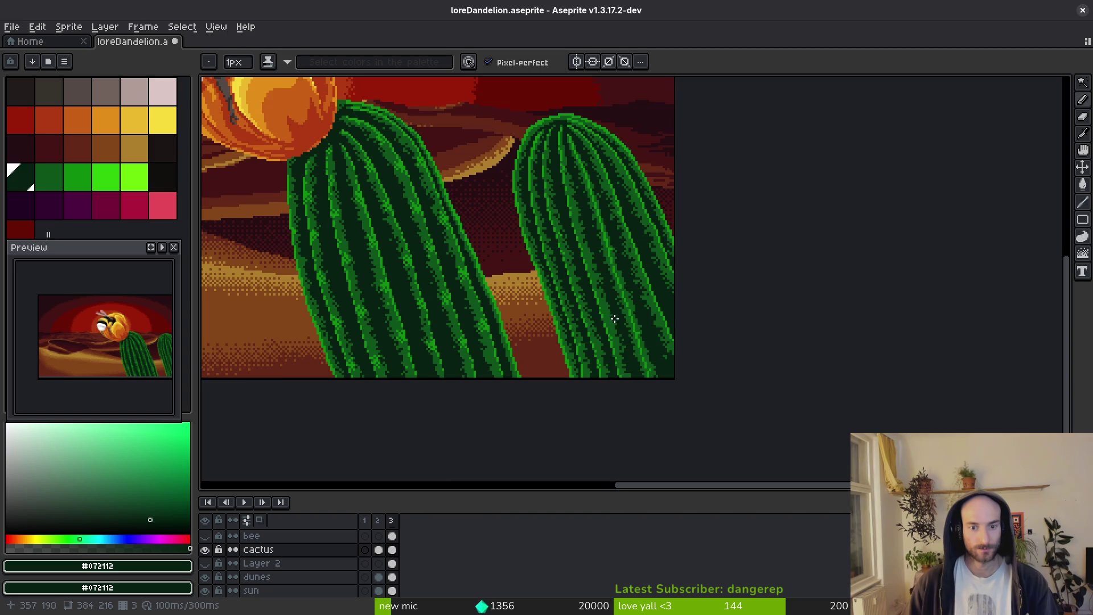
pyautogui.hotkey('ctrl', 's')
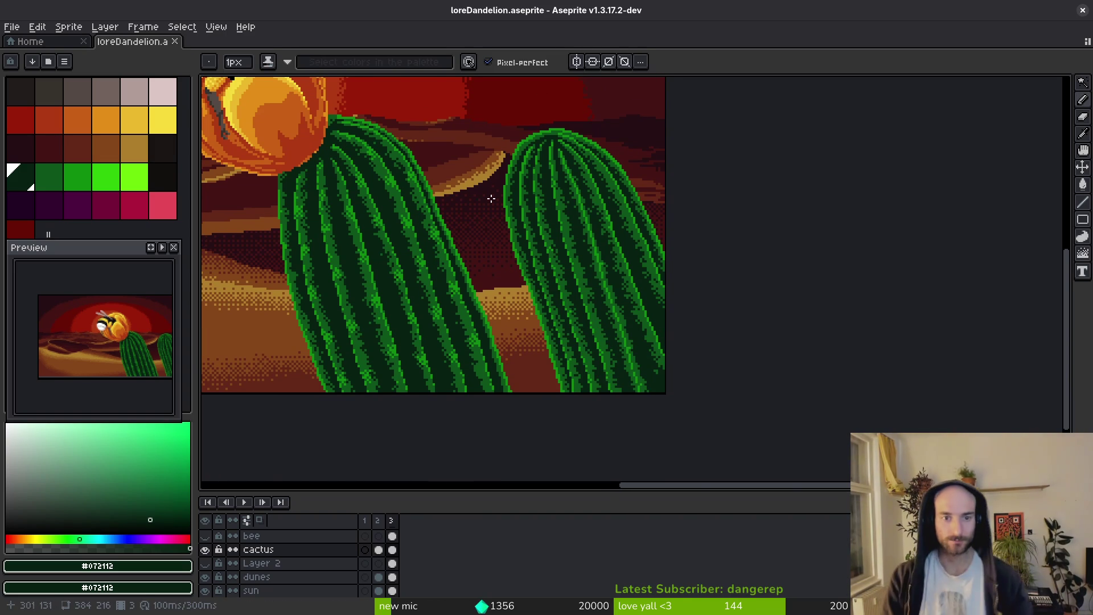
pyautogui.scroll(5, 620, 271)
pyautogui.scroll(2, 631, 275)
pyautogui.keyDown('alt'); pyautogui.click(605, 293); pyautogui.keyUp('alt')
# Paint bright green pixels along the right cactus top, then repaint some in dark green.
pyautogui.moveTo(622, 267)
pyautogui.mouseDown()
pyautogui.moveTo(708, 272)
pyautogui.moveTo(663, 297)
pyautogui.mouseUp()
pyautogui.keyDown('alt'); pyautogui.click(671, 283); pyautogui.keyUp('alt')
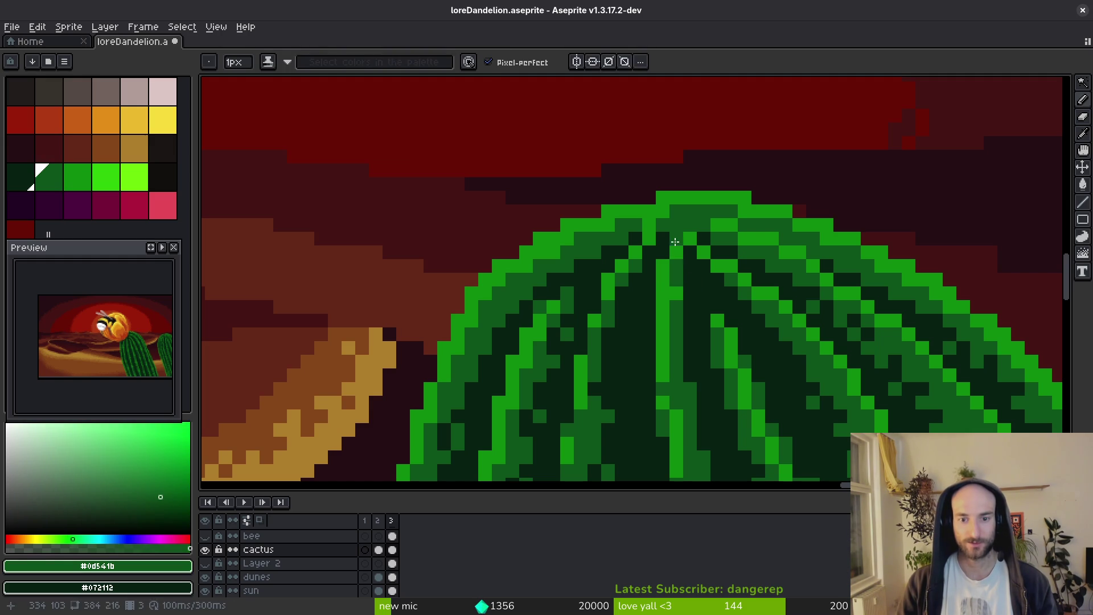
pyautogui.keyDown('alt'); pyautogui.click(655, 228); pyautogui.keyUp('alt')
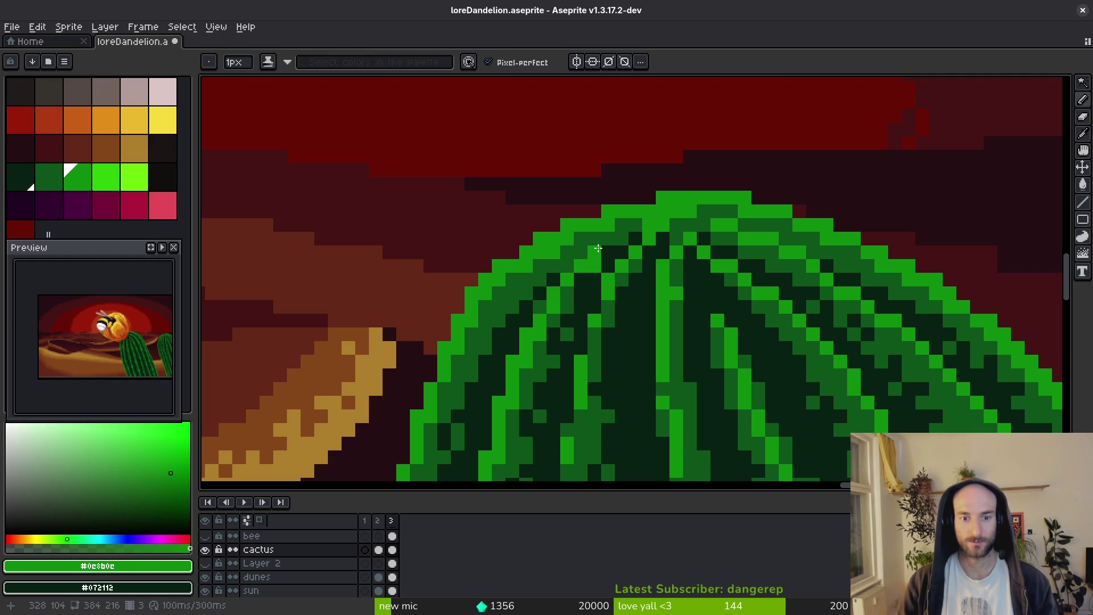
pyautogui.keyDown('alt'); pyautogui.click(598, 262); pyautogui.keyUp('alt')
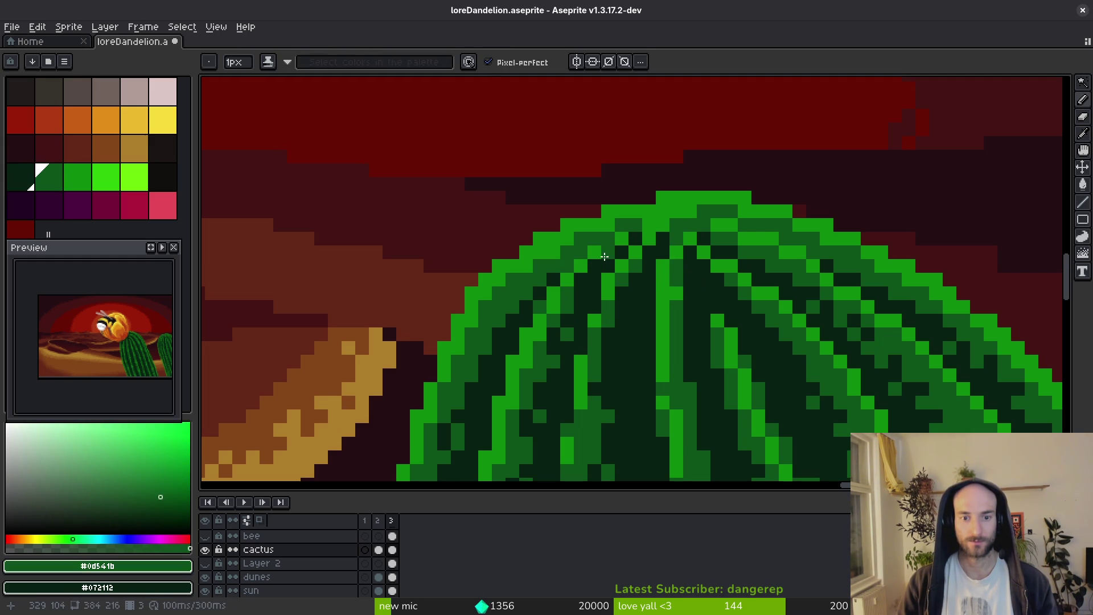
pyautogui.moveTo(578, 279); pyautogui.dragTo(592, 268)
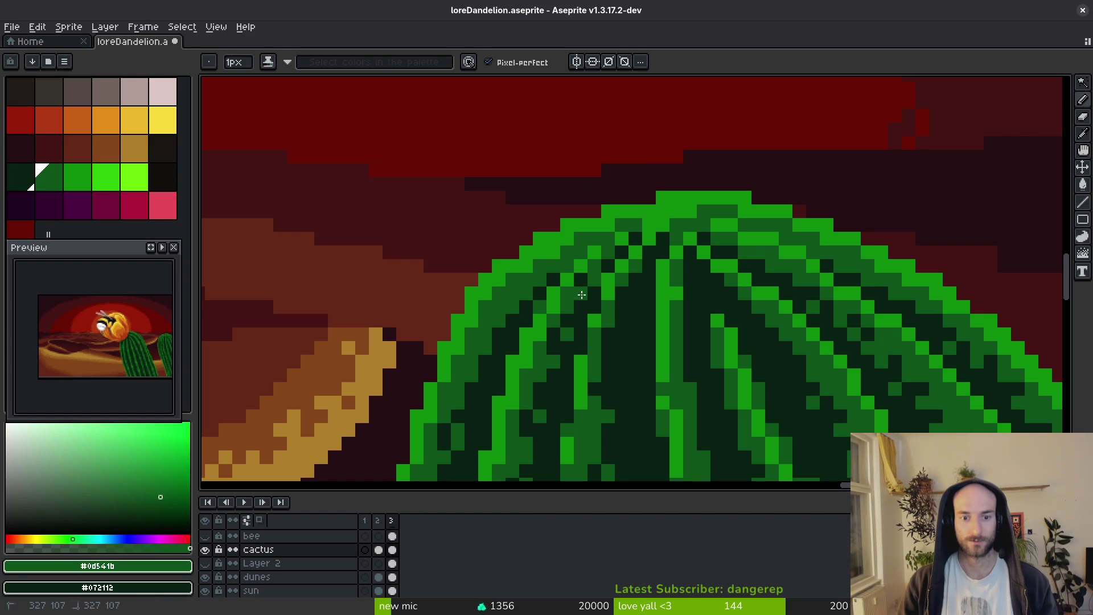
# Save loreDandelion.aseprite with the cactus crown retouching.
pyautogui.scroll(-3, 582, 295)
pyautogui.scroll(3, 562, 284)
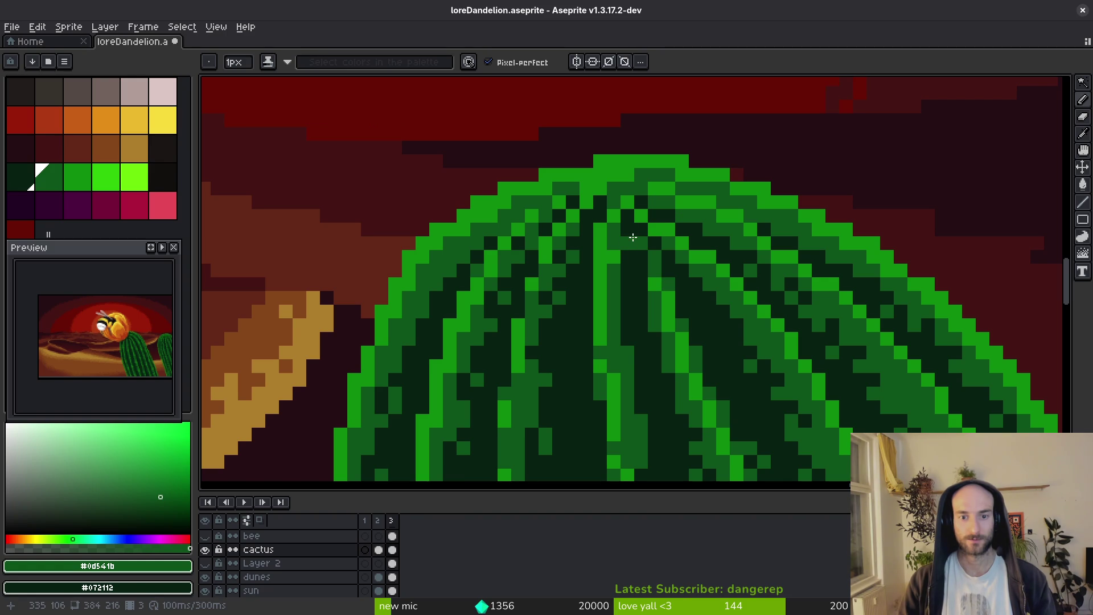
pyautogui.scroll(-1, 661, 259)
pyautogui.scroll(-1, 648, 260)
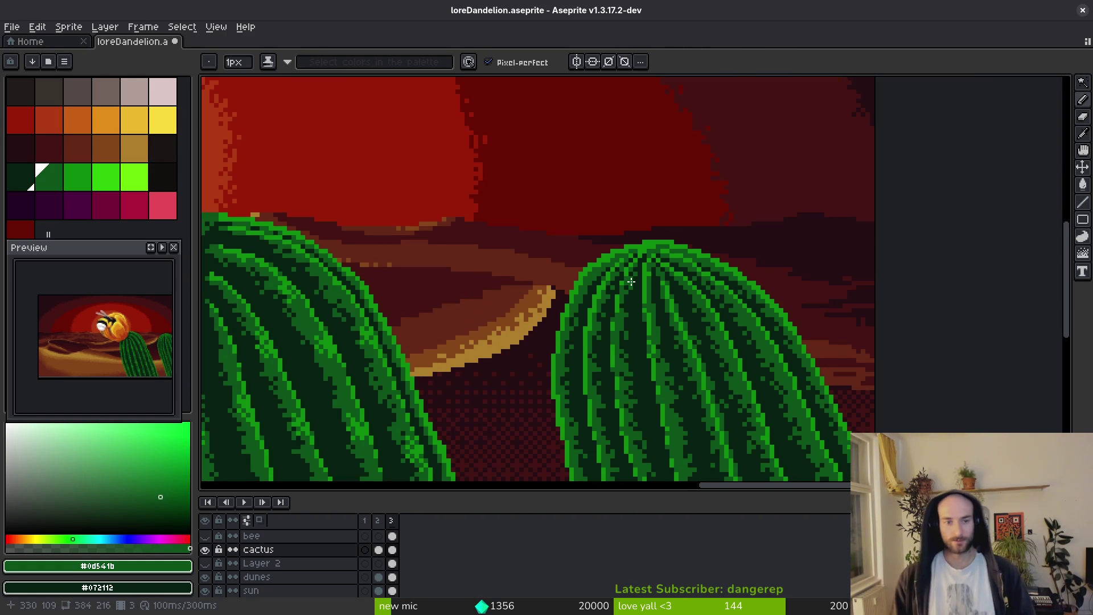
pyautogui.scroll(-3, 631, 325)
pyautogui.hotkey('ctrl', 's')
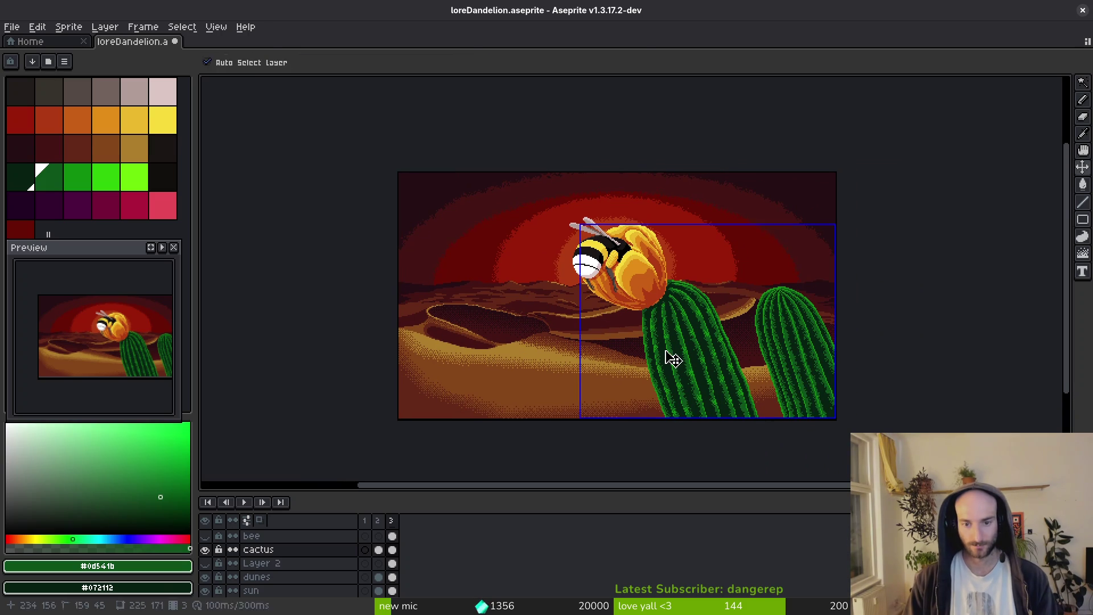
pyautogui.moveTo(689, 341); pyautogui.dragTo(703, 324)
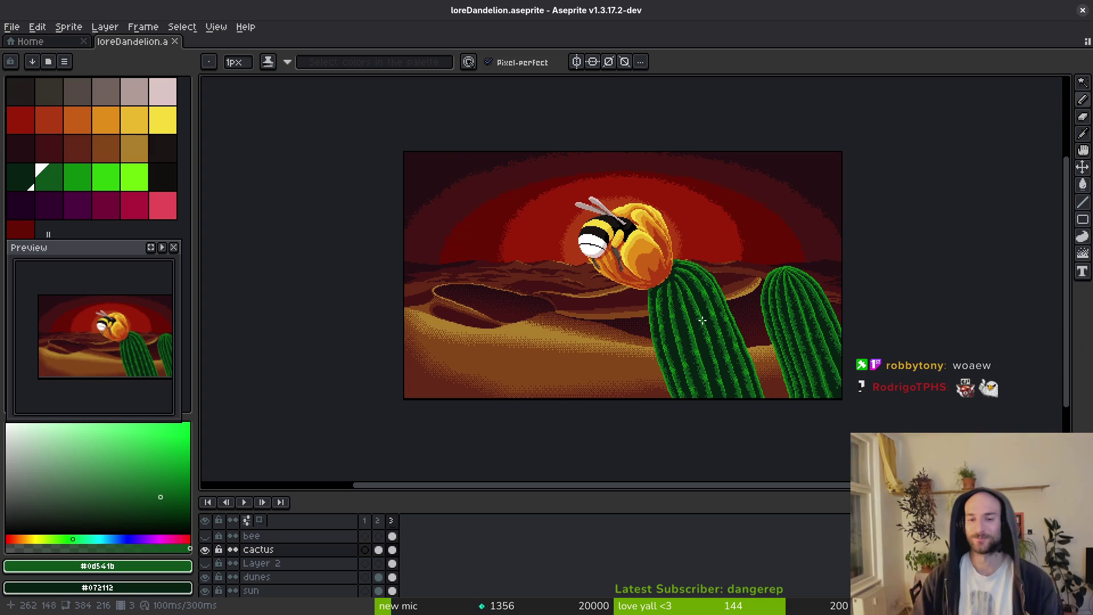
pyautogui.scroll(3, 764, 344)
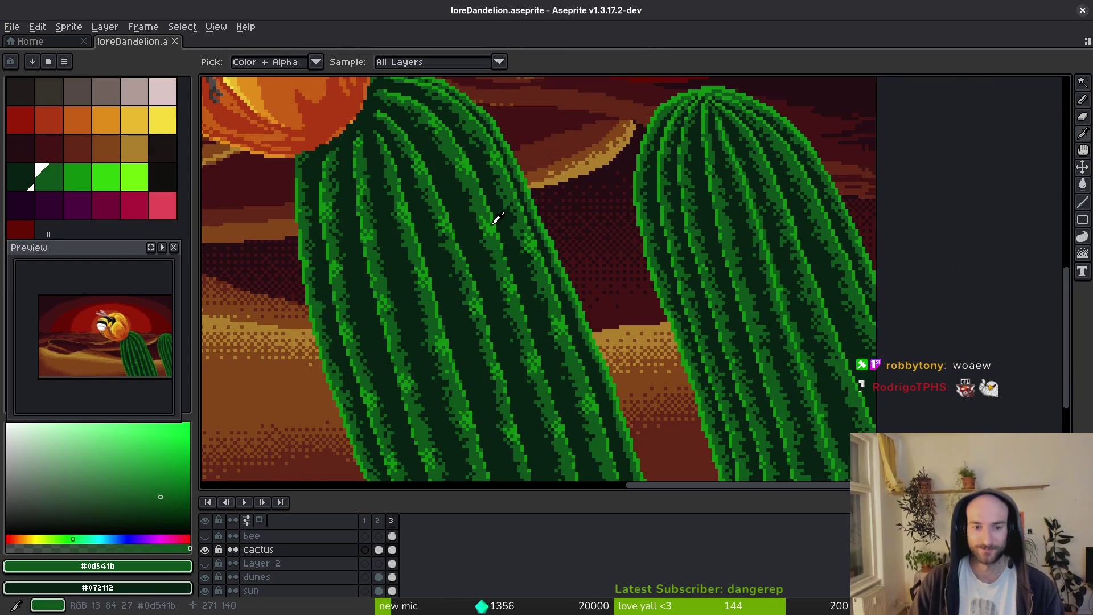
# Sample cactus greens and place two dark green pixels along the right cactus's edge.
pyautogui.keyDown('alt'); pyautogui.click(496, 220); pyautogui.keyUp('alt')
pyautogui.scroll(2, 728, 250)
pyautogui.scroll(-2, 727, 250)
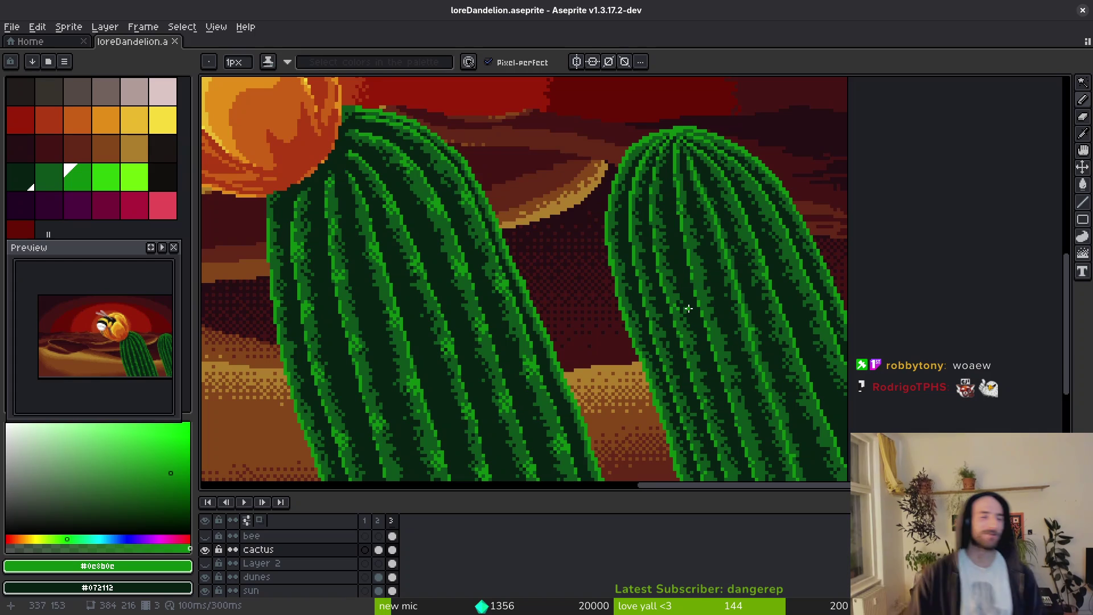
pyautogui.scroll(-3, 688, 308)
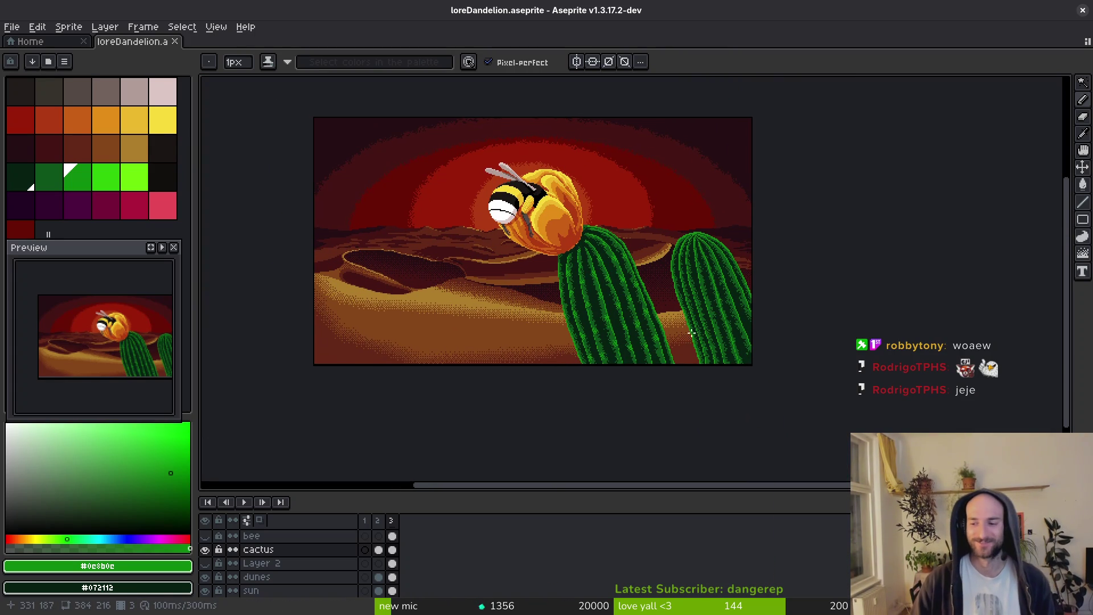
pyautogui.hscroll(-3, 672, 315)
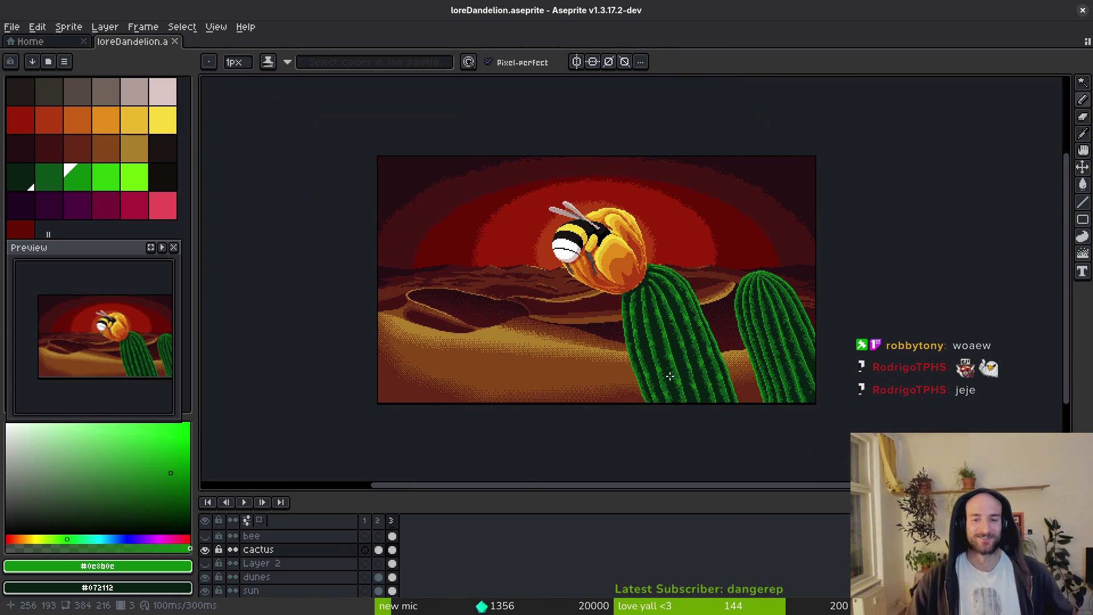
pyautogui.scroll(4, 818, 410)
pyautogui.keyDown('alt'); pyautogui.click(825, 268); pyautogui.keyUp('alt')
pyautogui.keyDown('alt'); pyautogui.click(765, 317); pyautogui.keyUp('alt')
pyautogui.click(799, 312)
pyautogui.click(814, 341)
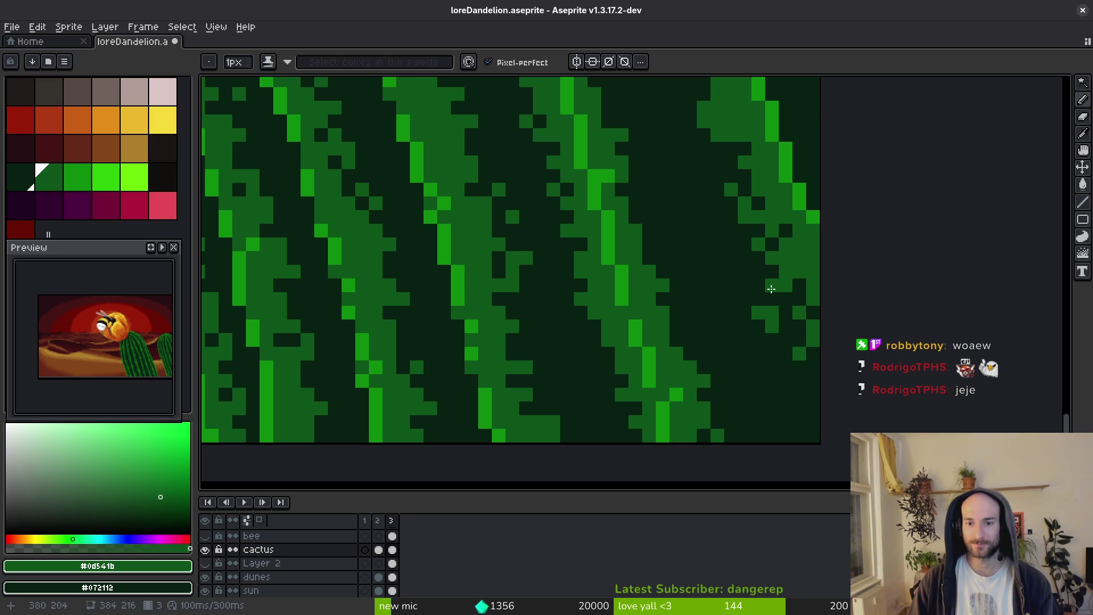
# Sample the darkest and mid dark greens from the cactus and save loreDandelion.aseprite.
pyautogui.keyDown('alt'); pyautogui.click(775, 310); pyautogui.keyUp('alt')
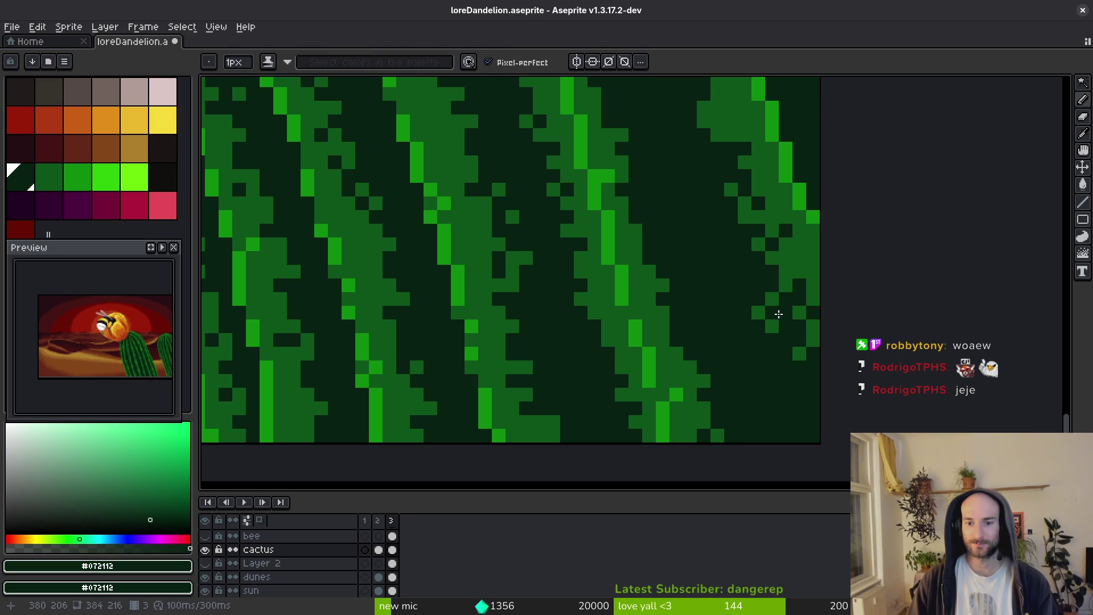
pyautogui.scroll(-2, 804, 367)
pyautogui.scroll(-2, 809, 366)
pyautogui.scroll(4, 803, 190)
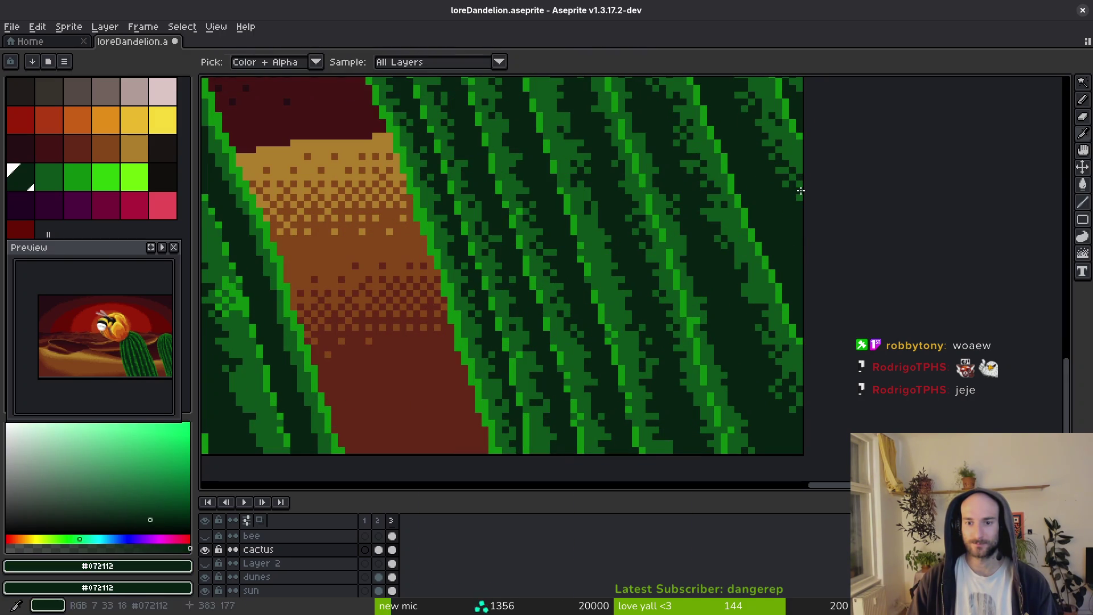
pyautogui.keyDown('alt'); pyautogui.click(800, 214); pyautogui.keyUp('alt')
pyautogui.scroll(3, 800, 216)
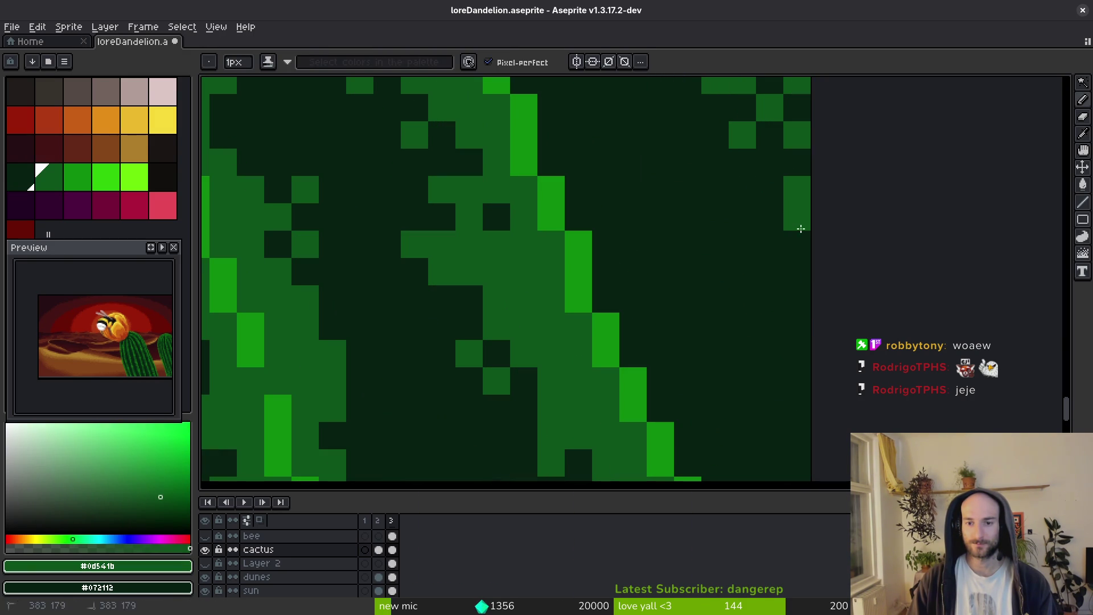
pyautogui.keyDown('alt'); pyautogui.click(808, 174); pyautogui.keyUp('alt')
pyautogui.scroll(-3, 832, 251)
pyautogui.scroll(-4, 835, 258)
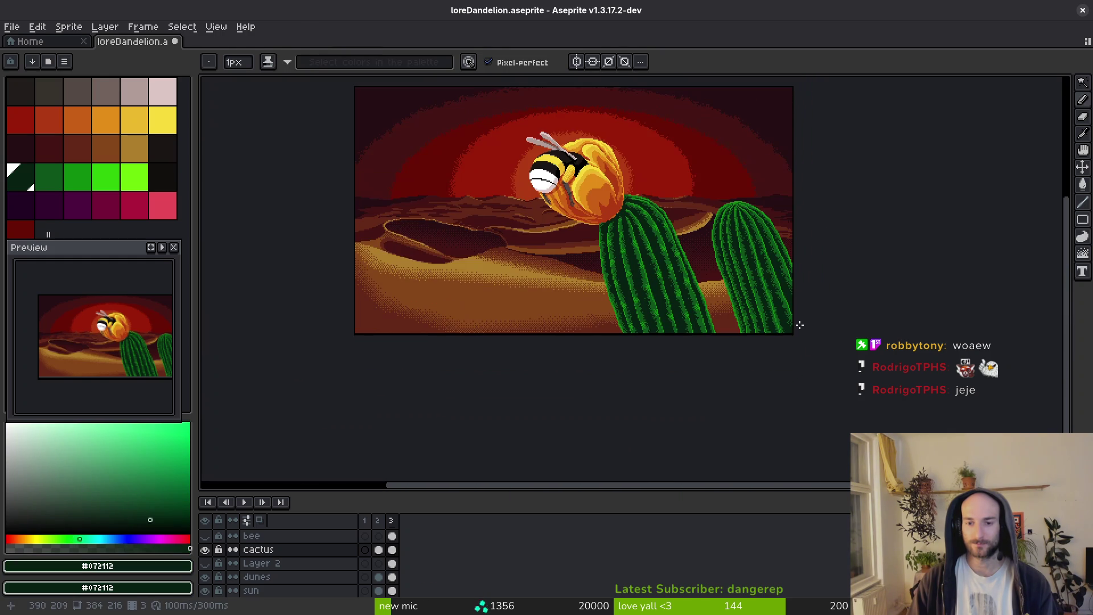
pyautogui.hotkey('ctrl', 's')
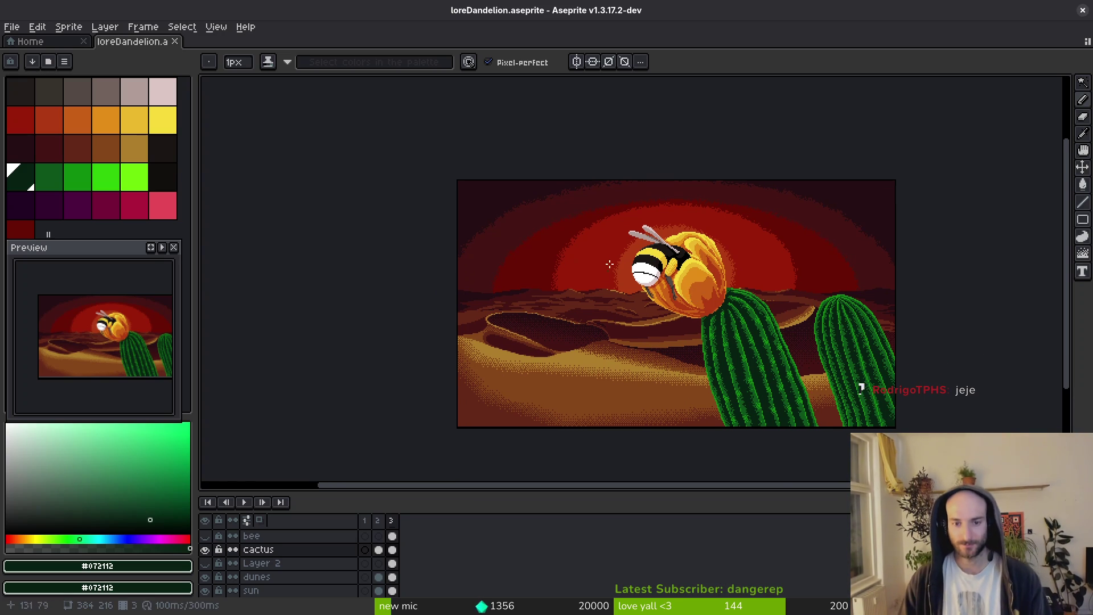
# Add two empty layers above the bee and flood-fill the sun area around it darker red.
pyautogui.scroll(5, 678, 354)
pyautogui.scroll(-5, 626, 221)
pyautogui.scroll(4, 640, 293)
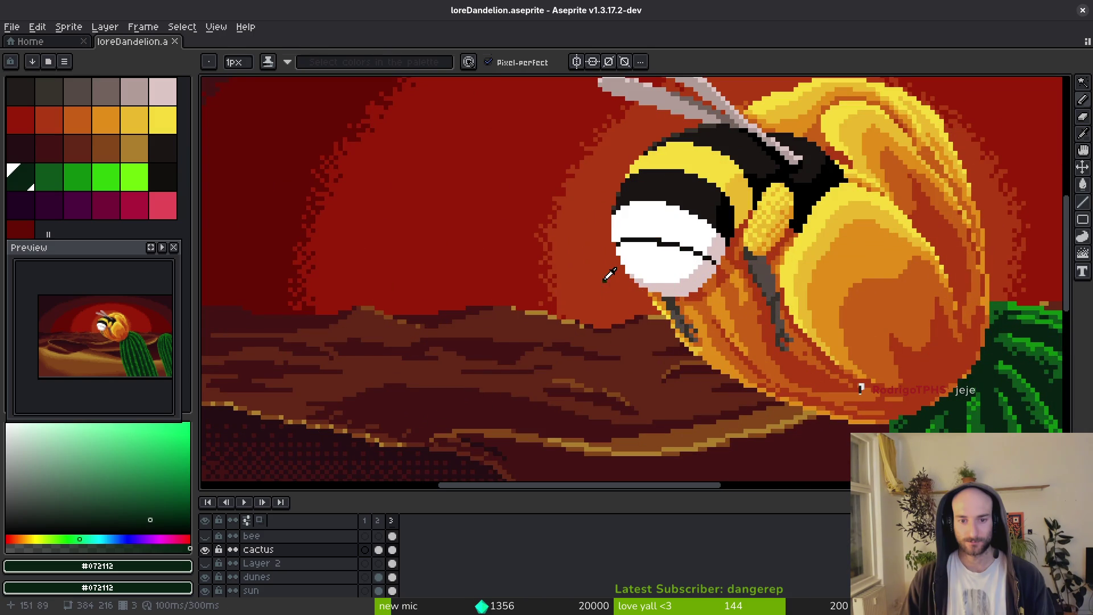
pyautogui.press('alt')
pyautogui.hotkey('shift', 'n')
pyautogui.hotkey('shift', 'n')
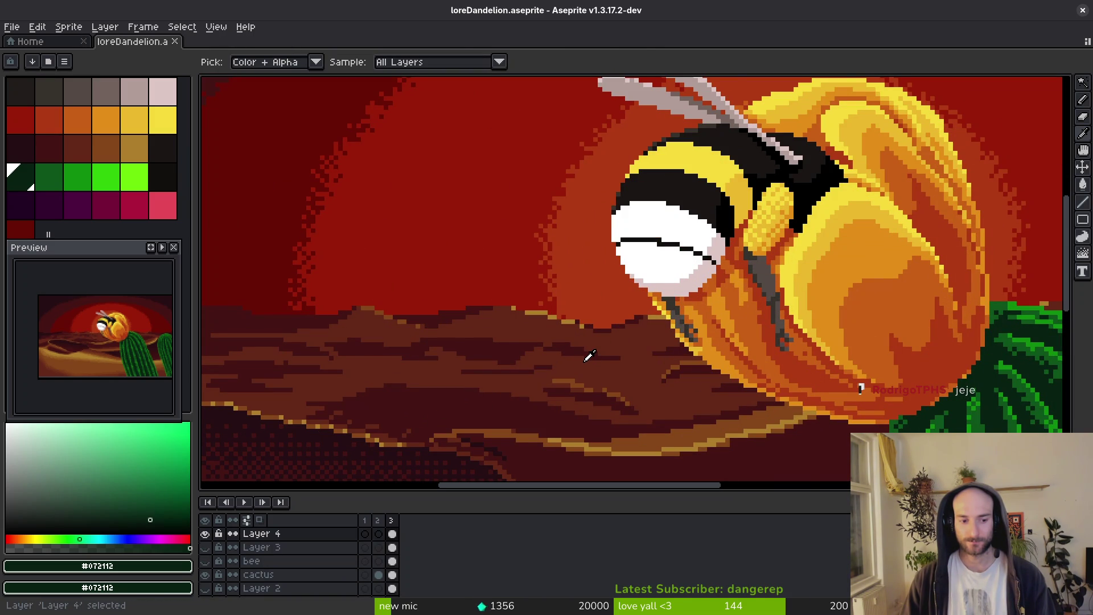
pyautogui.hotkey('alt', 'Down')
pyautogui.hotkey('alt', 'Down')
pyautogui.hotkey('alt', 'Down')
pyautogui.press('g')
pyautogui.keyDown('alt'); pyautogui.click(555, 266); pyautogui.keyUp('alt')
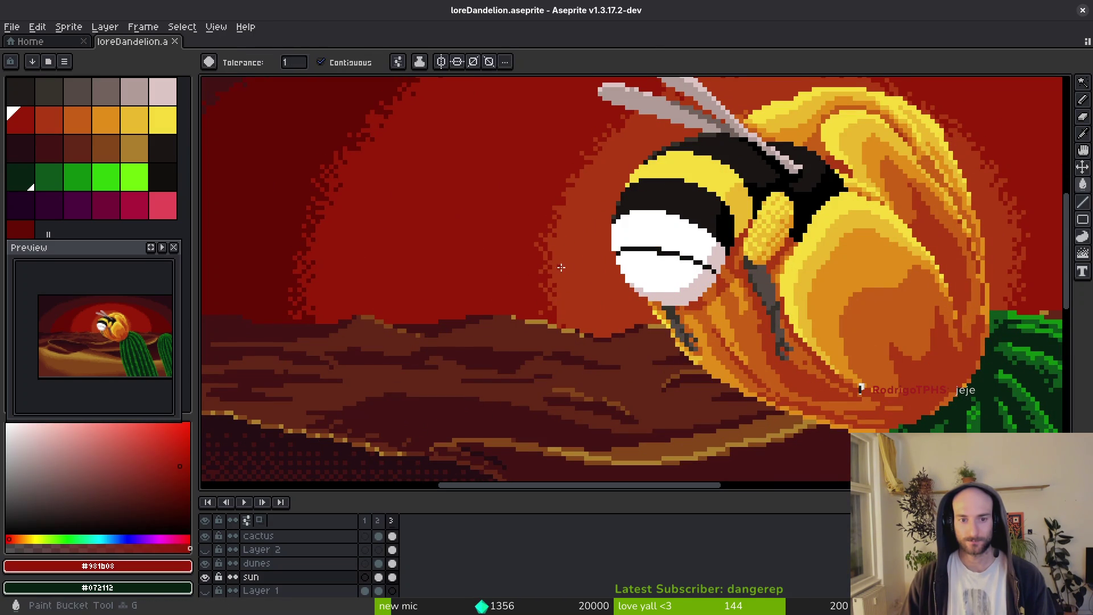
pyautogui.click(556, 266)
# Redo the halo around the bee with a deeper red sampled from the sun.
pyautogui.scroll(-1, 586, 285)
pyautogui.hotkey('ctrl', 'z')
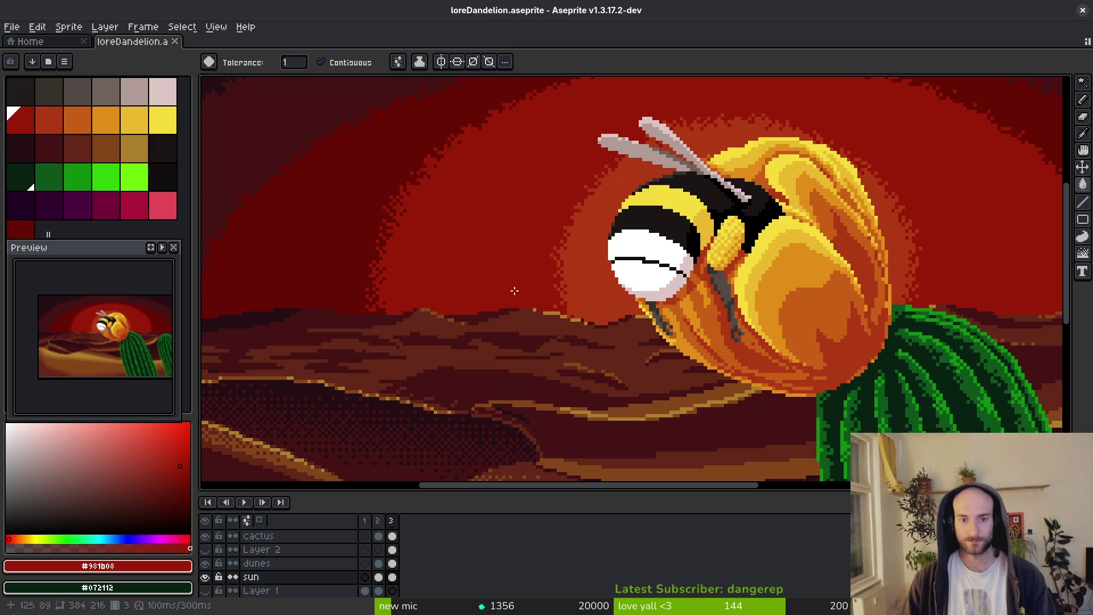
pyautogui.keyDown('alt'); pyautogui.click(429, 222); pyautogui.keyUp('alt')
pyautogui.click(586, 271)
pyautogui.scroll(-1, 586, 281)
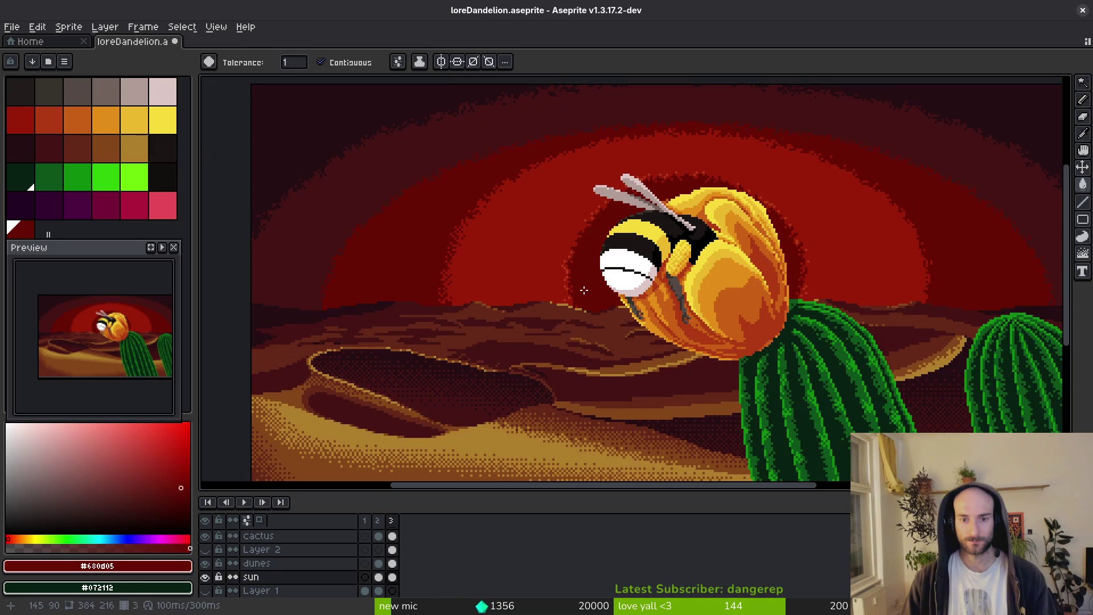
pyautogui.scroll(-1, 584, 290)
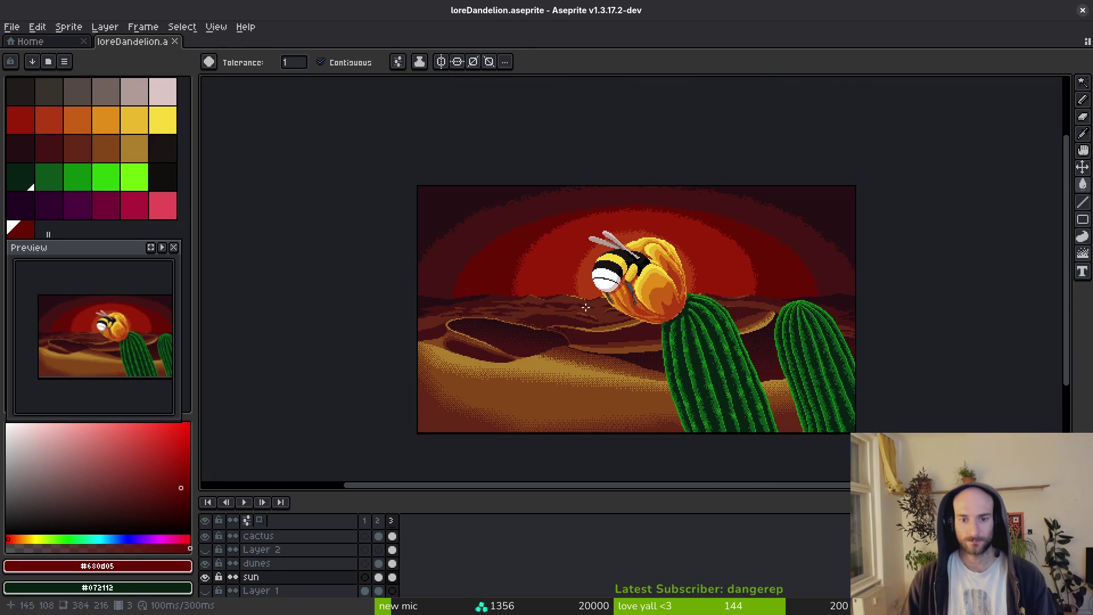
pyautogui.scroll(3, 608, 296)
# Replace the bee's halo with a darker orange glow ring sampled from the dandelion.
pyautogui.keyDown('alt'); pyautogui.click(776, 196); pyautogui.keyUp('alt')
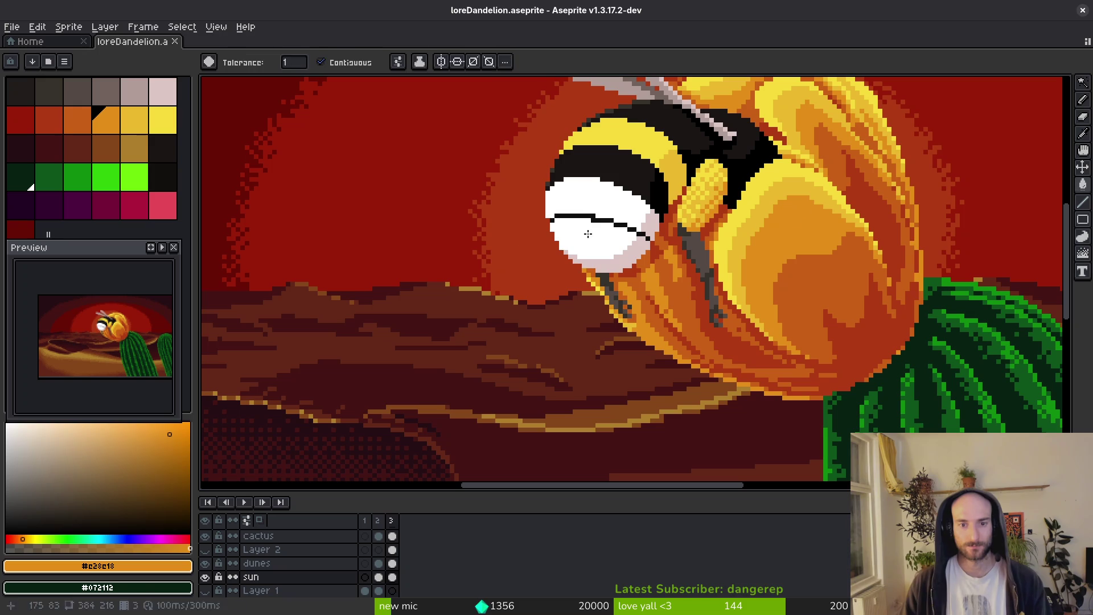
pyautogui.scroll(-3, 529, 323)
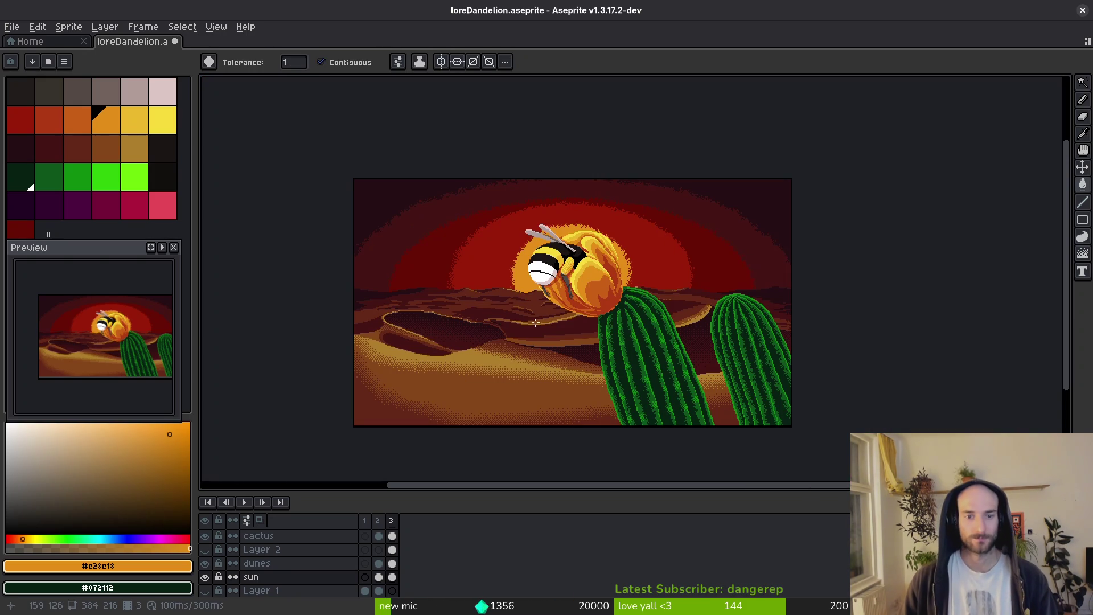
pyautogui.hotkey('ctrl', 'z')
pyautogui.scroll(3, 569, 273)
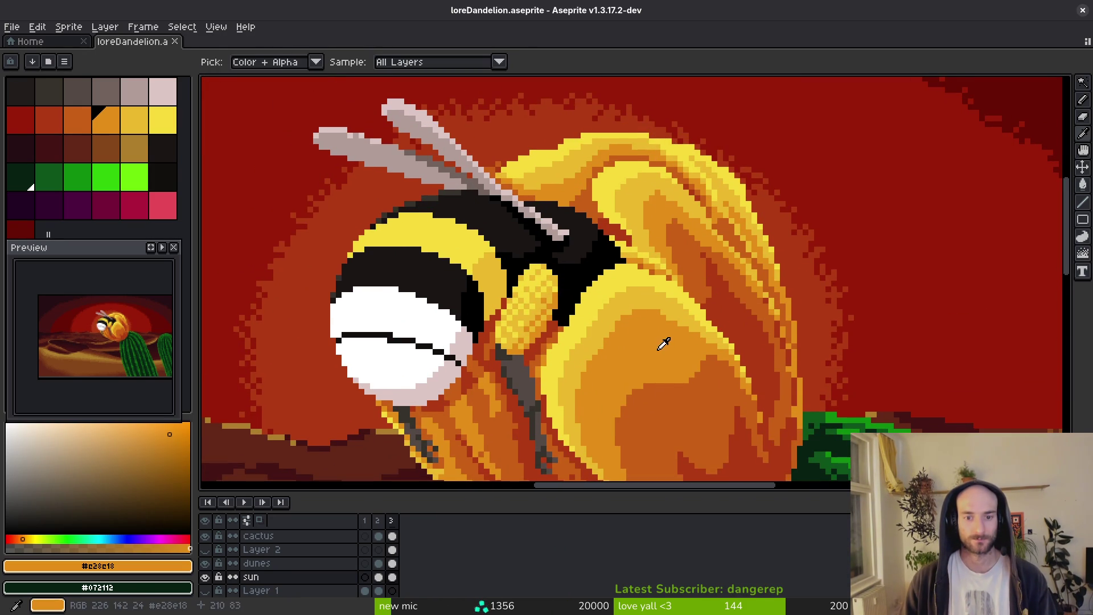
pyautogui.keyDown('alt'); pyautogui.click(661, 340); pyautogui.keyUp('alt')
pyautogui.click(307, 288)
pyautogui.scroll(-5, 570, 307)
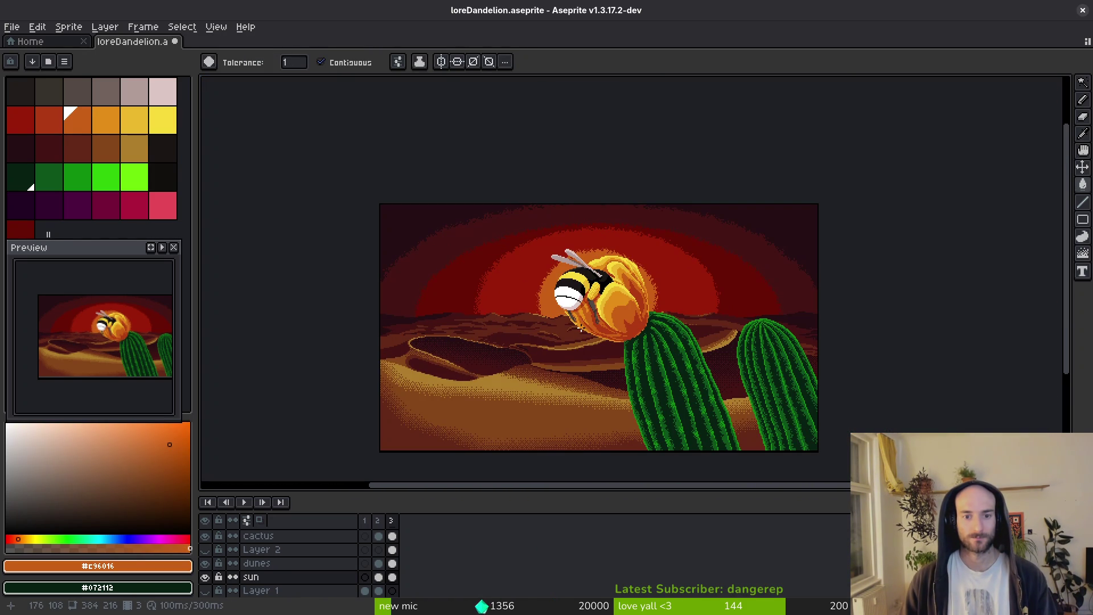
# Compare the orange glow against the earlier darker red and keep the orange.
pyautogui.hotkey('ctrl', 'z')
pyautogui.hotkey('ctrl', 'y')
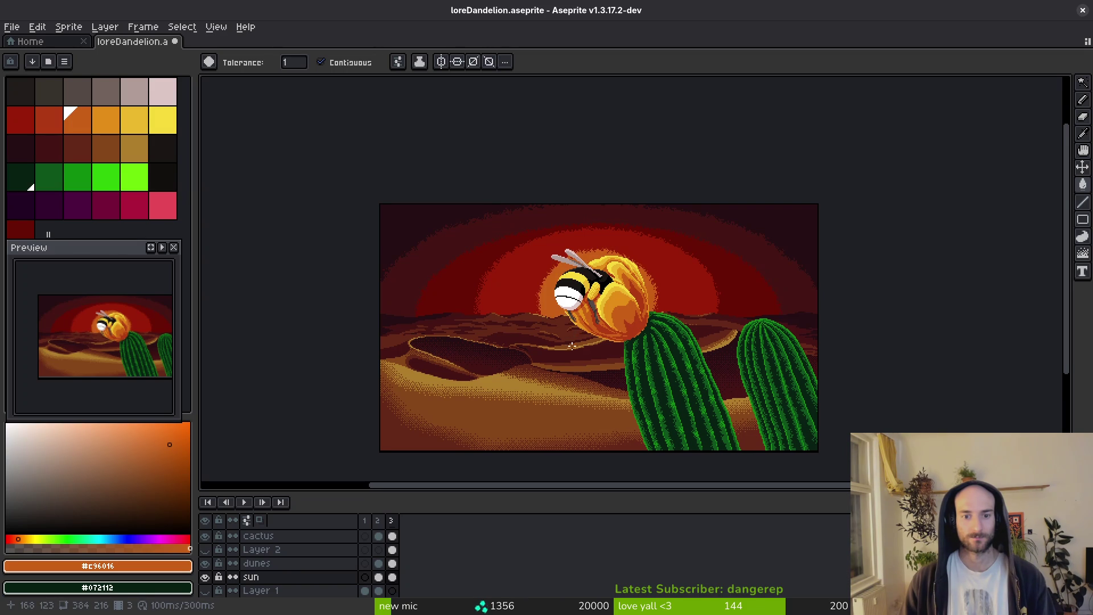
pyautogui.scroll(-2, 585, 327)
pyautogui.hotkey('ctrl', 'z')
pyautogui.hotkey('ctrl', 'y')
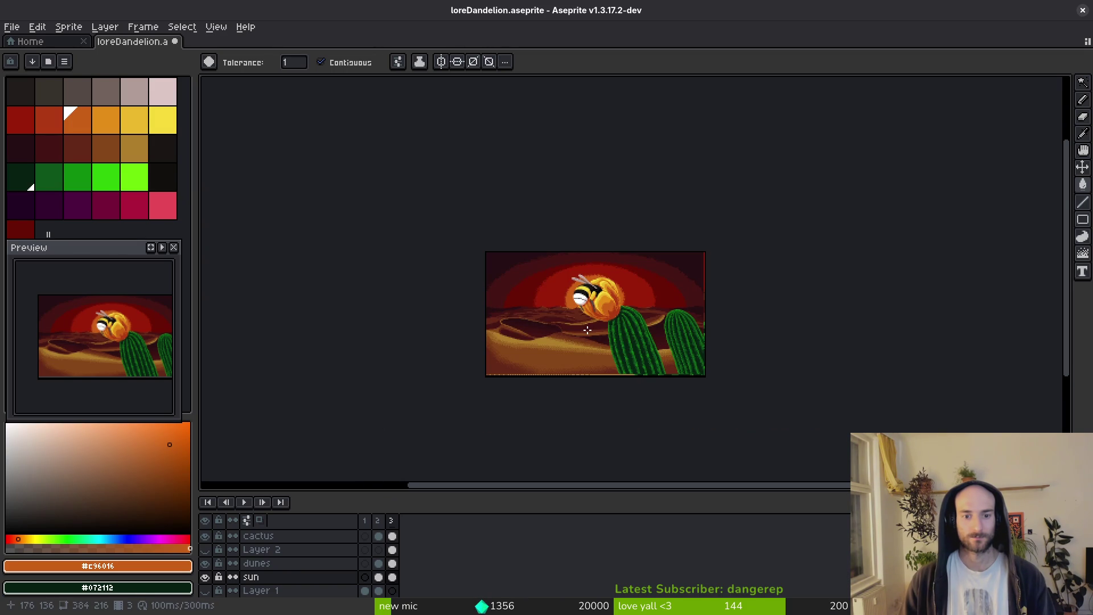
pyautogui.scroll(2, 587, 330)
# Save loreDandelion.aseprite.
pyautogui.hotkey('ctrl', 's')
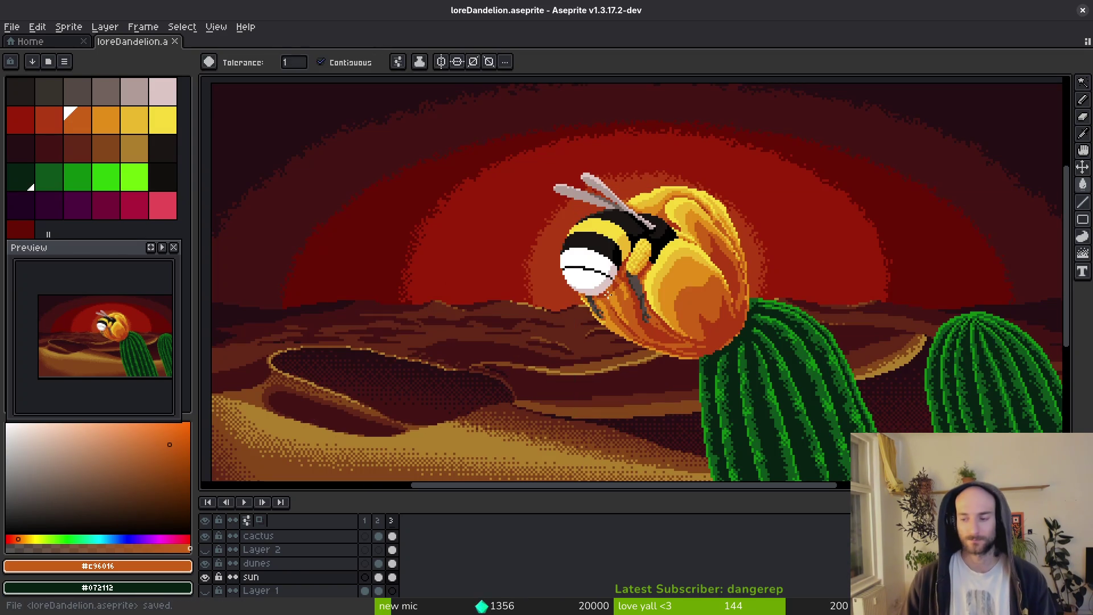
pyautogui.scroll(-2, 590, 291)
pyautogui.moveTo(548, 314); pyautogui.dragTo(572, 320)
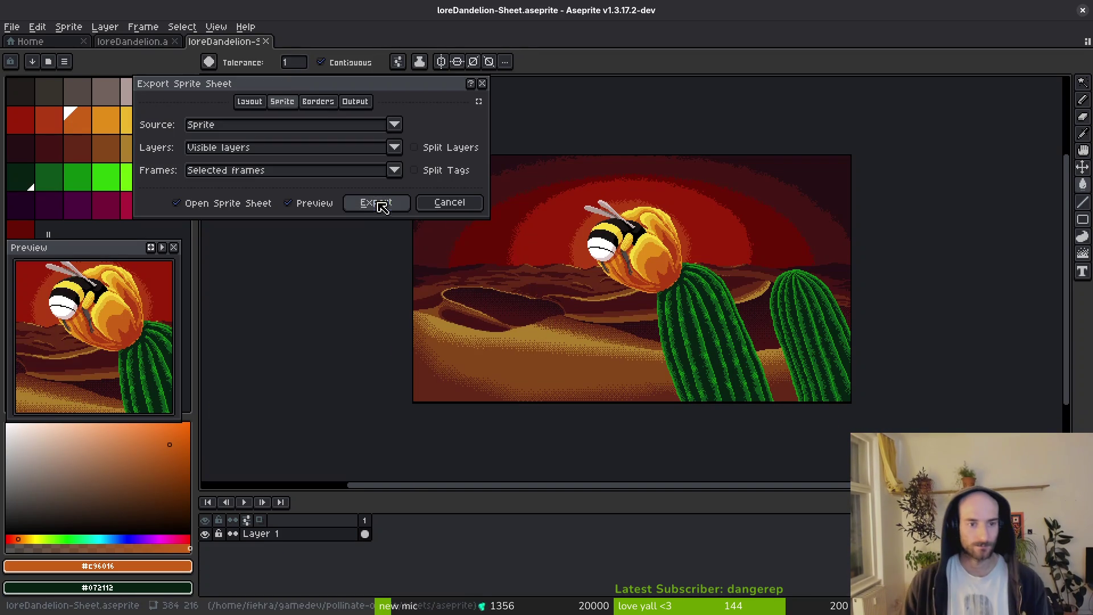
# Export loreDandelion-Sheet.png into the assets/art/lore folder.
pyautogui.click(377, 202)
pyautogui.click(275, 56)
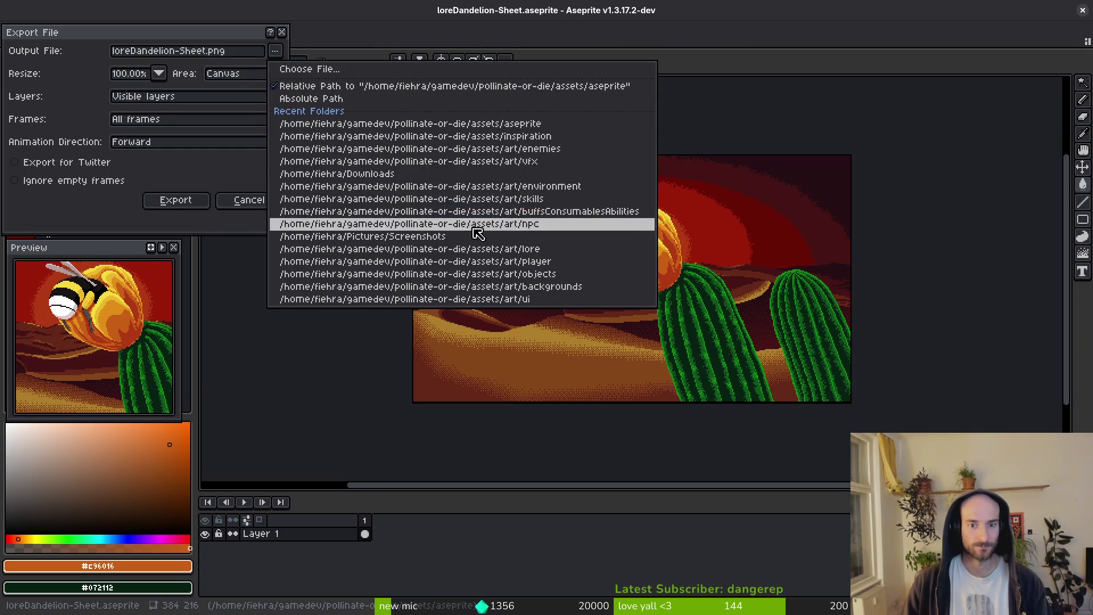
pyautogui.click(279, 73)
pyautogui.click(115, 78)
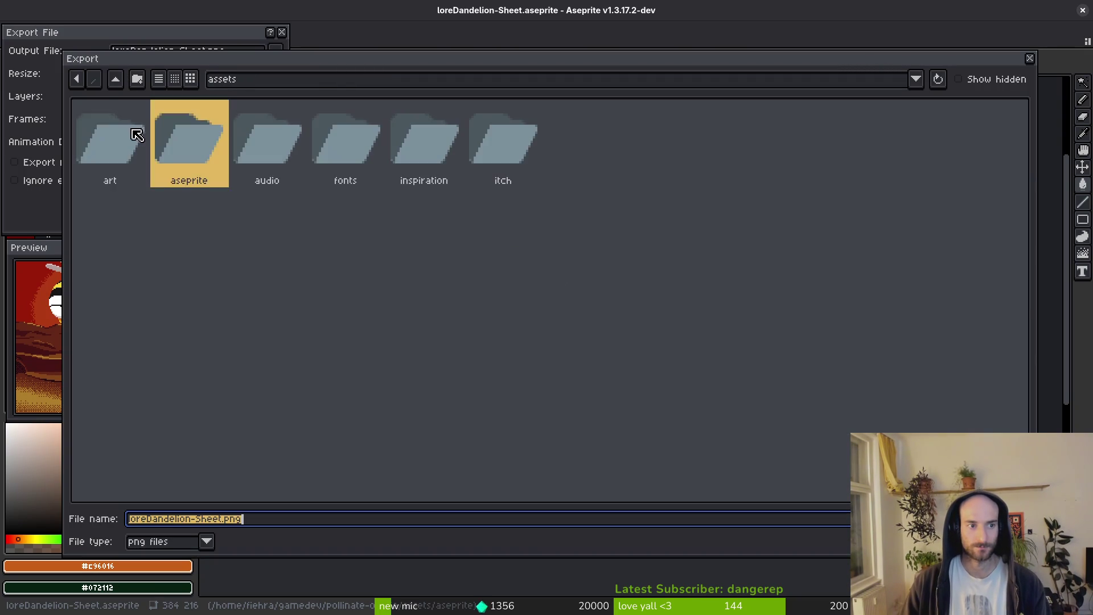
pyautogui.doubleClick(111, 140)
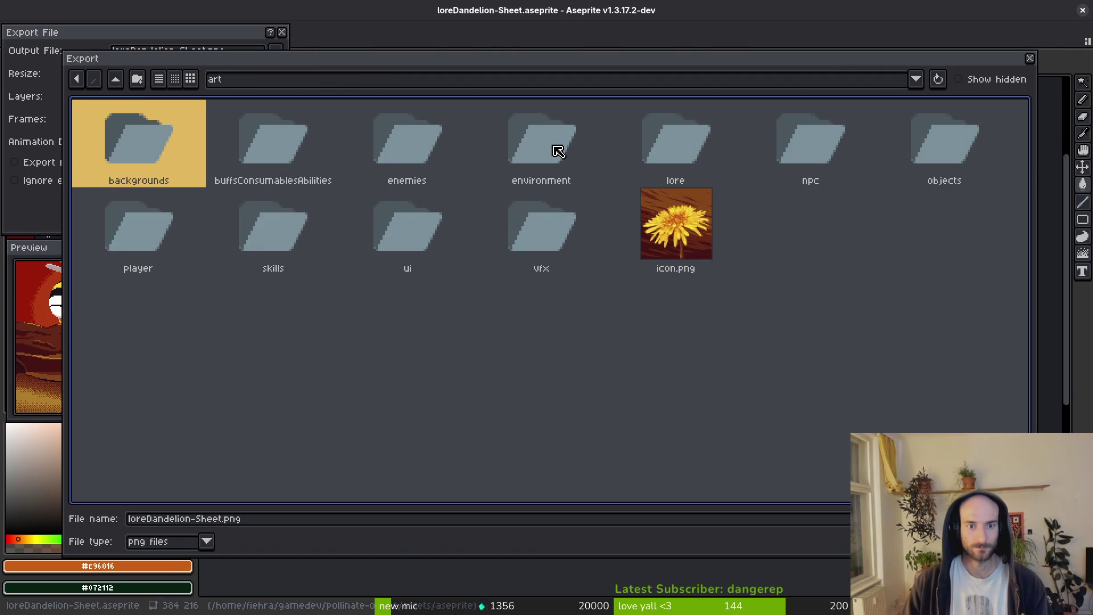
pyautogui.doubleClick(672, 149)
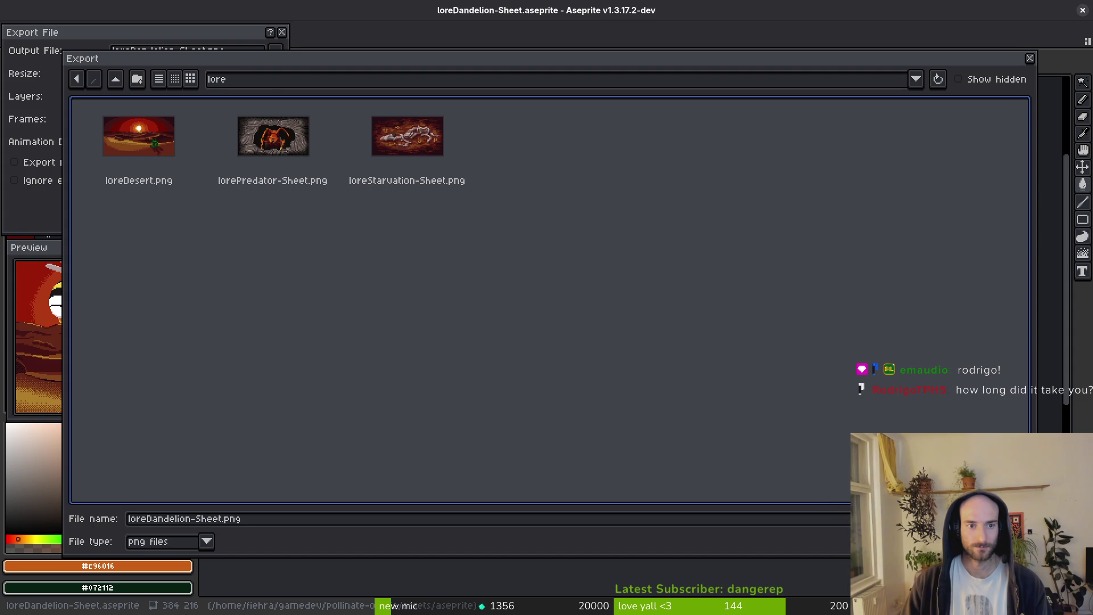
pyautogui.press('Return')
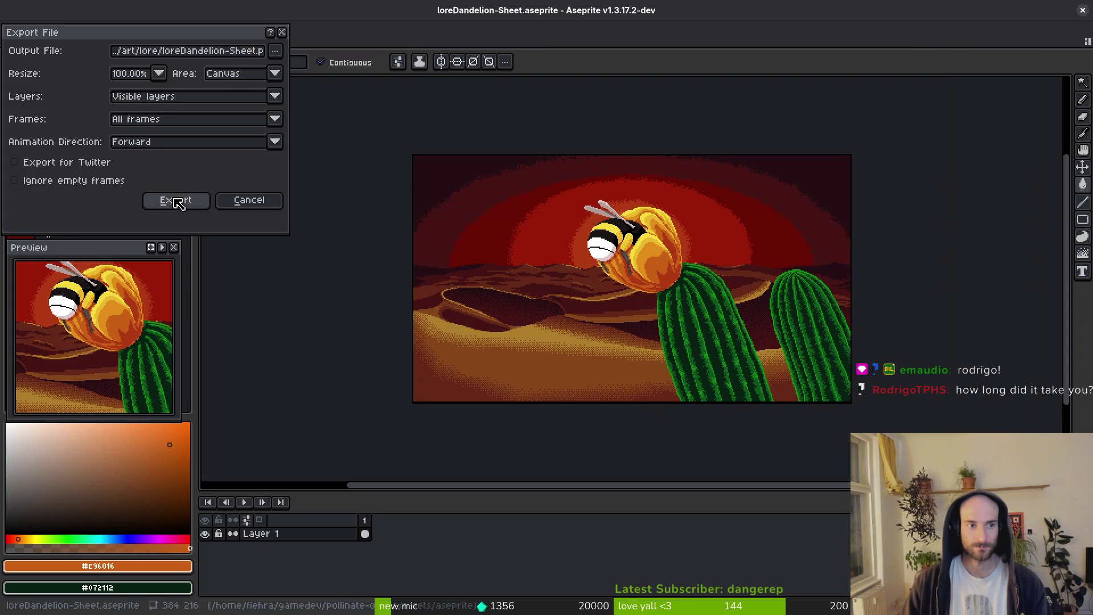
pyautogui.click(179, 202)
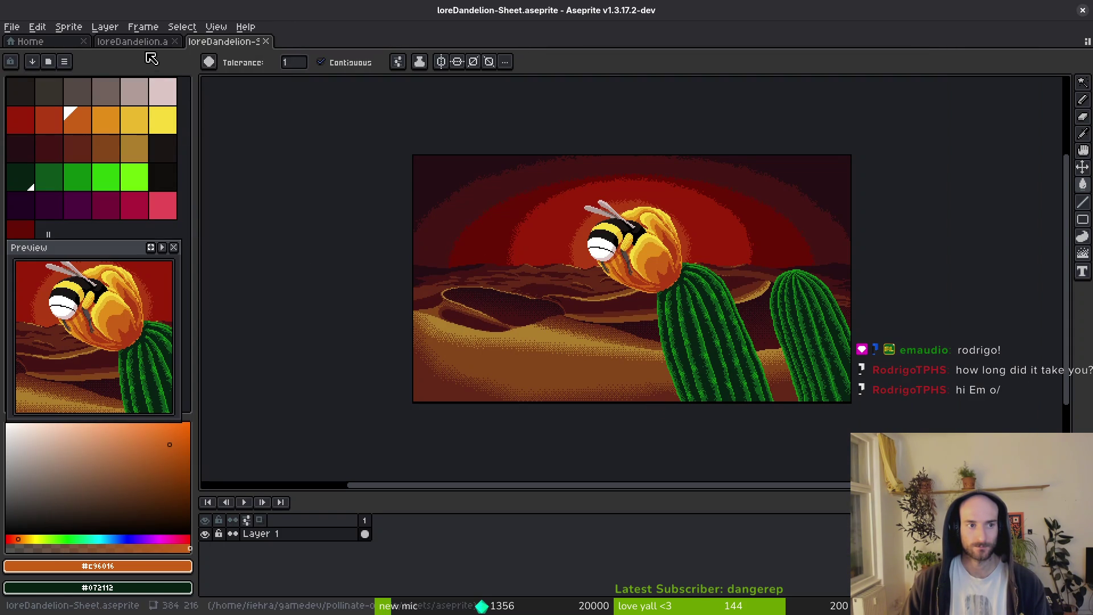
# Open the loreEnvironmentalDestruction artwork from the Home page's recent files.
pyautogui.hotkey('ctrl', 'o')
pyautogui.press('Escape')
pyautogui.click(69, 42)
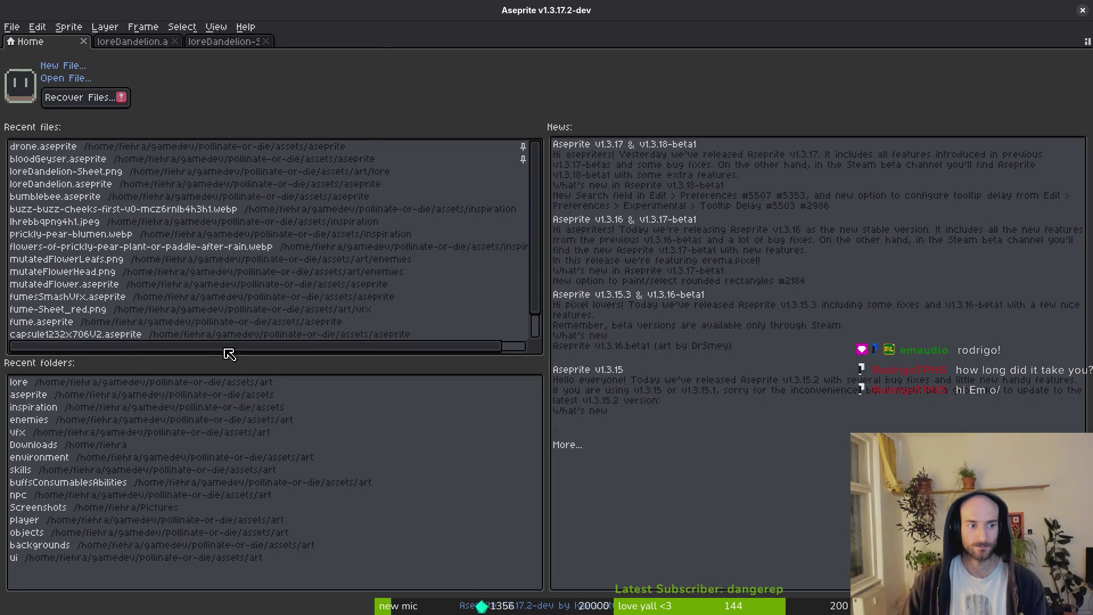
pyautogui.scroll(-2, 228, 336)
pyautogui.click(114, 323)
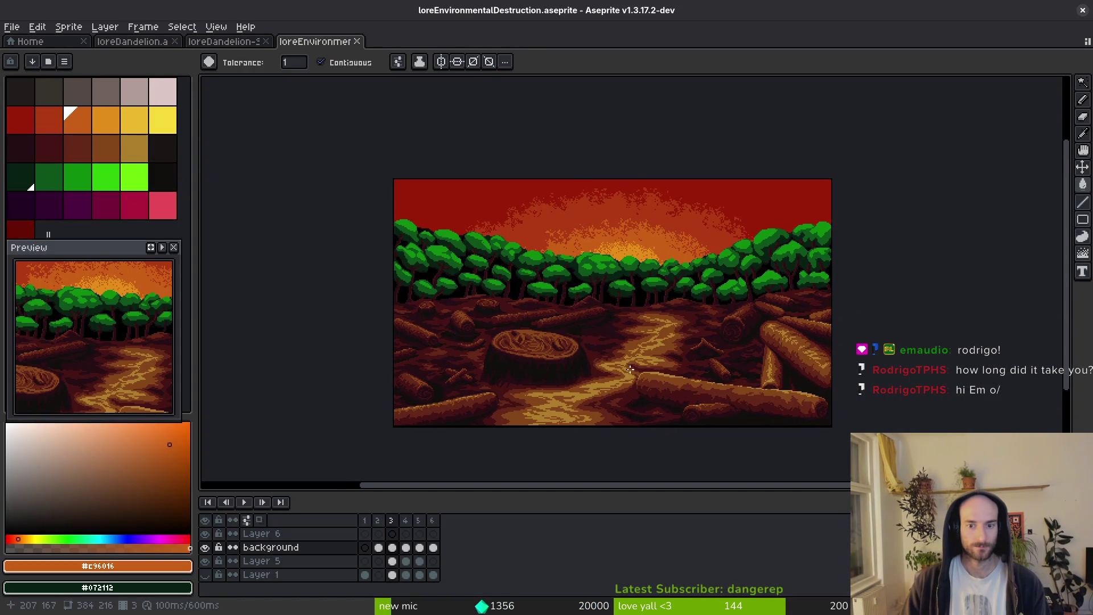
# Export loreEnvironmentalDestruction-Sheet.png into assets/art/lore and close its documents.
pyautogui.hotkey('ctrl', 'e')
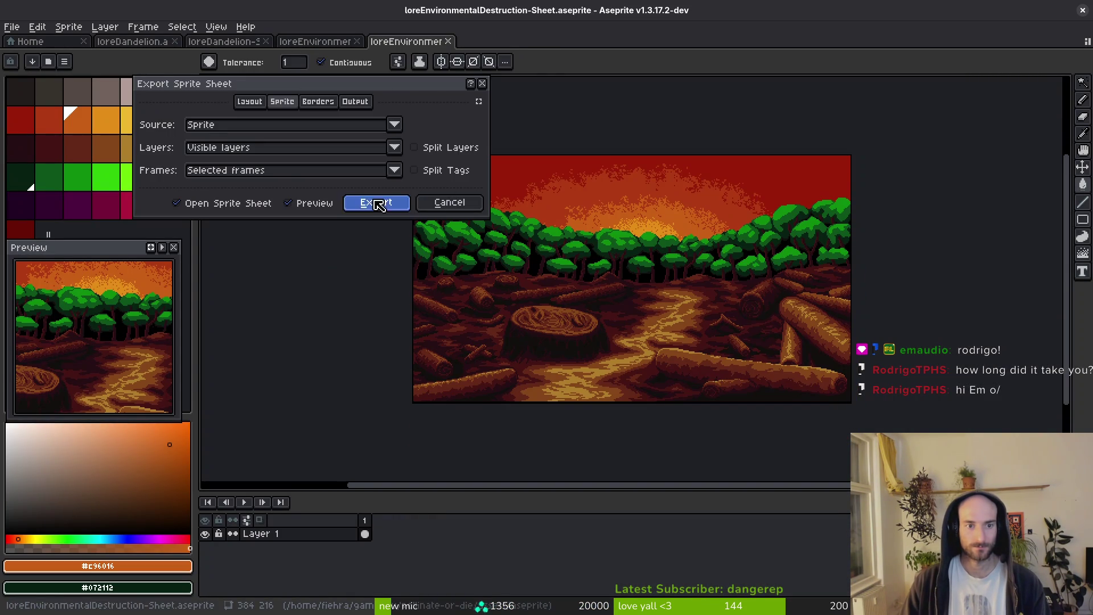
pyautogui.click(379, 202)
pyautogui.hotkey('ctrl', 'shift', 'e')
pyautogui.click(276, 50)
pyautogui.click(305, 68)
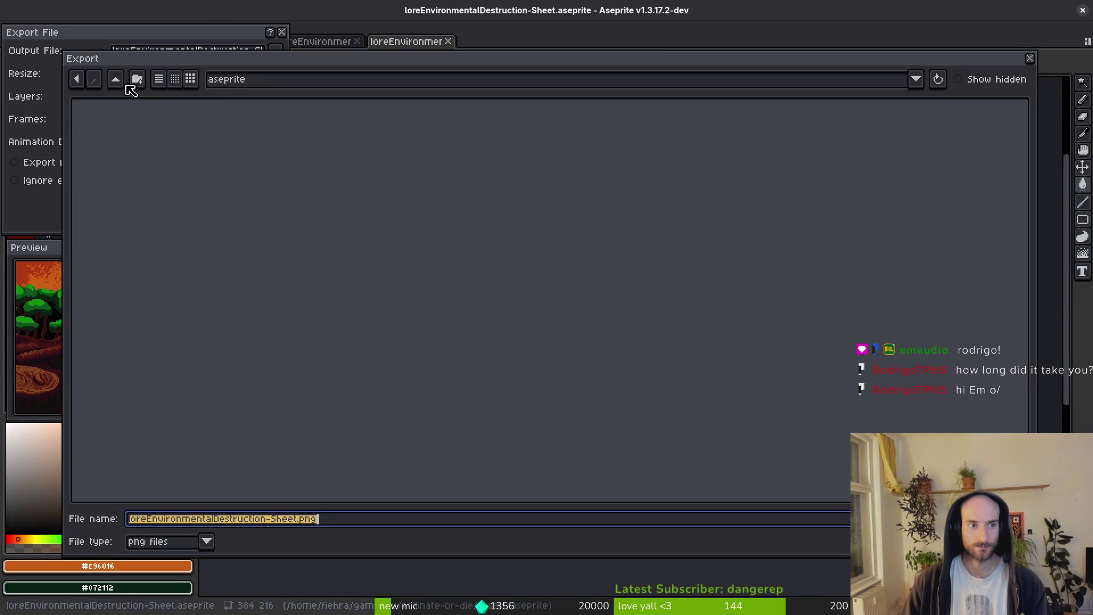
pyautogui.doubleClick(170, 165)
pyautogui.doubleClick(689, 122)
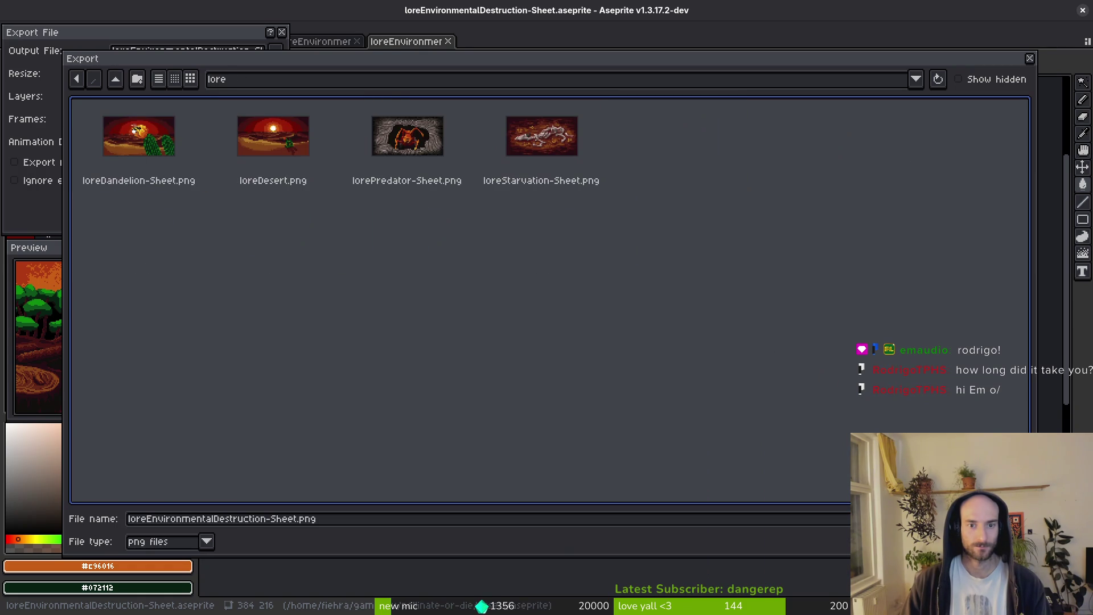
pyautogui.press('Return')
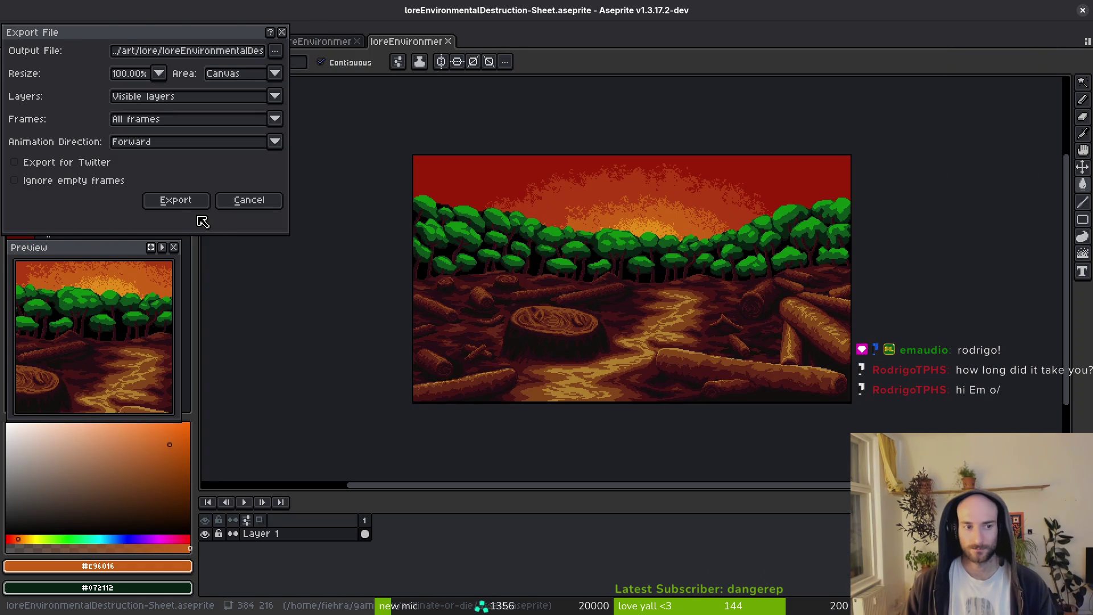
pyautogui.click(176, 200)
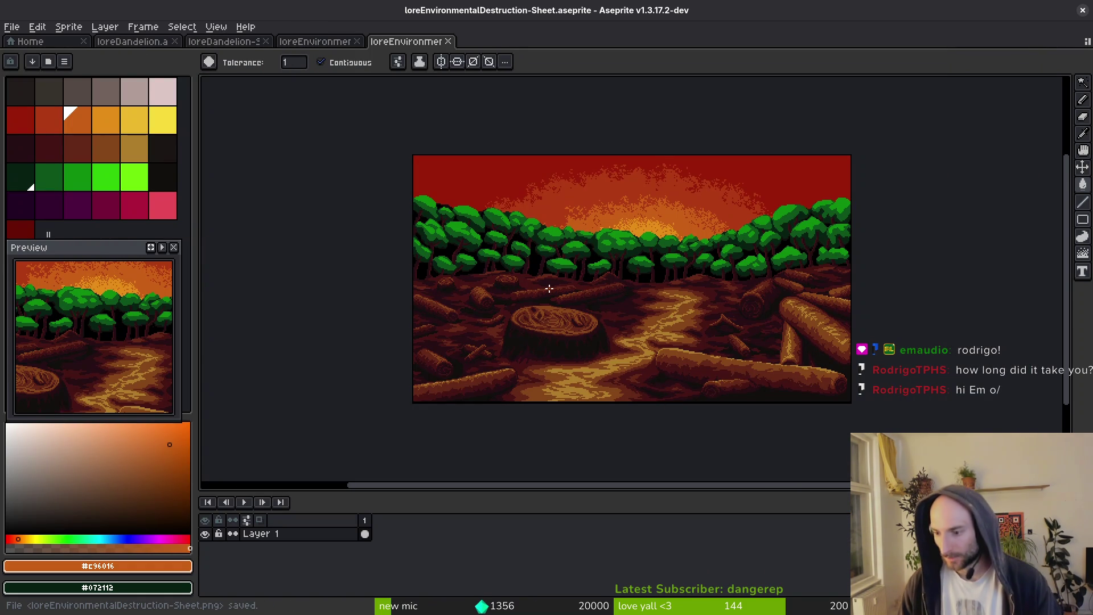
pyautogui.hotkey('ctrl', 'w')
pyautogui.hotkey('ctrl', 'w')
pyautogui.hotkey('ctrl', 'w')
pyautogui.hotkey('ctrl', 'w')
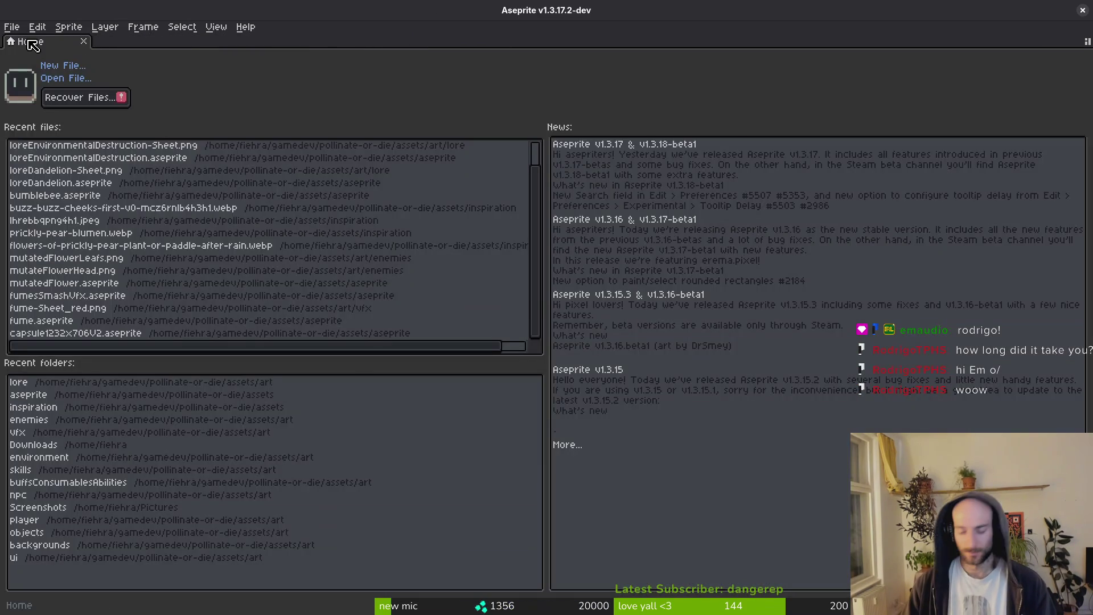
# Navigate from the pollinate-or-die bookmark into assets/art/lore with smaller icons.
pyautogui.press('super+e')
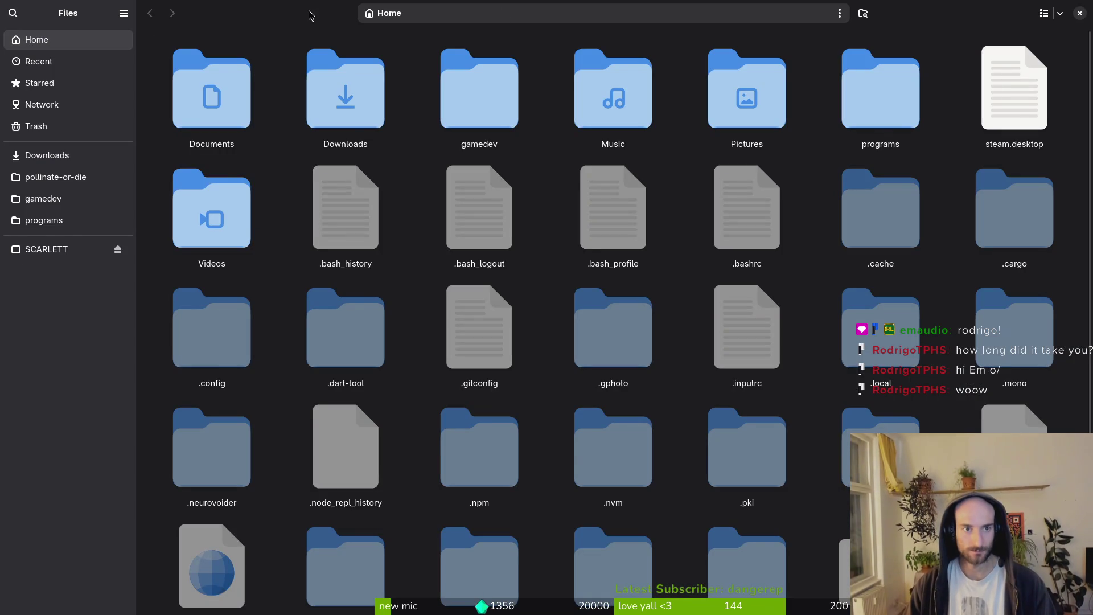
pyautogui.doubleClick(310, 13)
pyautogui.hotkey('ctrl', '-')
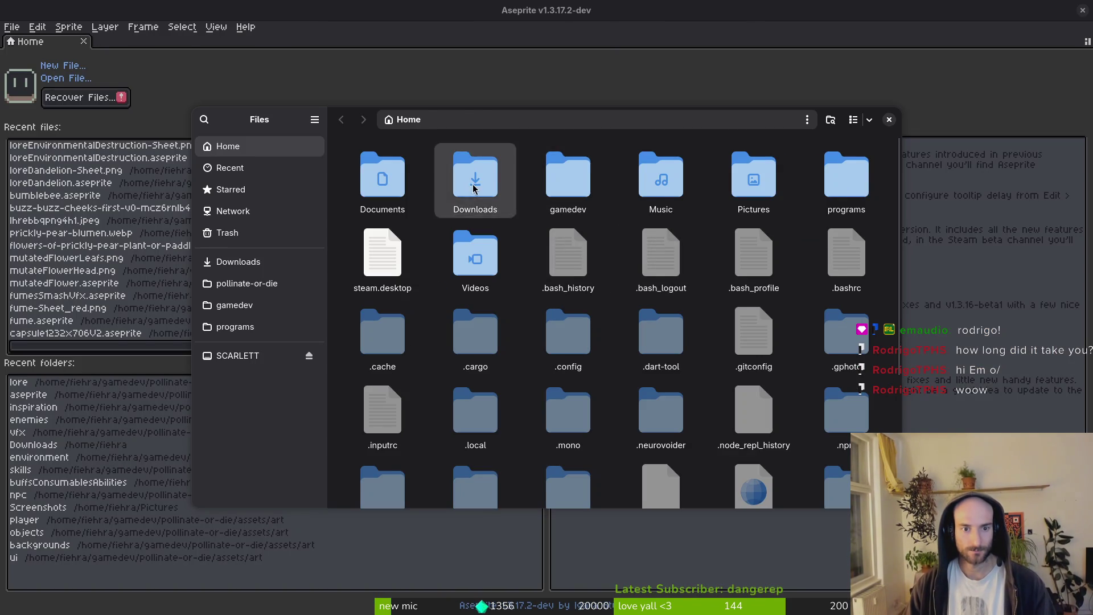
pyautogui.doubleClick(476, 179)
pyautogui.click(264, 283)
pyautogui.doubleClick(476, 176)
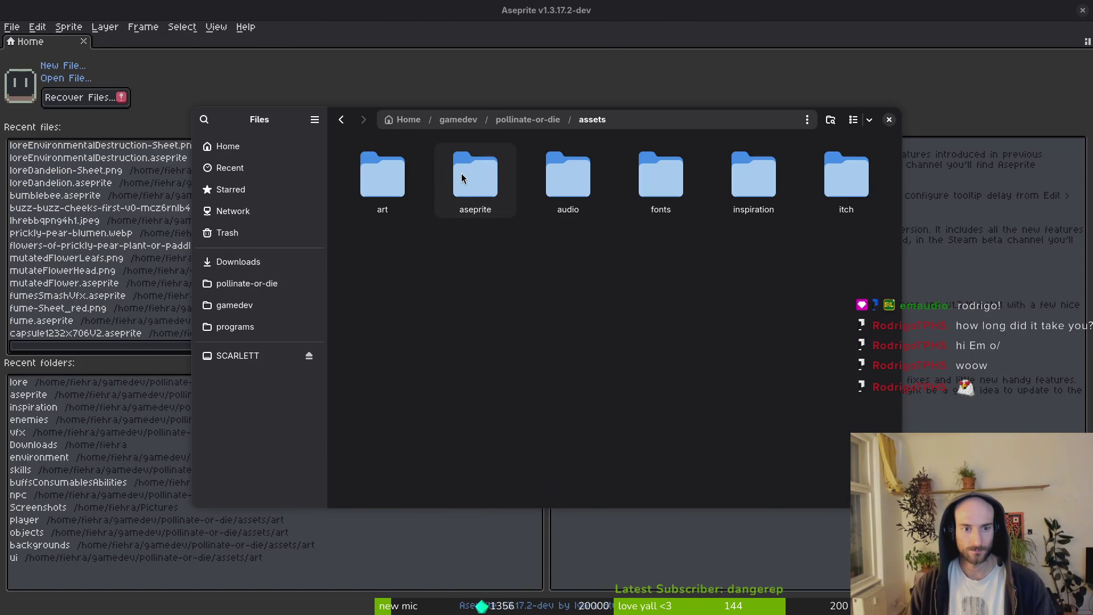
pyautogui.doubleClick(370, 185)
pyautogui.doubleClick(455, 260)
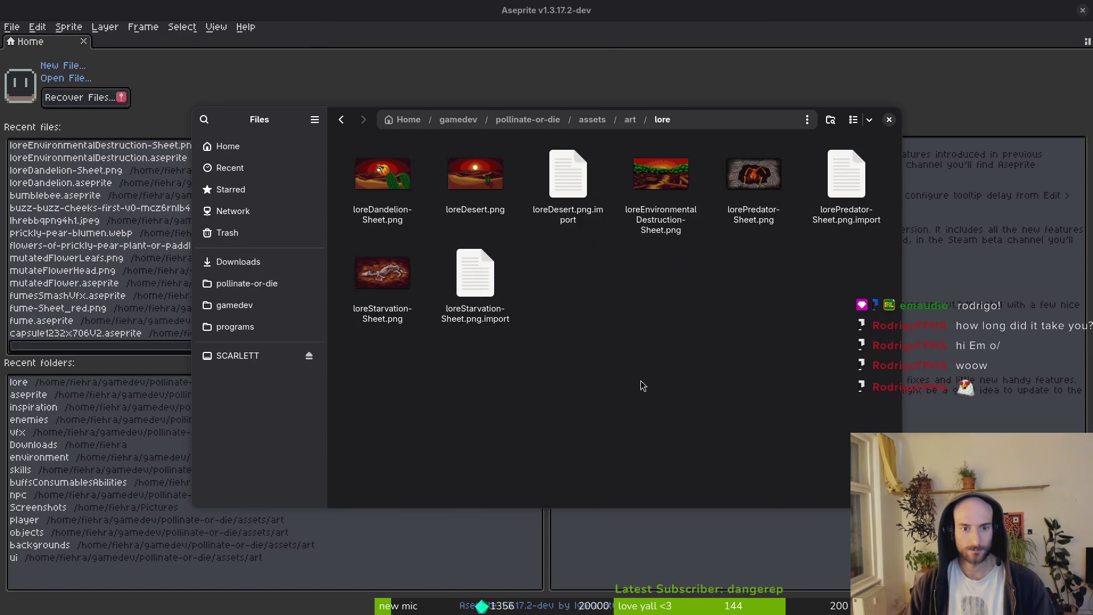
# Select the five lore PNGs: Dandelion, Desert, EnvironmentalDestruction, Predator and Starvation sheets.
pyautogui.keyDown('ctrl'); pyautogui.click(383, 176); pyautogui.keyUp('ctrl')
pyautogui.keyDown('ctrl'); pyautogui.click(476, 176); pyautogui.keyUp('ctrl')
pyautogui.keyDown('ctrl'); pyautogui.click(660, 176); pyautogui.keyUp('ctrl')
pyautogui.keyDown('ctrl'); pyautogui.click(753, 177); pyautogui.keyUp('ctrl')
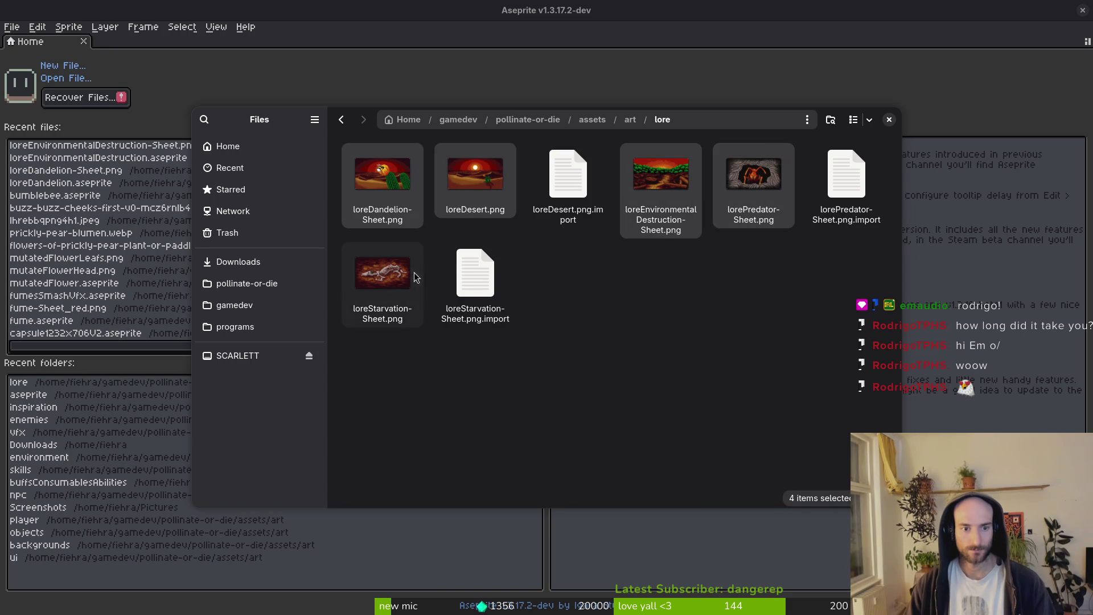
pyautogui.keyDown('ctrl'); pyautogui.click(382, 274); pyautogui.keyUp('ctrl')
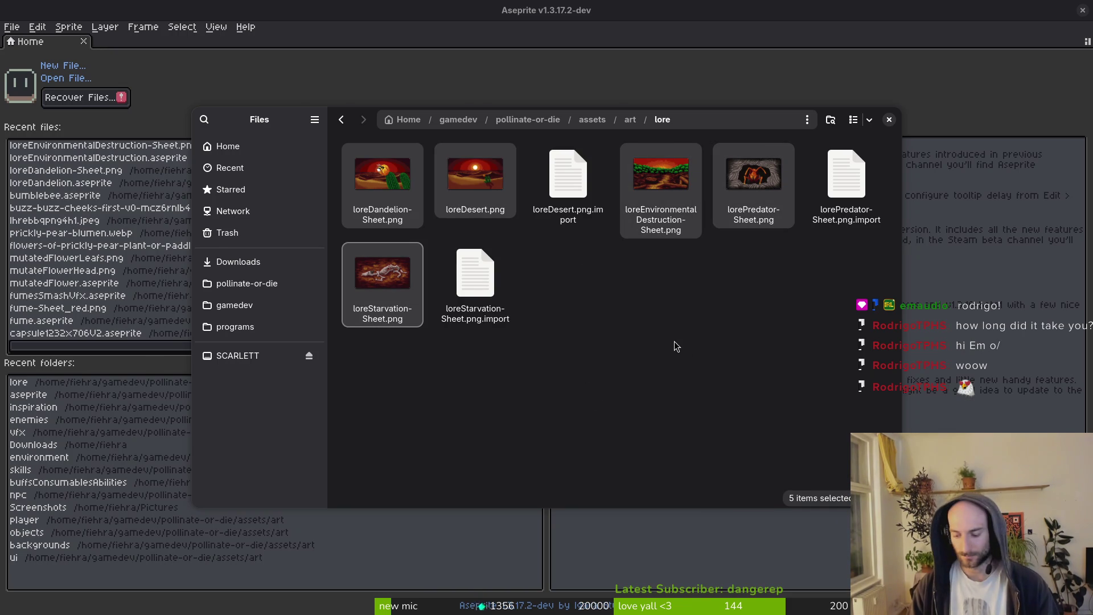
# Switch to the Google Drive browser and select the pollinateOrDie folder.
pyautogui.press('super')
pyautogui.press('super')
pyautogui.press('super')
pyautogui.press('super')
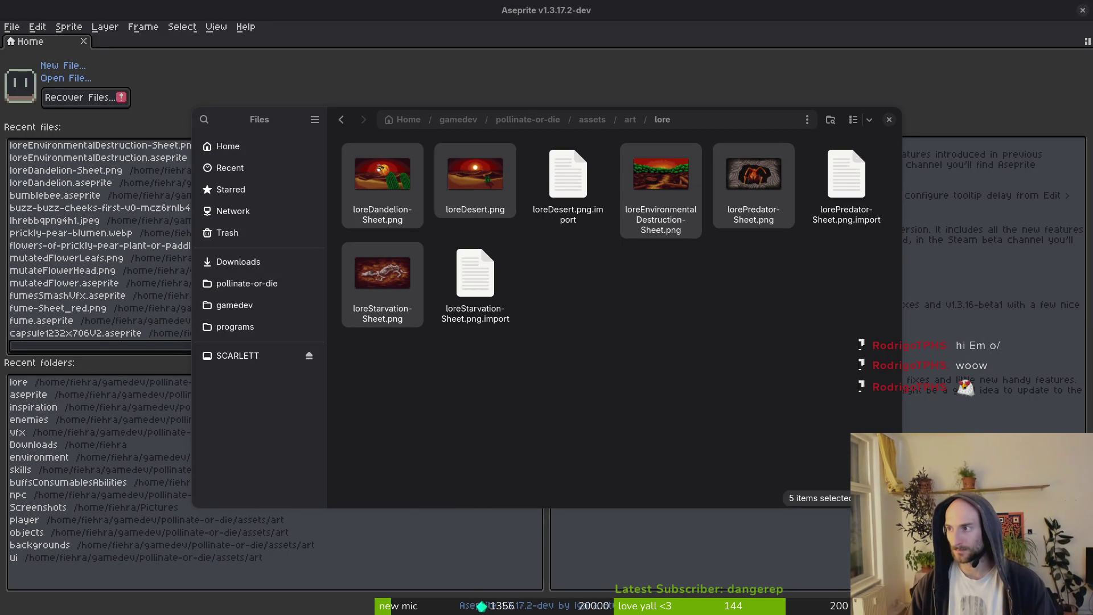
pyautogui.hotkey('alt', 'Tab')
pyautogui.click(306, 180)
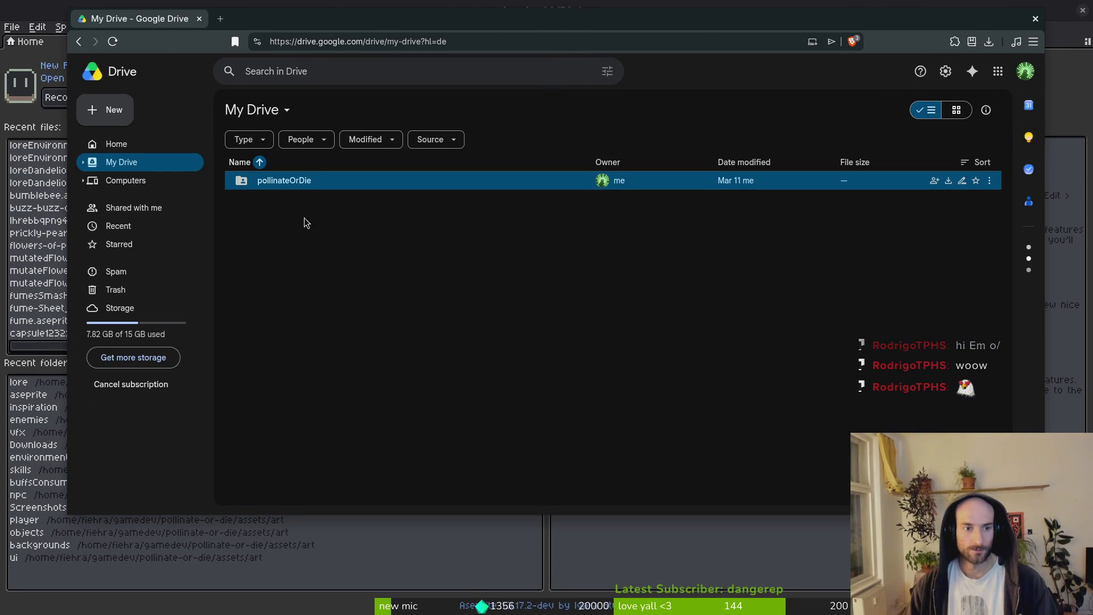
# Open pollinateOrDie and remove the Playtest Feedback template.
pyautogui.doubleClick(328, 186)
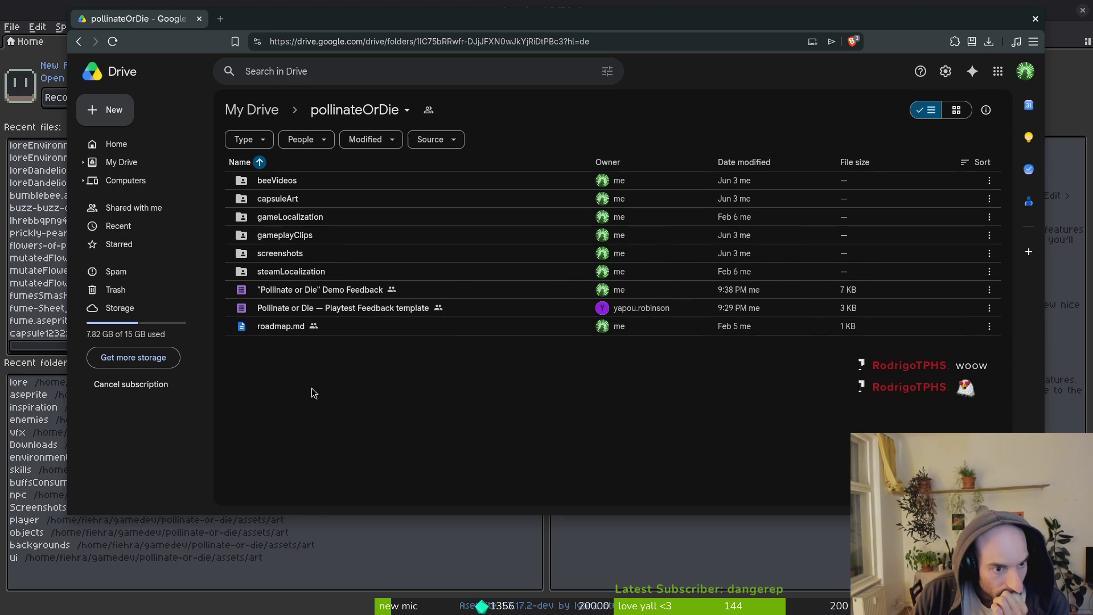
pyautogui.rightClick(346, 308)
pyautogui.click(441, 458)
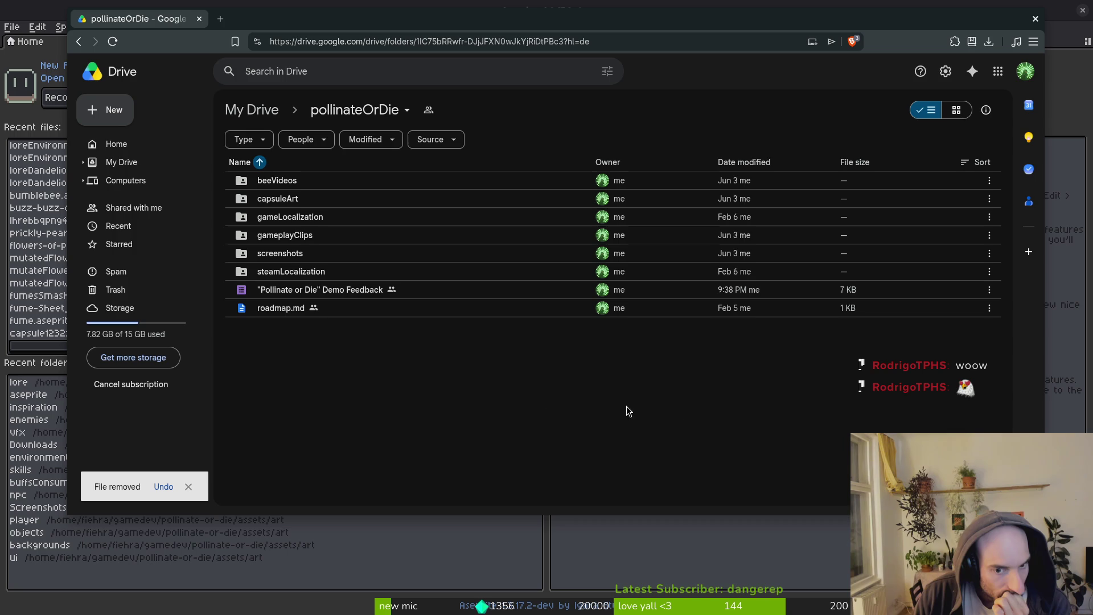
# Create a new folder named loreSlides and open it.
pyautogui.rightClick(289, 342)
pyautogui.click(319, 163)
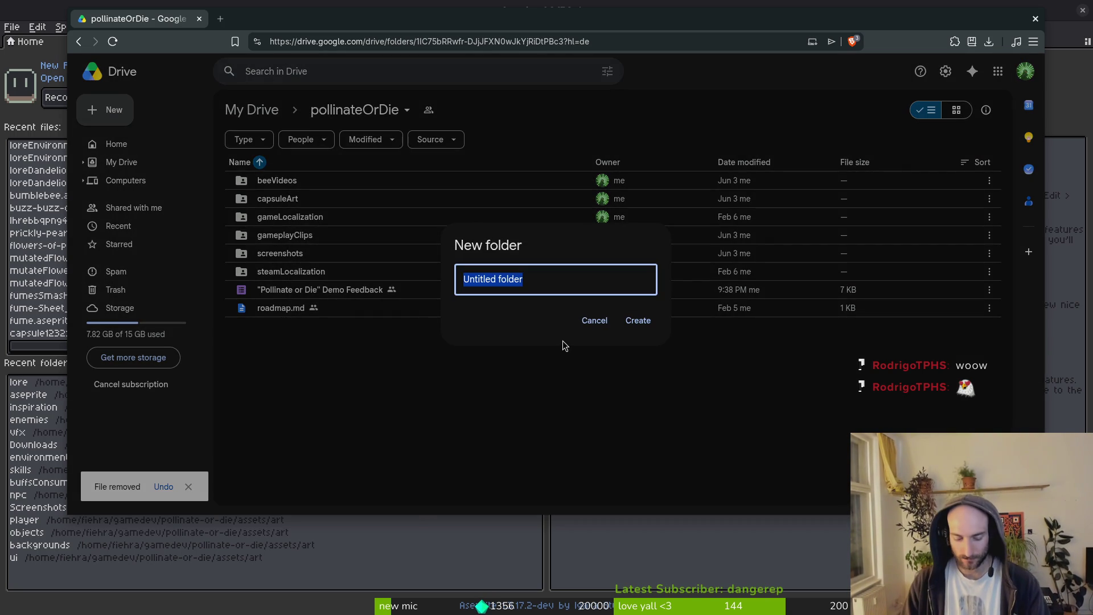
pyautogui.write('lore')
pyautogui.press('BackSpace')
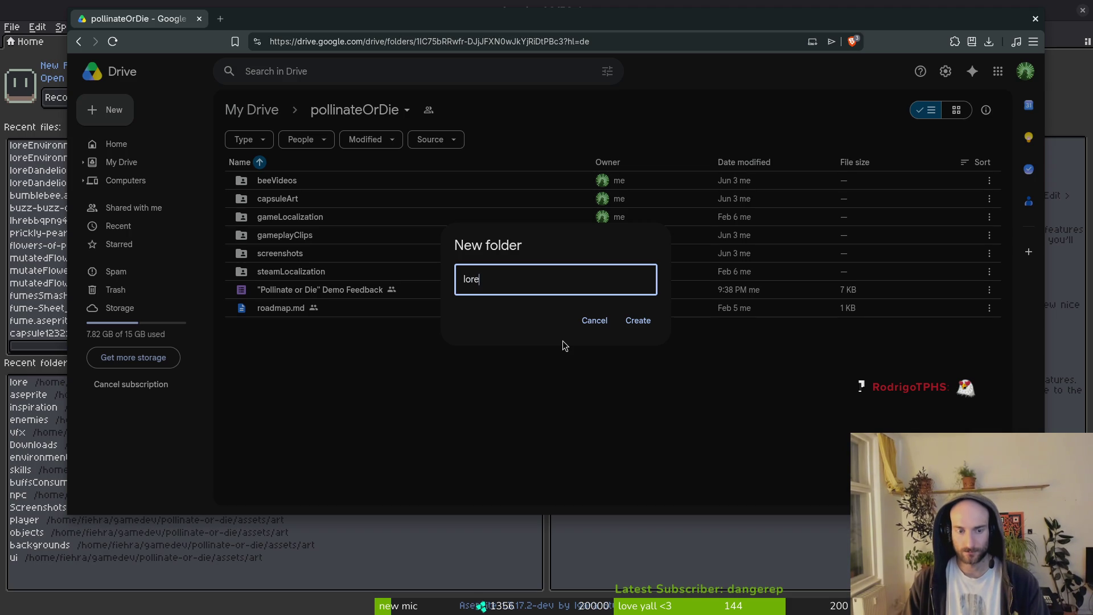
pyautogui.press('Return')
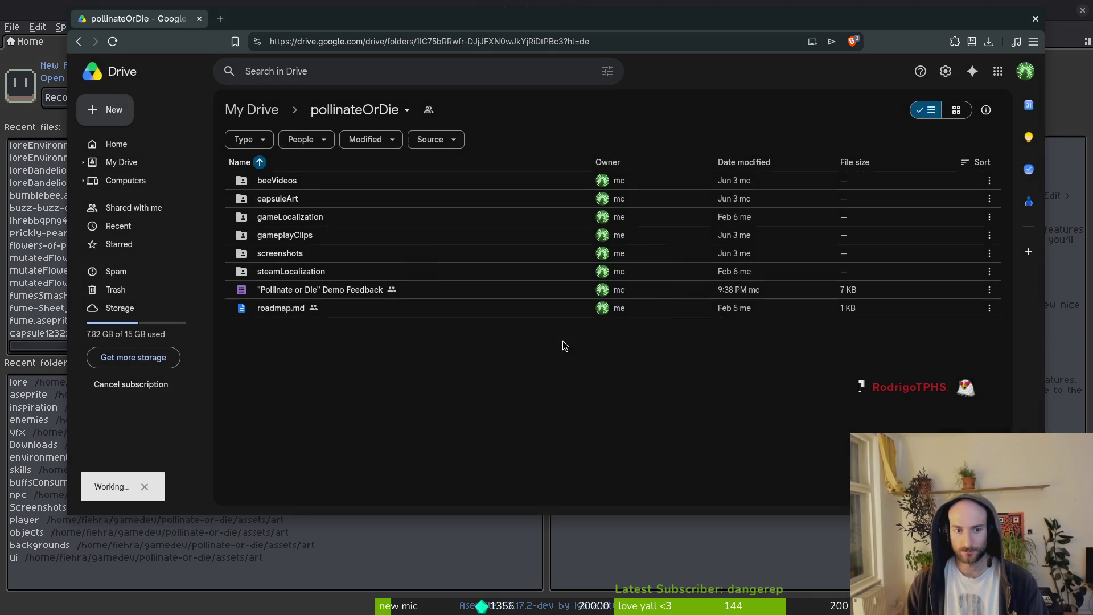
pyautogui.doubleClick(277, 254)
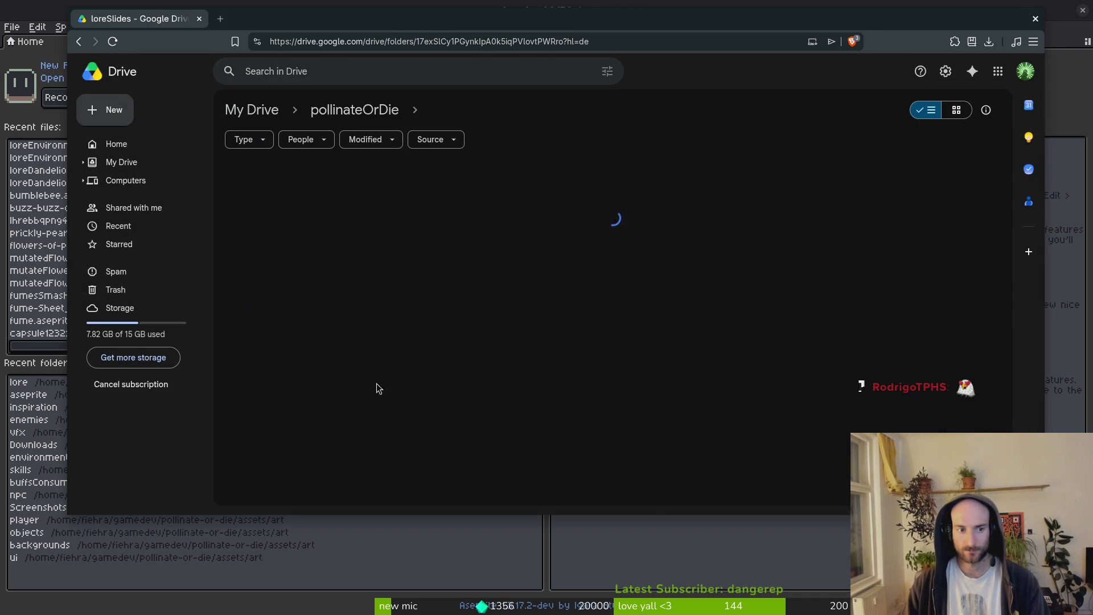
# Drag the five selected lore PNGs from Files into loreSlides, then move the browser aside.
pyautogui.hotkey('ctrl', 'v')
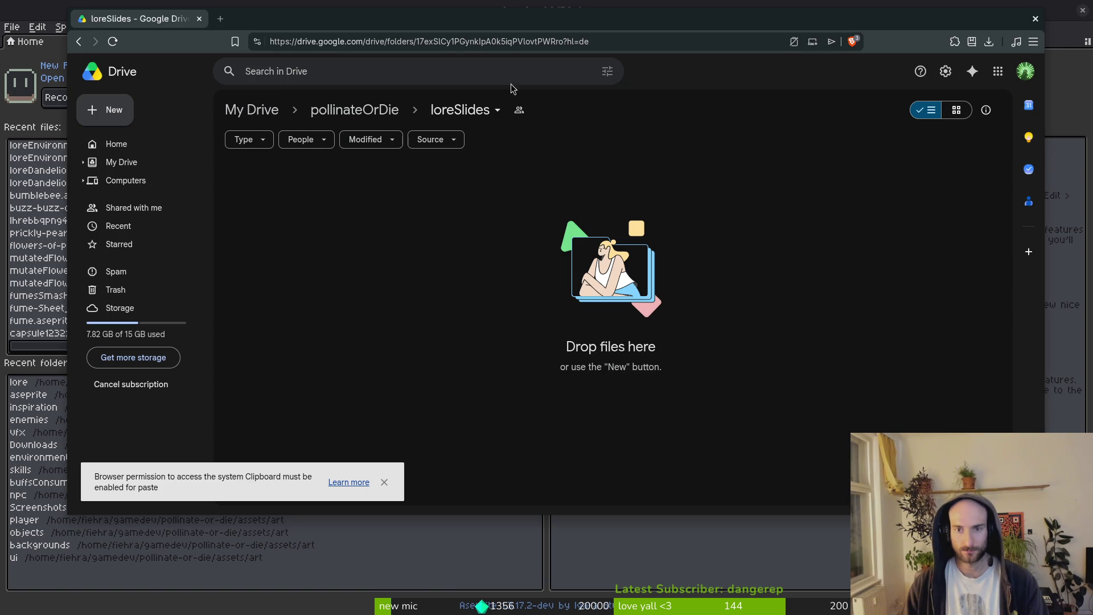
pyautogui.hotkey('alt', 'Tab')
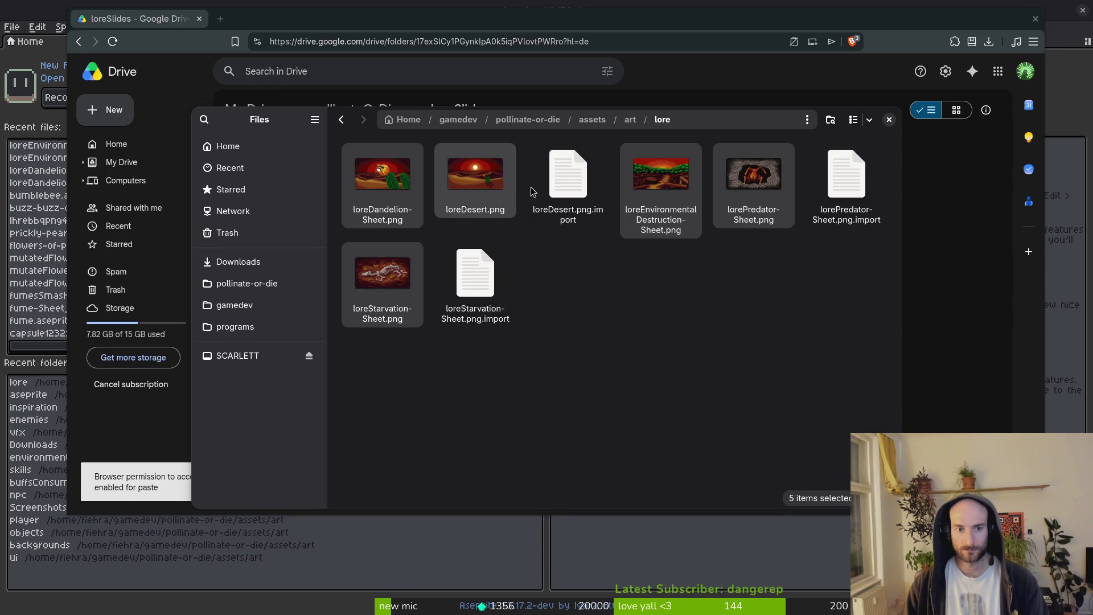
pyautogui.moveTo(797, 332); pyautogui.dragTo(484, 348)
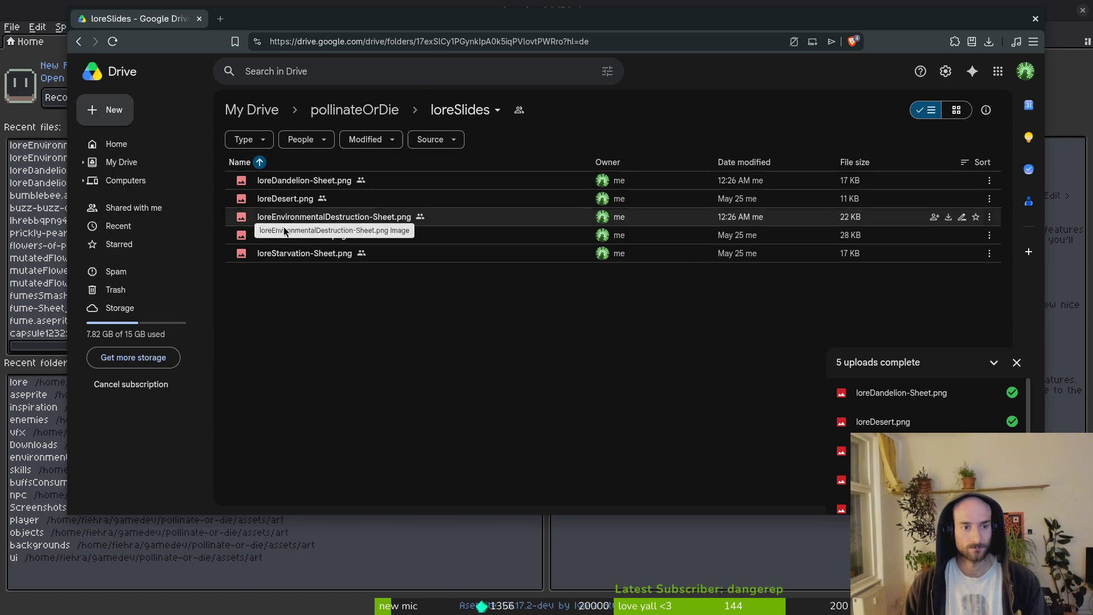
pyautogui.moveTo(955, 21); pyautogui.dragTo(958, 53)
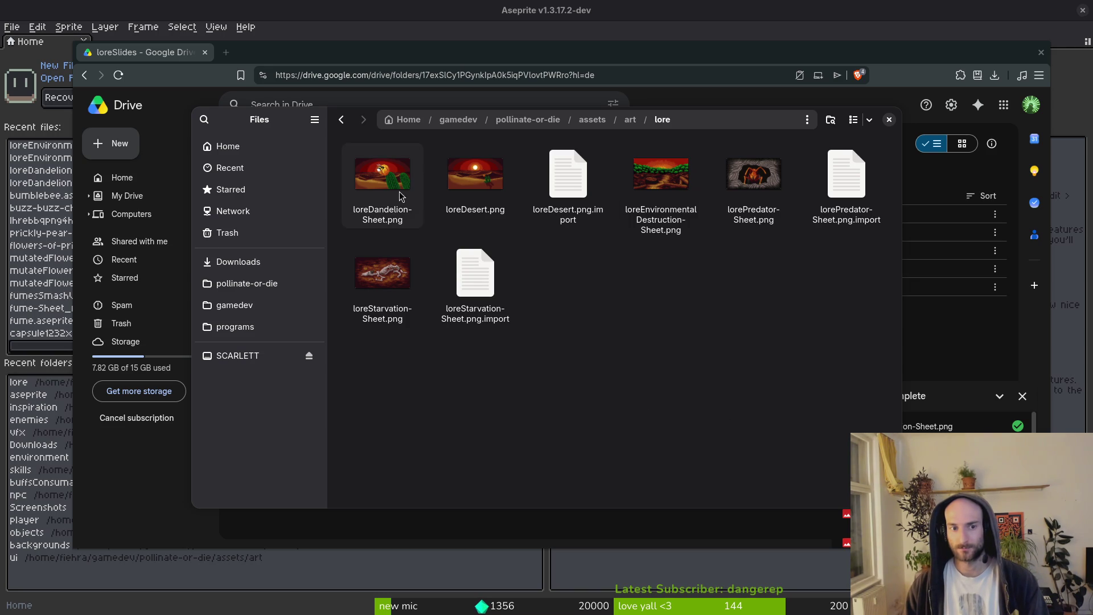
# Preview loreDandelion-Sheet.png against loreDesert.png, then bring Aseprite's Home page forward.
pyautogui.press('Right')
pyautogui.press('Left')
pyautogui.press('space')
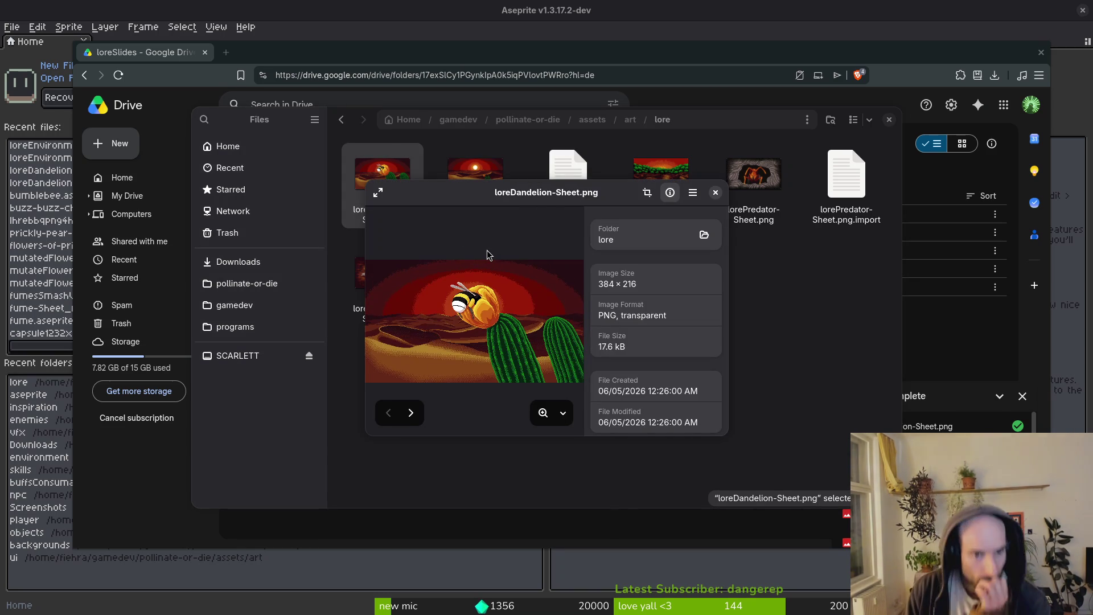
pyautogui.press('Right')
pyautogui.press('Left')
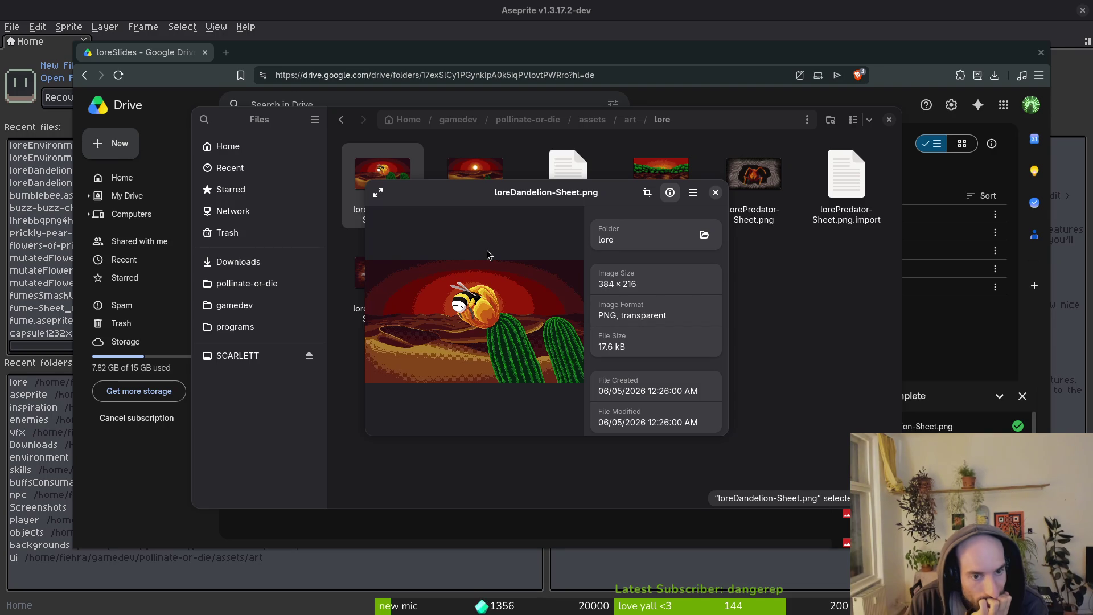
pyautogui.press('Right')
pyautogui.press('Left')
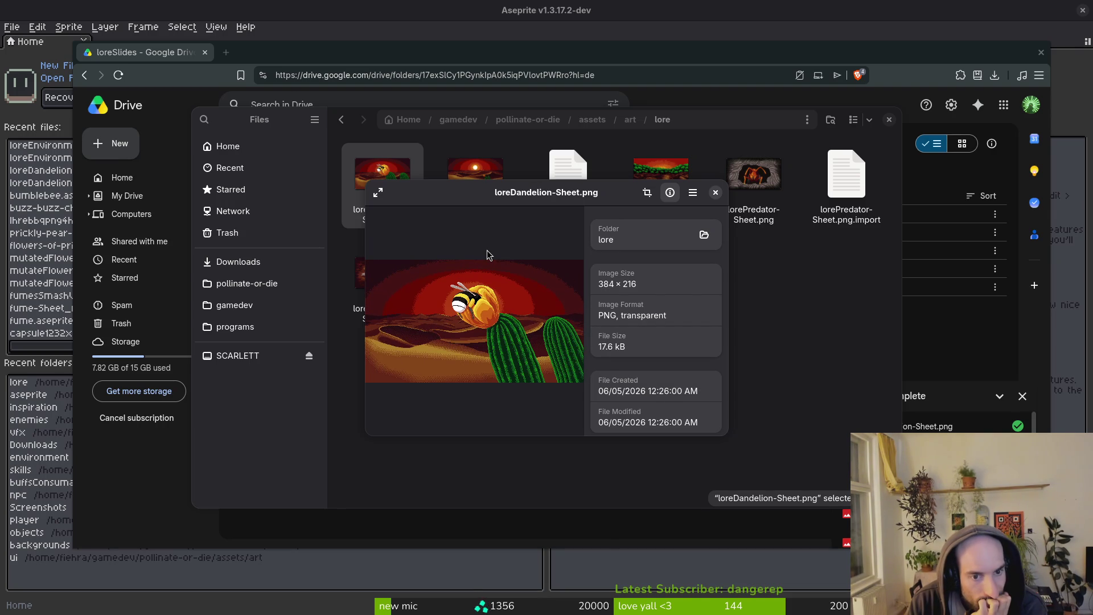
pyautogui.press('Right')
pyautogui.press('Left')
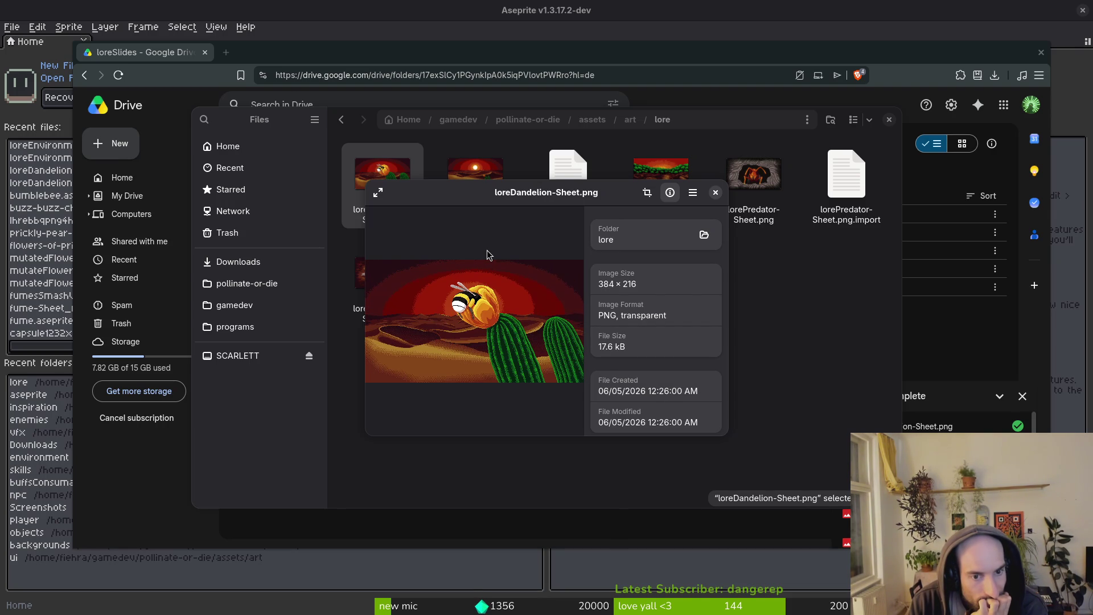
pyautogui.press('Right')
pyautogui.press('Left')
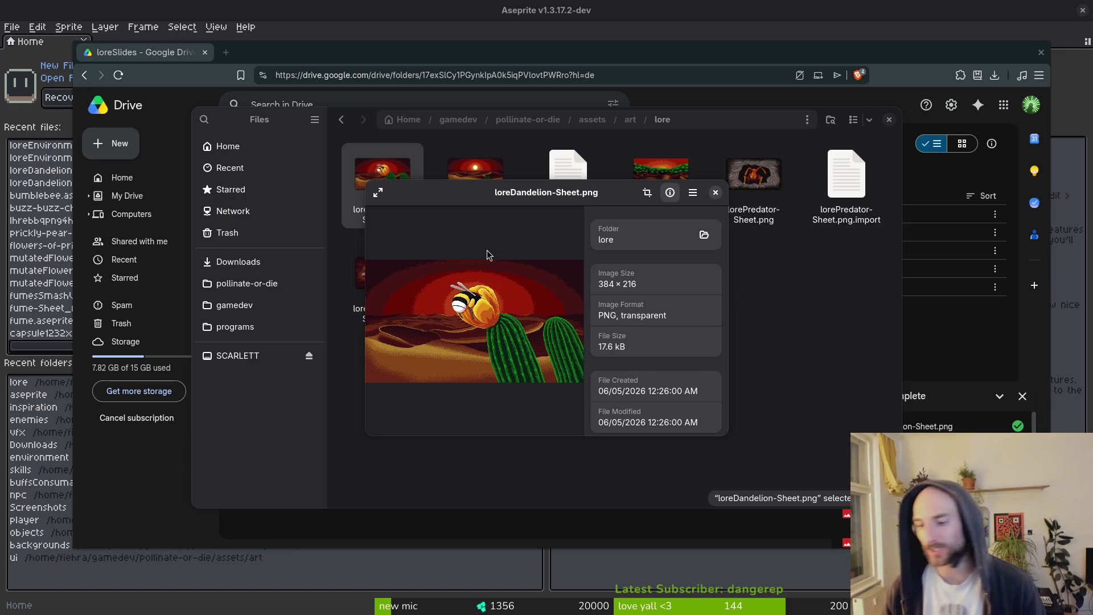
pyautogui.click(495, 19)
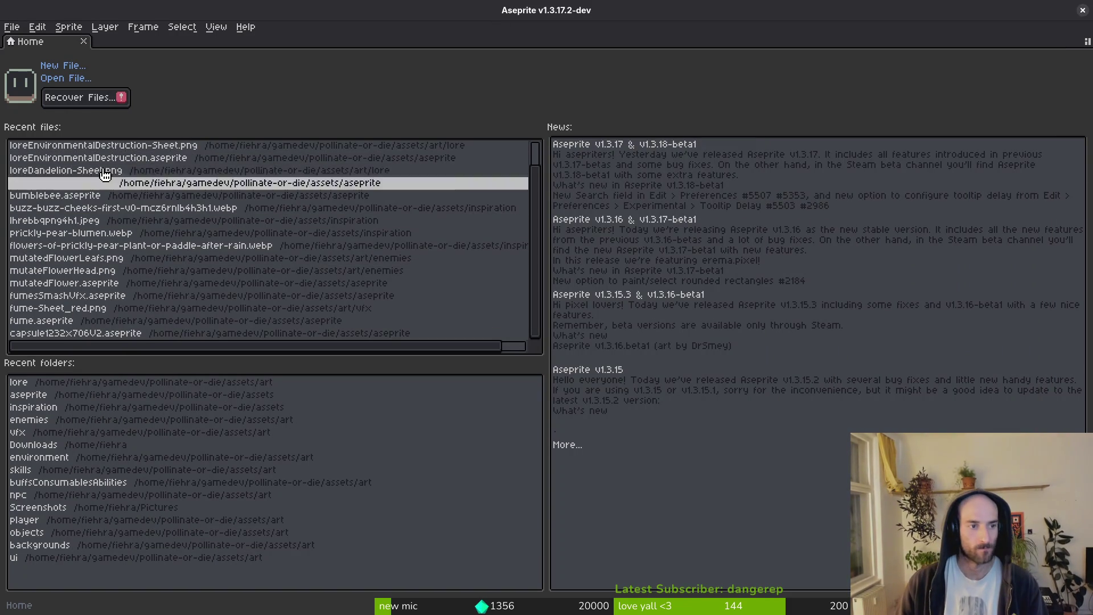
# Open loreDandelion.aseprite and inspect the bee, cactus and dunes cels at 100% zoom.
pyautogui.click(86, 183)
pyautogui.press('m')
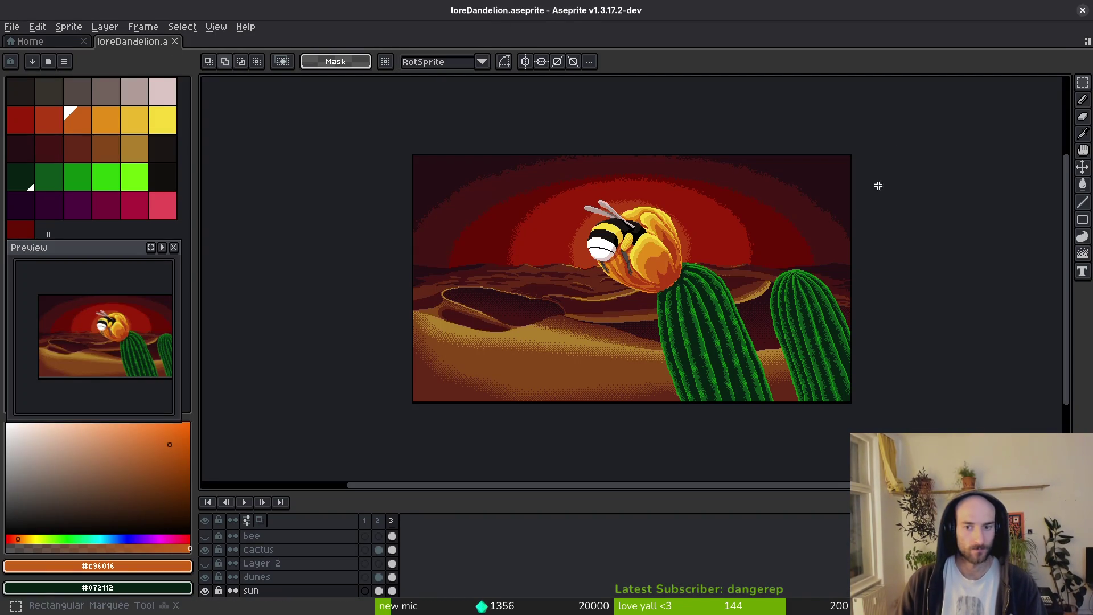
pyautogui.moveTo(566, 198); pyautogui.dragTo(852, 403)
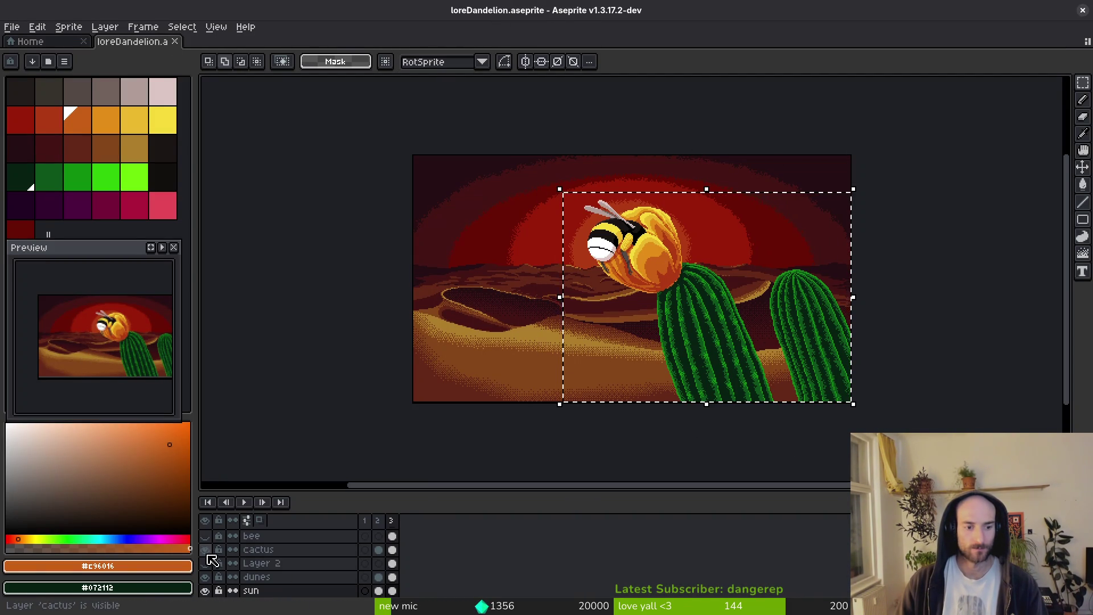
pyautogui.moveTo(393, 539); pyautogui.dragTo(400, 562)
pyautogui.click(393, 577)
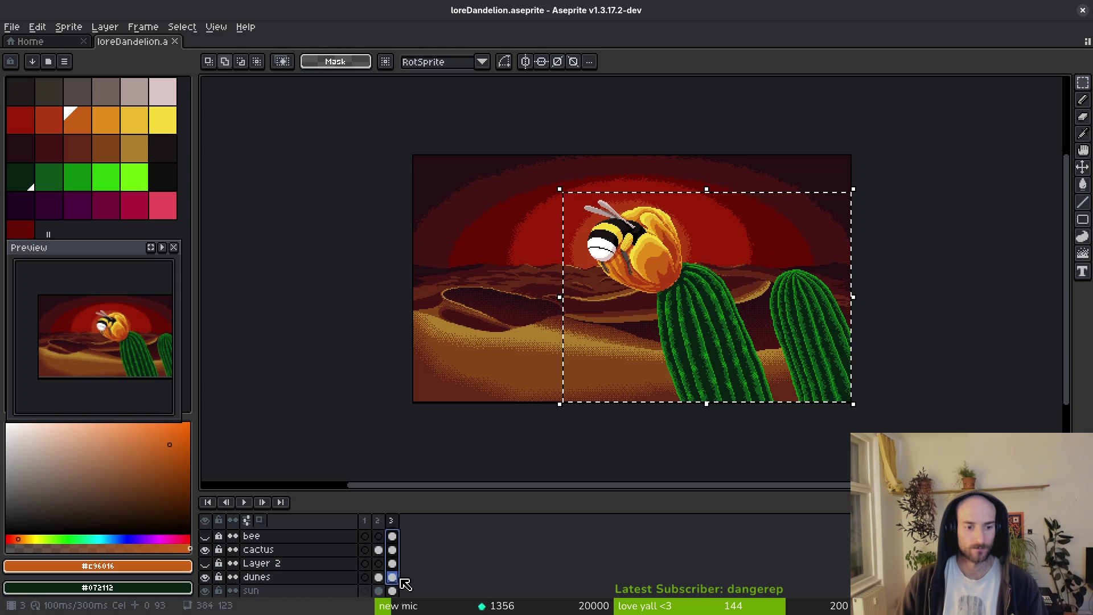
pyautogui.hotkey('ctrl', 'd')
pyautogui.press('-')
pyautogui.press('i')
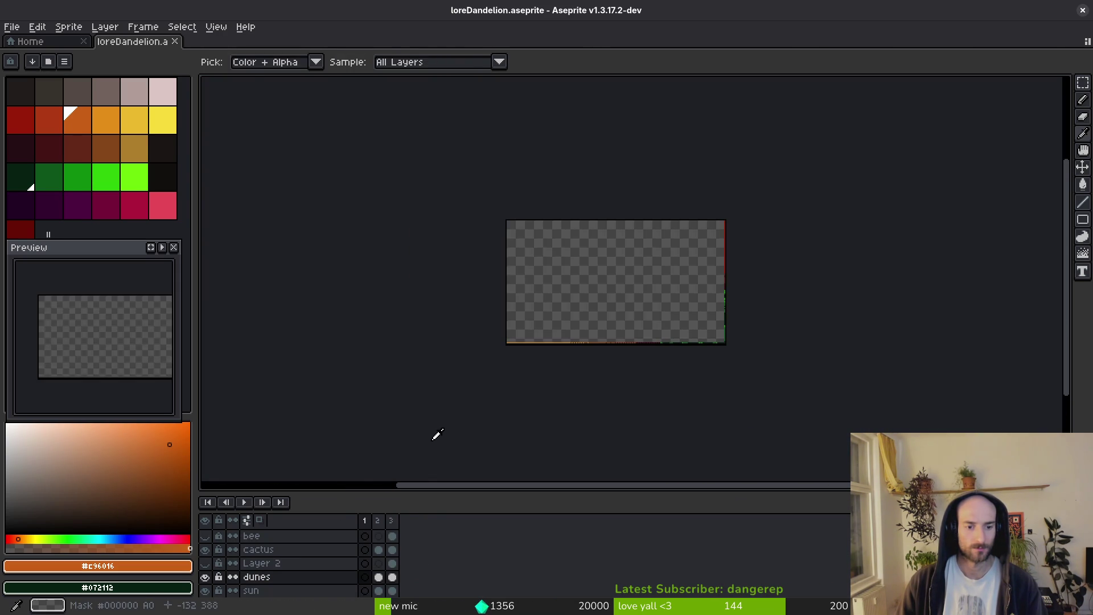
pyautogui.click(392, 550)
pyautogui.scroll(2, 336, 558)
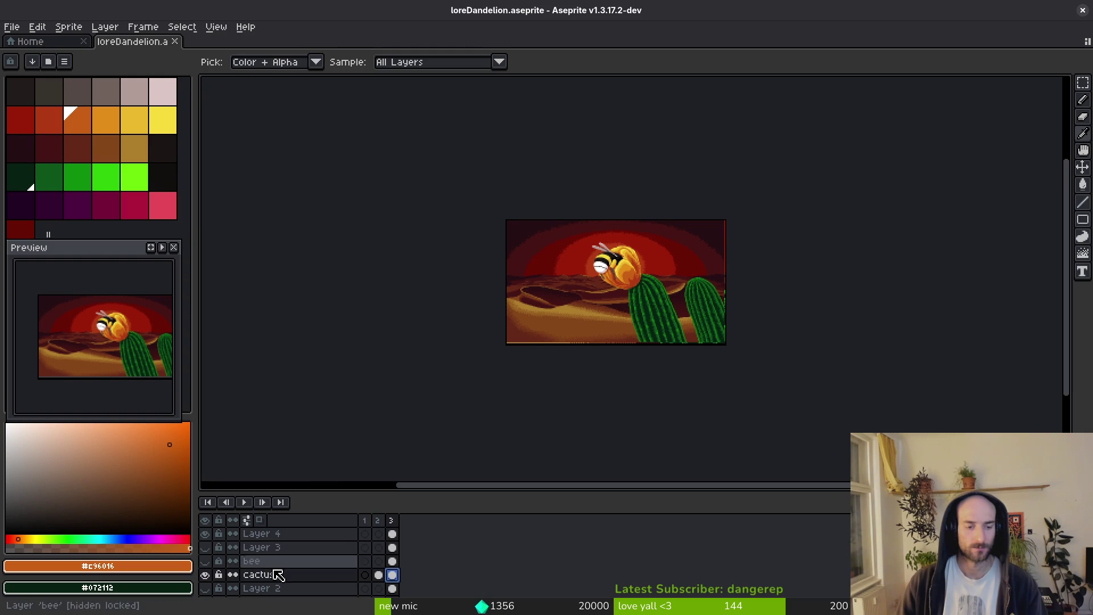
# Delete the old bee layer, Layer 3 and Layer 2.
pyautogui.click(251, 561)
pyautogui.rightClick(281, 561)
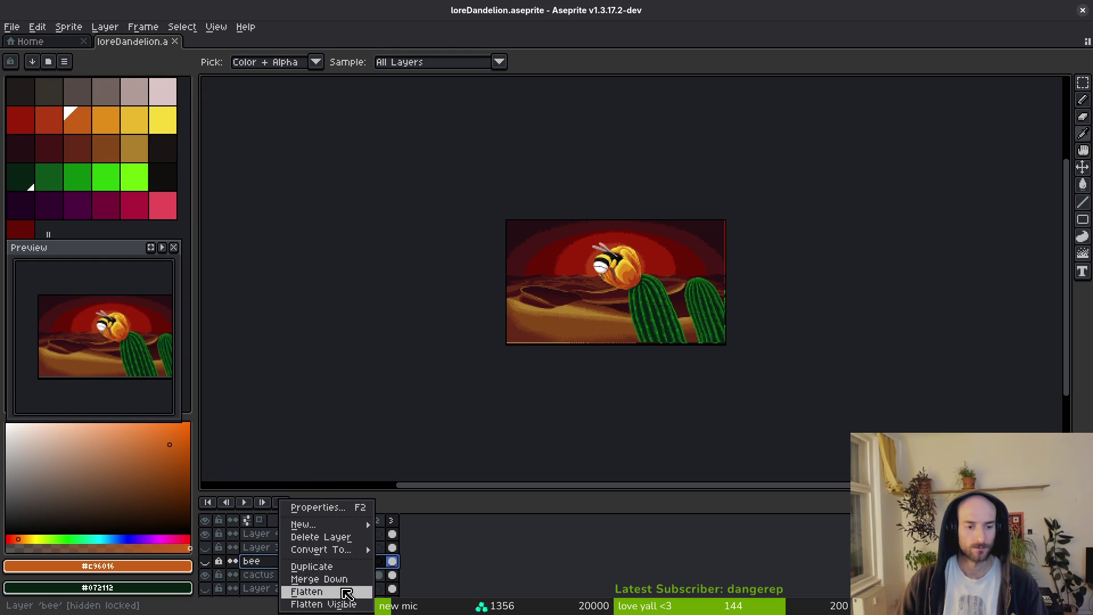
pyautogui.click(322, 538)
pyautogui.rightClick(254, 547)
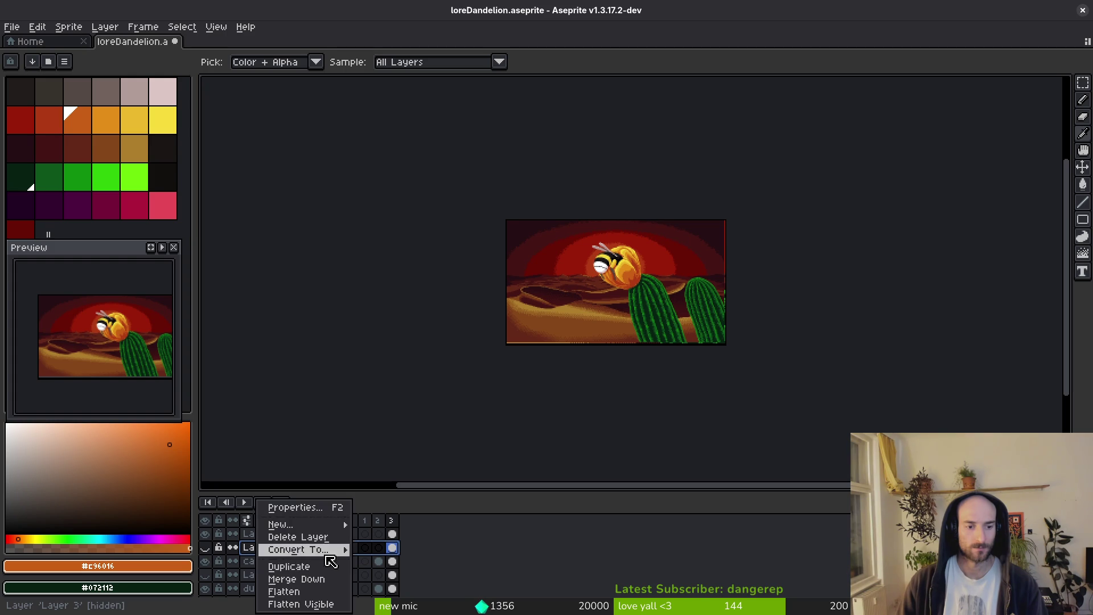
pyautogui.click(313, 536)
pyautogui.click(267, 564)
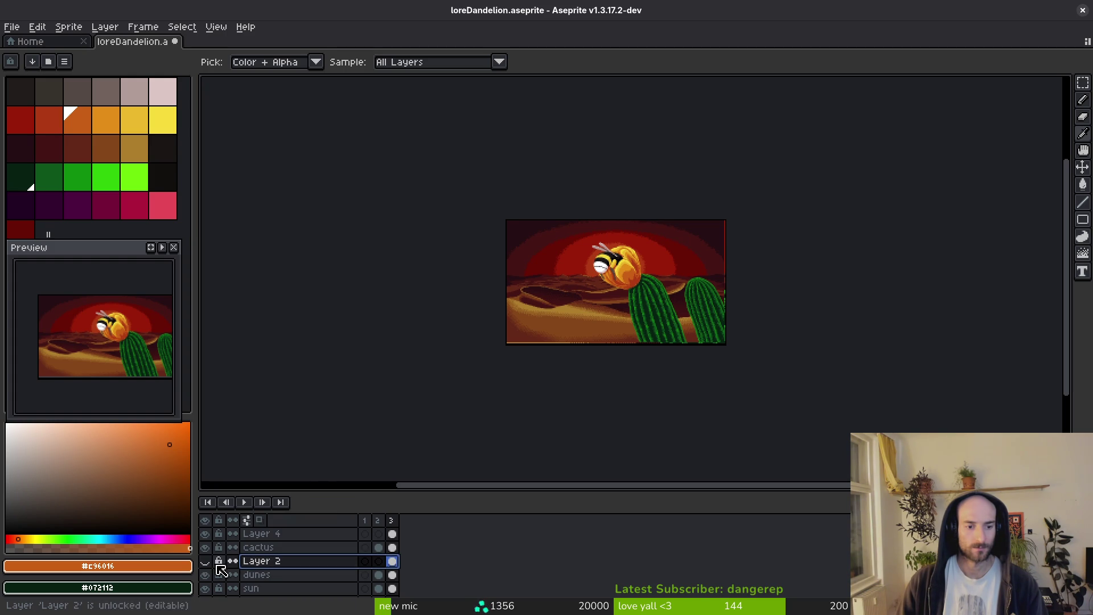
pyautogui.rightClick(276, 565)
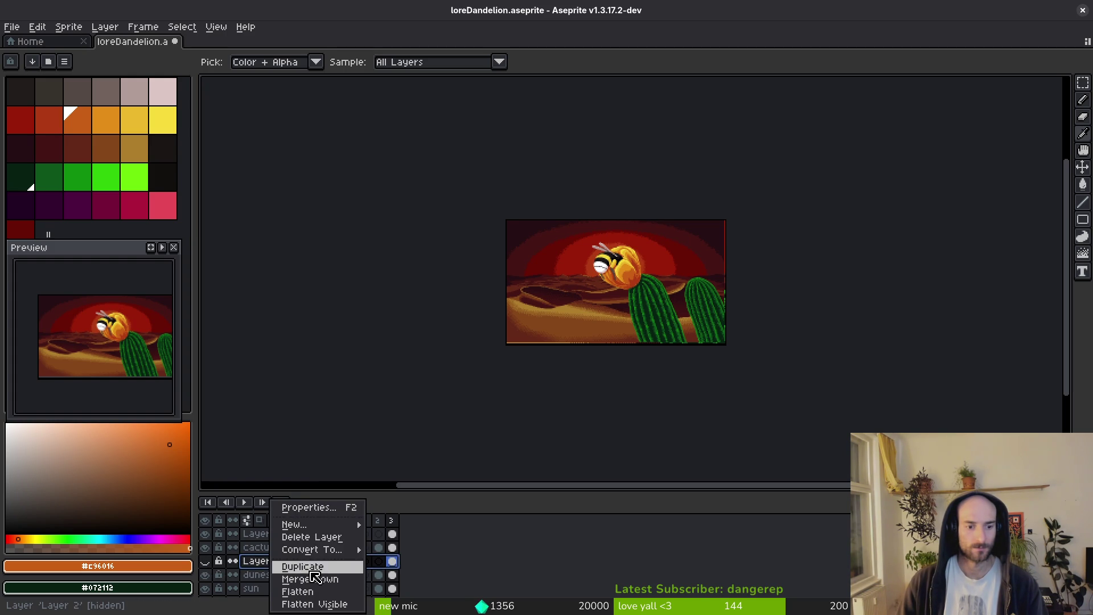
pyautogui.click(313, 535)
# Rename Layer 4 to bee, make Layer 1 visible, and step back to frame 2.
pyautogui.moveTo(390, 497); pyautogui.dragTo(391, 398)
pyautogui.doubleClick(281, 435)
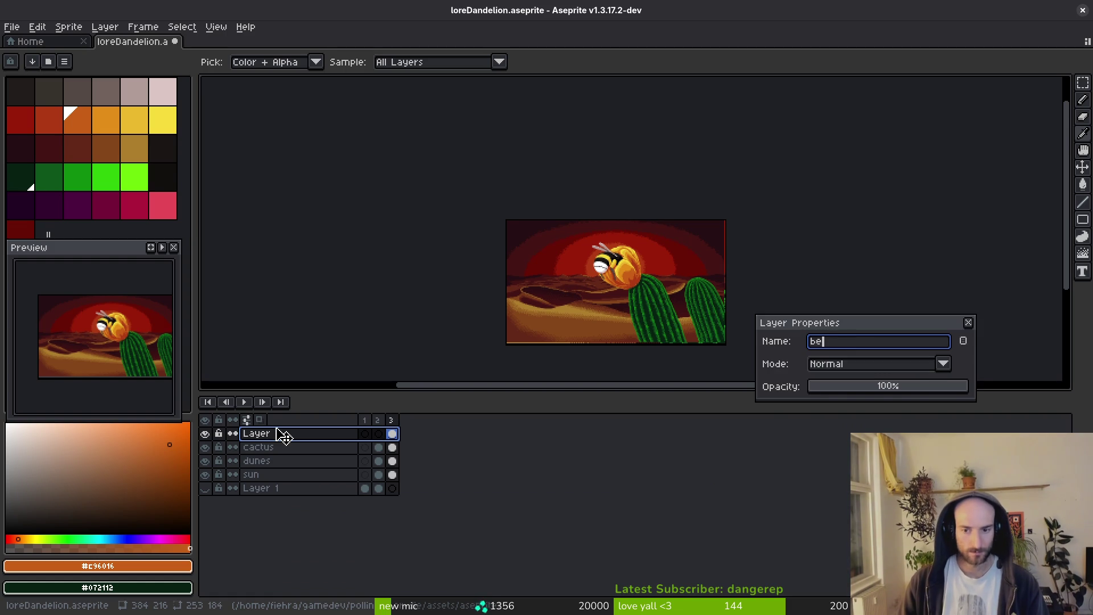
pyautogui.write('e')
pyautogui.press('Return')
pyautogui.click(256, 488)
pyautogui.click(205, 489)
pyautogui.press('Left')
pyautogui.press('Left')
# Preview the bee animation from frame 1 and save loreDandelion.aseprite.
pyautogui.press('m')
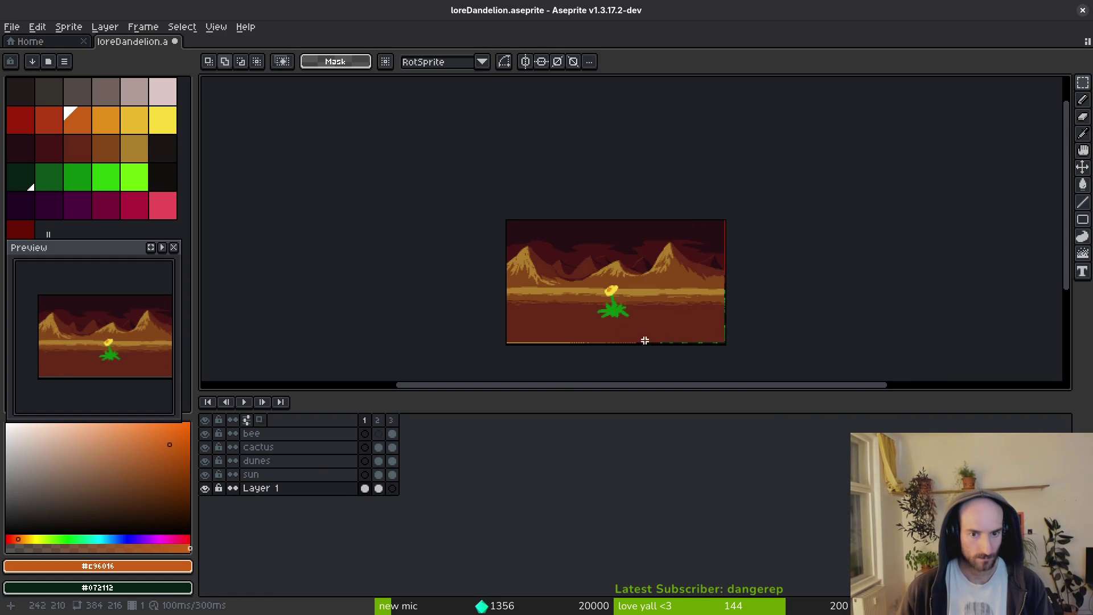
pyautogui.press('i')
pyautogui.press('Return')
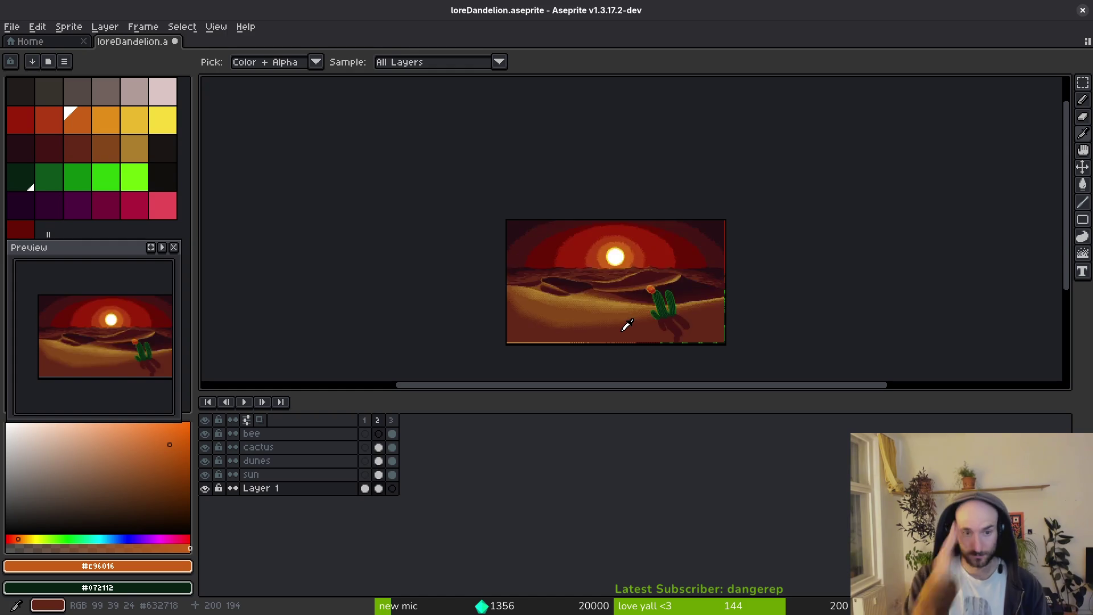
pyautogui.press('m')
pyautogui.hotkey('ctrl', 's')
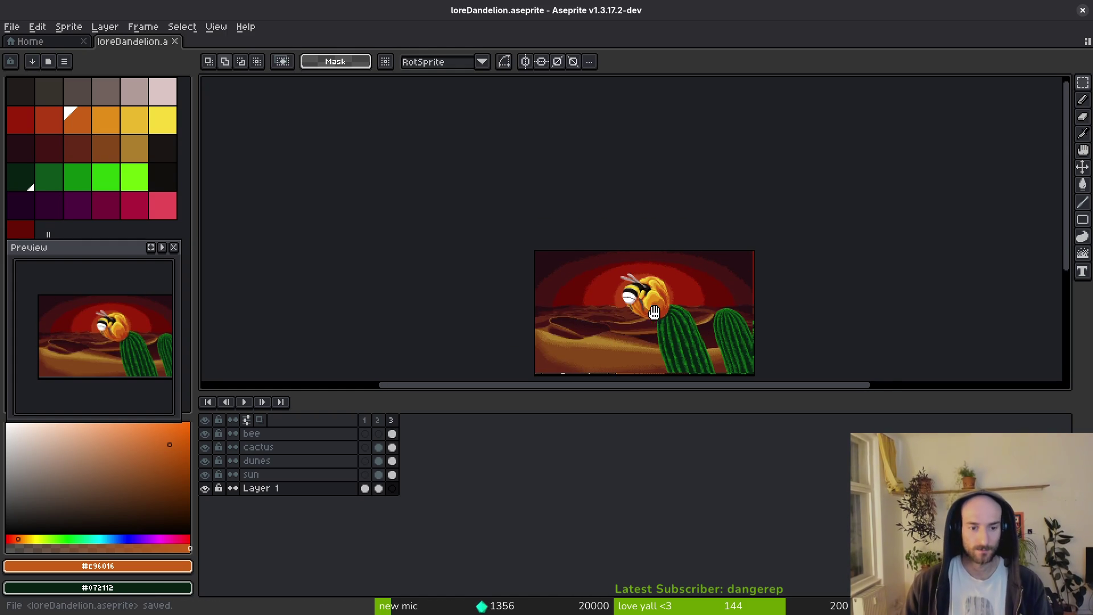
# Resize the timeline and recentre the picture so the canvas and layer list both show.
pyautogui.scroll(2, 639, 309)
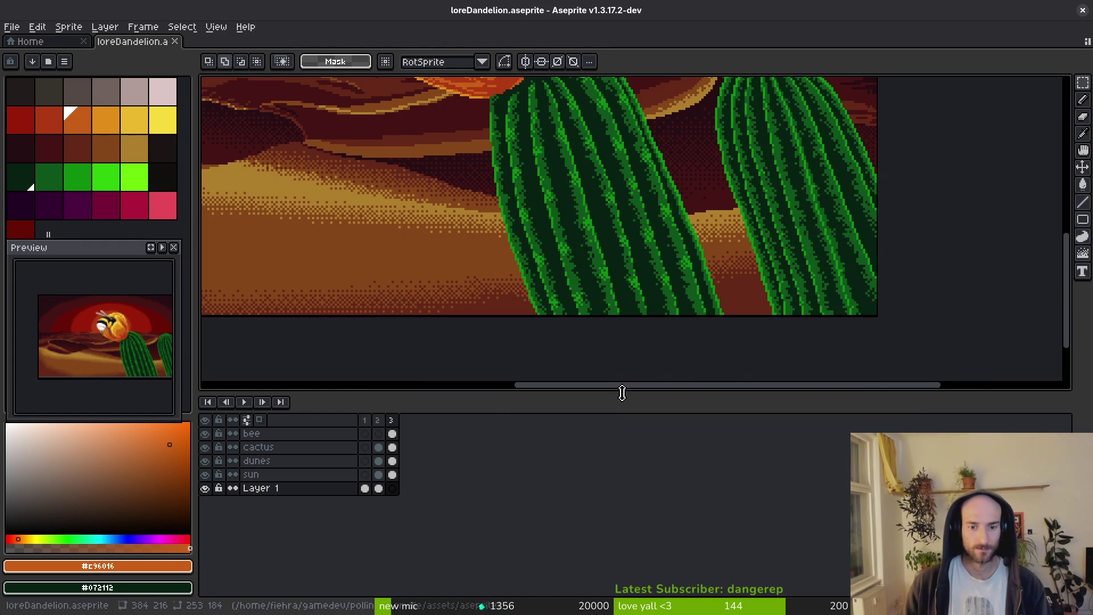
pyautogui.moveTo(623, 393); pyautogui.dragTo(623, 504)
pyautogui.scroll(-2, 639, 325)
pyautogui.moveTo(639, 325); pyautogui.dragTo(648, 341)
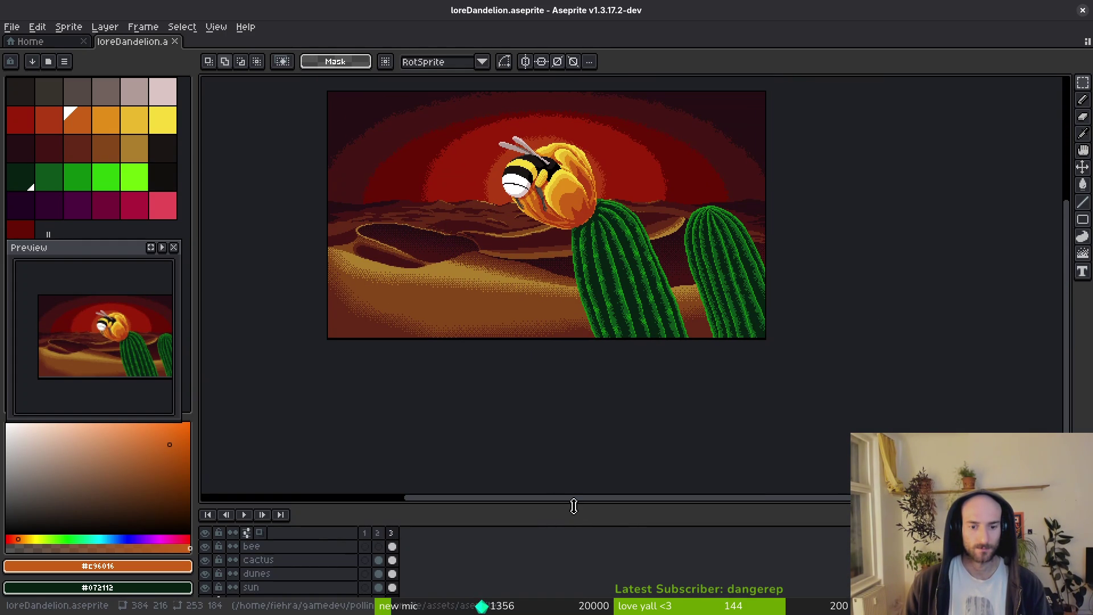
pyautogui.hotkey('shift', 'n')
pyautogui.moveTo(574, 506); pyautogui.dragTo(571, 483)
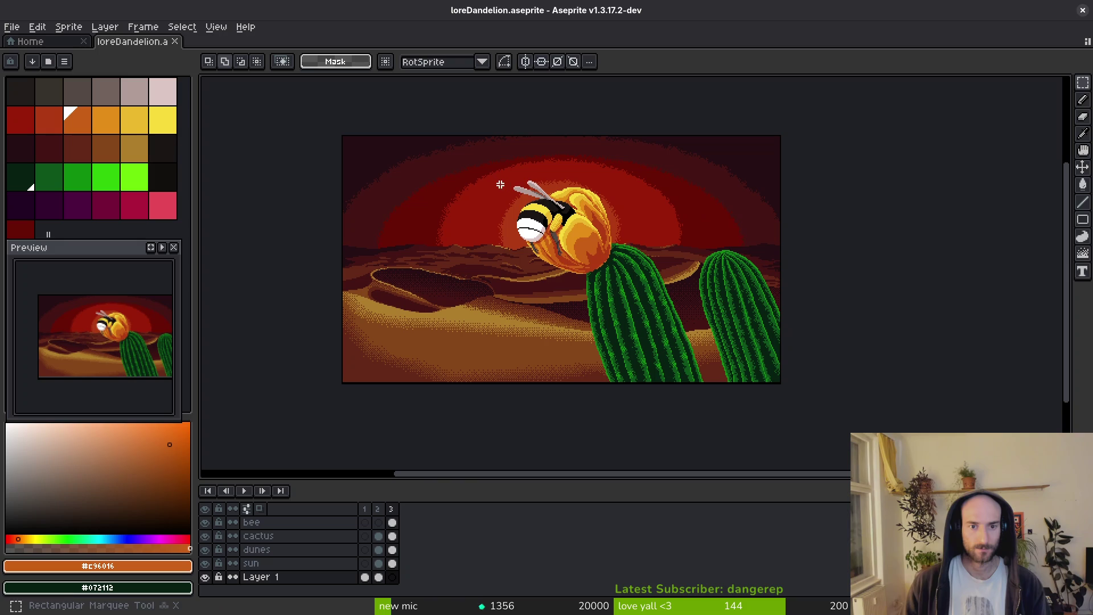
# Scale up the frame 3 bee and cactus cels, redoing the enlargement once.
pyautogui.moveTo(551, 234); pyautogui.dragTo(798, 403)
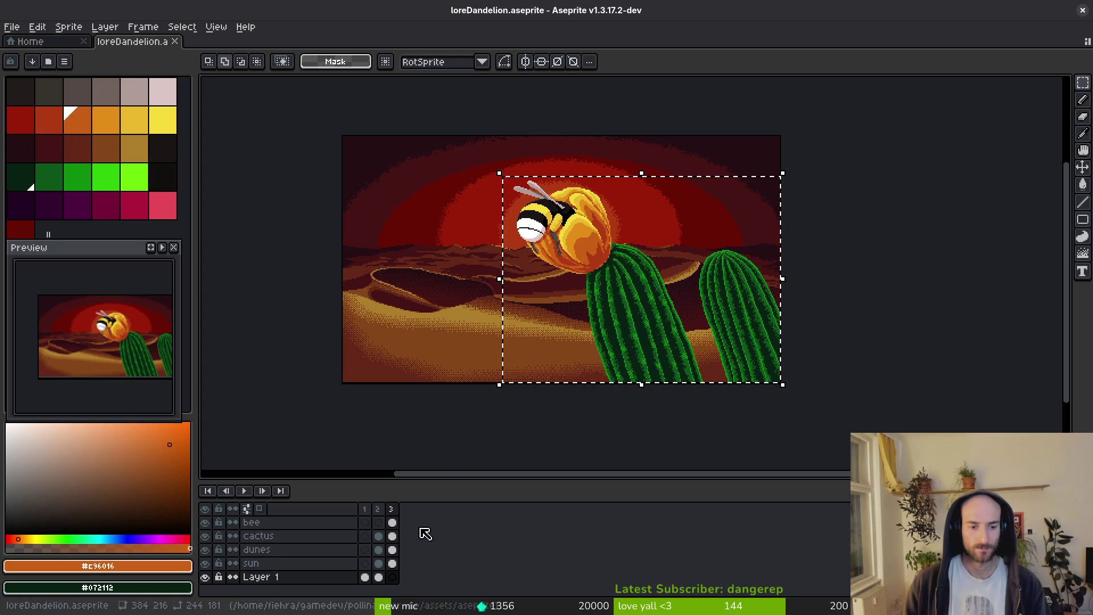
pyautogui.moveTo(392, 523); pyautogui.dragTo(392, 536)
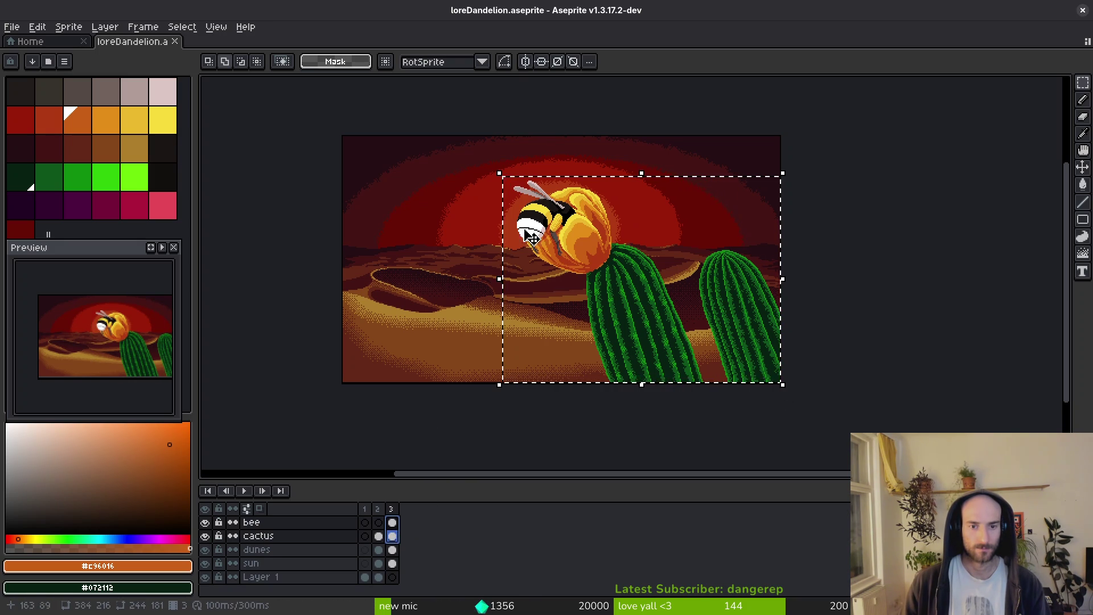
pyautogui.moveTo(502, 179)
pyautogui.mouseDown()
pyautogui.moveTo(424, 126)
pyautogui.moveTo(437, 136)
pyautogui.mouseUp()
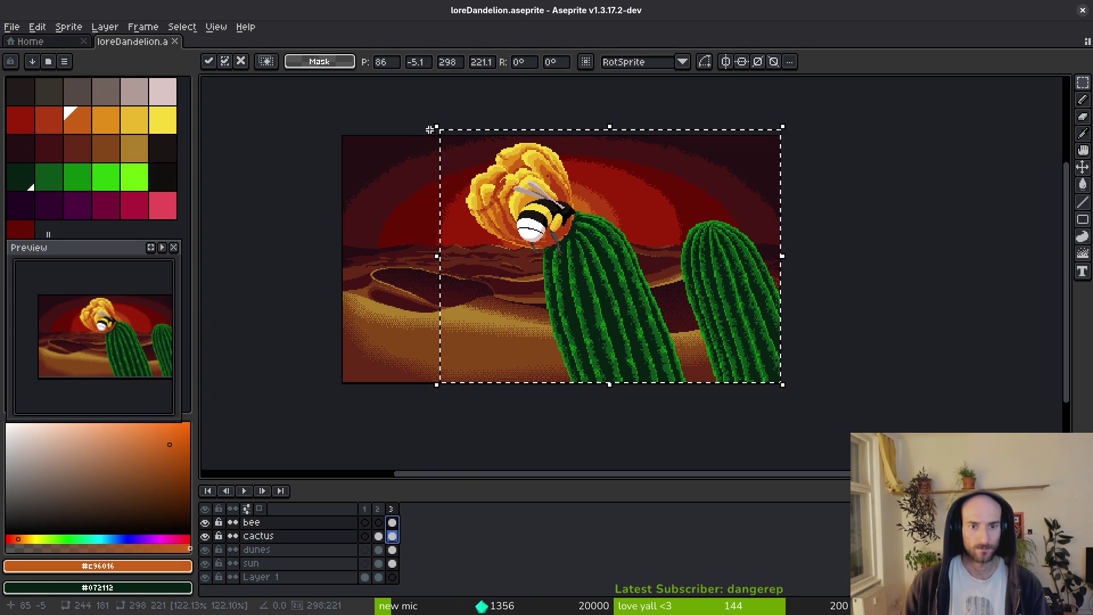
pyautogui.press('Return')
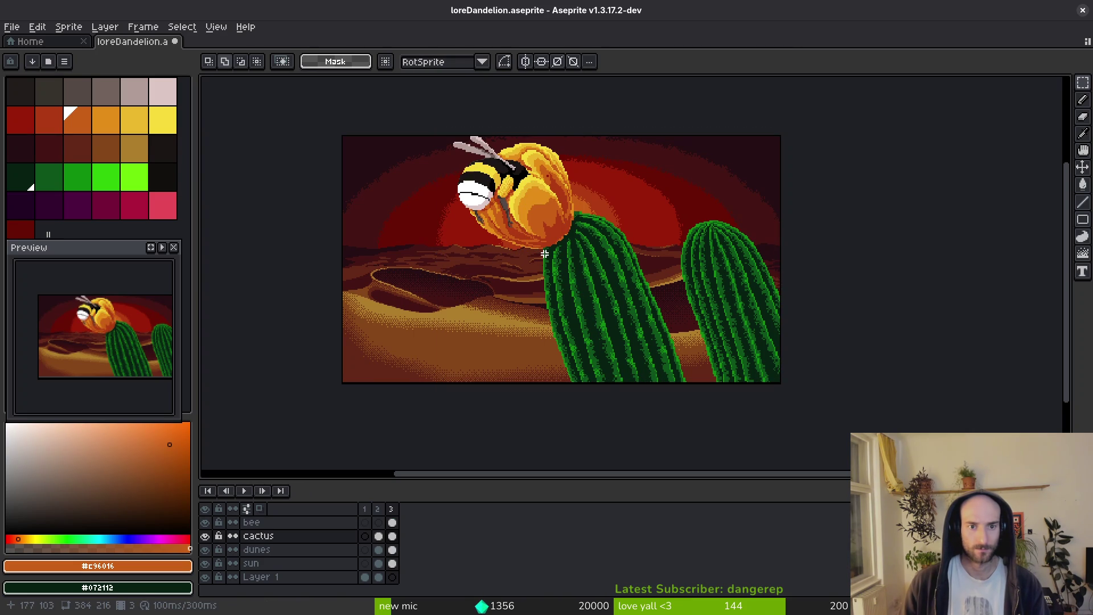
pyautogui.hotkey('ctrl', 'z')
pyautogui.moveTo(496, 169); pyautogui.dragTo(445, 132)
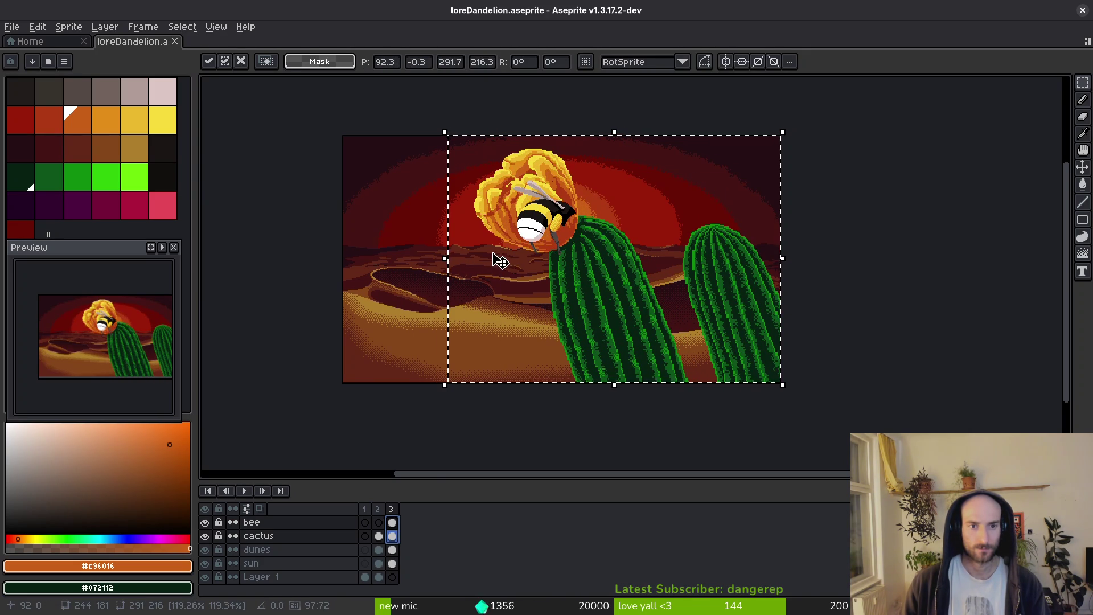
pyautogui.press('Tab')
# Reposition the flower and cactus so the bee sits on the flower.
pyautogui.moveTo(618, 320); pyautogui.dragTo(643, 340)
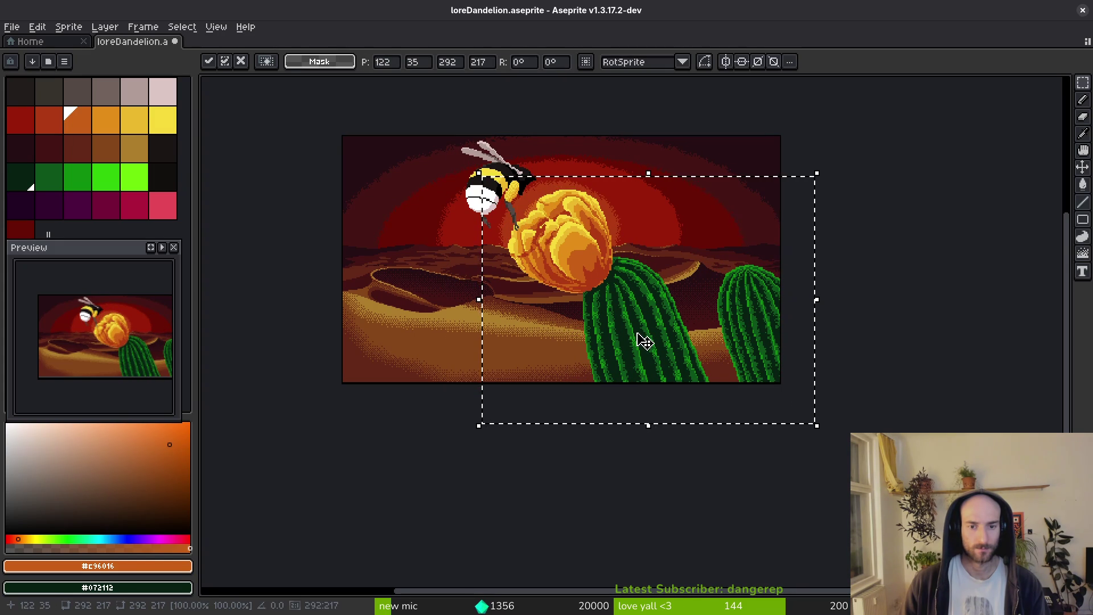
pyautogui.press('Tab')
pyautogui.hotkey('ctrl', 'd')
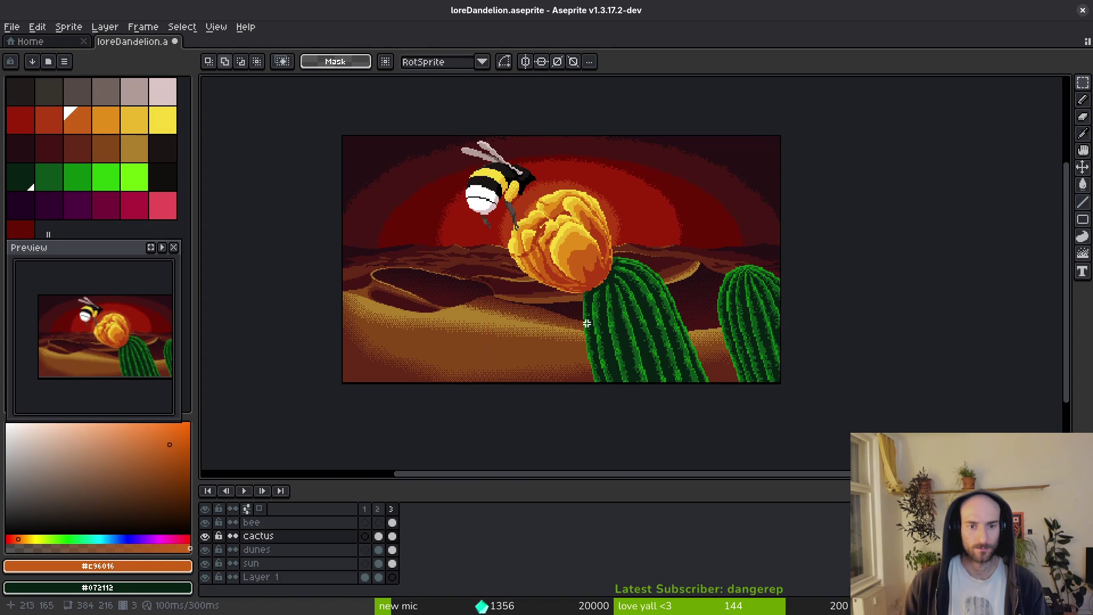
pyautogui.press('Tab')
pyautogui.press('Tab')
pyautogui.moveTo(594, 306)
pyautogui.mouseDown()
pyautogui.moveTo(635, 330)
pyautogui.moveTo(566, 249)
pyautogui.mouseUp()
pyautogui.keyDown('shift'); pyautogui.click(393, 522); pyautogui.keyUp('shift')
pyautogui.moveTo(615, 295)
pyautogui.mouseDown()
pyautogui.moveTo(664, 338)
pyautogui.moveTo(640, 350)
pyautogui.moveTo(586, 276)
pyautogui.moveTo(626, 331)
pyautogui.mouseUp()
pyautogui.press('Return')
# Try nudging the bee and cactus layers, cancel both moves, and save the artwork.
pyautogui.moveTo(596, 341); pyautogui.dragTo(599, 343)
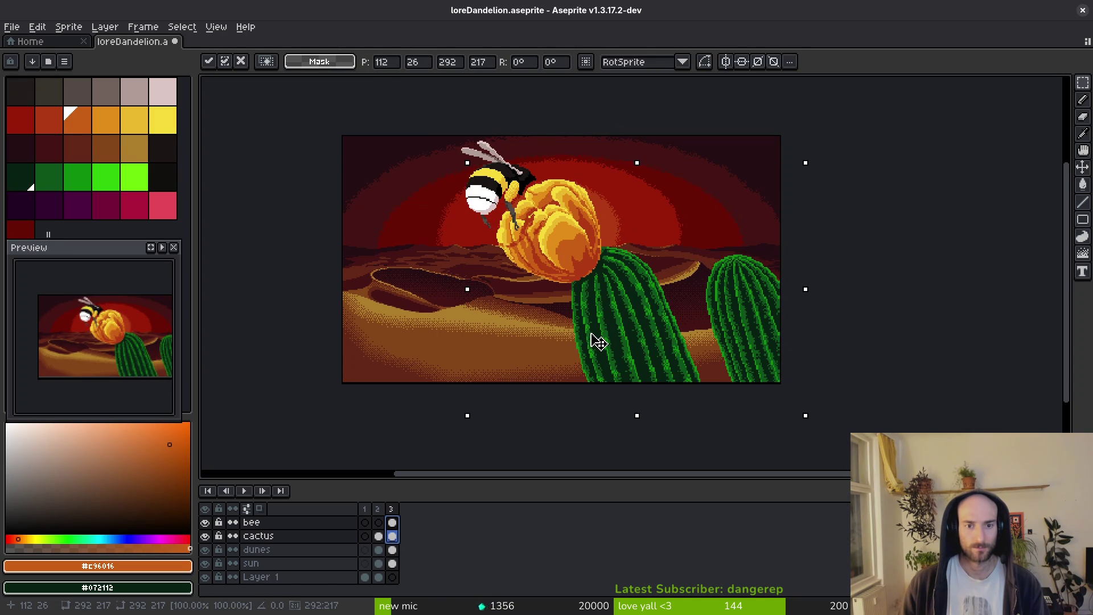
pyautogui.press('Escape')
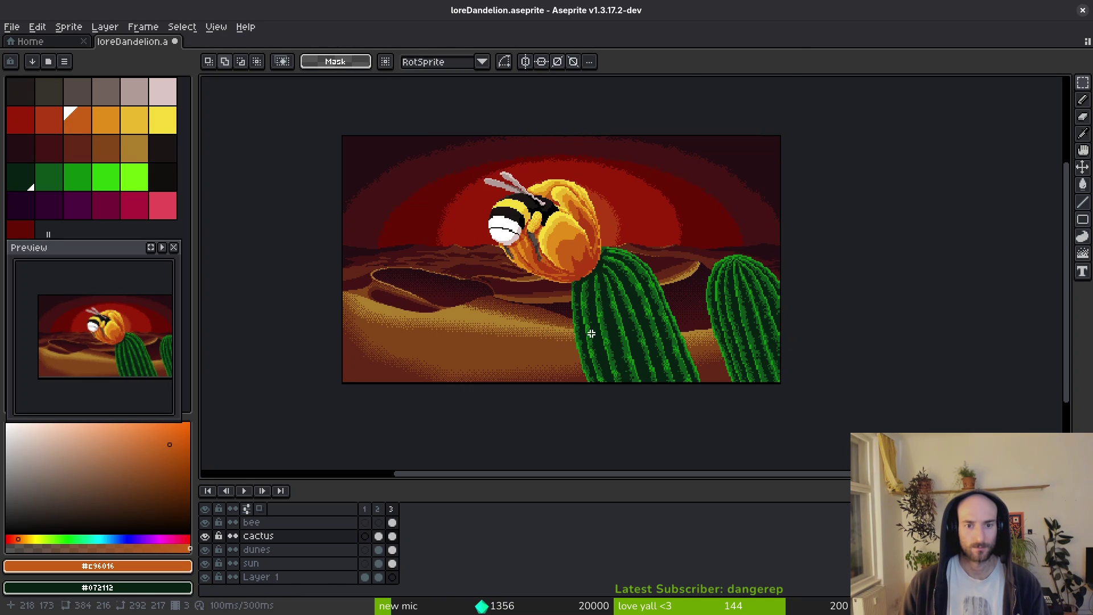
pyautogui.moveTo(598, 324)
pyautogui.mouseDown()
pyautogui.moveTo(586, 324)
pyautogui.moveTo(613, 313)
pyautogui.moveTo(621, 327)
pyautogui.mouseUp()
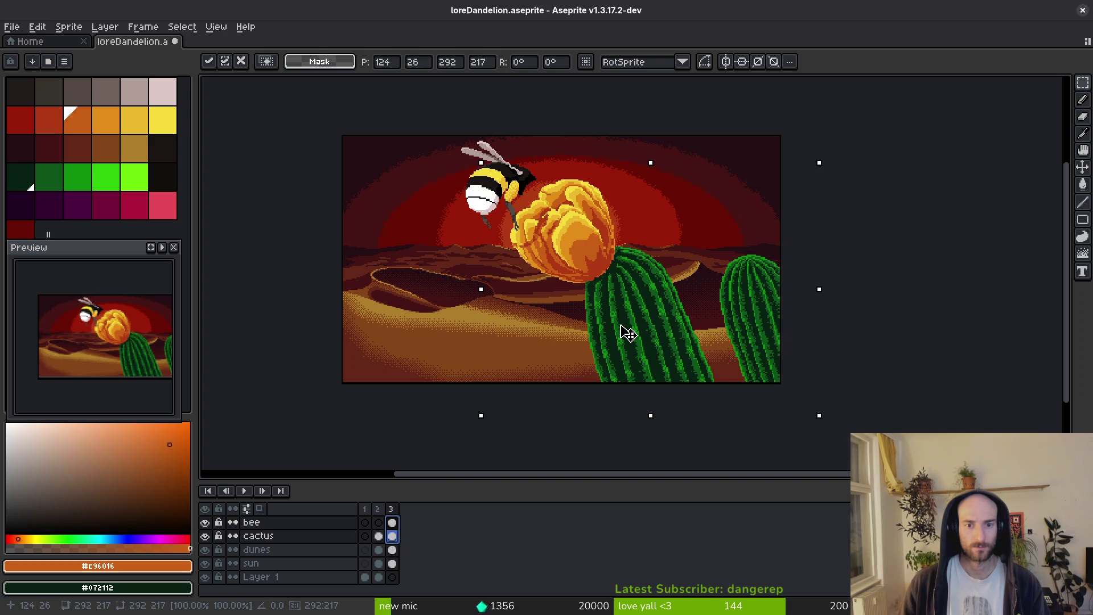
pyautogui.press('Escape')
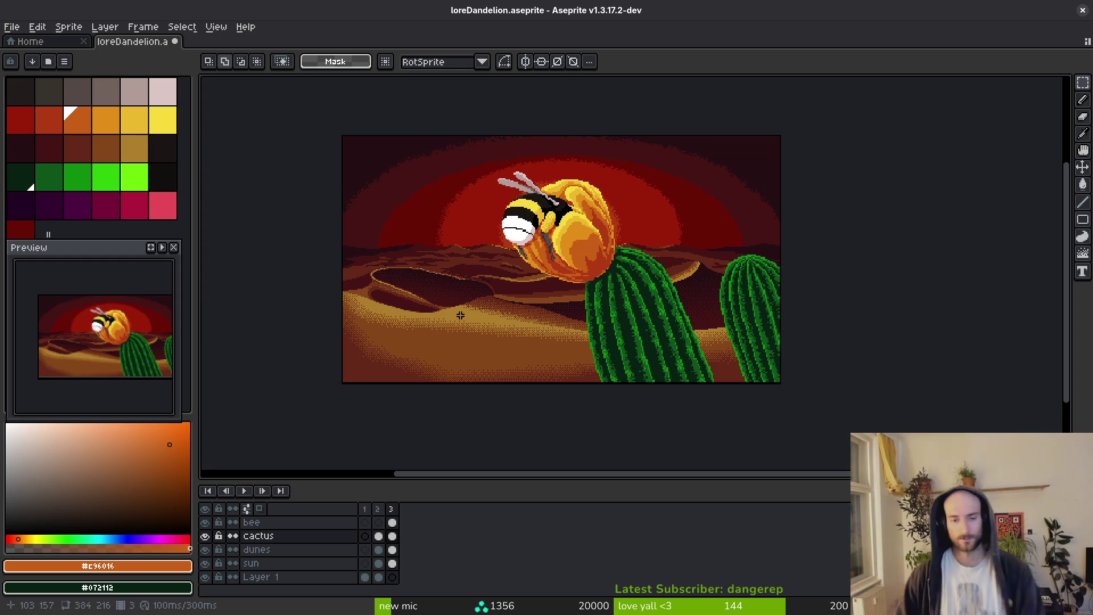
pyautogui.hotkey('ctrl', 's')
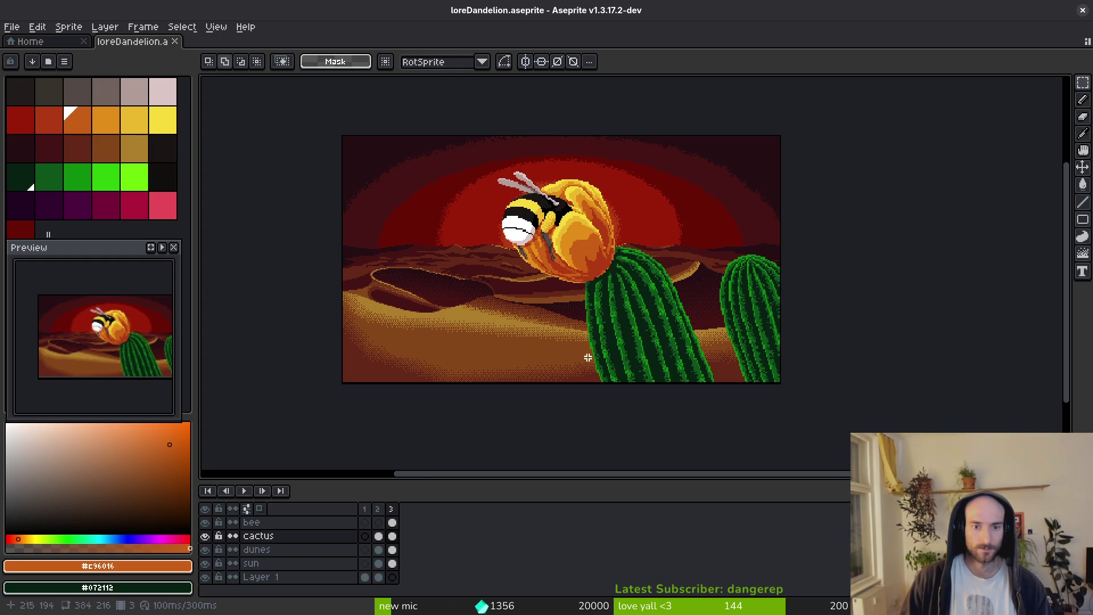
# Compare the earlier and latest bee-and-cactus layouts, keep the latest, and save.
pyautogui.scroll(-3, 579, 342)
pyautogui.hotkey('ctrl', 'z')
pyautogui.hotkey('ctrl', 'z')
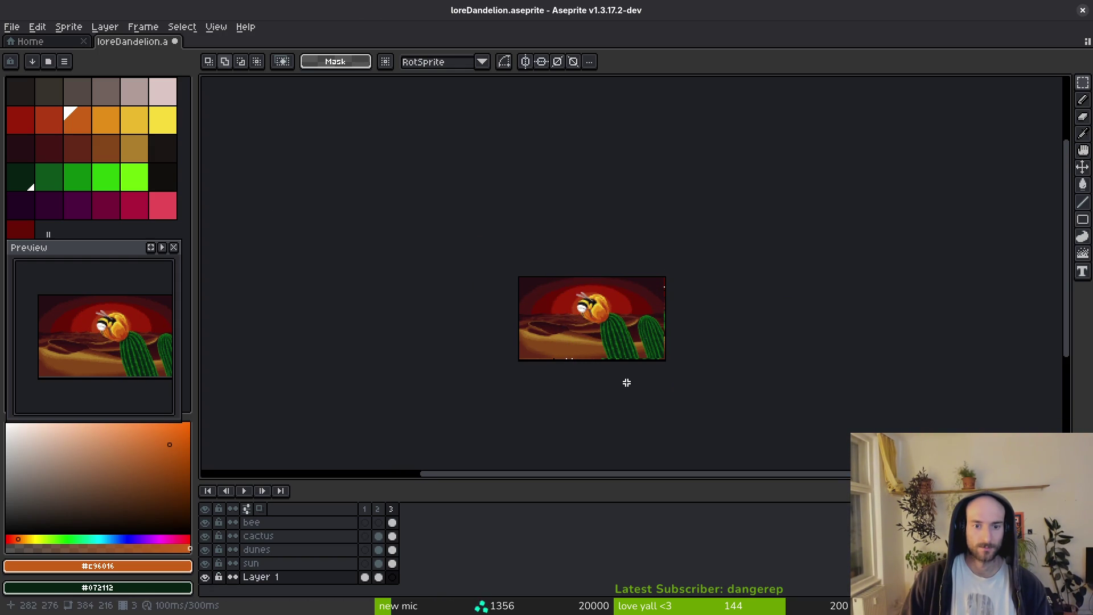
pyautogui.scroll(3, 615, 361)
pyautogui.hotkey('ctrl', 'y')
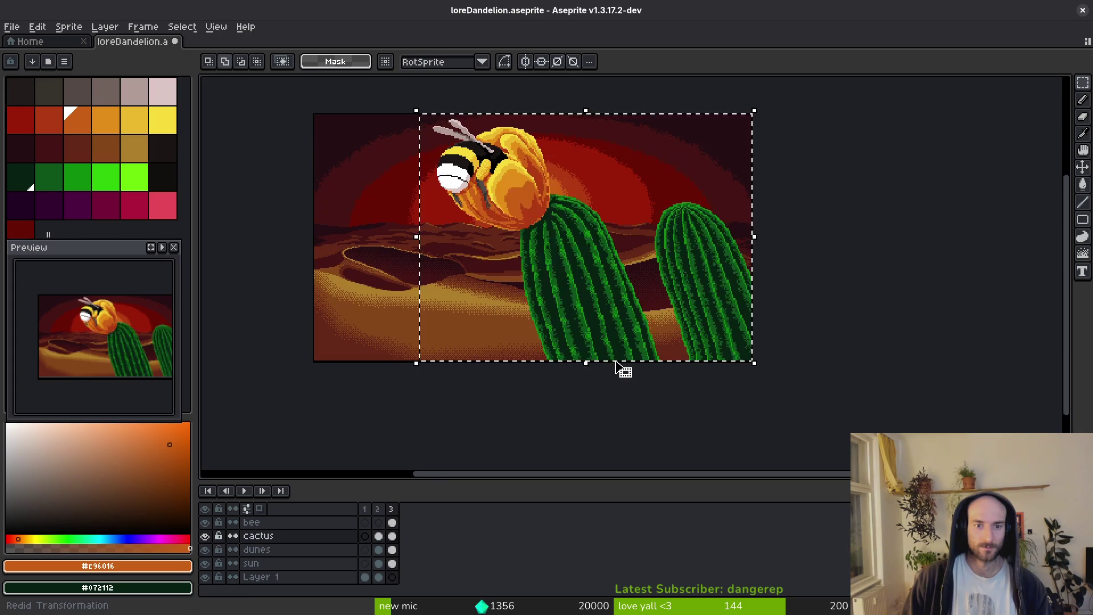
pyautogui.hotkey('ctrl', 'y')
pyautogui.hotkey('ctrl', 'z')
pyautogui.hotkey('ctrl', 'z')
pyautogui.hotkey('ctrl', 'z')
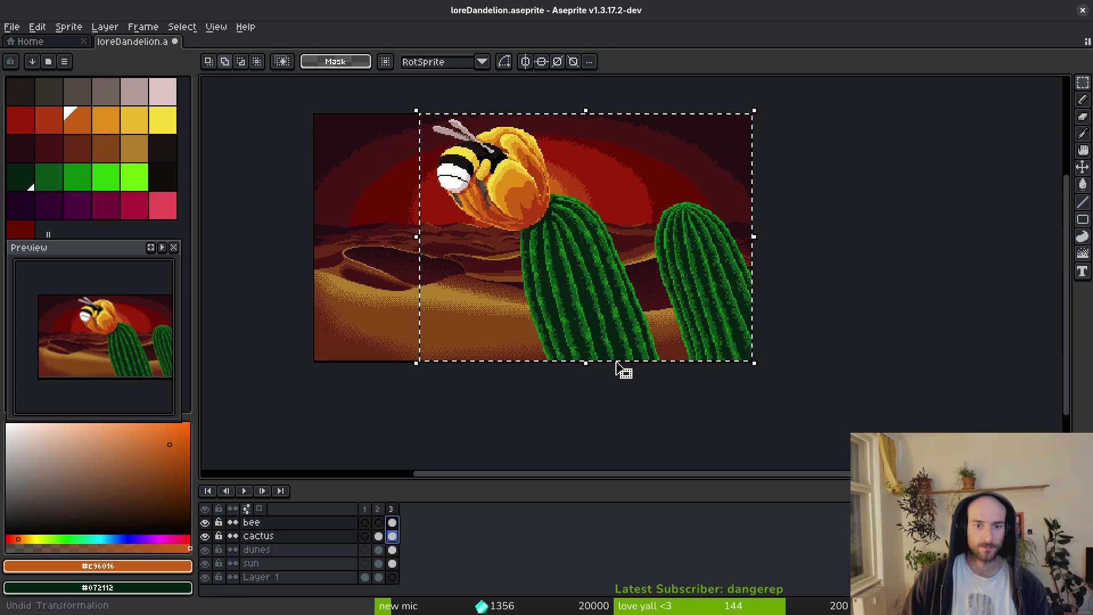
pyautogui.hotkey('ctrl', 'y')
pyautogui.hotkey('ctrl', 'y')
pyautogui.hotkey('ctrl', 'y')
pyautogui.scroll(-2, 623, 398)
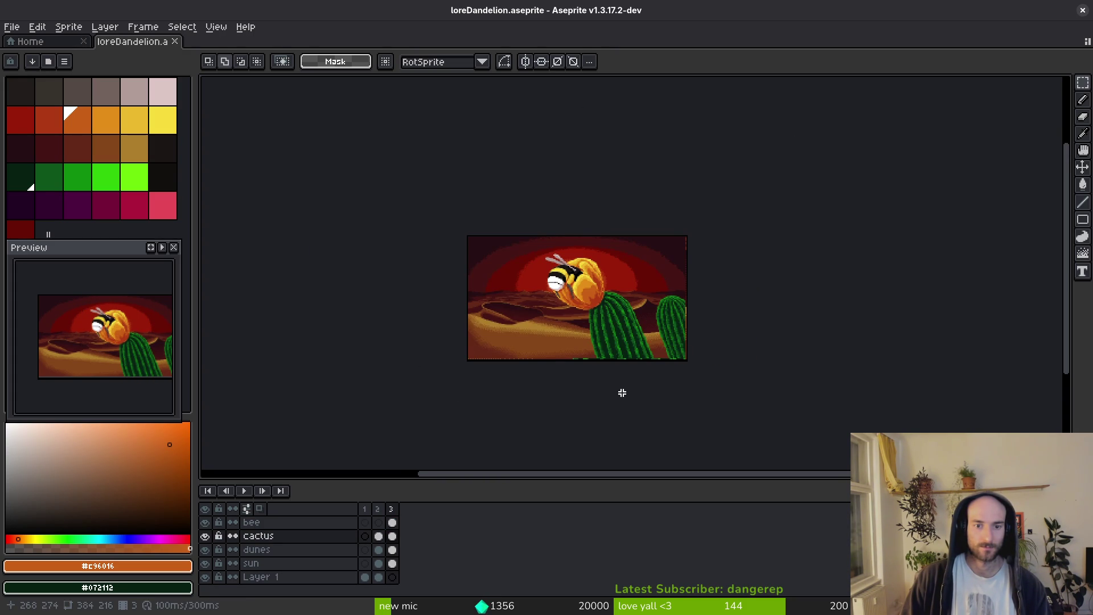
pyautogui.hotkey('ctrl', 'y')
pyautogui.hotkey('ctrl', 'y')
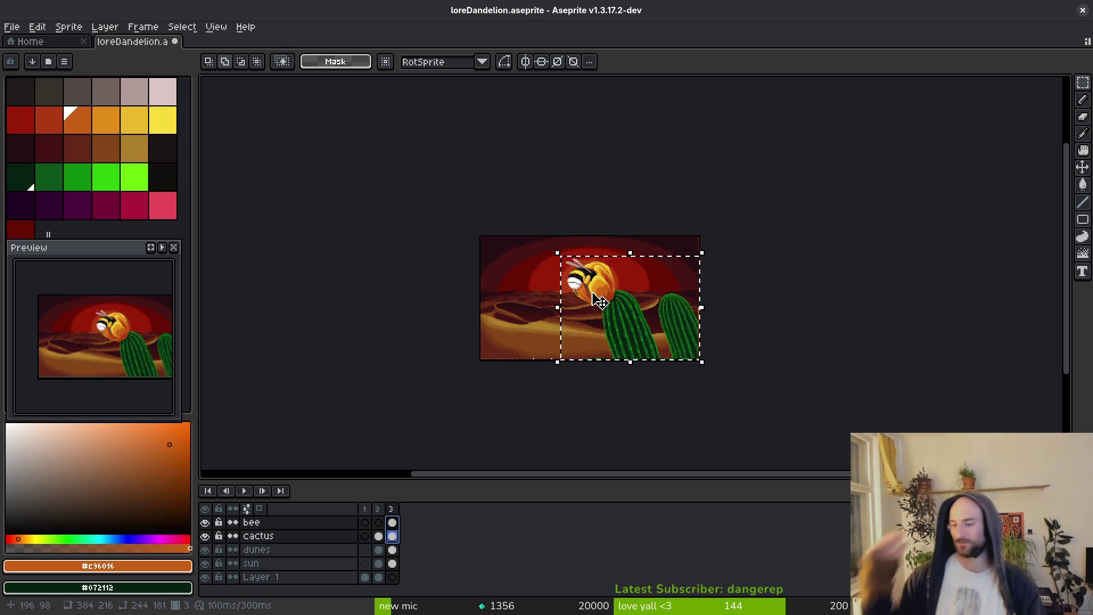
pyautogui.hotkey('ctrl', 'd')
pyautogui.hotkey('ctrl', 's')
# Close the loreDandelion document.
pyautogui.scroll(5, 623, 307)
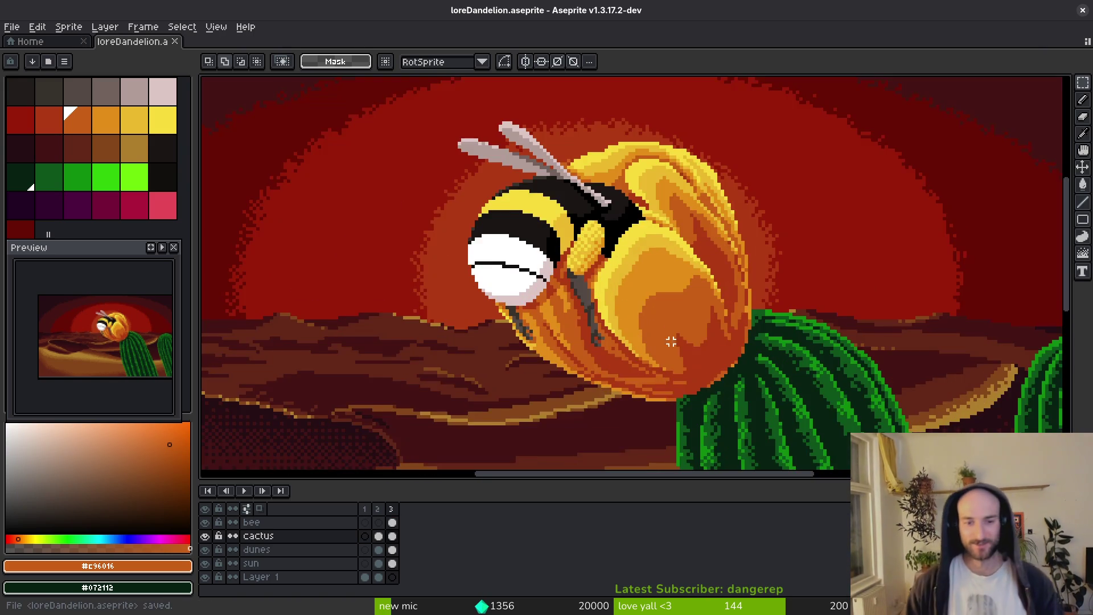
pyautogui.scroll(-2, 623, 307)
pyautogui.scroll(1, 642, 329)
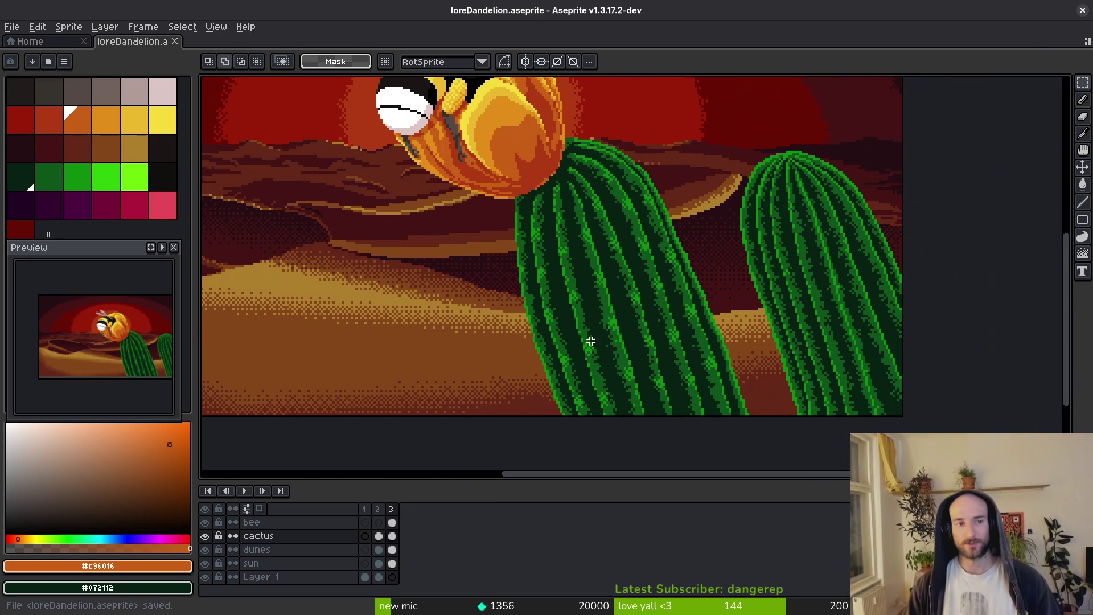
pyautogui.click(175, 41)
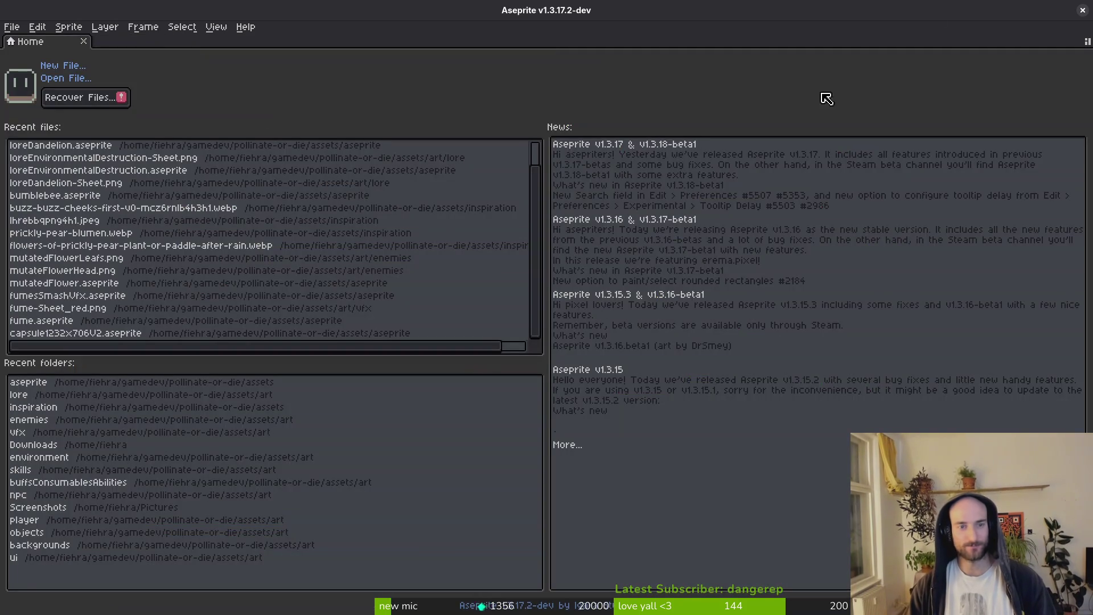
# Quit Aseprite, cancel the Drive file chooser, and close the browser and Godot editor.
pyautogui.click(1083, 10)
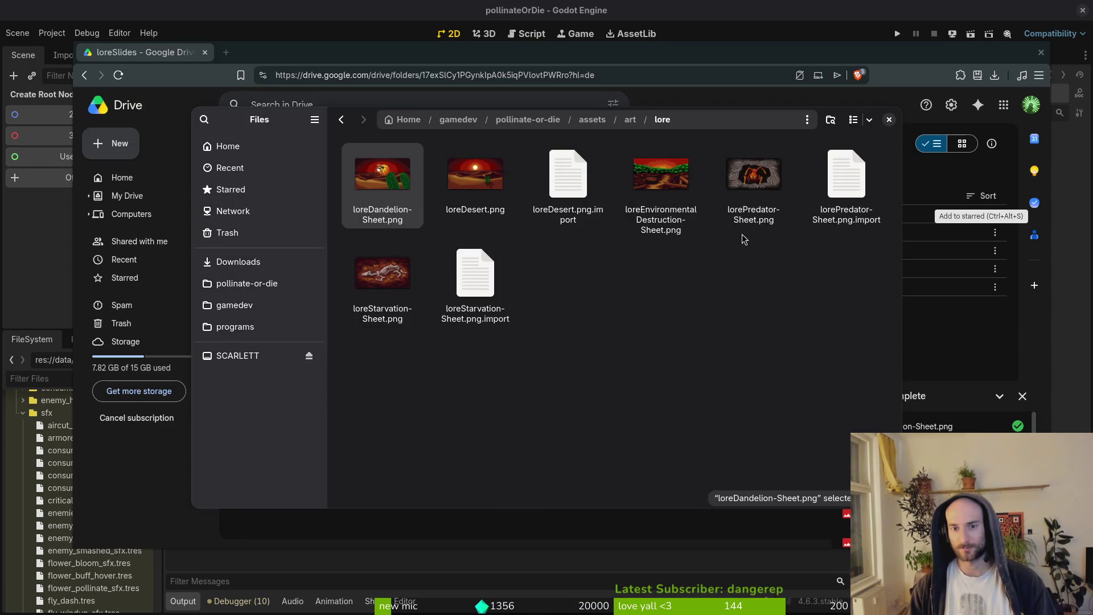
pyautogui.click(889, 119)
pyautogui.hotkey('ctrl', 'w')
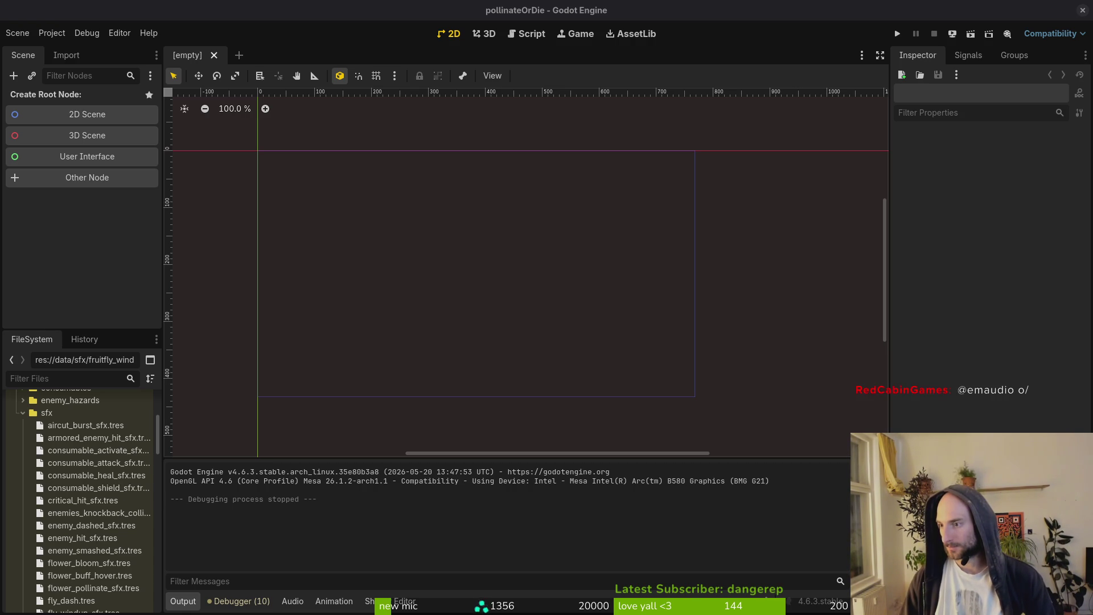
pyautogui.click(1083, 11)
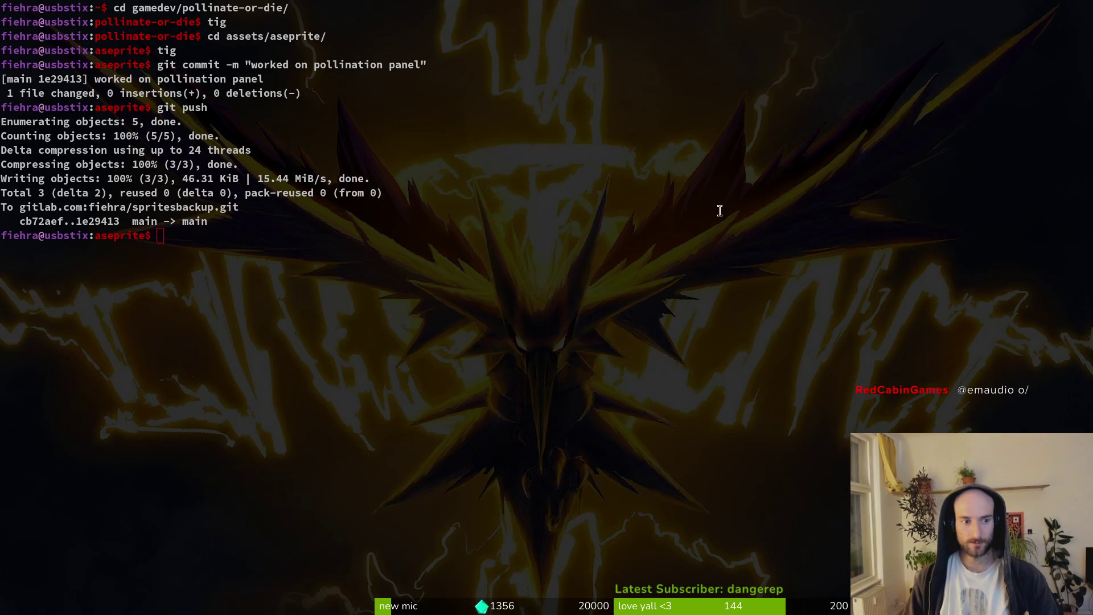
# Check status in tig and commit with message "finished cactus on lore panel".
pyautogui.write('tig')
pyautogui.press('Return')
pyautogui.press('Down')
pyautogui.press('Down')
pyautogui.press('Down')
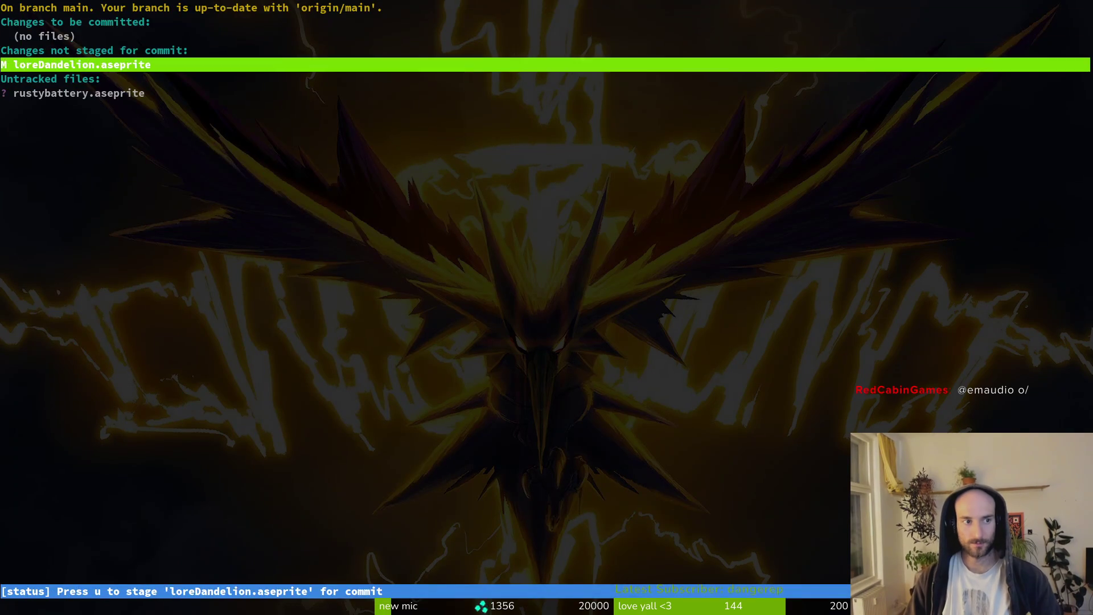
pyautogui.write('qgit commit -m "f')
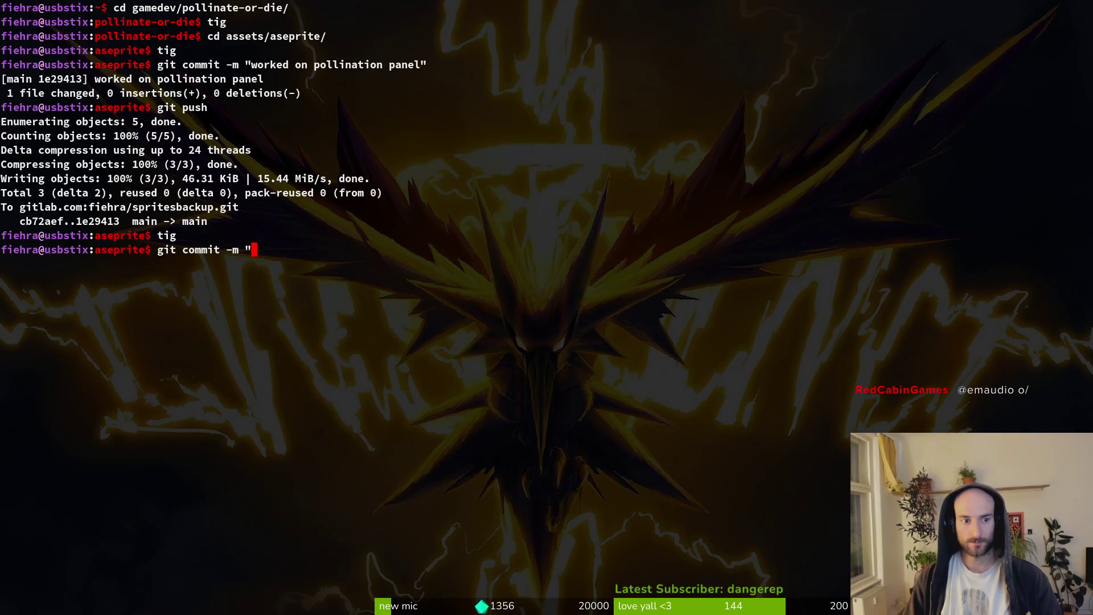
pyautogui.write('inishe')
pyautogui.press('BackSpace')
pyautogui.press('BackSpace')
pyautogui.press('BackSpace')
pyautogui.write('ished cca')
pyautogui.press('BackSpace')
pyautogui.press('BackSpace')
pyautogui.write('actus on lore ')
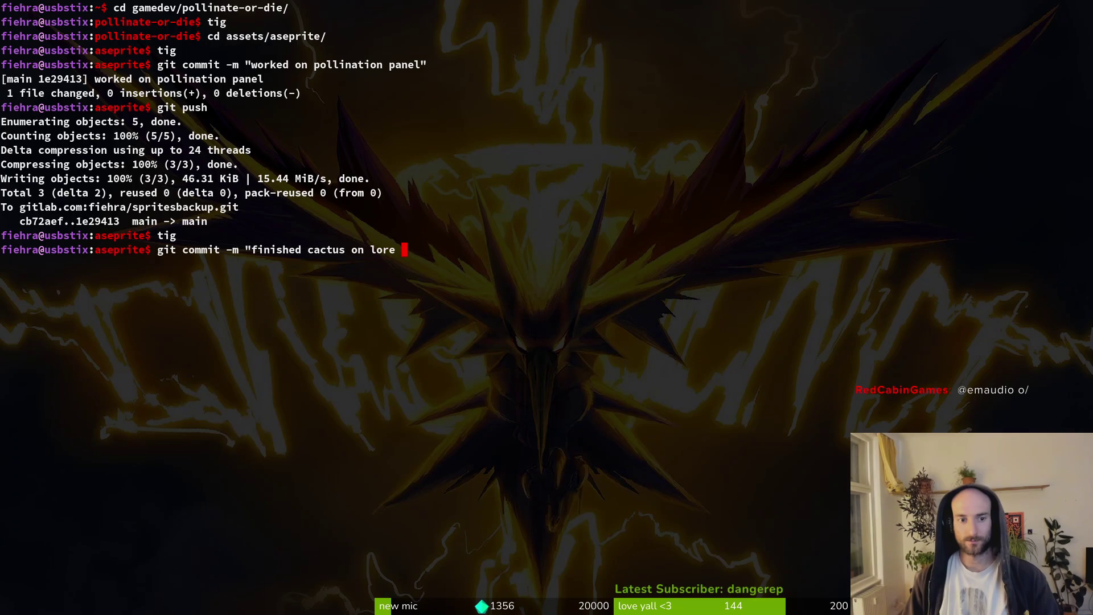
pyautogui.write('panel"')
pyautogui.press('Return')
# Push the new commit to GitLab with git push.
pyautogui.write('git pu')
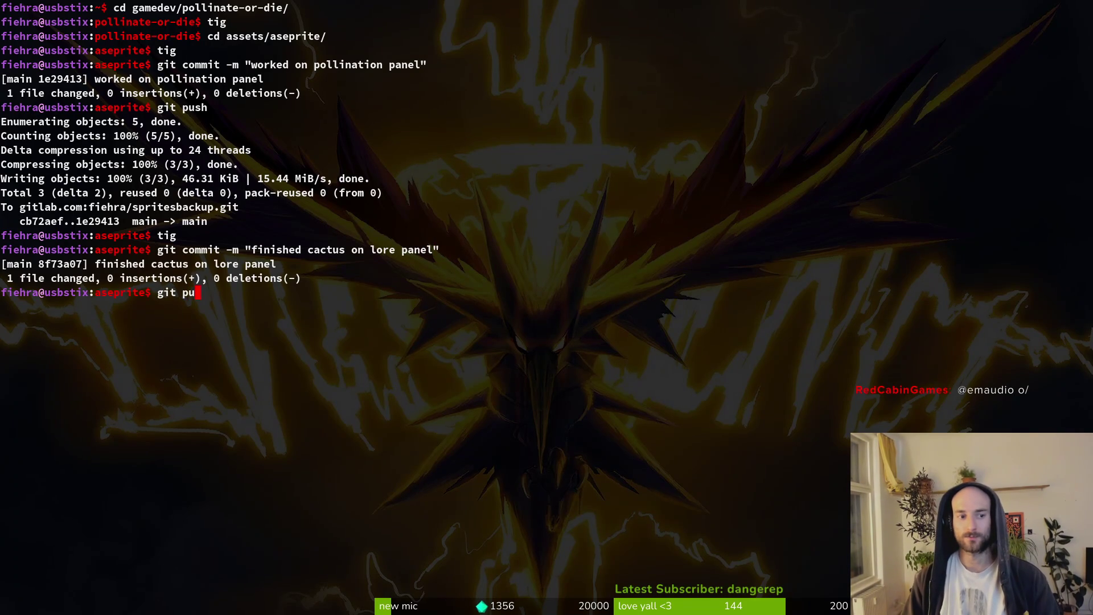
pyautogui.write('hsh')
pyautogui.press('BackSpace')
pyautogui.press('BackSpace')
pyautogui.write('sh')
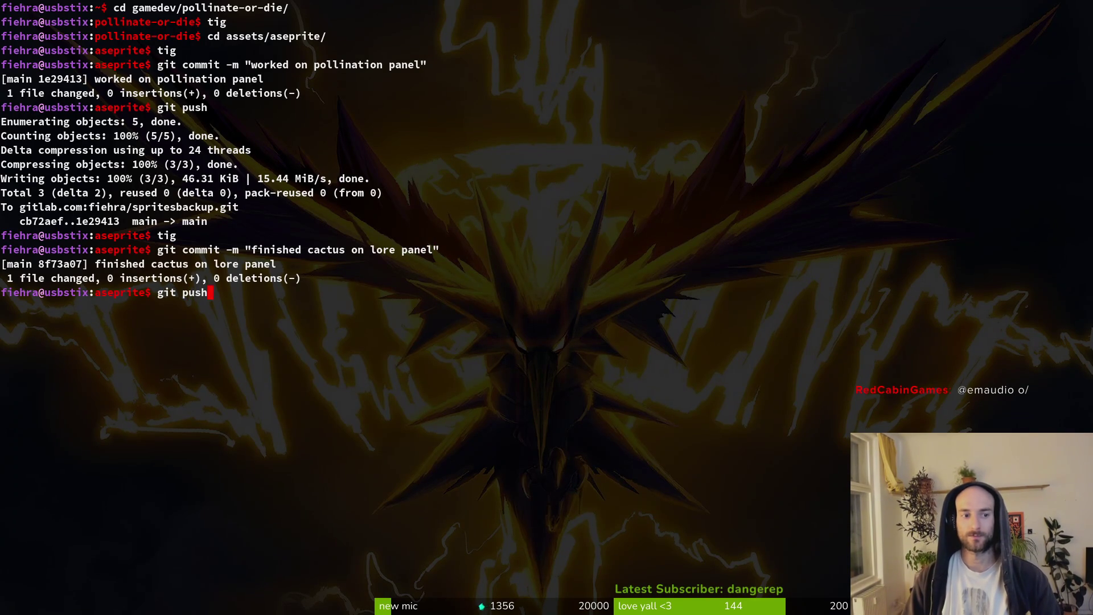
pyautogui.press('Return')
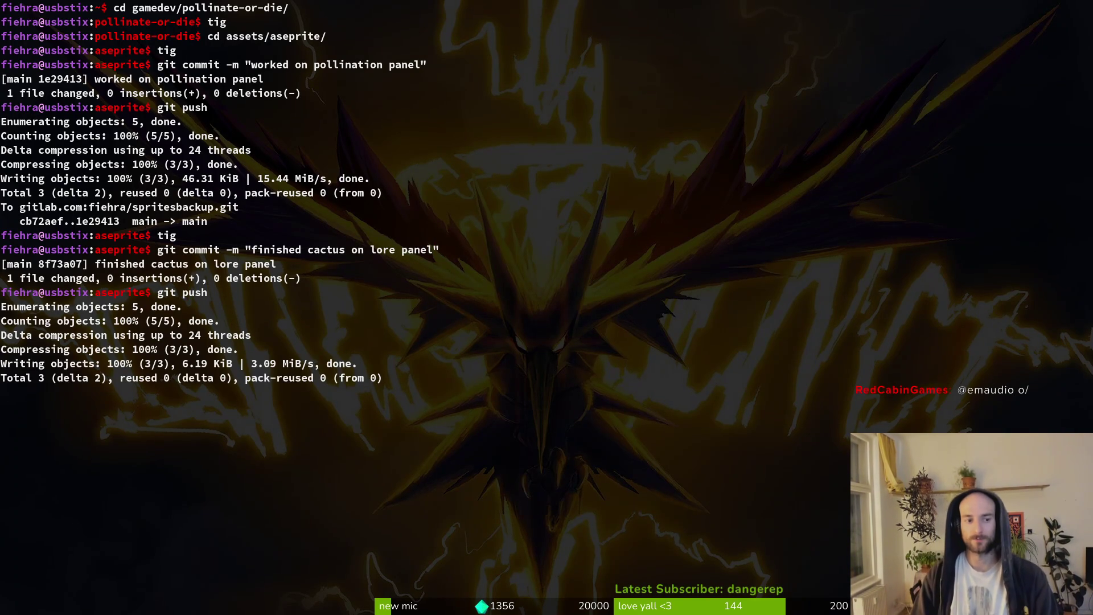
# Move up to the parent project folder and review its changed files in tig.
pyautogui.write('cd ..')
pyautogui.press('Return')
pyautogui.write('d ..')
pyautogui.press('Return')
pyautogui.write('tig')
pyautogui.press('Return')
pyautogui.press('Down')
pyautogui.press('Down')
pyautogui.press('Down')
pyautogui.press('Up')
pyautogui.press('q')
# Close the terminal and load GitLab in the web browser.
pyautogui.hotkey('ctrl', 'd')
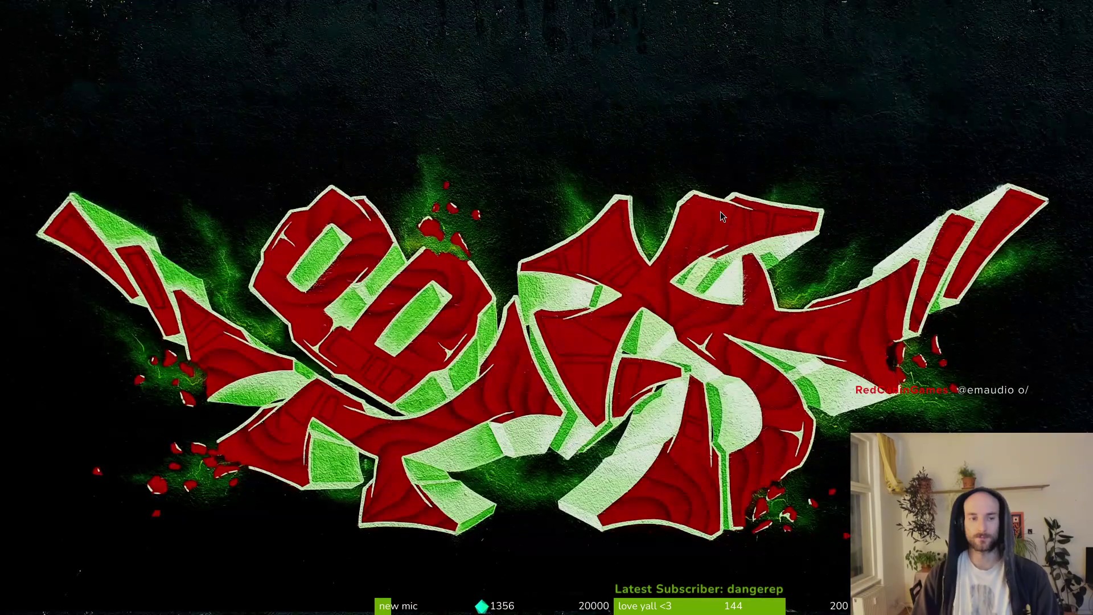
pyautogui.press('super')
pyautogui.press('super+b')
pyautogui.write('gi')
pyautogui.press('Down')
pyautogui.press('Return')
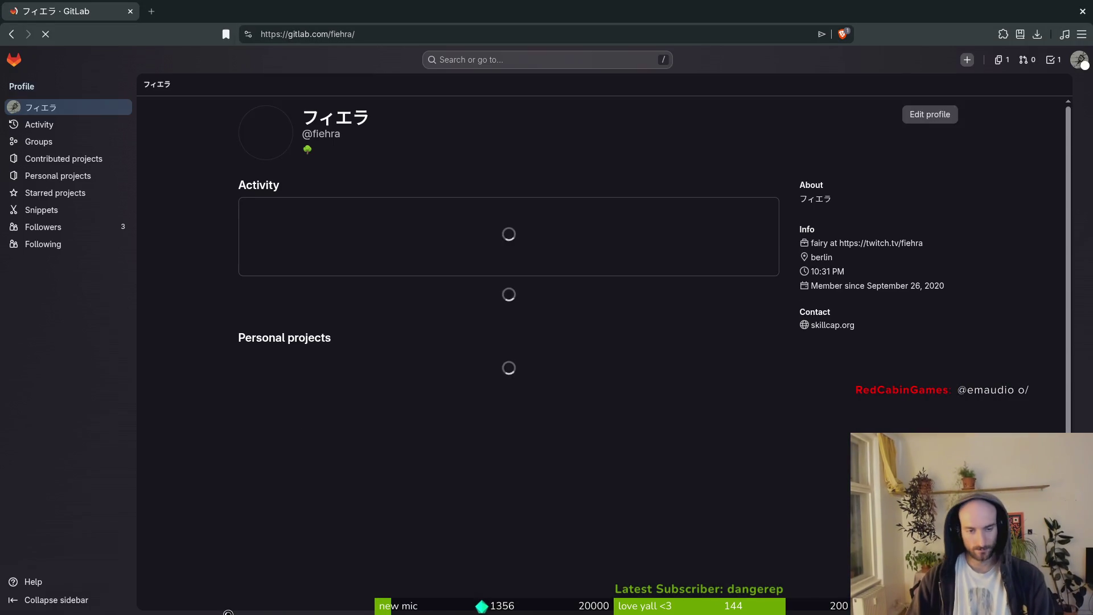
# Browse the pollinate or die project's milestones list.
pyautogui.click(462, 378)
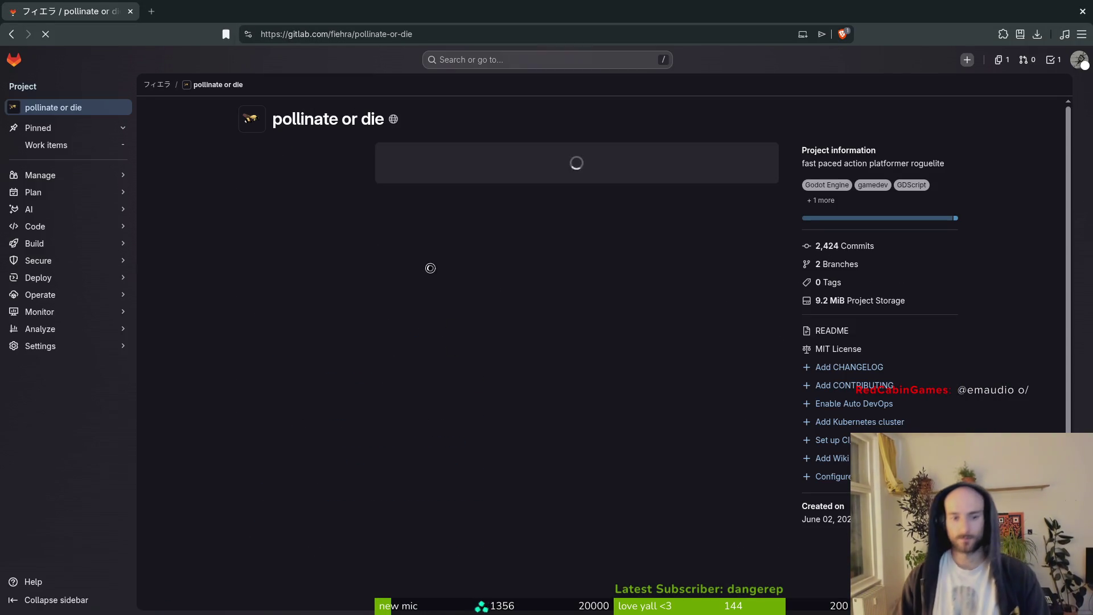
pyautogui.moveTo(72, 194)
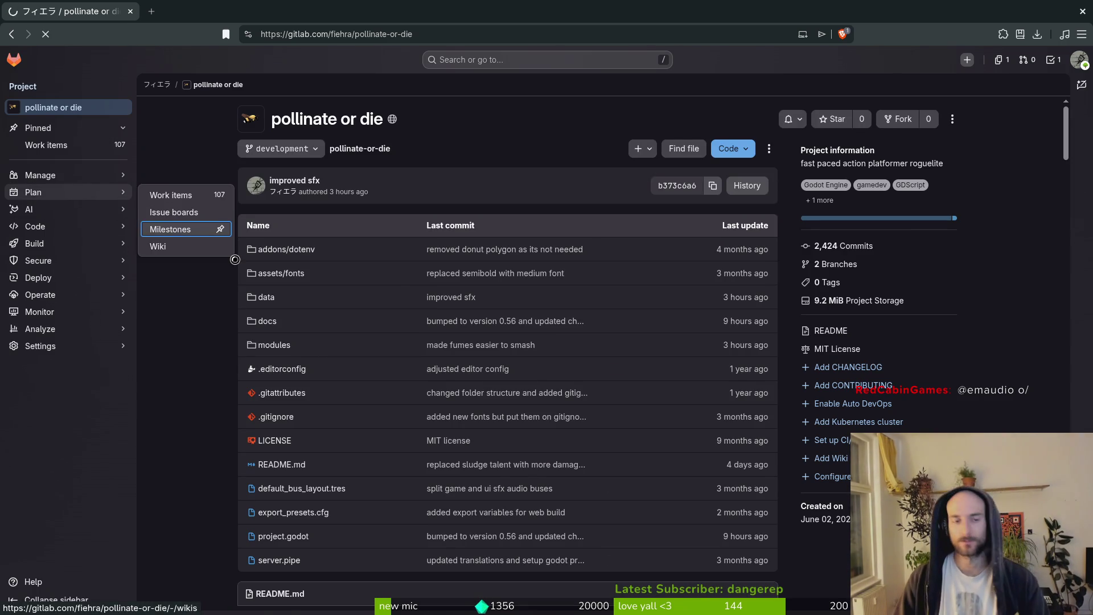
pyautogui.click(173, 228)
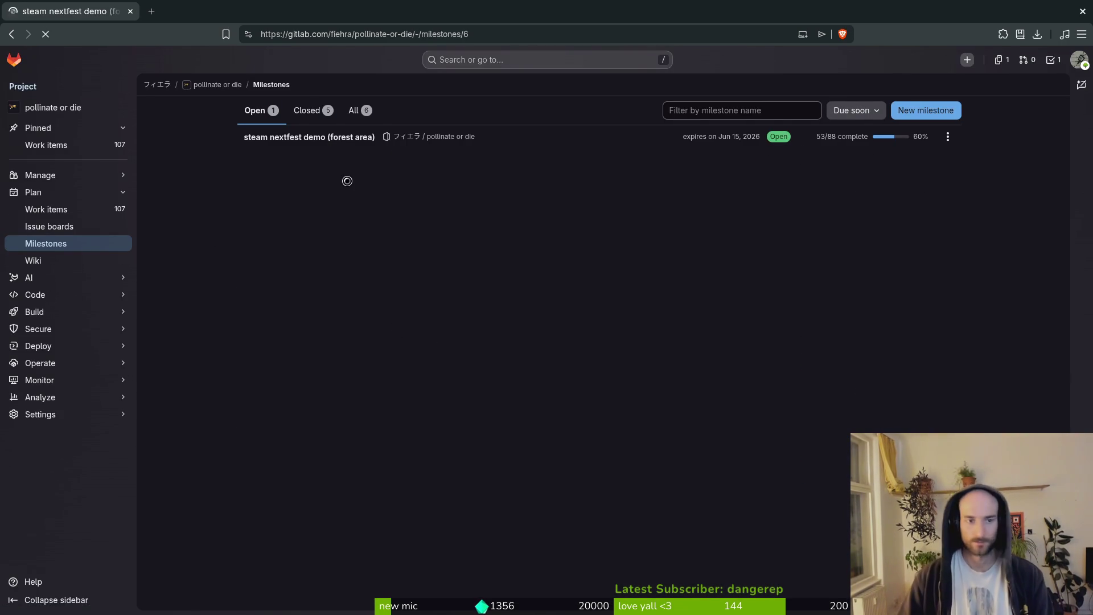
pyautogui.scroll(-2, 292, 345)
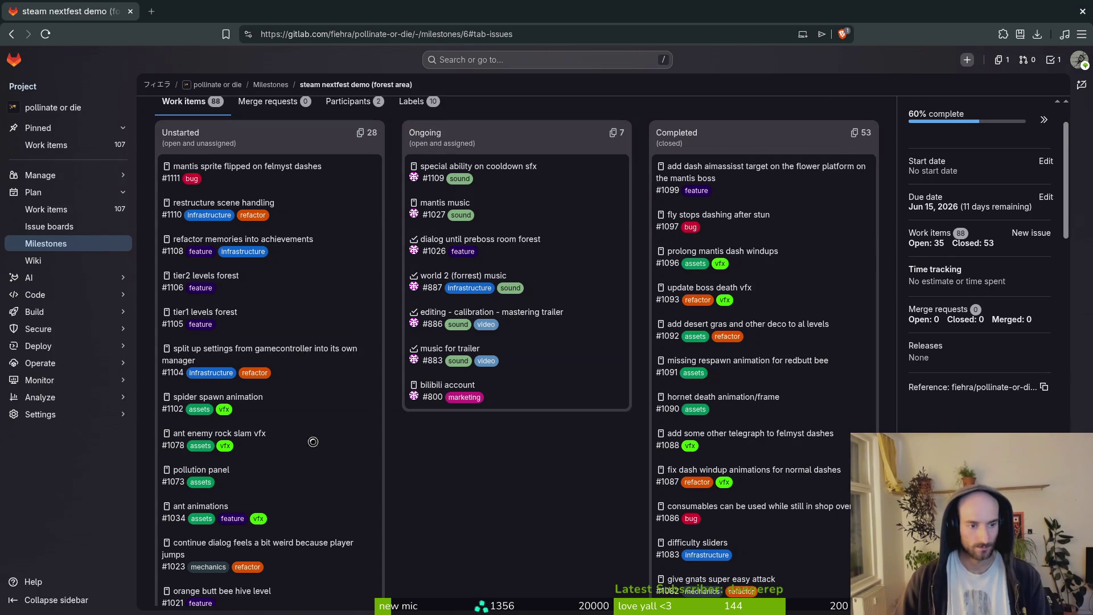
pyautogui.scroll(-1, 342, 418)
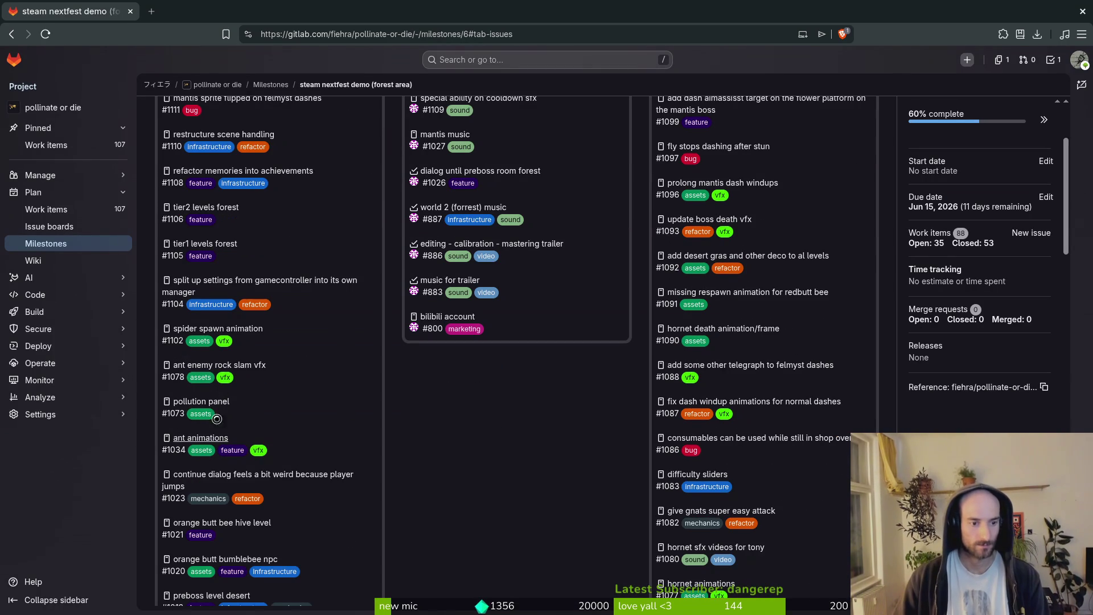
pyautogui.scroll(-1, 329, 491)
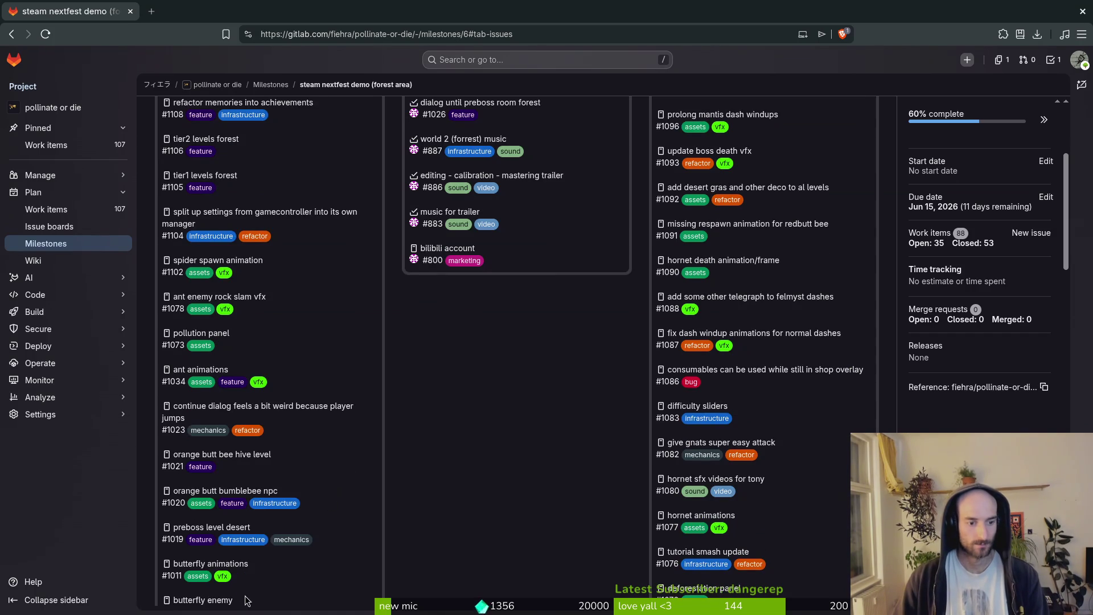
pyautogui.scroll(-1, 248, 534)
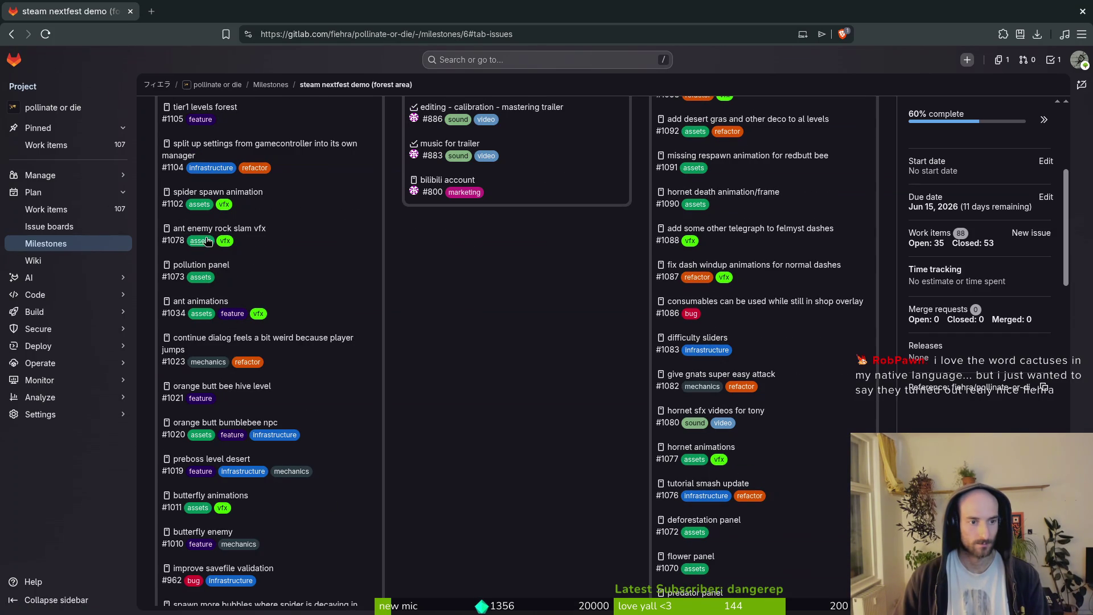
pyautogui.scroll(2, 227, 216)
pyautogui.scroll(1, 248, 287)
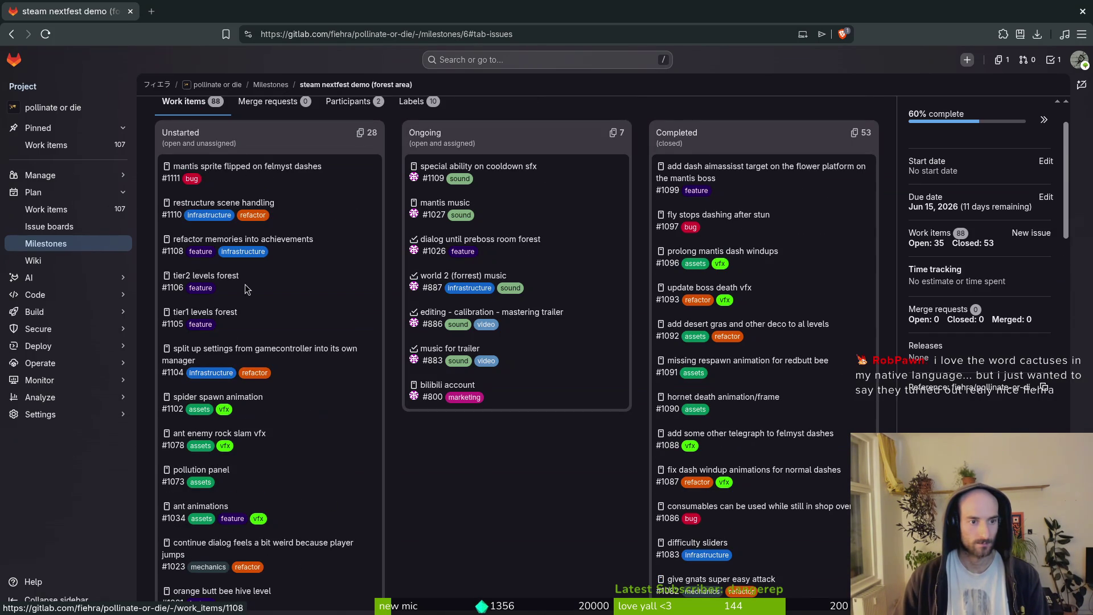
# Close the pollution panel issue #1073.
pyautogui.click(199, 469)
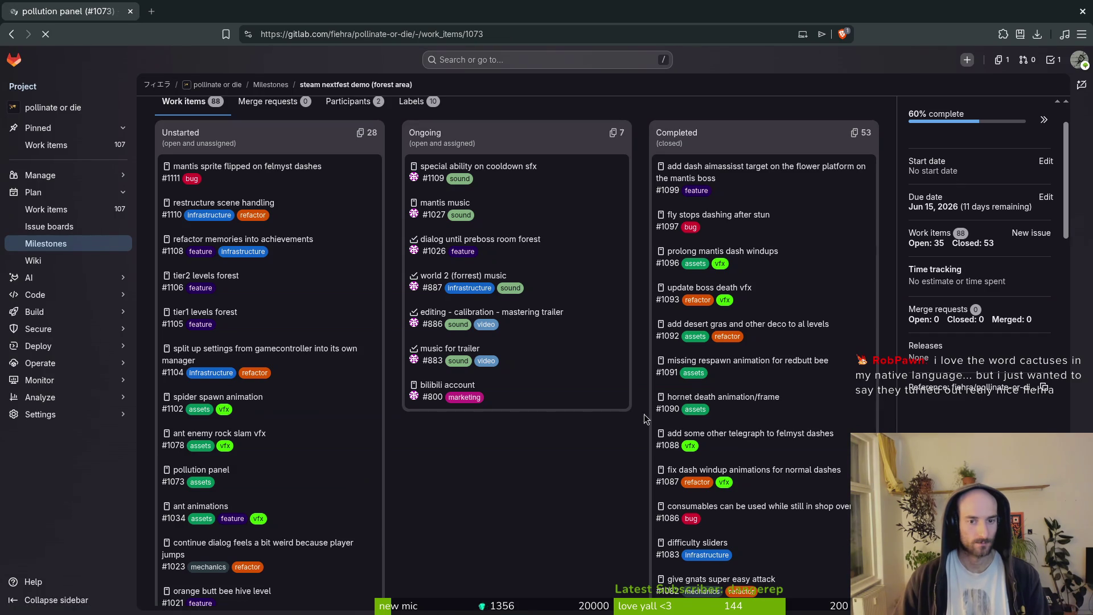
pyautogui.scroll(-1, 437, 324)
pyautogui.click(336, 511)
# Open the steam nextfest demo milestone and scroll through its board.
pyautogui.click(73, 244)
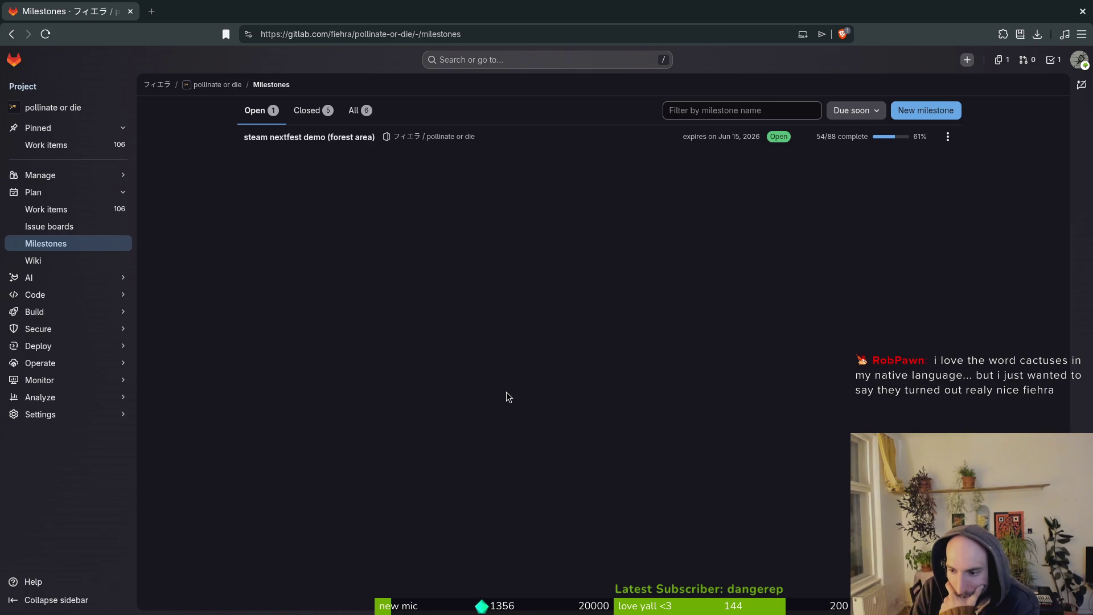
pyautogui.click(302, 140)
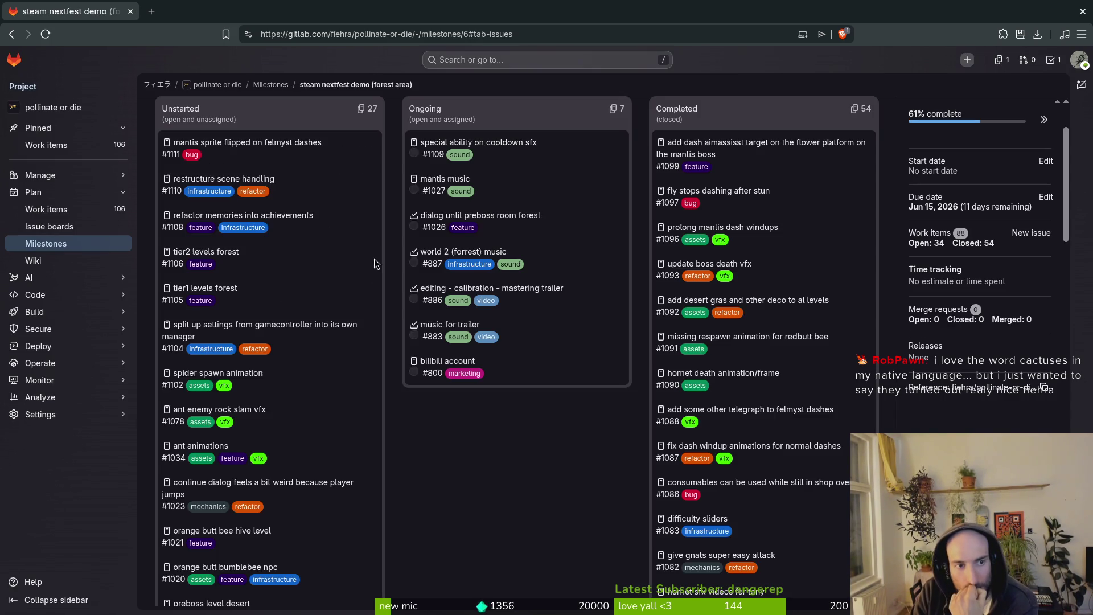
pyautogui.scroll(-6, 316, 419)
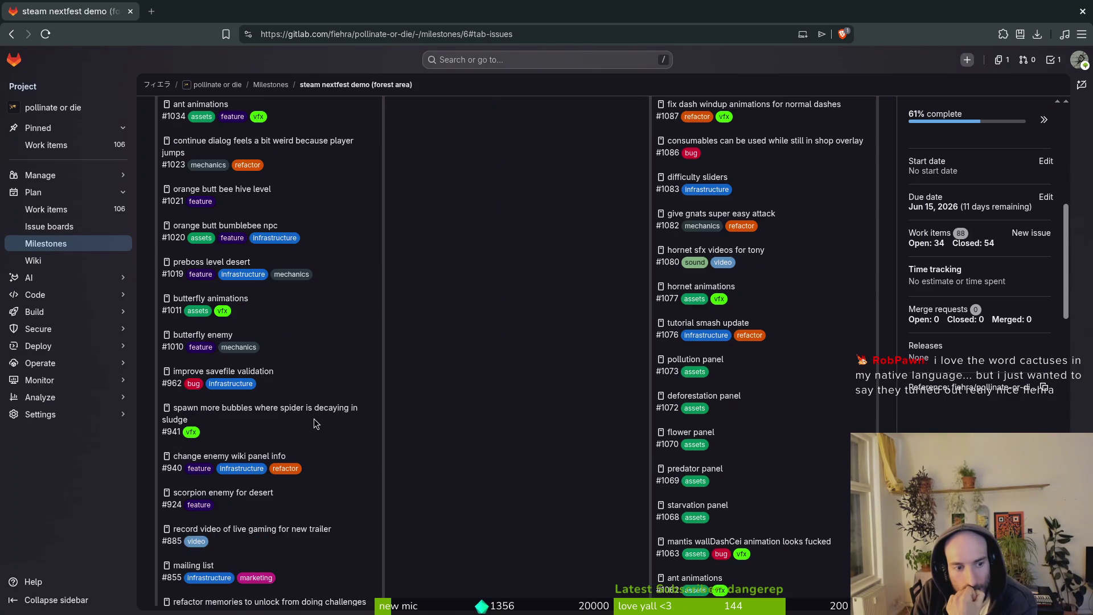
pyautogui.scroll(-2, 317, 423)
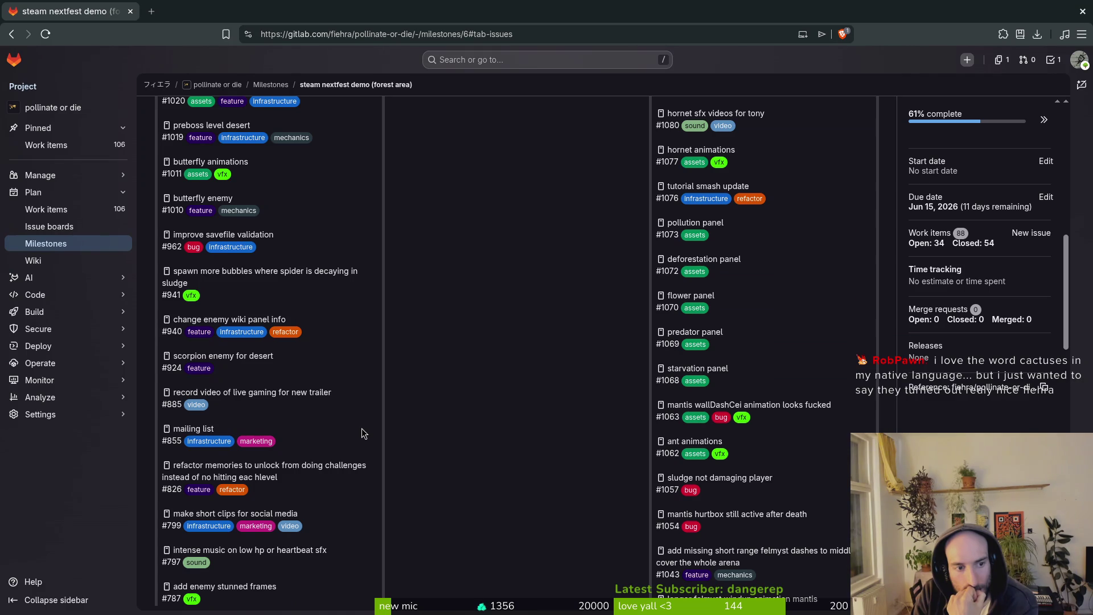
pyautogui.scroll(-1, 362, 433)
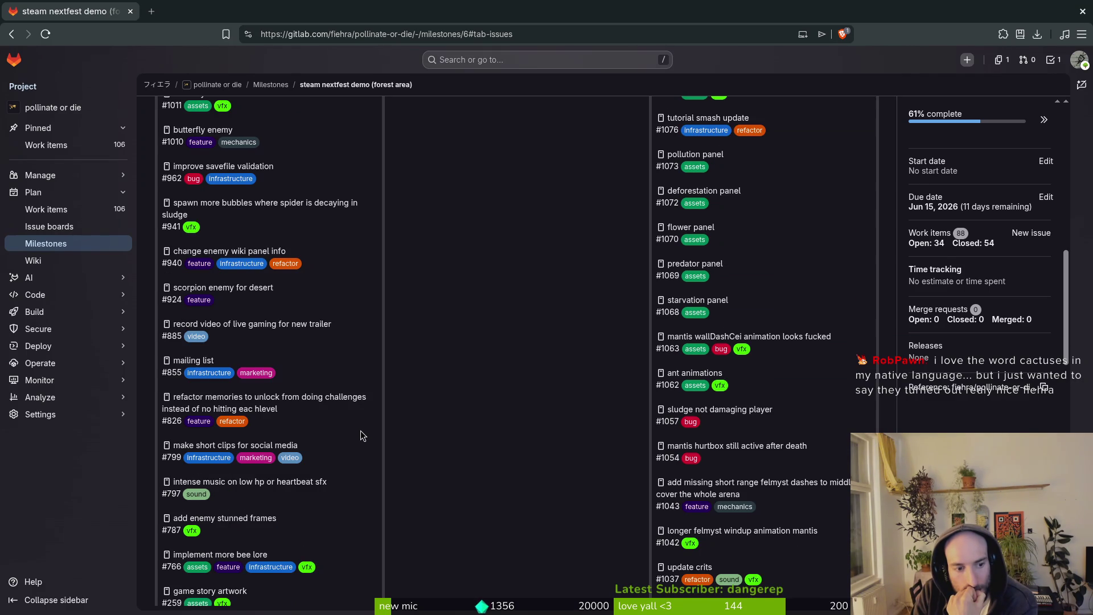
pyautogui.scroll(-2, 363, 436)
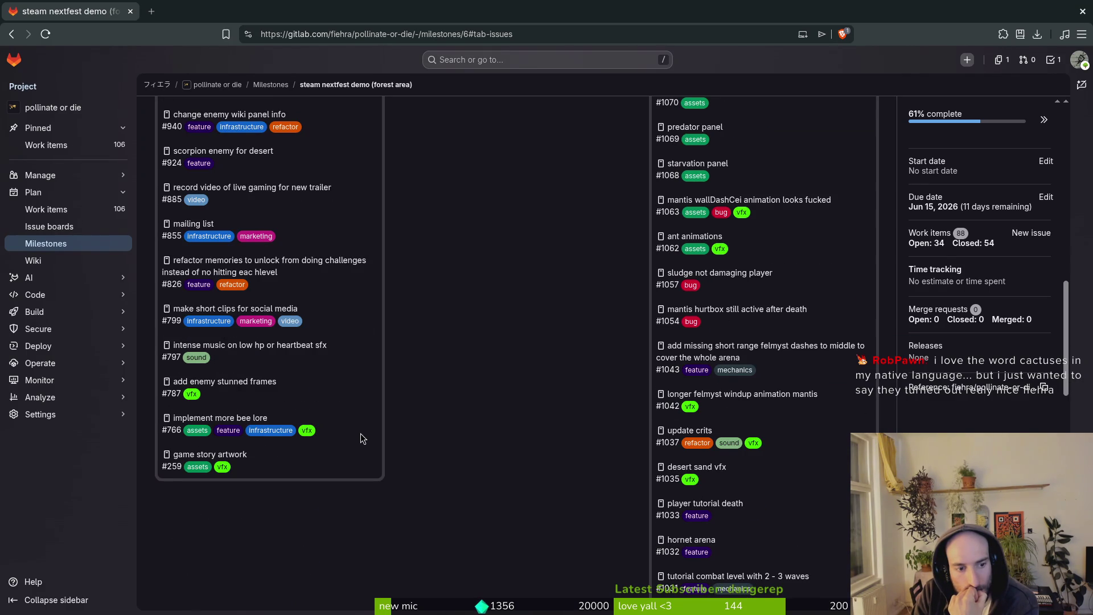
# Open the game story artwork #259 and bee lore #766 issues in tabs, reviewing #259.
pyautogui.middleClick(210, 455)
pyautogui.middleClick(228, 418)
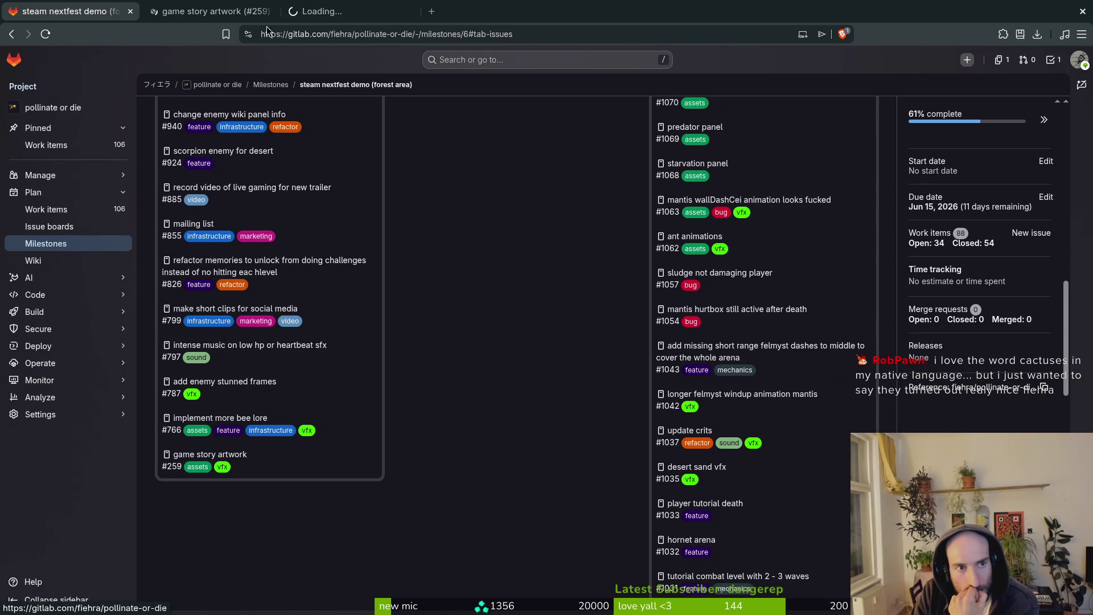
pyautogui.click(342, 12)
pyautogui.middleClick(345, 11)
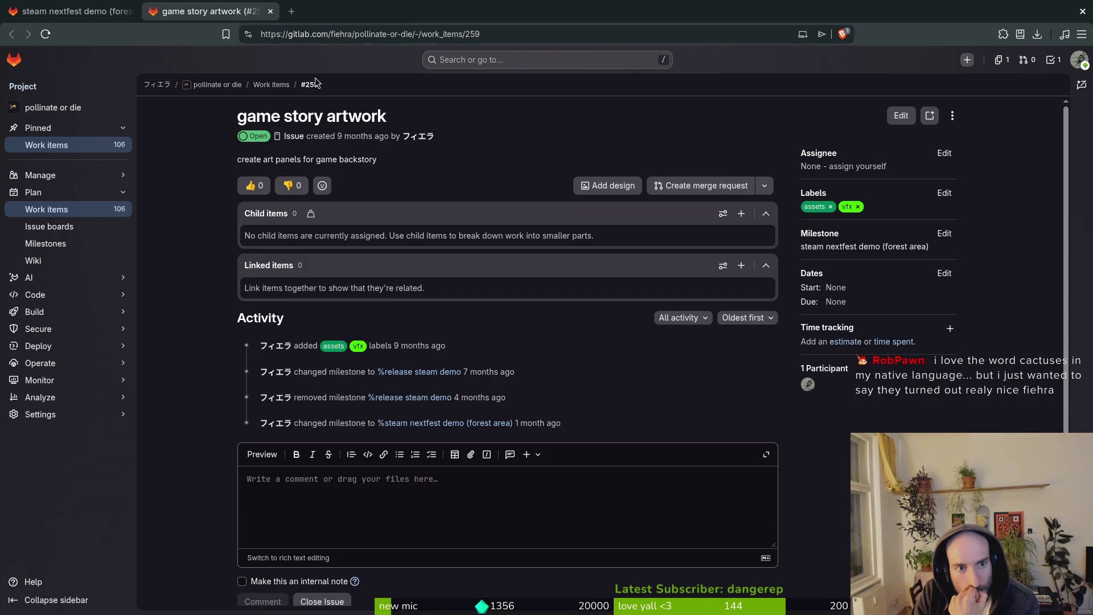
pyautogui.scroll(-1, 287, 202)
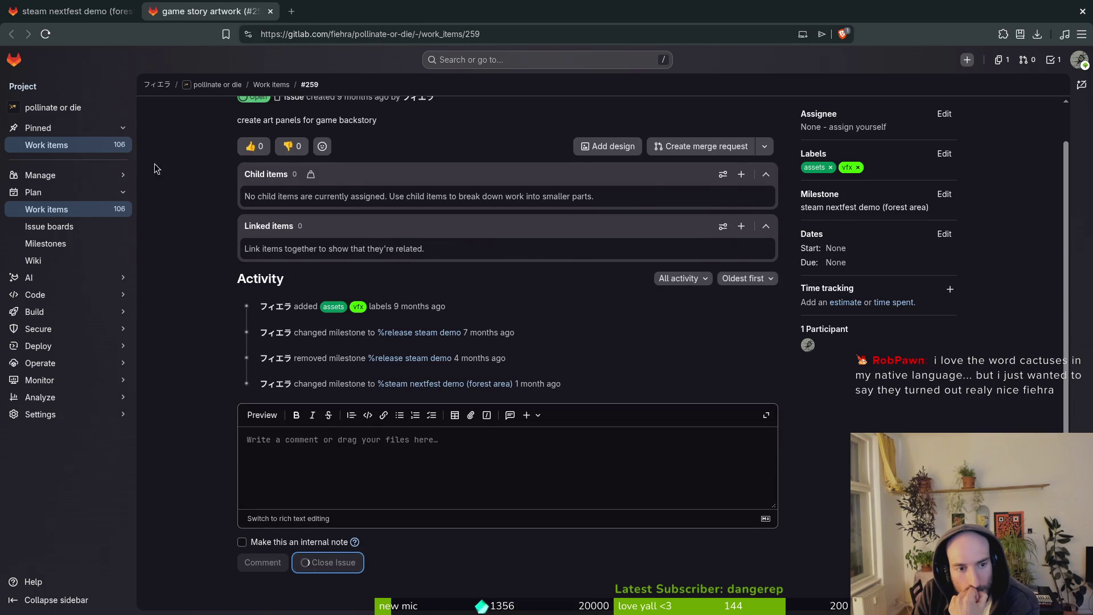
# Return to the milestone board, reopen the bee lore issue, then close both issue tabs.
pyautogui.hotkey('ctrl', 'shift', 'Tab')
pyautogui.middleClick(228, 418)
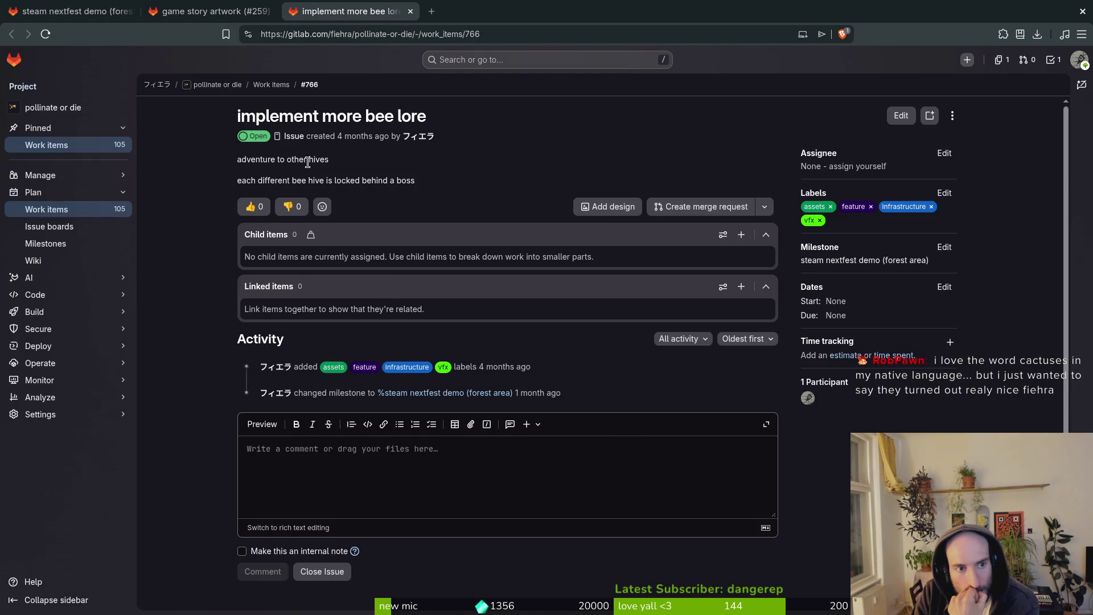
pyautogui.click(410, 12)
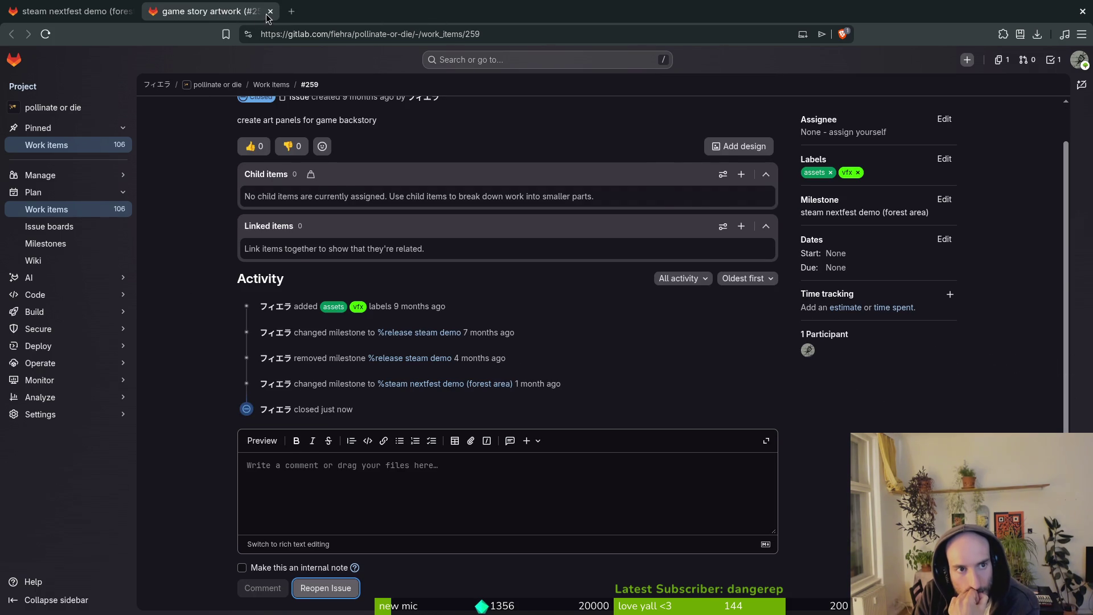
pyautogui.click(270, 11)
pyautogui.scroll(2, 444, 421)
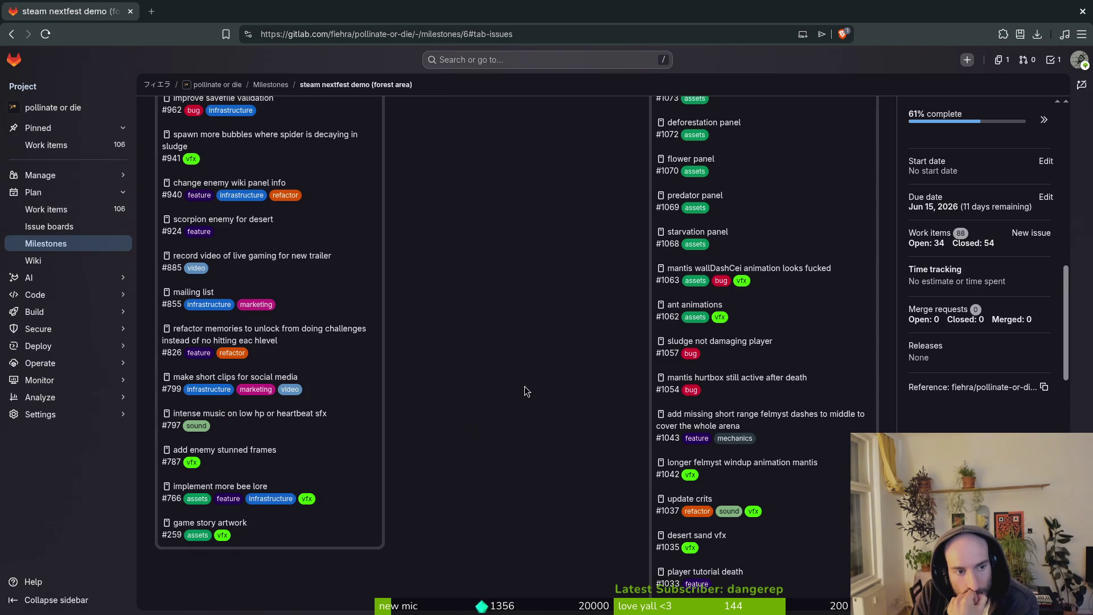
pyautogui.scroll(10, 513, 333)
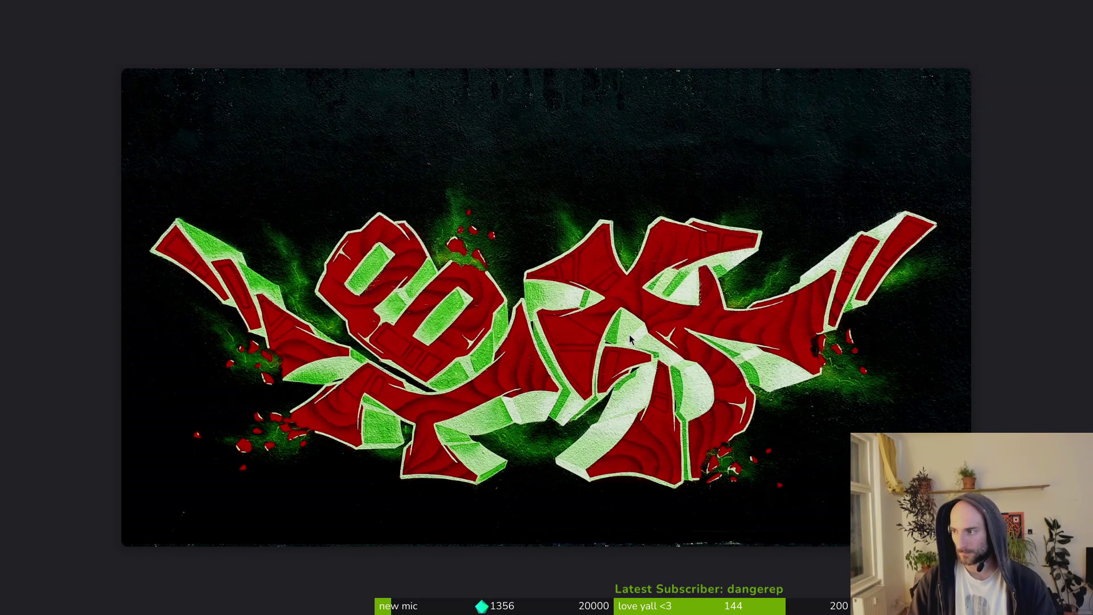
# Verify Space Scavenger 2 Playtest's installed files through Properties, then launch it.
pyautogui.press('Escape')
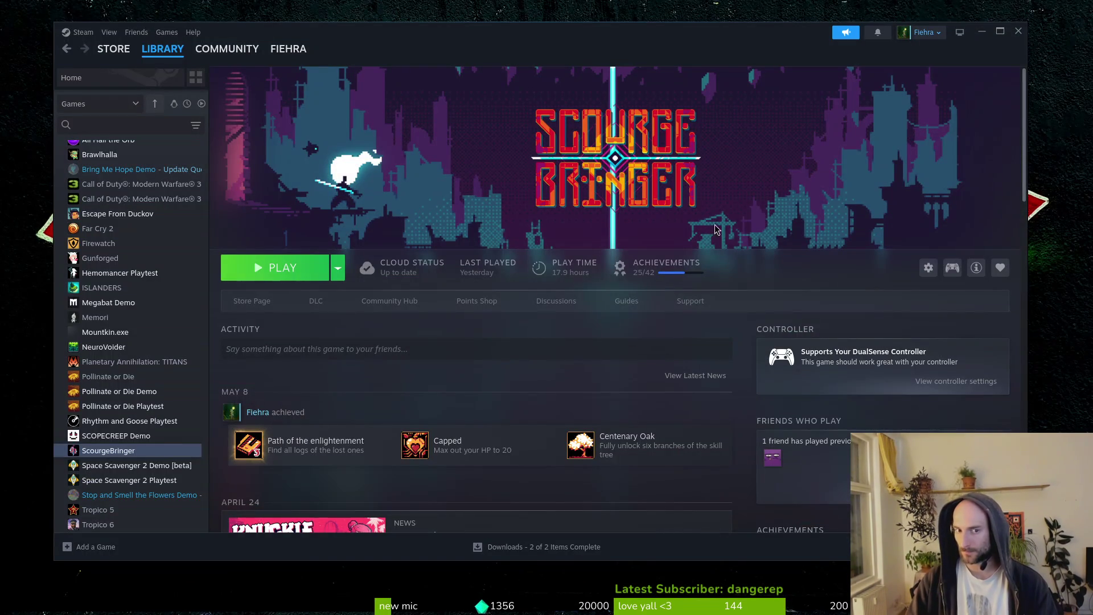
pyautogui.click(131, 480)
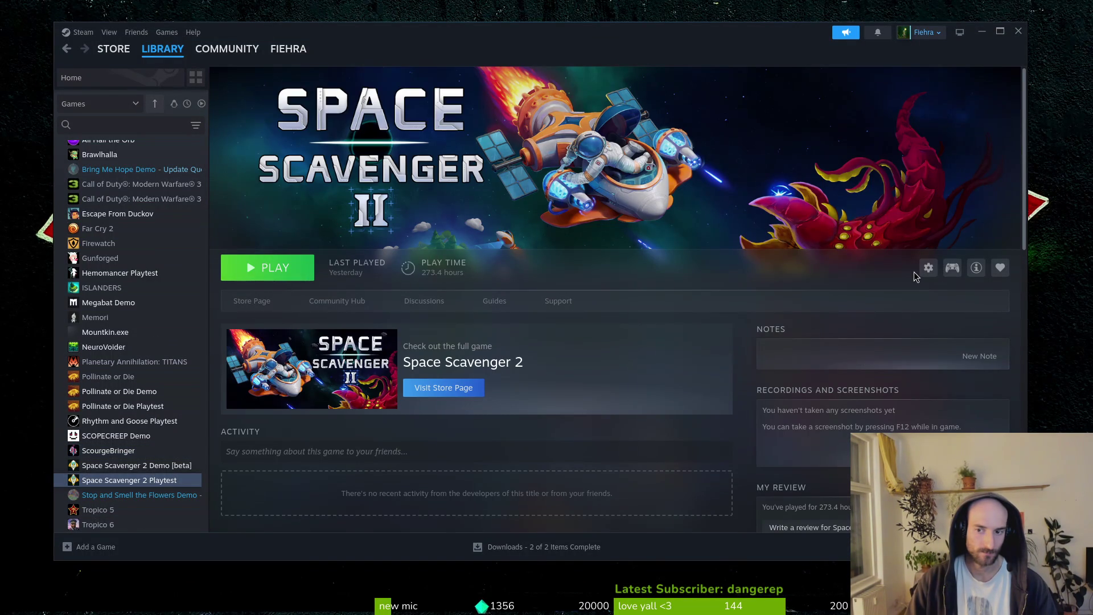
pyautogui.click(929, 268)
pyautogui.click(953, 344)
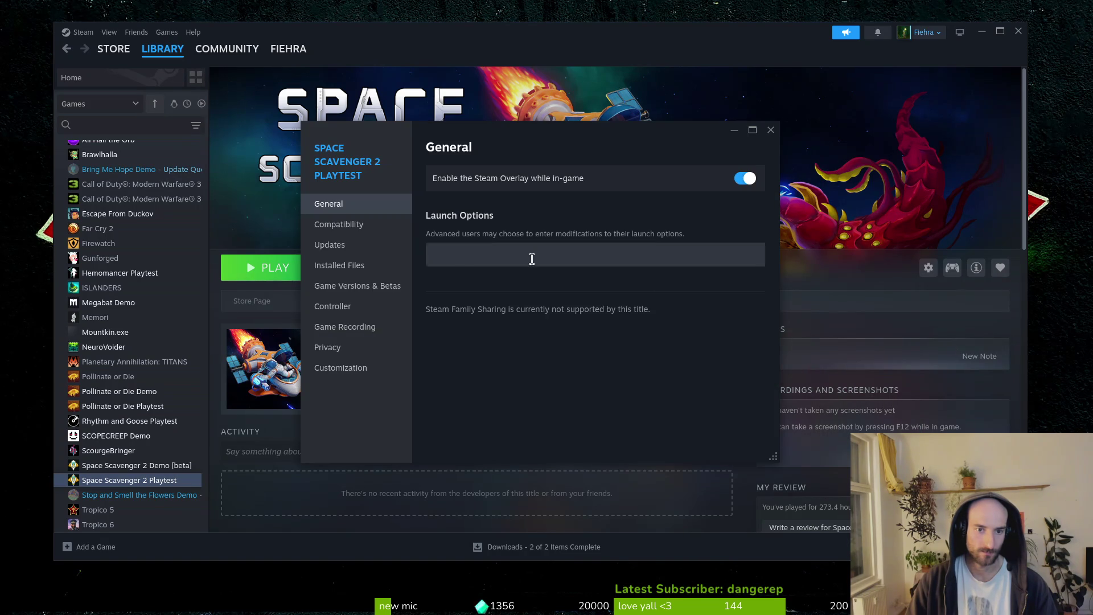
pyautogui.click(361, 265)
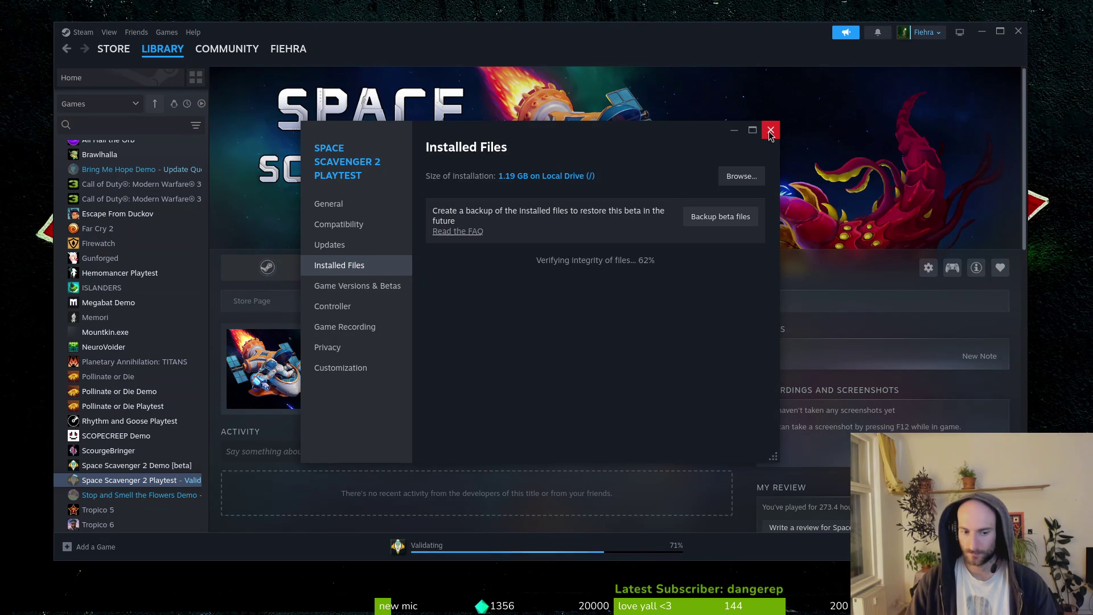
pyautogui.click(770, 130)
pyautogui.click(263, 273)
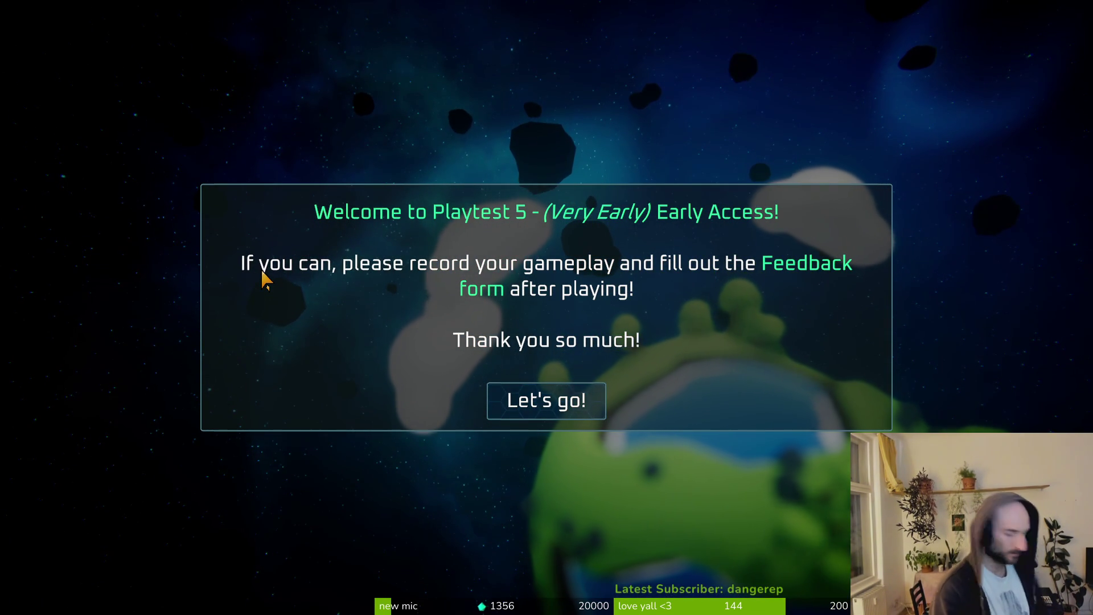
# Dismiss the Playtest 5 welcome message and start playing.
pyautogui.click(562, 404)
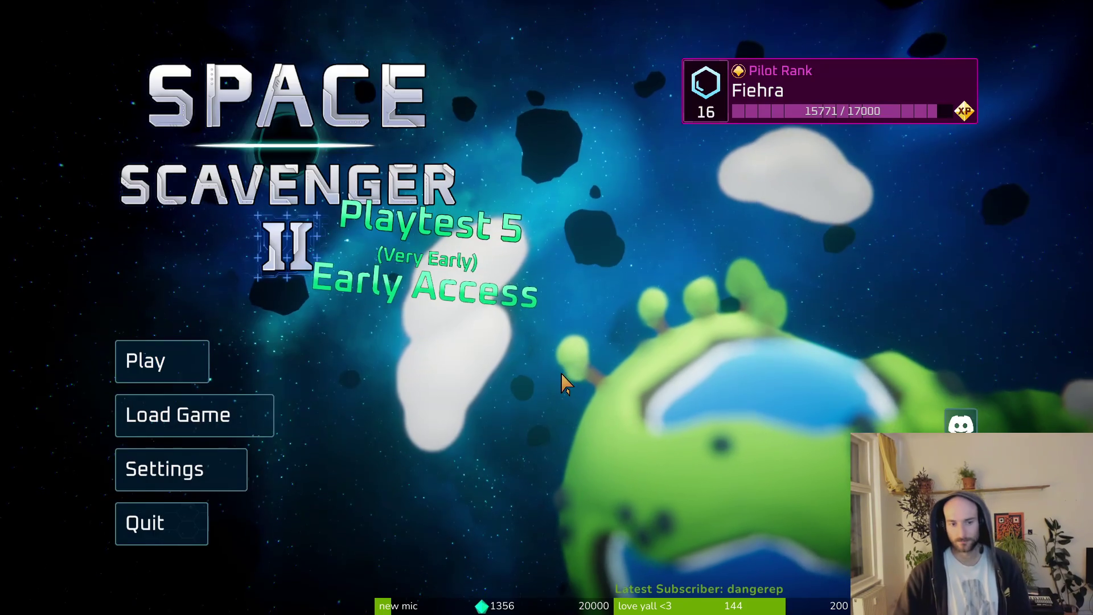
pyautogui.click(173, 373)
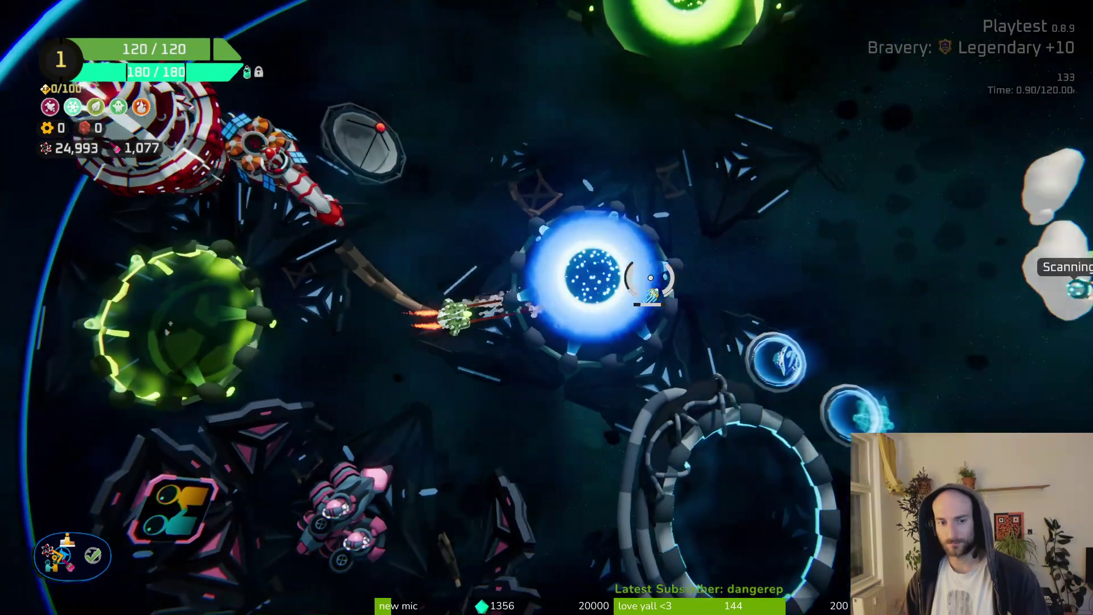
pyautogui.press('d')
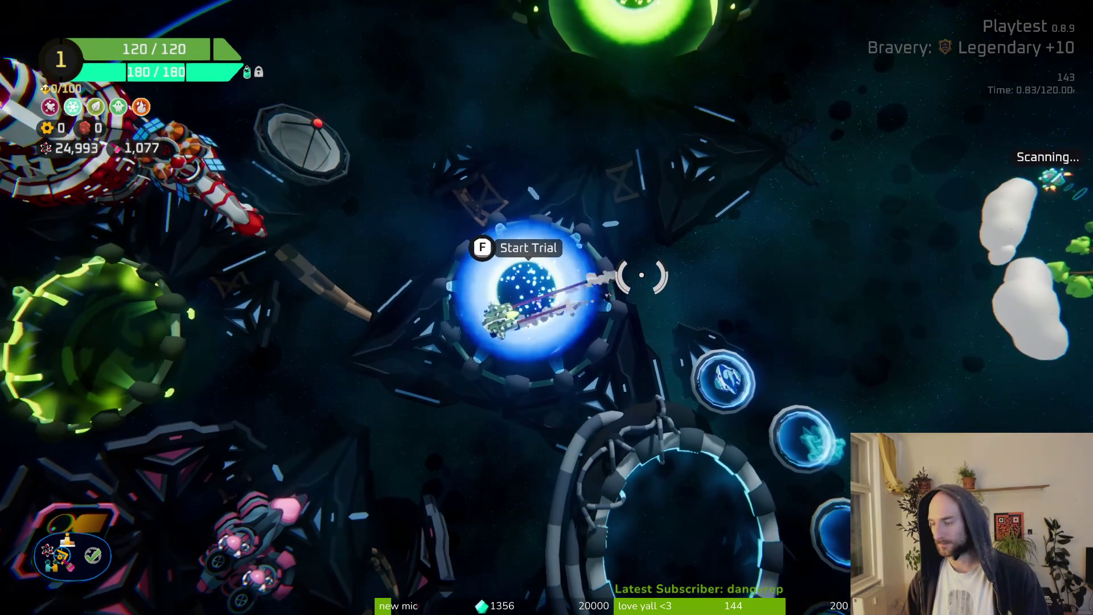
# Close the Steam library window, then fly to the Daily Challenge portal and open its leaderboard.
pyautogui.hotkey('alt', 'Tab')
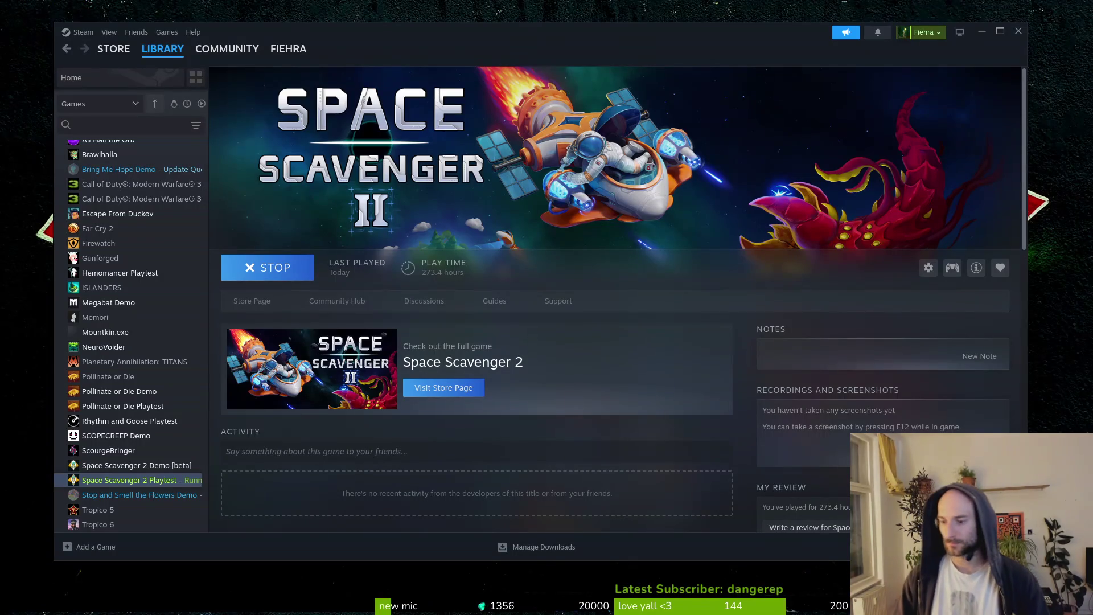
pyautogui.click(1014, 33)
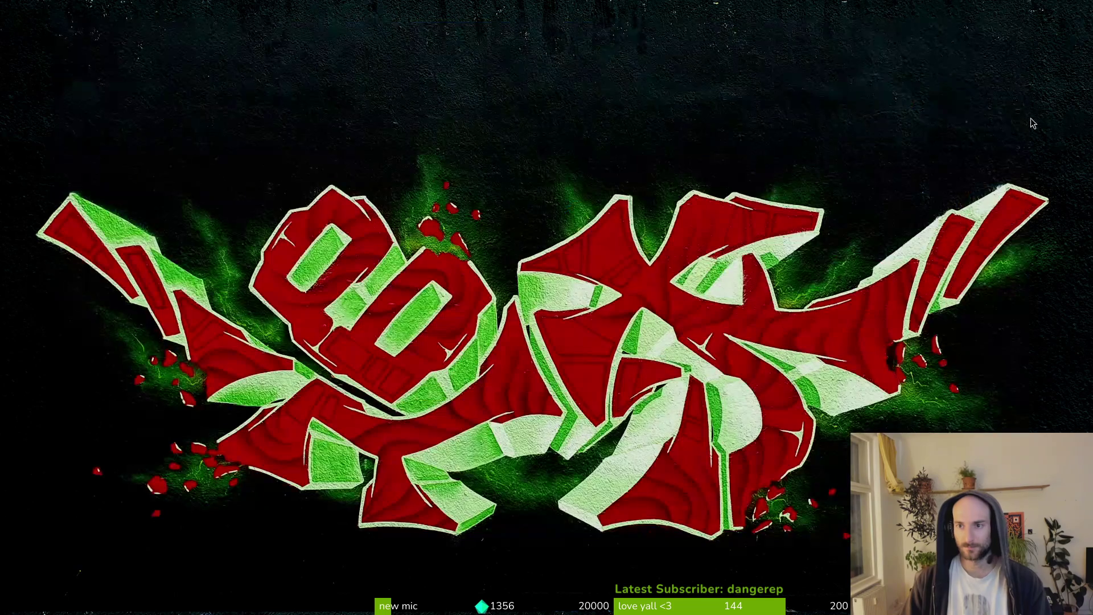
pyautogui.hotkey('alt', 'Tab')
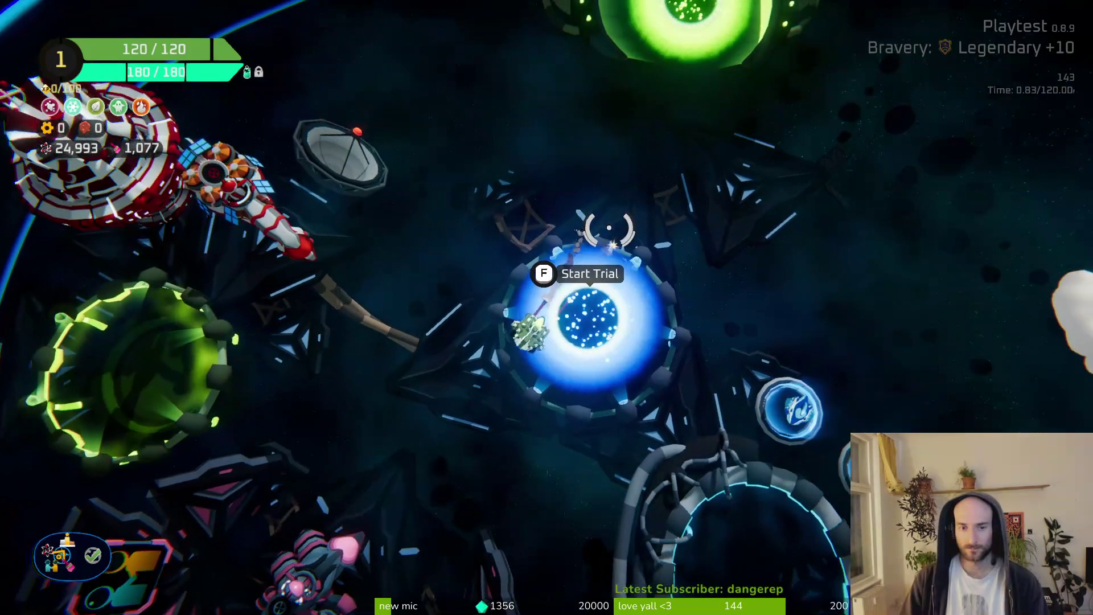
pyautogui.press('w')
pyautogui.press('f')
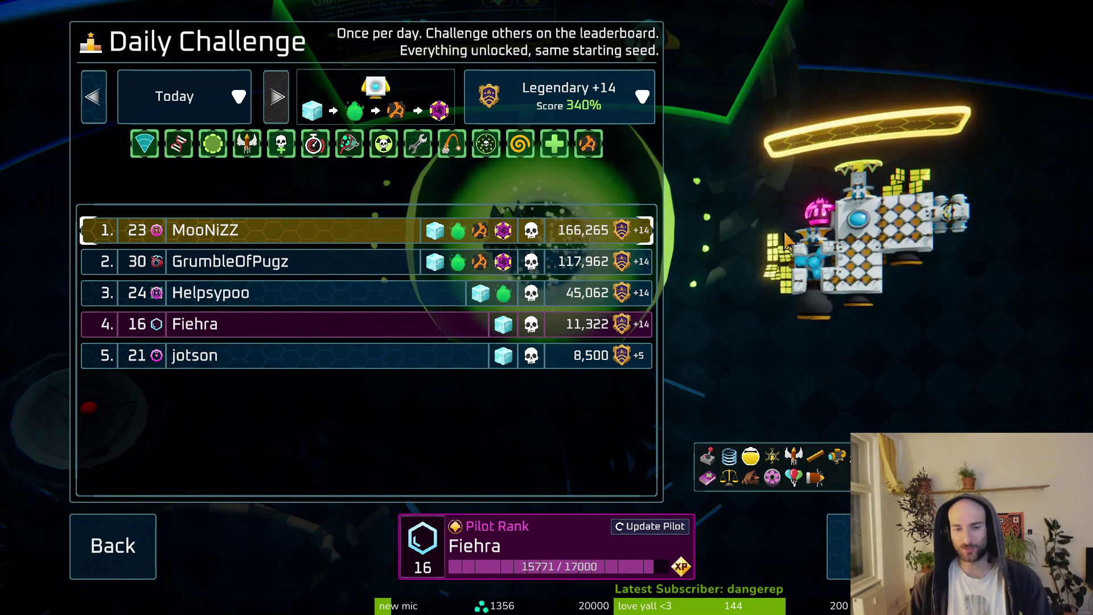
# Preview today's second- and third-place ships, then switch to yesterday's leaderboard.
pyautogui.click(367, 276)
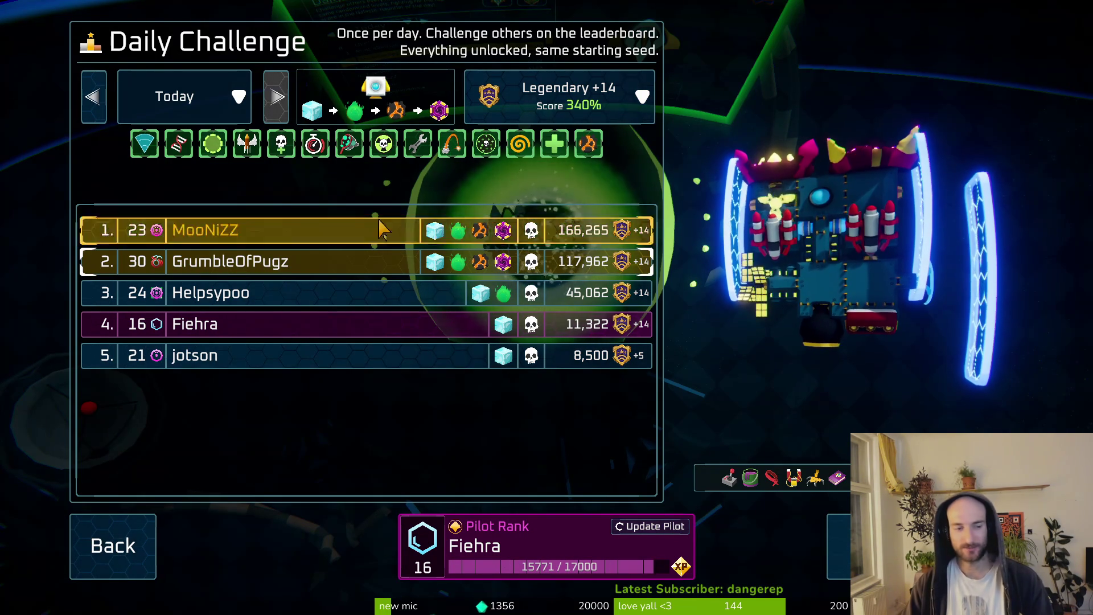
pyautogui.click(246, 303)
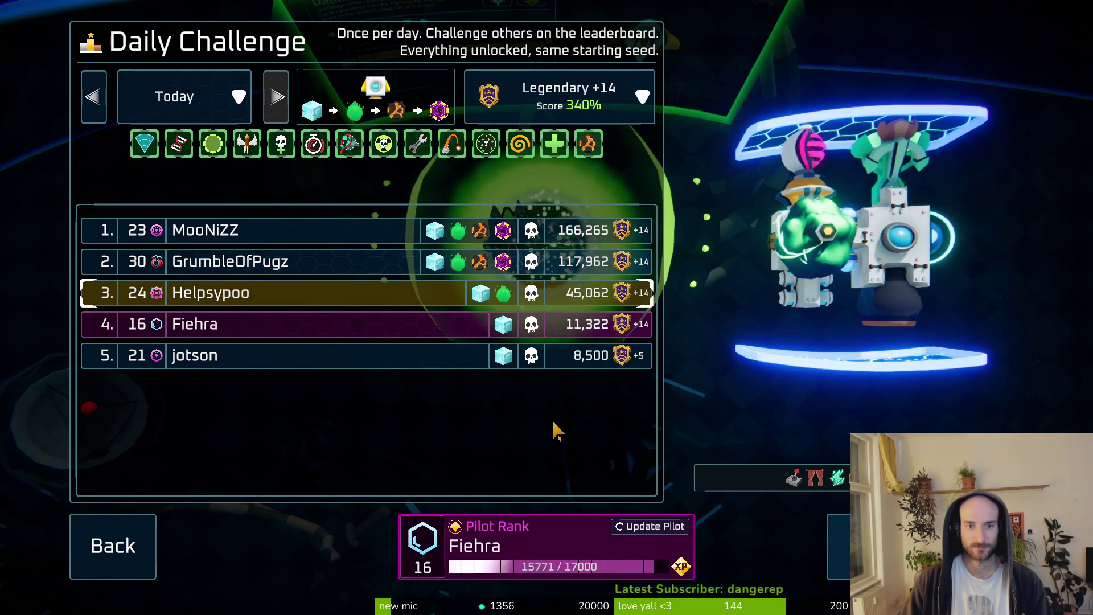
pyautogui.click(94, 97)
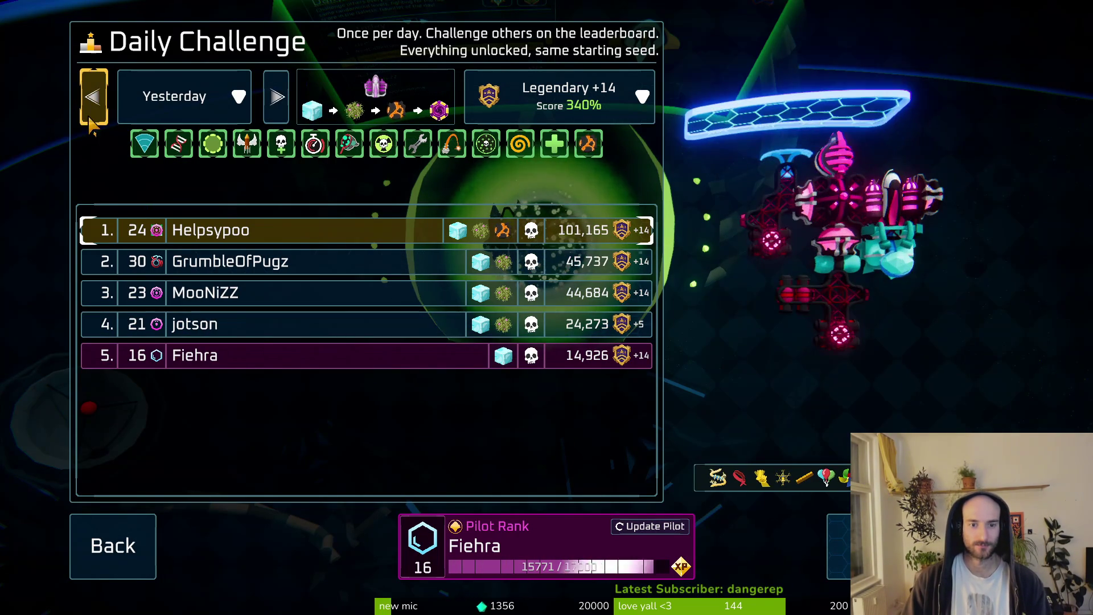
# Preview yesterday's top four ships and your own, then leave the Daily Challenge leaderboard.
pyautogui.click(262, 335)
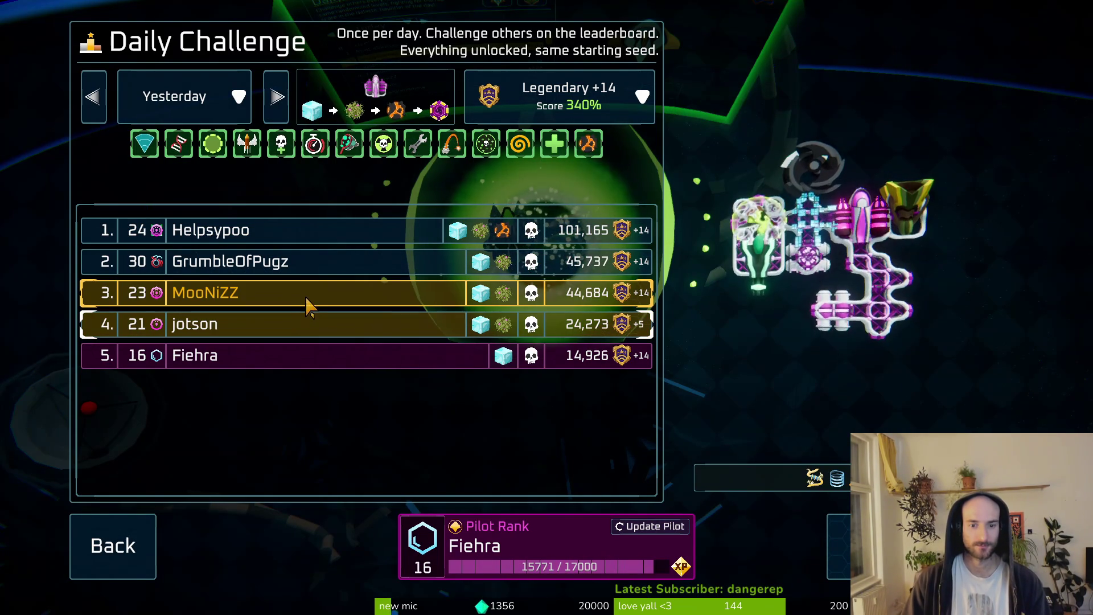
pyautogui.click(325, 301)
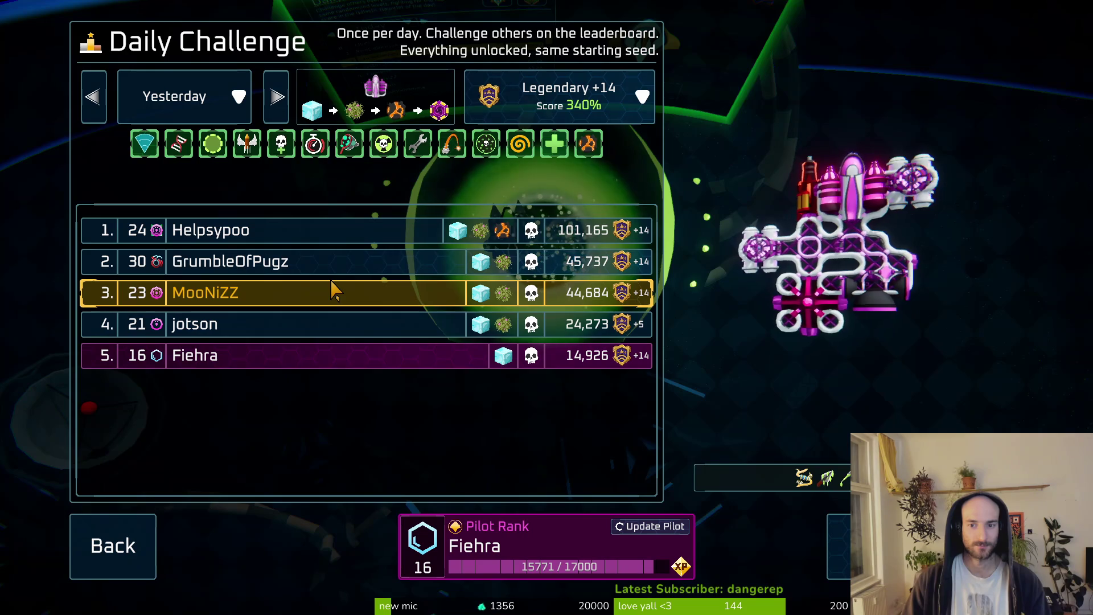
pyautogui.click(333, 273)
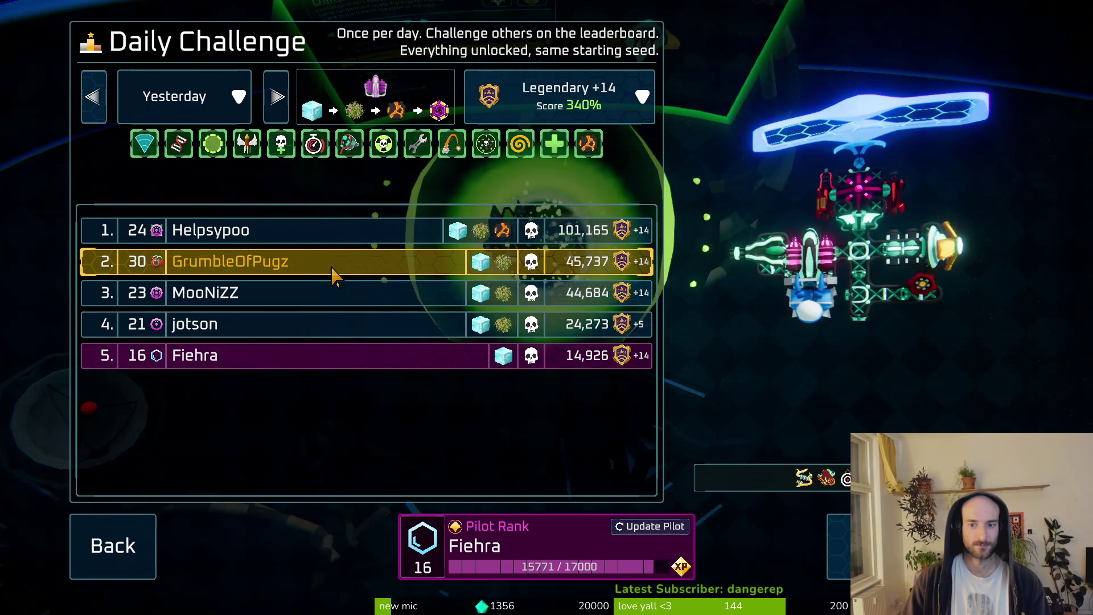
pyautogui.click(341, 236)
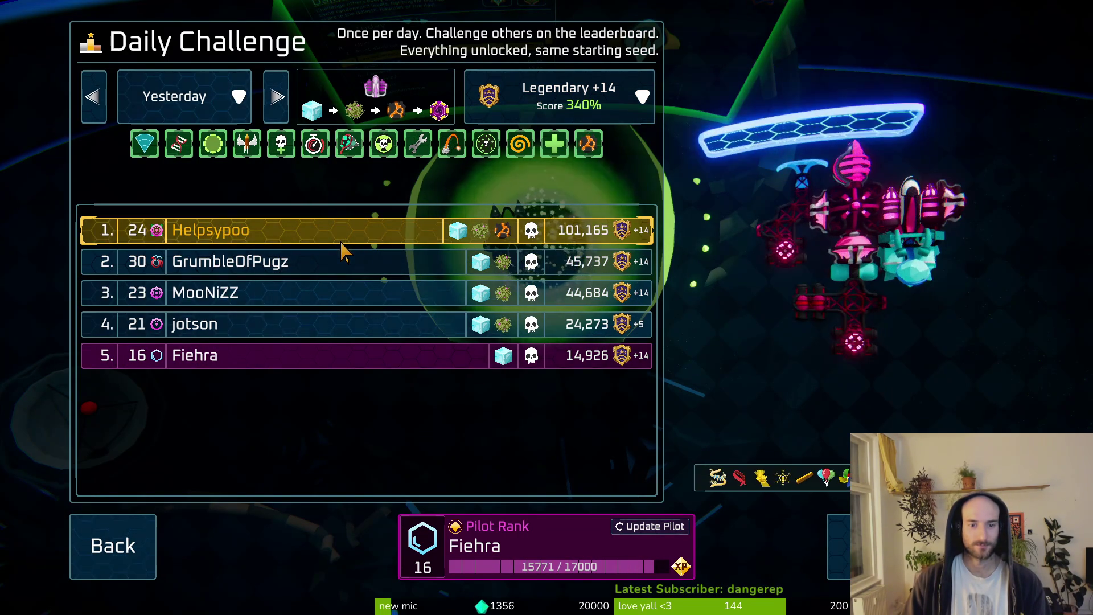
pyautogui.click(299, 361)
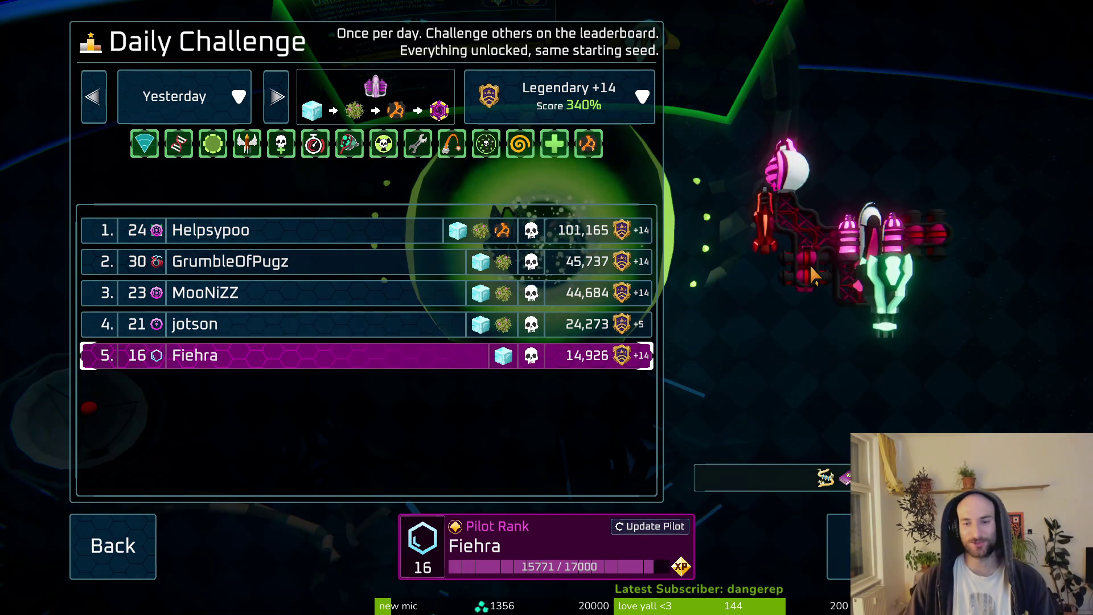
pyautogui.click(105, 552)
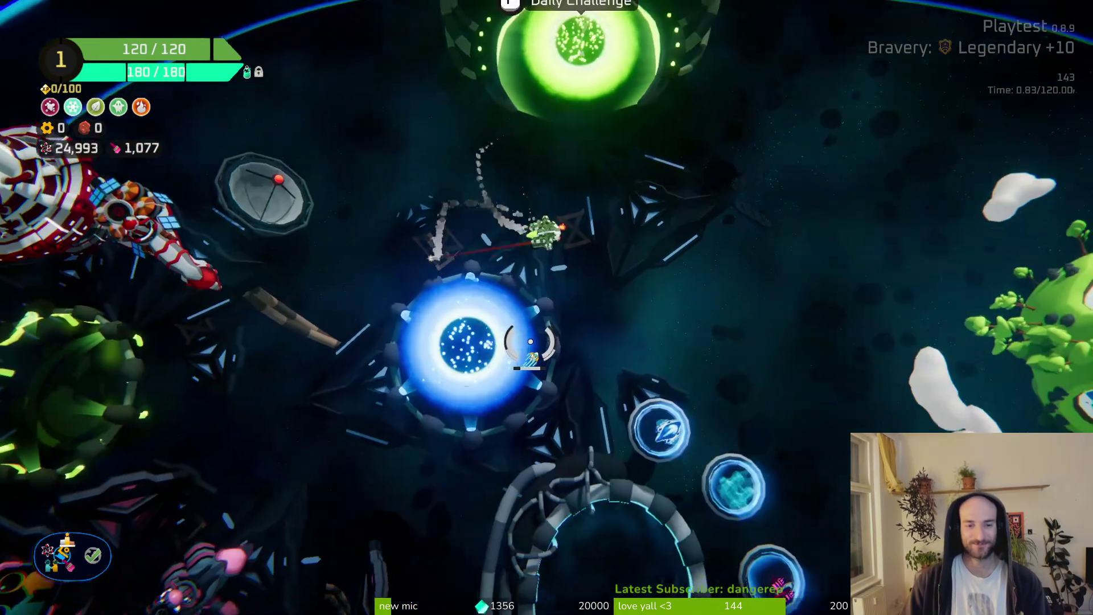
# Start a trial run at Legendary +10 bravery and pause it at 00:08.
pyautogui.press('f')
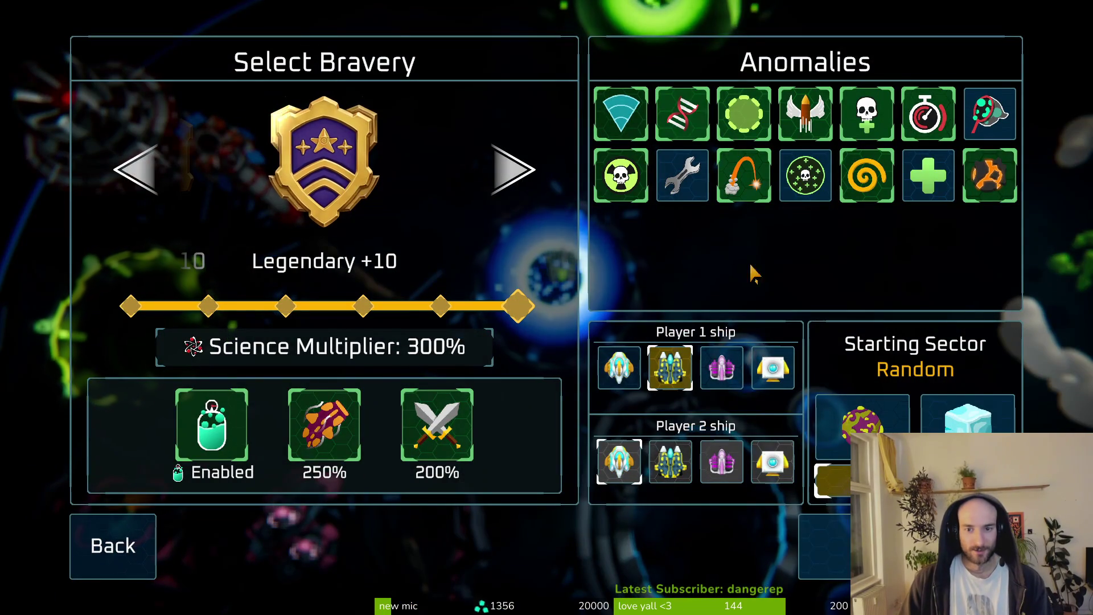
pyautogui.press('Return')
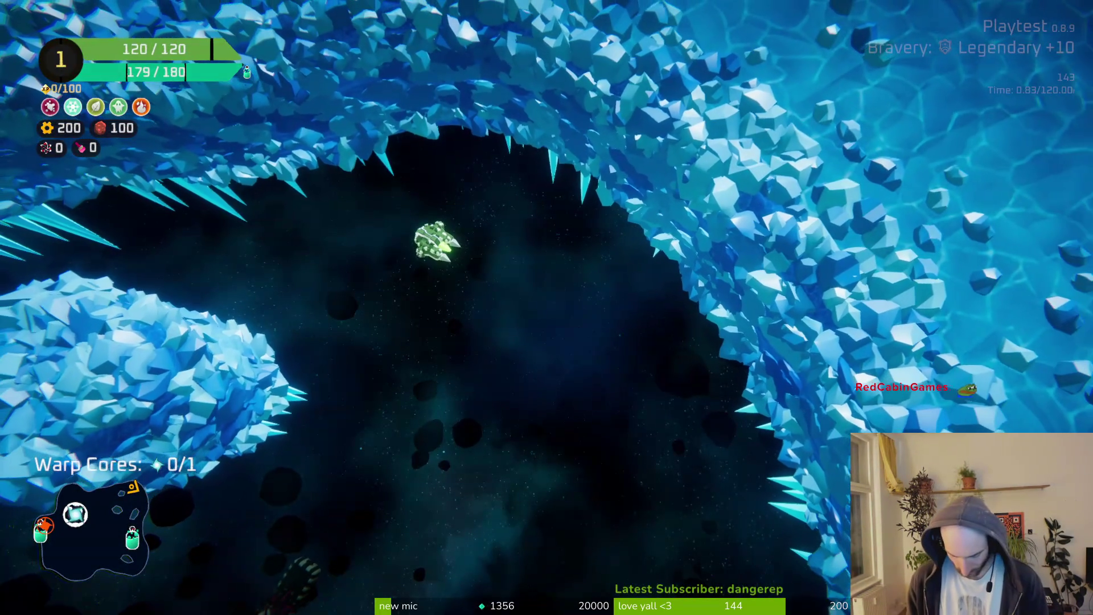
pyautogui.press('Escape')
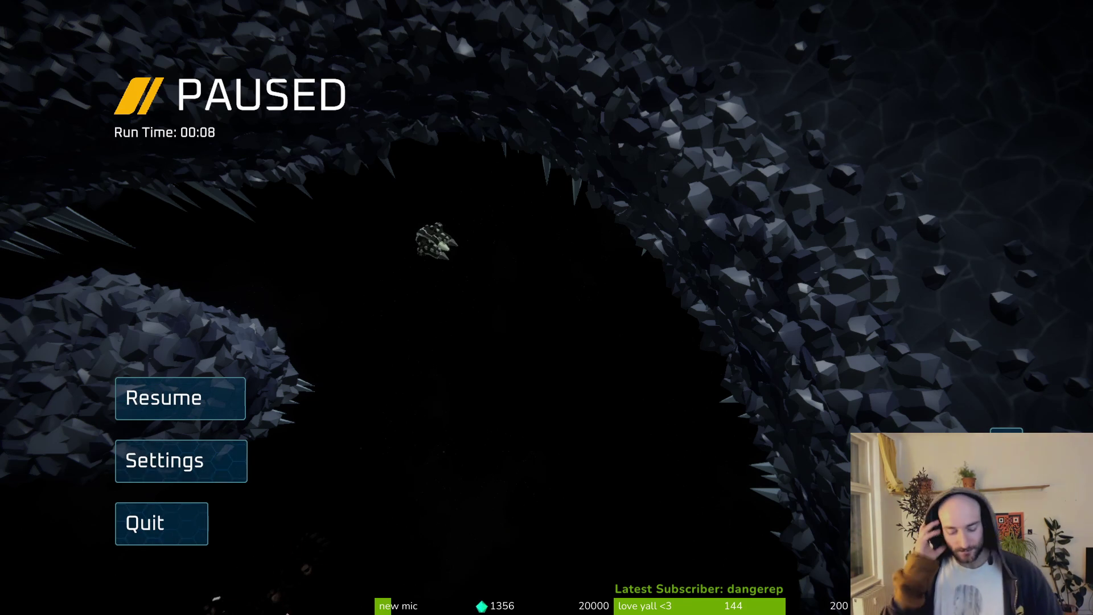
# Resume the run and collect the dropped spare parts, bringing scrap to 308.
pyautogui.click(170, 390)
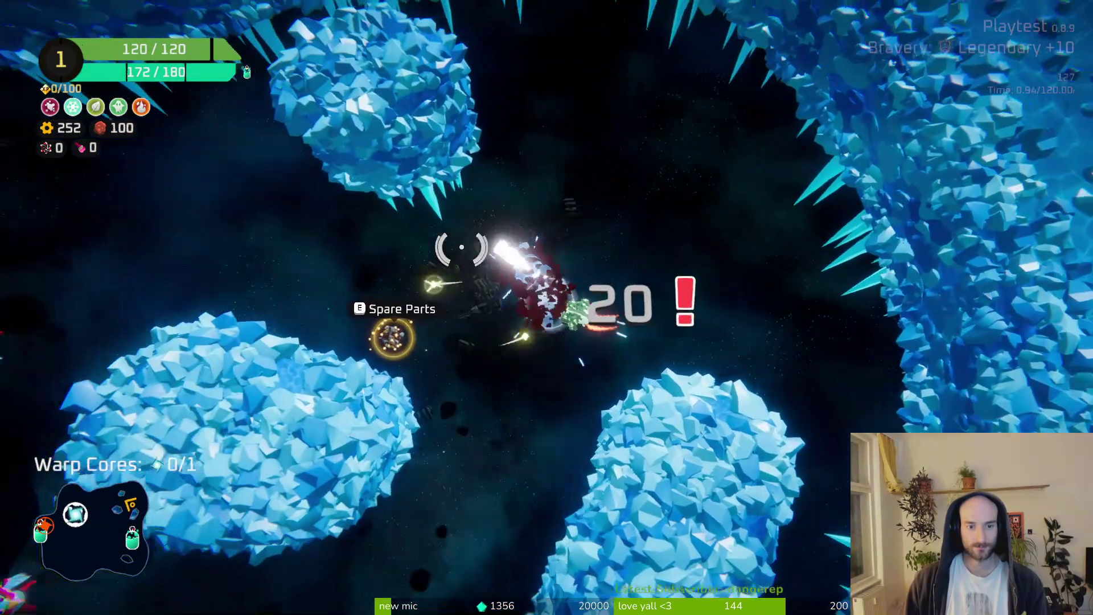
pyautogui.press('e')
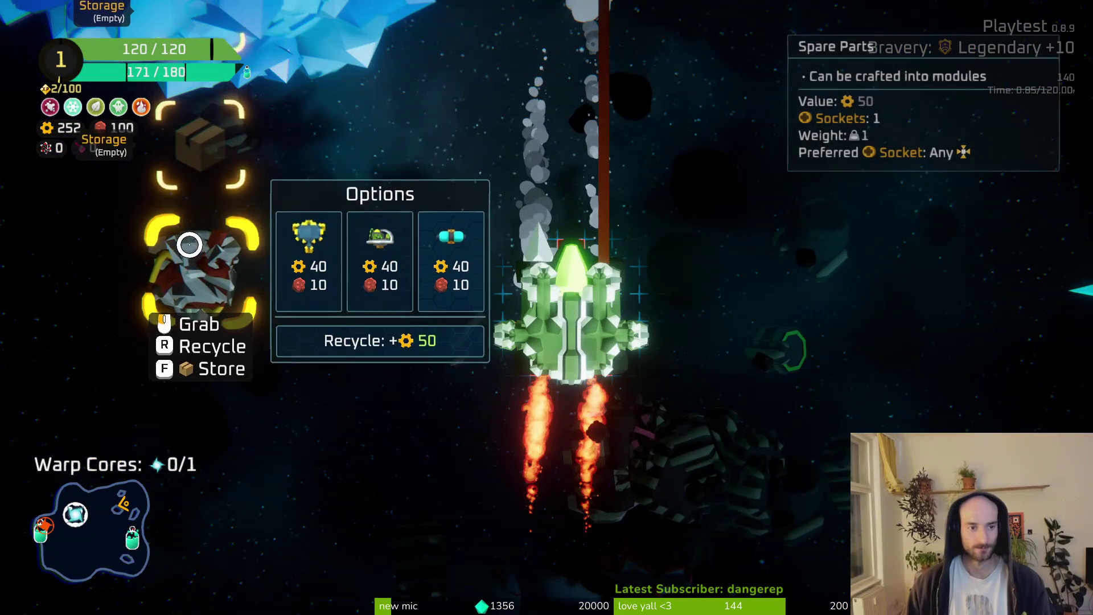
pyautogui.press('e')
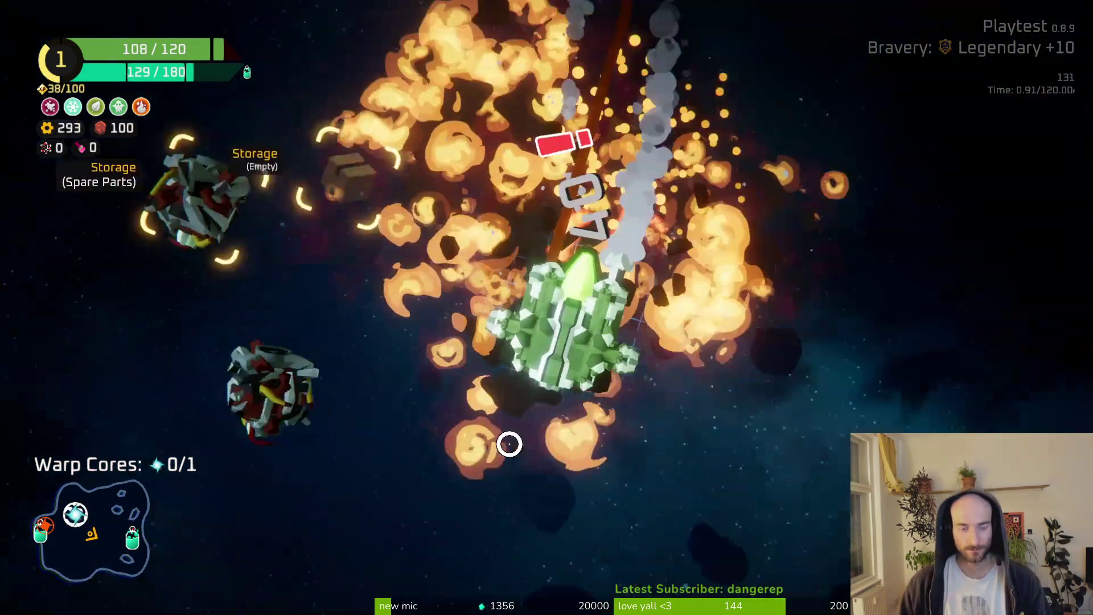
# Craft a rocket launcher, attach it to the ship's side, and review ship stats and the Glacier sector map.
pyautogui.moveTo(237, 293)
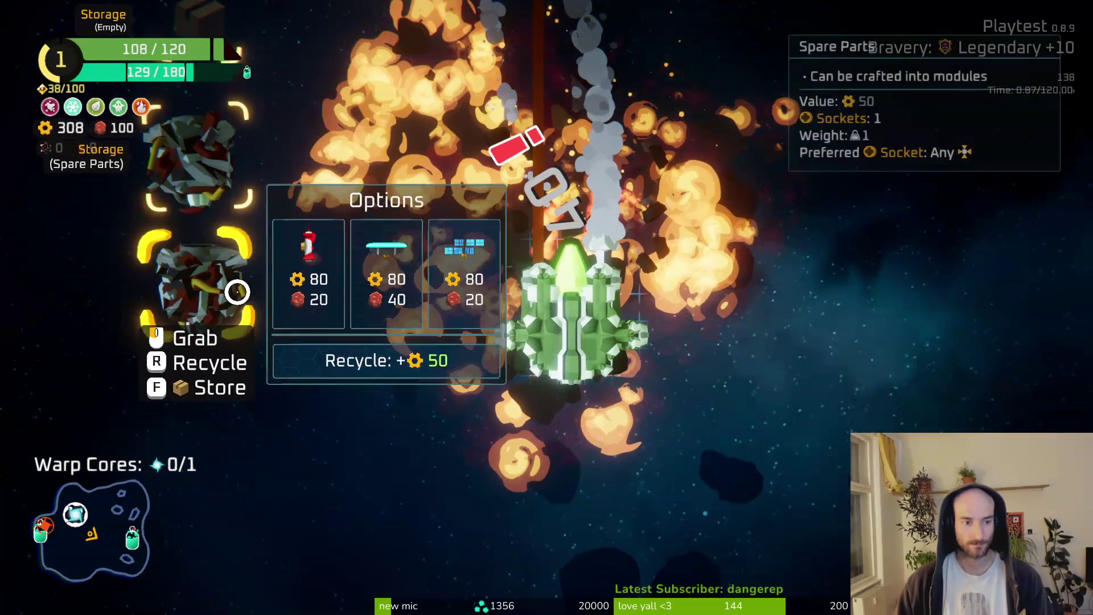
pyautogui.click(275, 291)
pyautogui.moveTo(195, 378)
pyautogui.mouseDown()
pyautogui.moveTo(556, 313)
pyautogui.moveTo(603, 319)
pyautogui.mouseUp()
pyautogui.press('Tab')
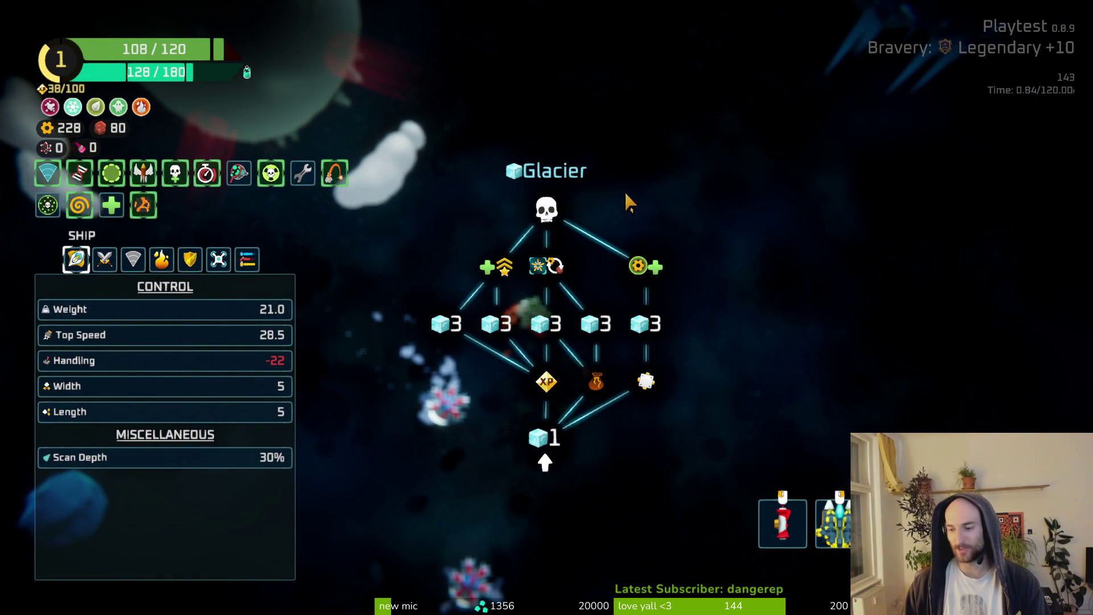
pyautogui.moveTo(842, 510)
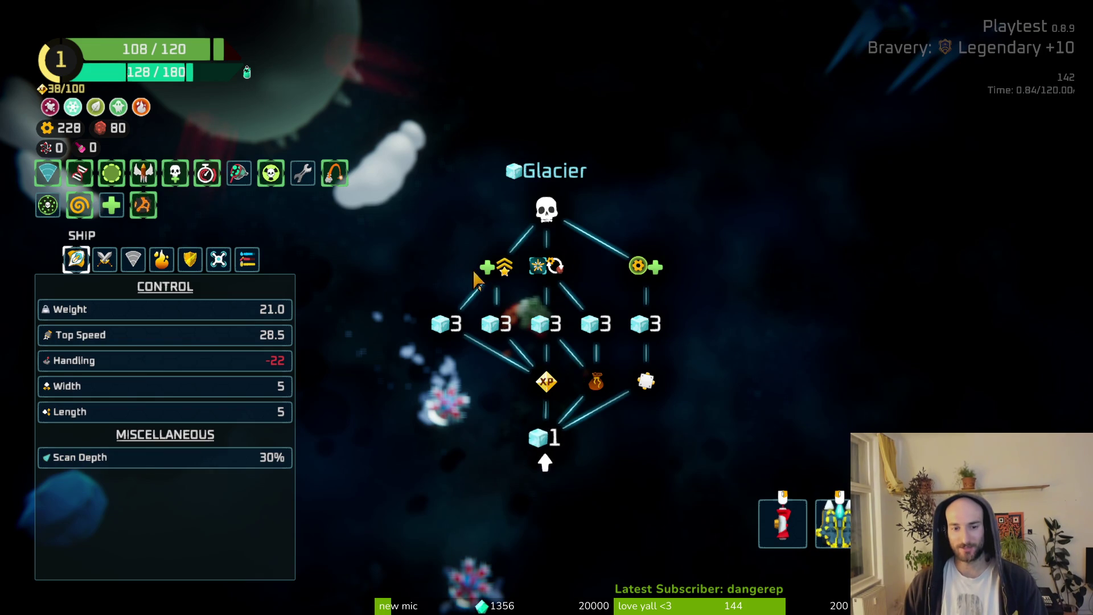
pyautogui.press('Tab')
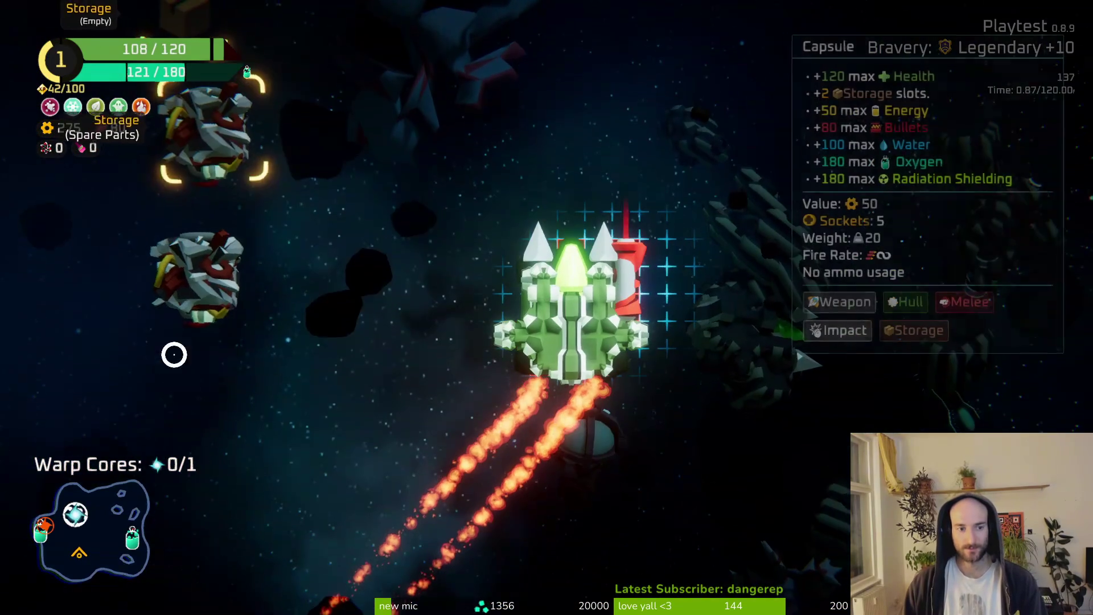
# Craft a large thruster from a spare part and fly past the snowy planet into the ice field.
pyautogui.moveTo(167, 276)
pyautogui.click(286, 283)
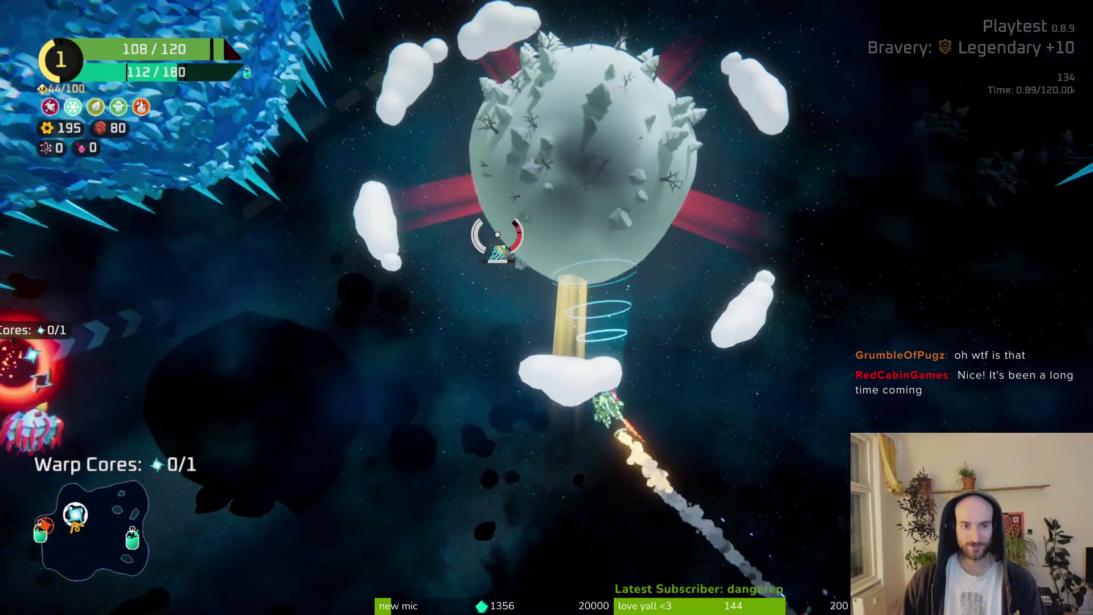
pyautogui.press('w')
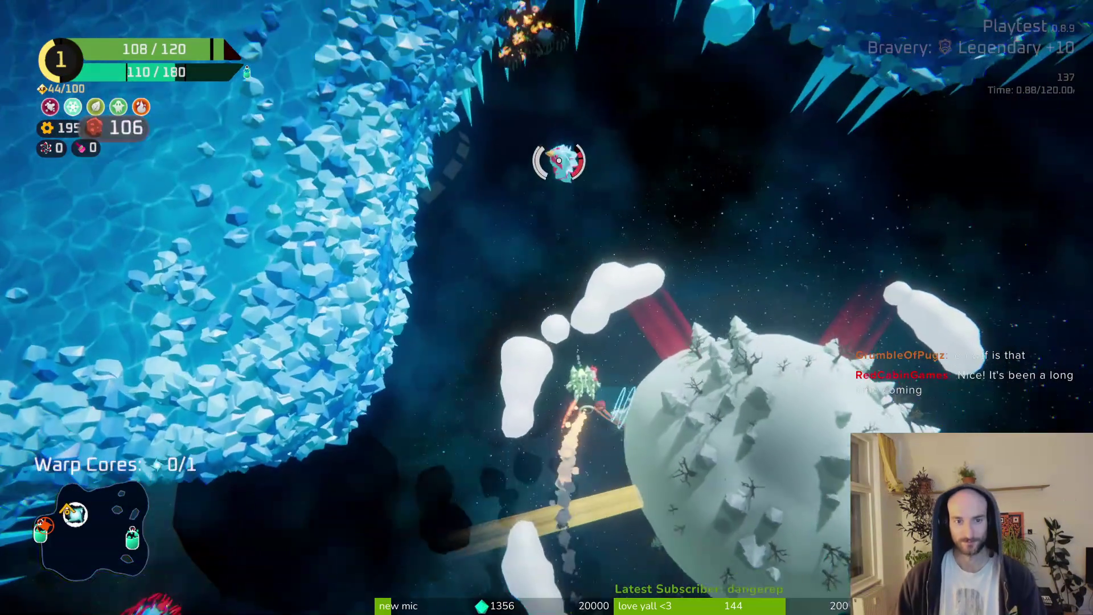
pyautogui.press('s')
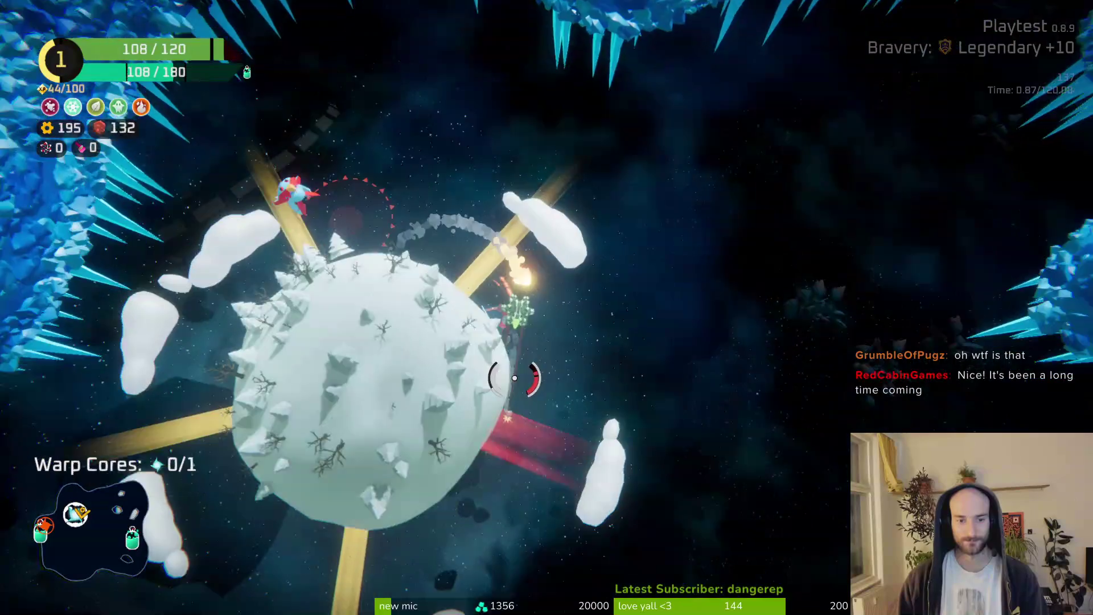
pyautogui.press('w')
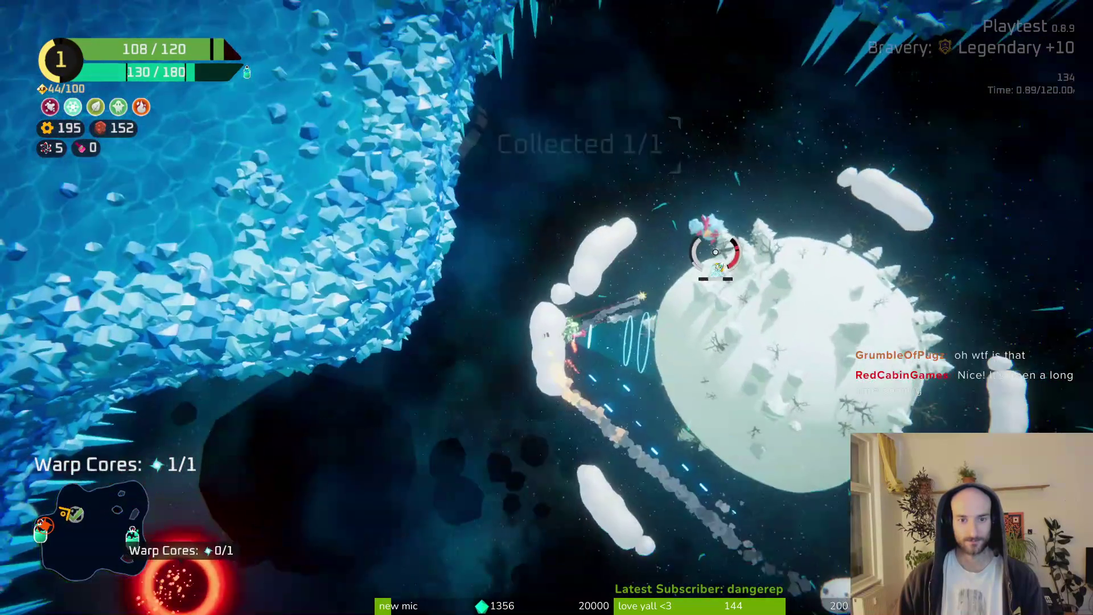
pyautogui.press('w')
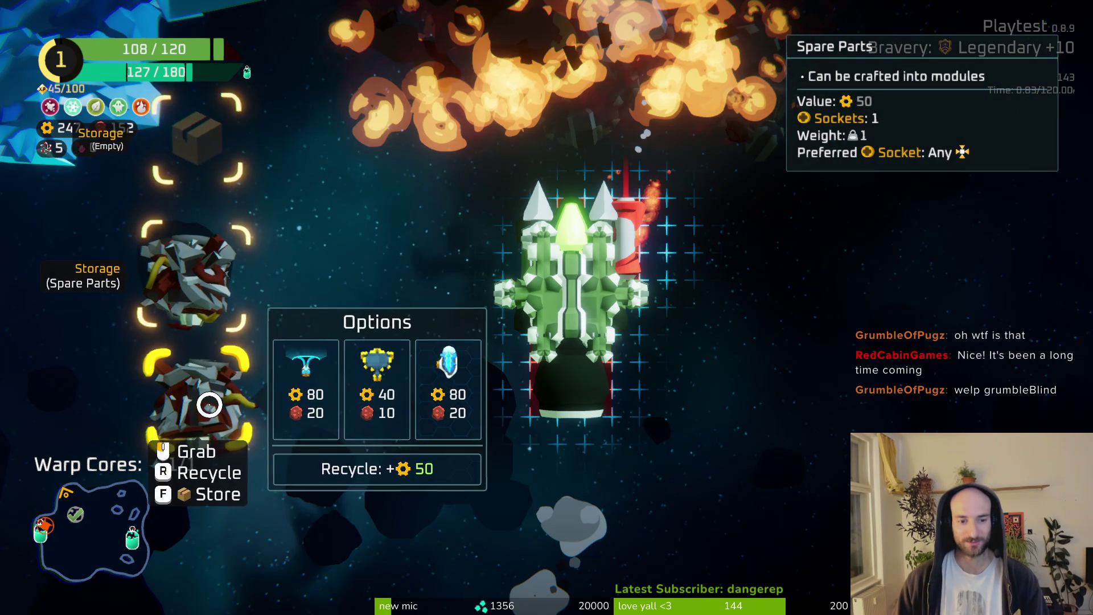
# Fly past the ice wall, firing at enemies, toward the oxygen station.
pyautogui.press('w')
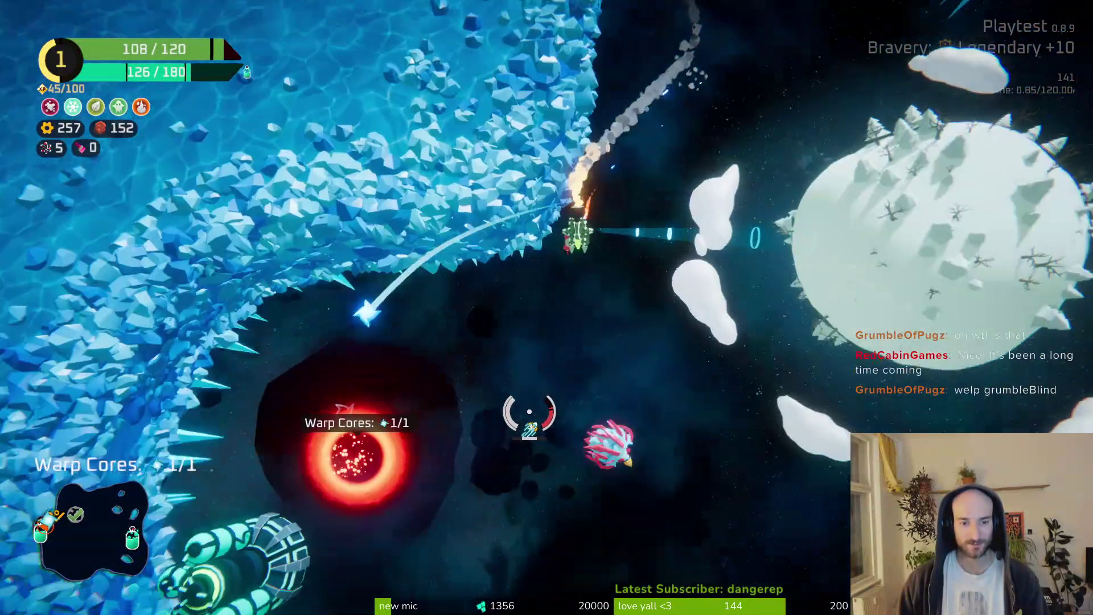
pyautogui.press('w')
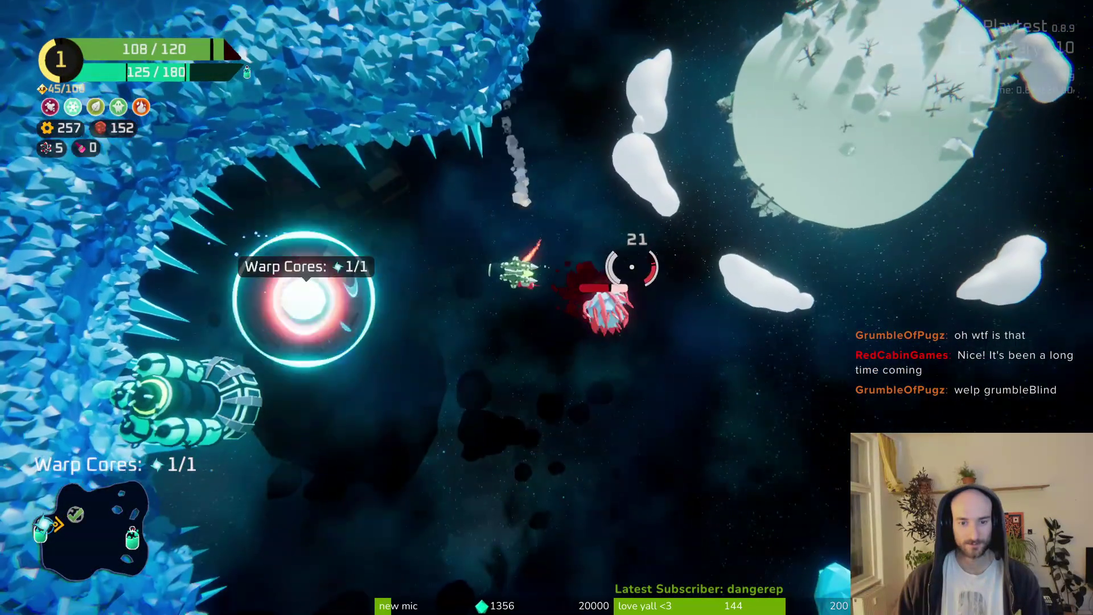
pyautogui.press('w')
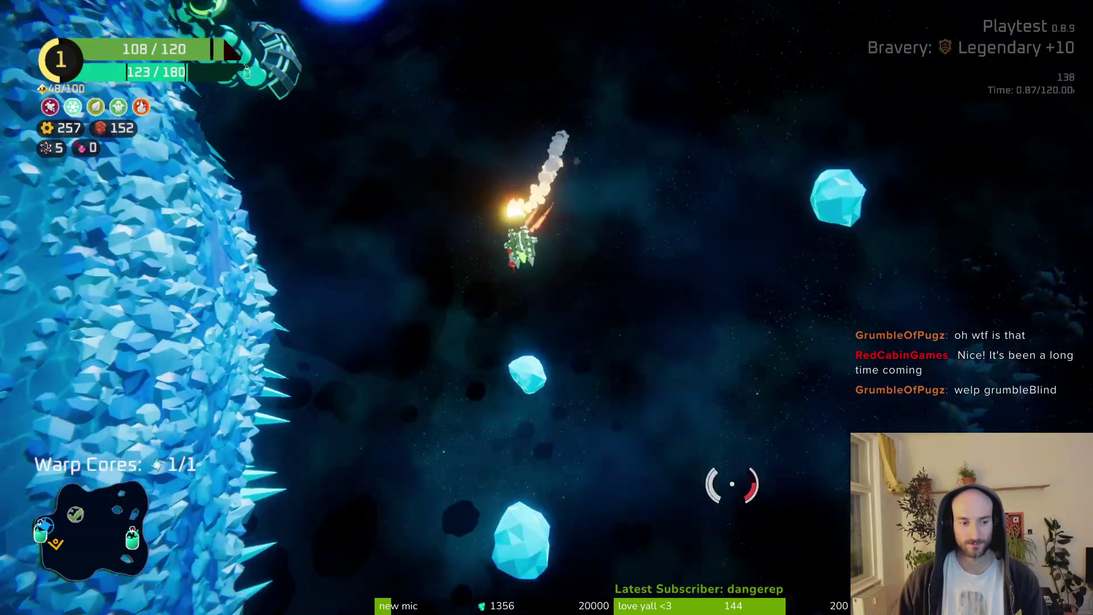
pyautogui.press('w')
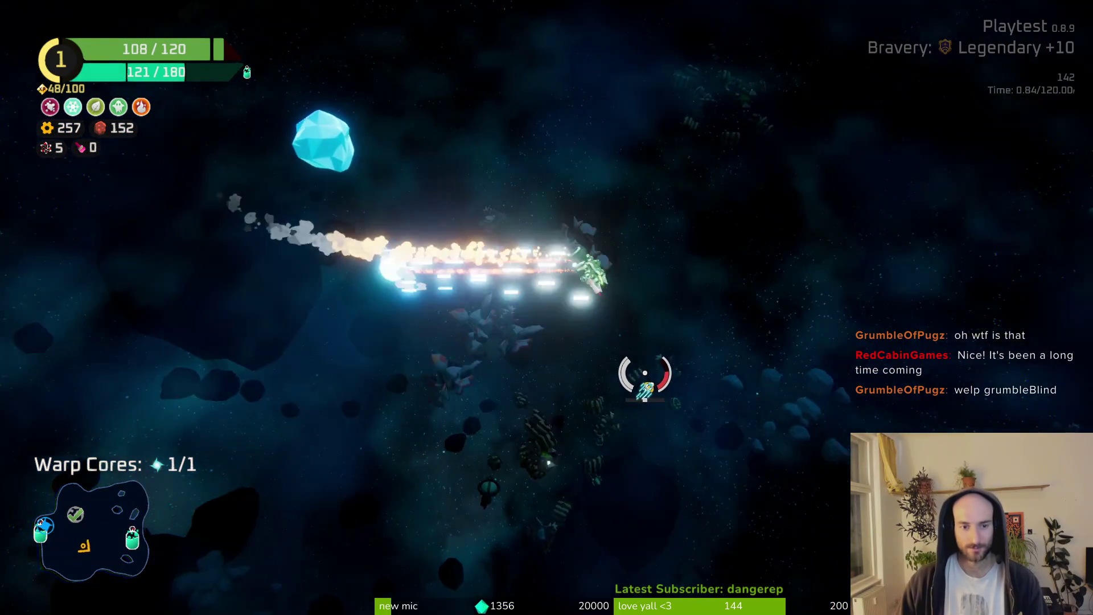
pyautogui.press('w')
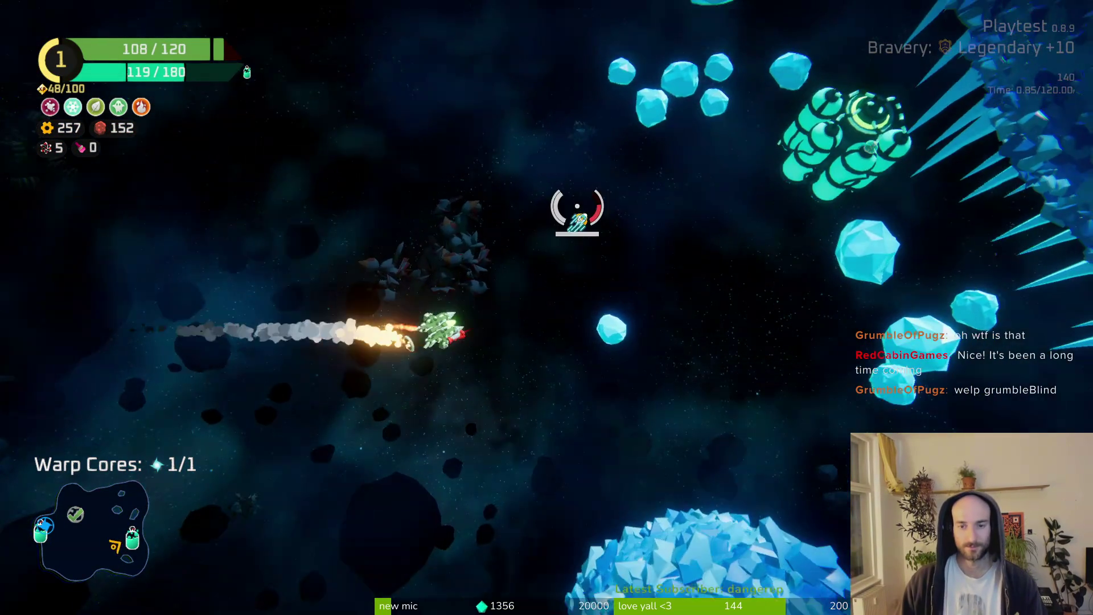
# Claim the station's 59 XP reward and take the Scope upgrade after one reroll.
pyautogui.press('f')
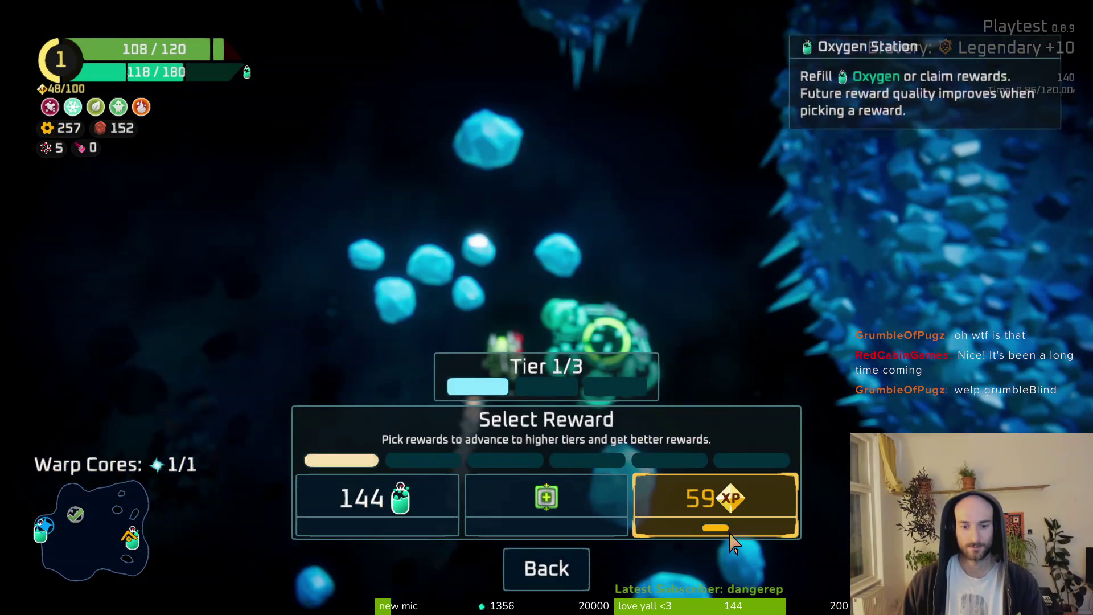
pyautogui.click(721, 522)
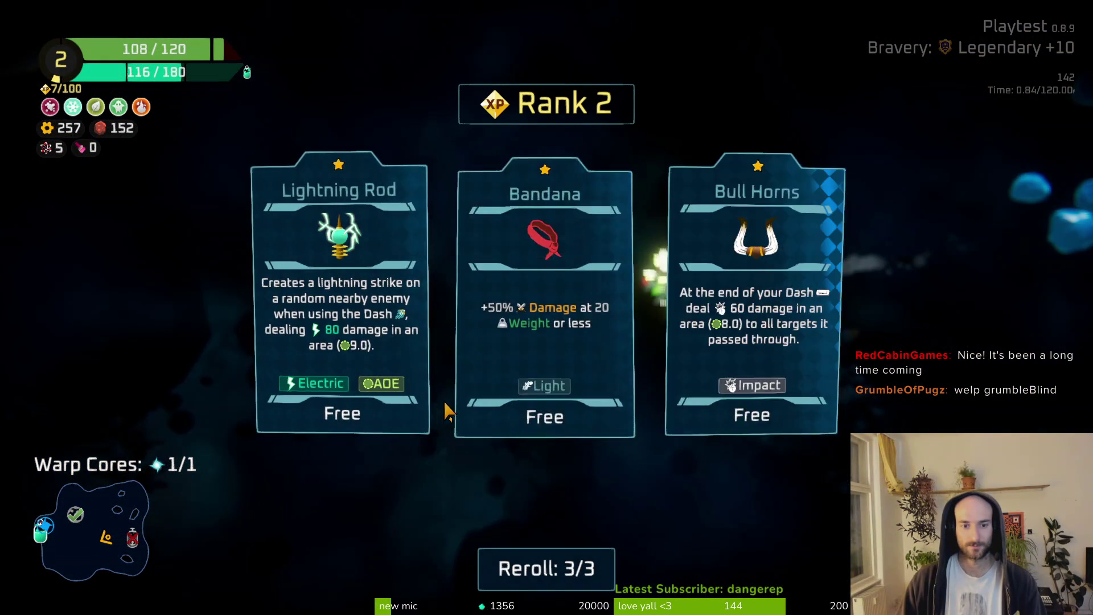
pyautogui.click(546, 568)
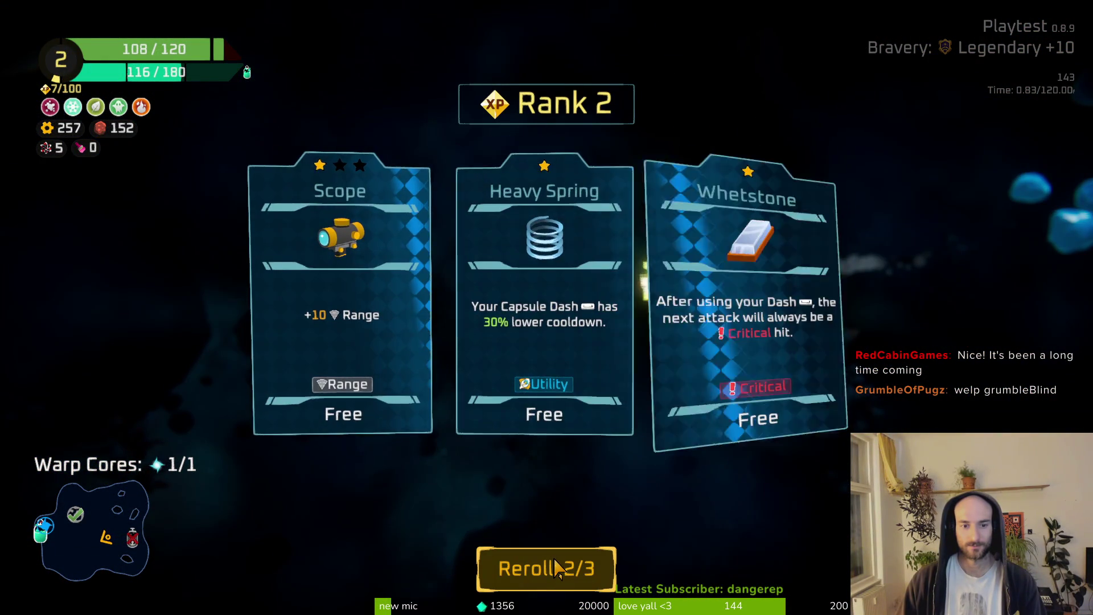
pyautogui.click(322, 373)
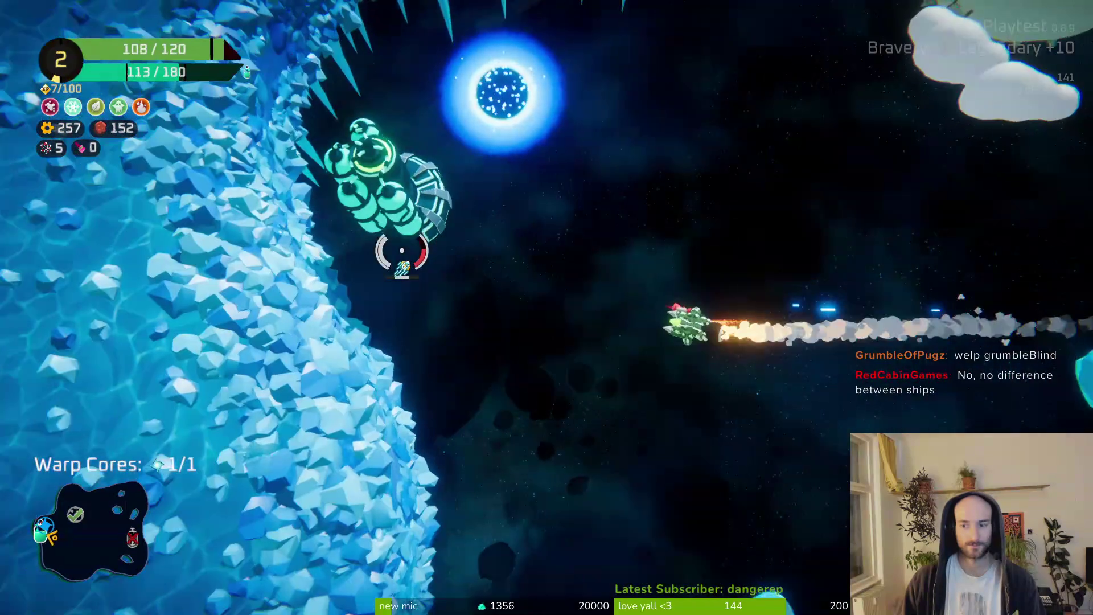
# Claim the 145 scrap reward and warp out to the sector map.
pyautogui.press('f')
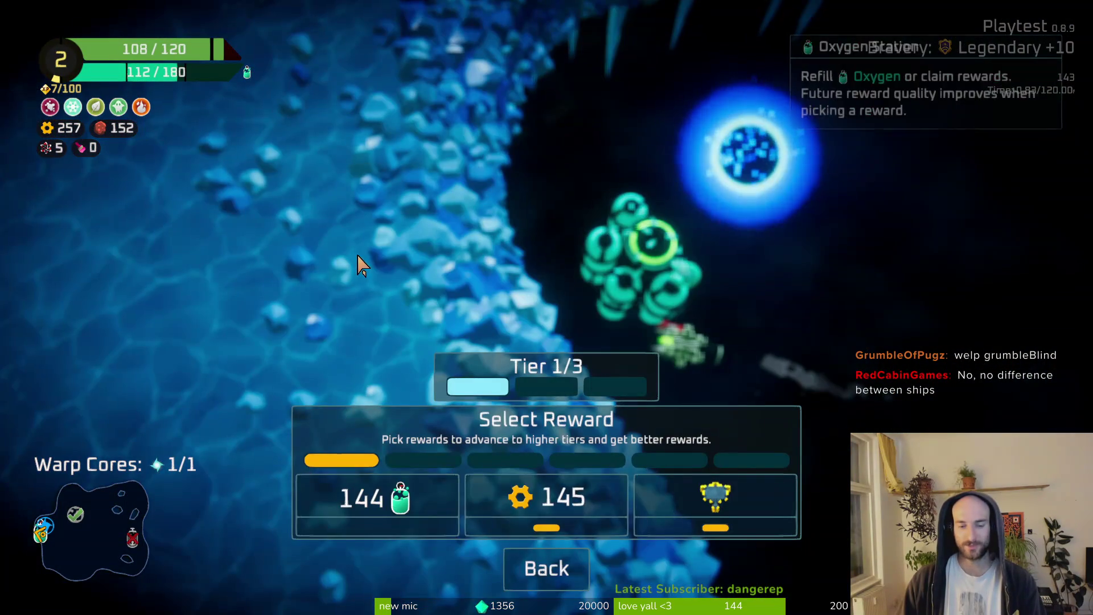
pyautogui.click(599, 522)
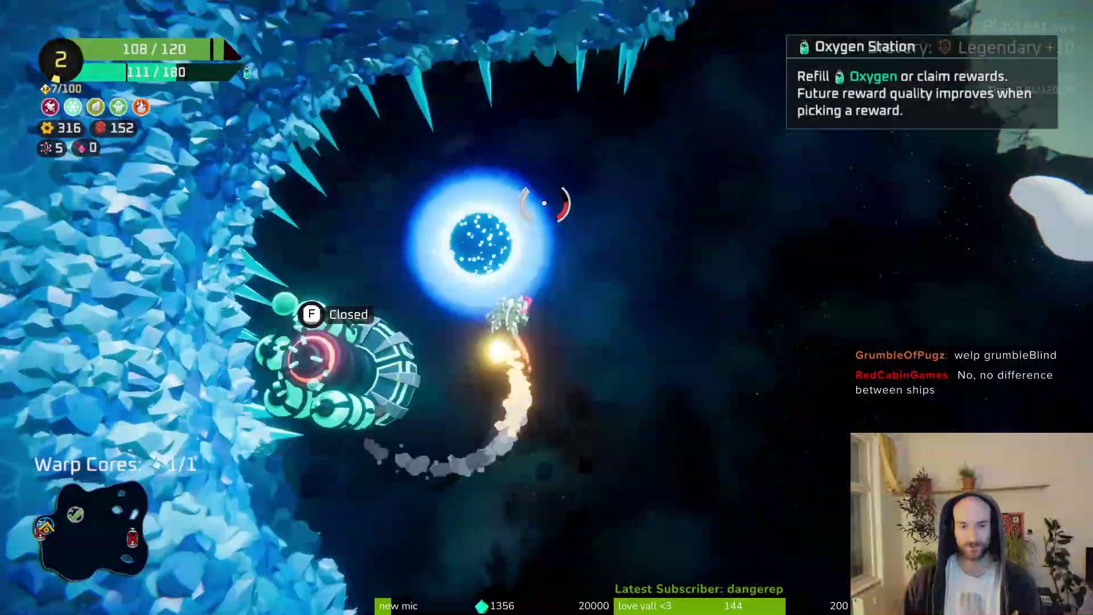
pyautogui.press('f')
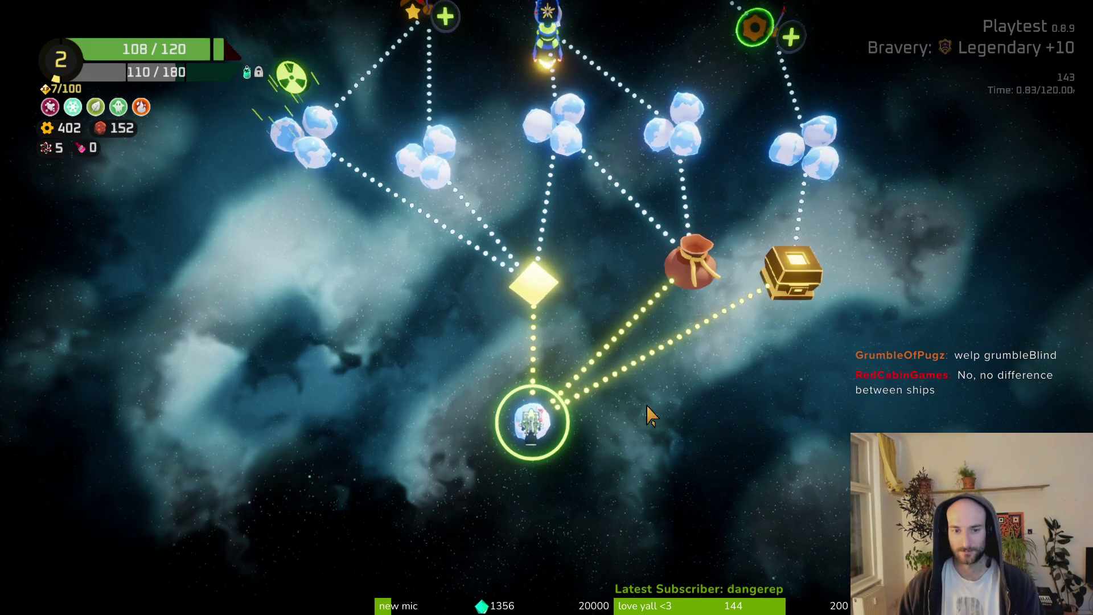
# Take the drop point's 200 XP reward with the Ceramic Hull upgrade, then warp through the portal.
pyautogui.moveTo(451, 261); pyautogui.dragTo(450, 384)
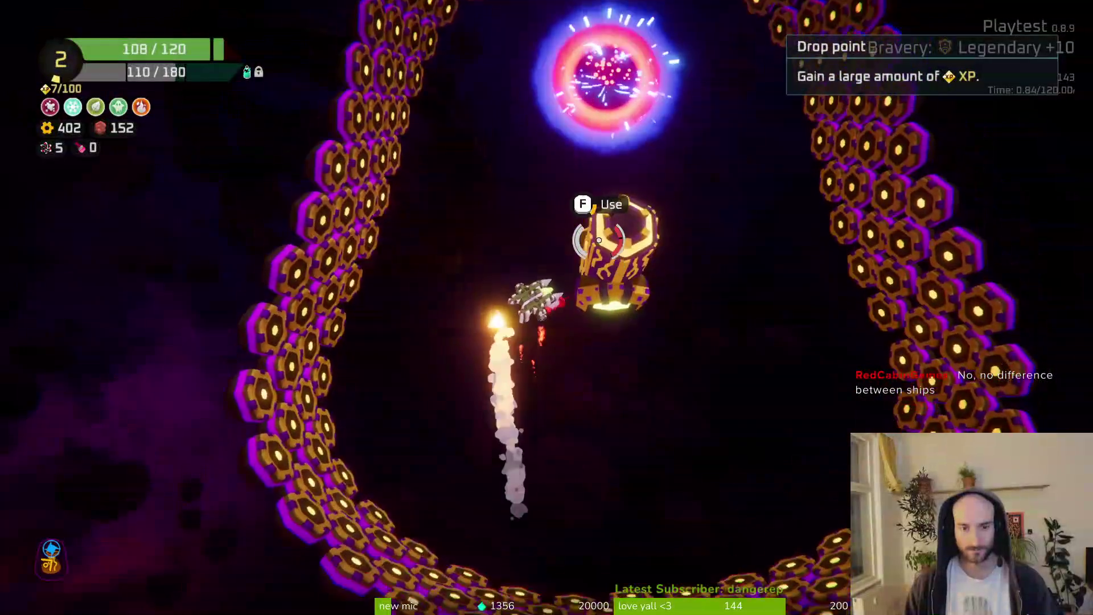
pyautogui.press('f')
pyautogui.click(610, 469)
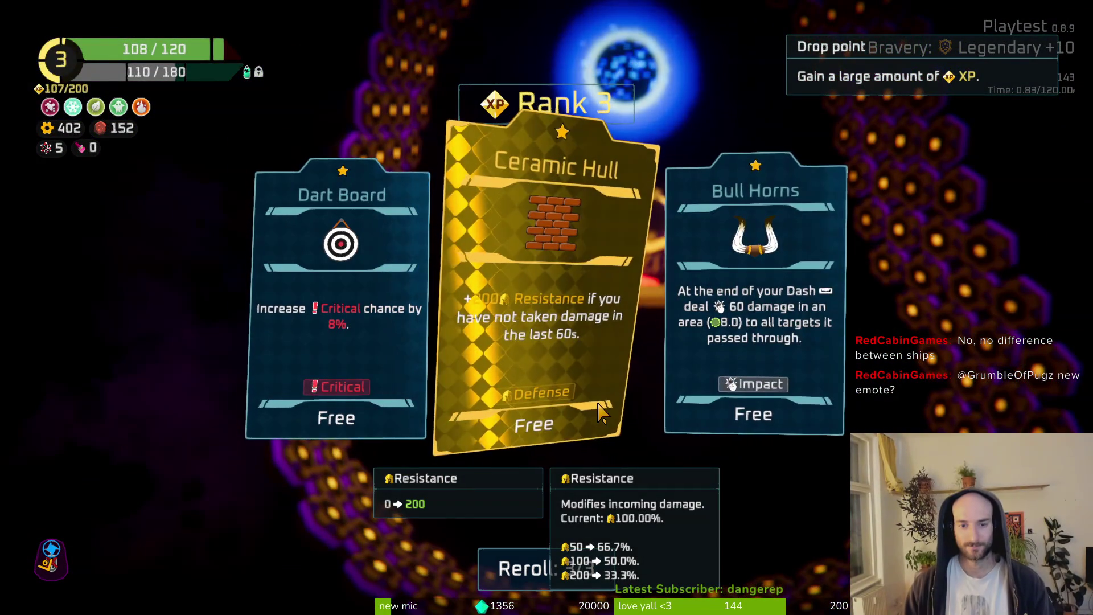
pyautogui.click(541, 351)
pyautogui.press('w')
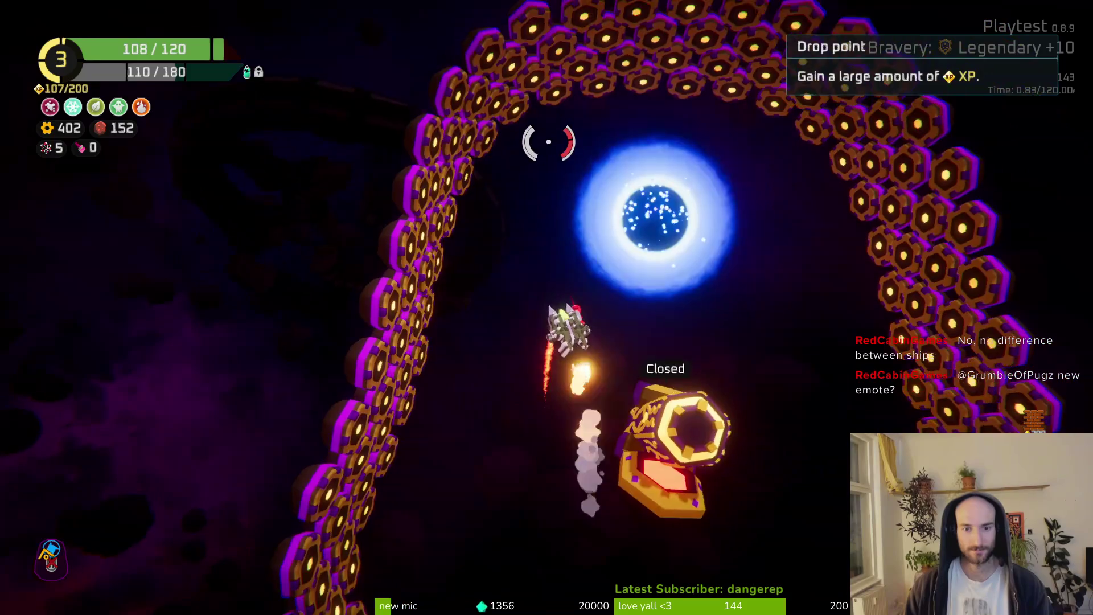
pyautogui.press('e')
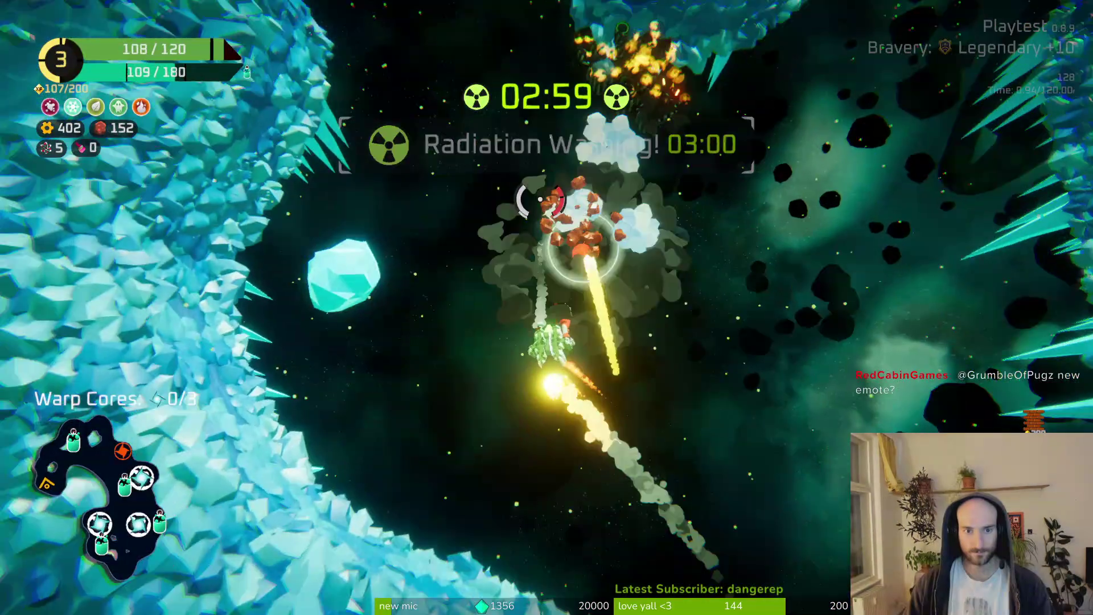
# Fly through the asteroid field shooting red and spiky enemies on the way to the Oxygen Station.
pyautogui.press('w')
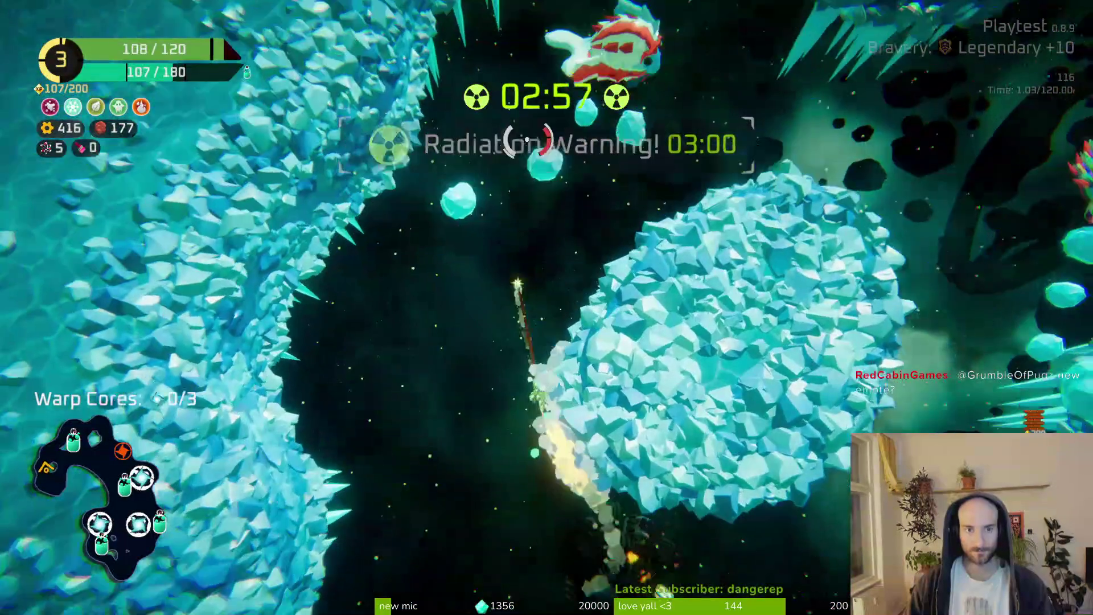
pyautogui.moveTo(527, 140)
pyautogui.mouseDown()
pyautogui.moveTo(638, 350)
pyautogui.moveTo(698, 245)
pyautogui.moveTo(661, 219)
pyautogui.moveTo(659, 198)
pyautogui.moveTo(710, 207)
pyautogui.moveTo(631, 168)
pyautogui.mouseUp()
pyautogui.moveTo(581, 139)
pyautogui.mouseDown()
pyautogui.moveTo(513, 205)
pyautogui.moveTo(376, 390)
pyautogui.moveTo(513, 422)
pyautogui.moveTo(529, 398)
pyautogui.moveTo(663, 402)
pyautogui.moveTo(702, 420)
pyautogui.moveTo(715, 261)
pyautogui.moveTo(664, 152)
pyautogui.moveTo(595, 187)
pyautogui.mouseUp()
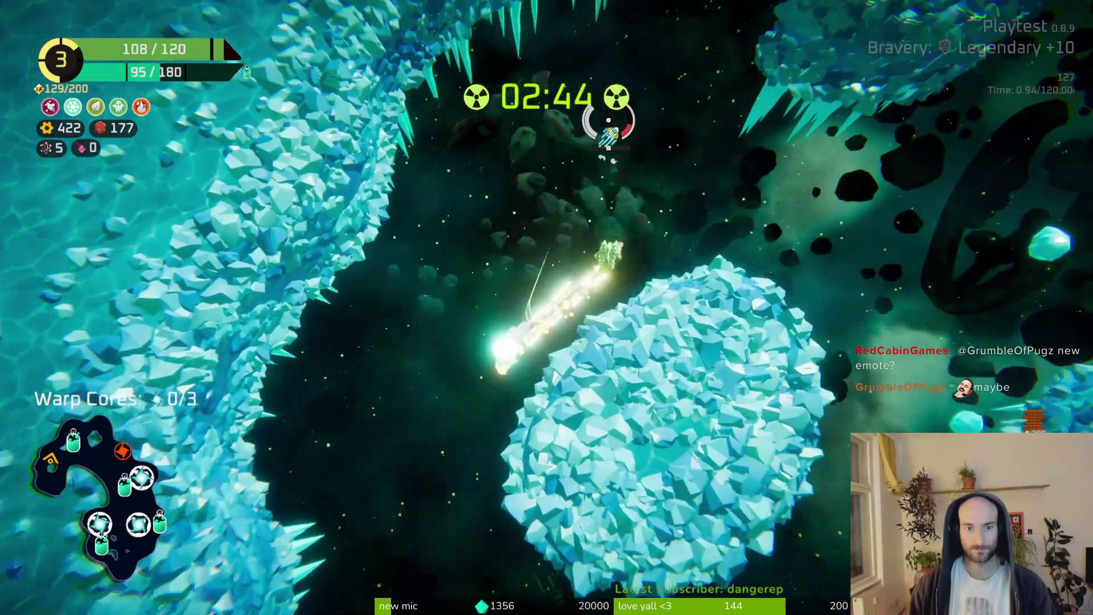
pyautogui.moveTo(608, 120); pyautogui.dragTo(580, 141)
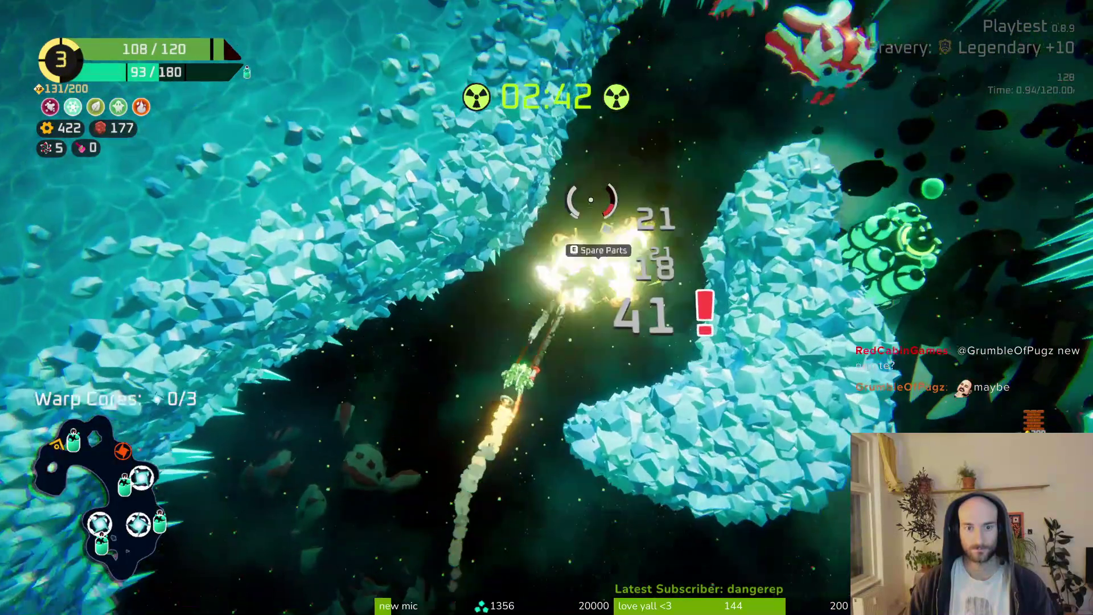
pyautogui.moveTo(592, 200)
pyautogui.mouseDown()
pyautogui.moveTo(678, 183)
pyautogui.moveTo(664, 254)
pyautogui.moveTo(610, 217)
pyautogui.mouseUp()
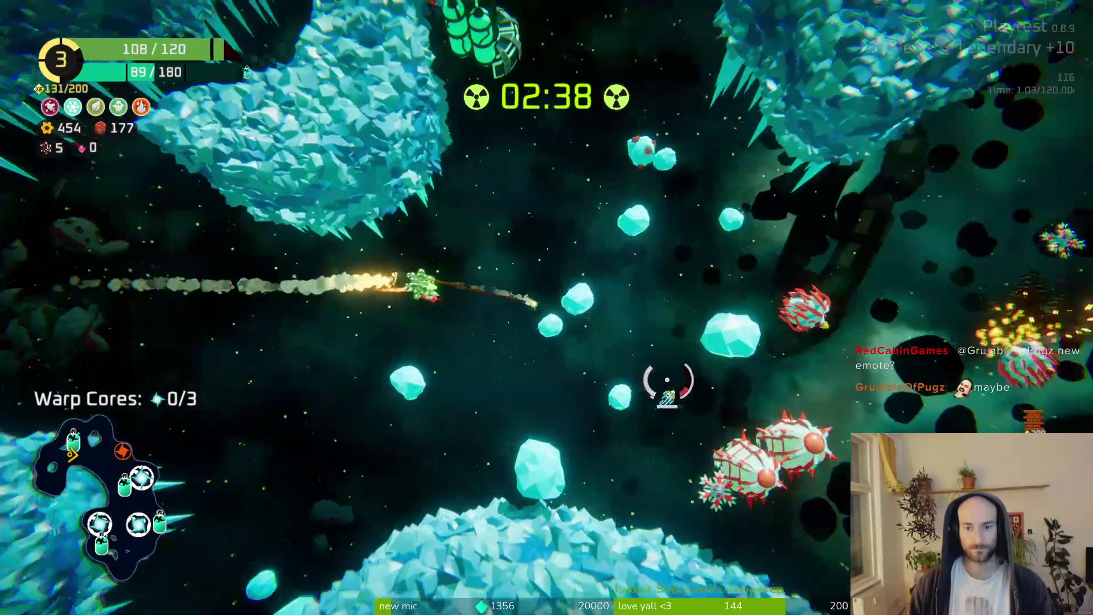
pyautogui.moveTo(667, 380)
pyautogui.mouseDown()
pyautogui.moveTo(634, 446)
pyautogui.moveTo(649, 376)
pyautogui.moveTo(643, 408)
pyautogui.mouseUp()
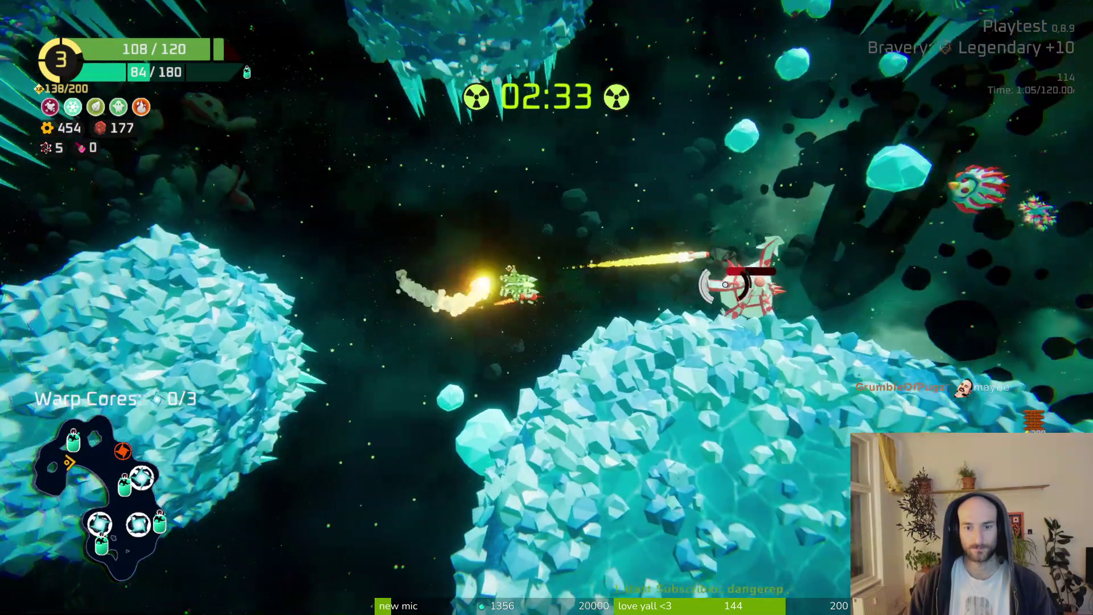
pyautogui.moveTo(725, 284)
pyautogui.mouseDown()
pyautogui.moveTo(671, 371)
pyautogui.moveTo(696, 330)
pyautogui.moveTo(595, 346)
pyautogui.moveTo(566, 402)
pyautogui.moveTo(513, 365)
pyautogui.moveTo(357, 338)
pyautogui.mouseUp()
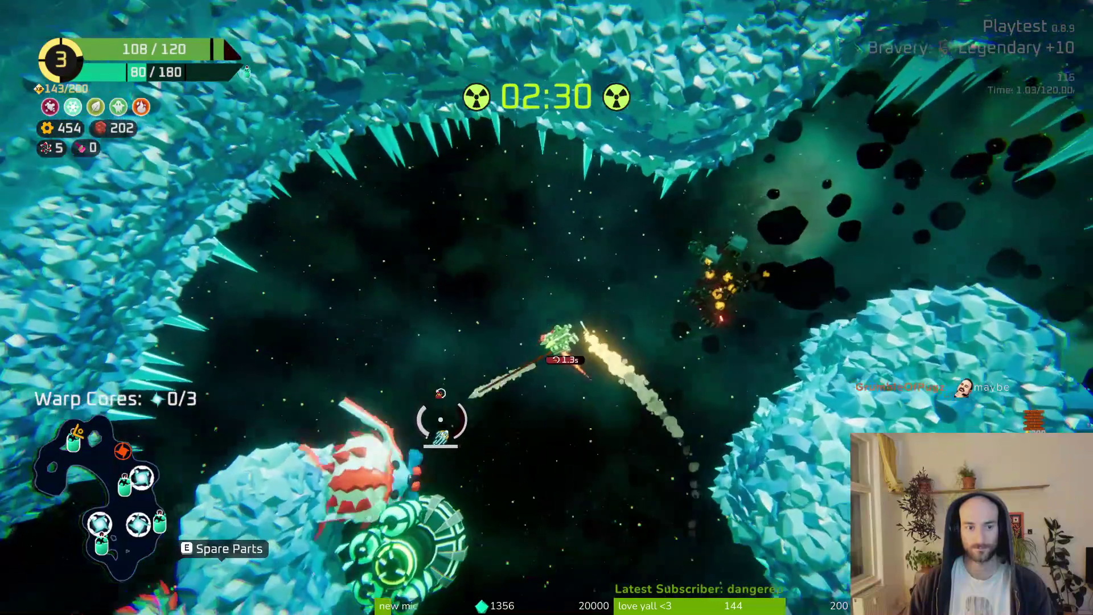
pyautogui.moveTo(441, 420)
pyautogui.mouseDown()
pyautogui.moveTo(495, 450)
pyautogui.moveTo(627, 353)
pyautogui.moveTo(598, 331)
pyautogui.moveTo(650, 450)
pyautogui.moveTo(610, 452)
pyautogui.moveTo(606, 326)
pyautogui.moveTo(569, 296)
pyautogui.moveTo(561, 245)
pyautogui.moveTo(440, 342)
pyautogui.moveTo(472, 439)
pyautogui.moveTo(505, 454)
pyautogui.moveTo(514, 499)
pyautogui.mouseUp()
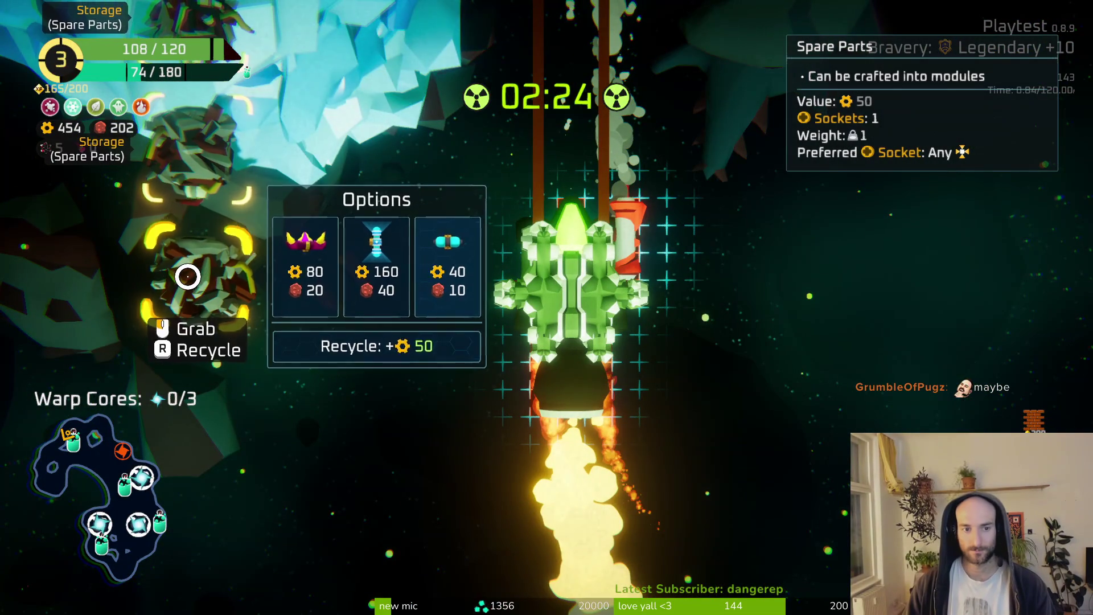
# Put down the held spare part and claim the Oxygen Station's third reward.
pyautogui.click(410, 332)
pyautogui.press('Tab')
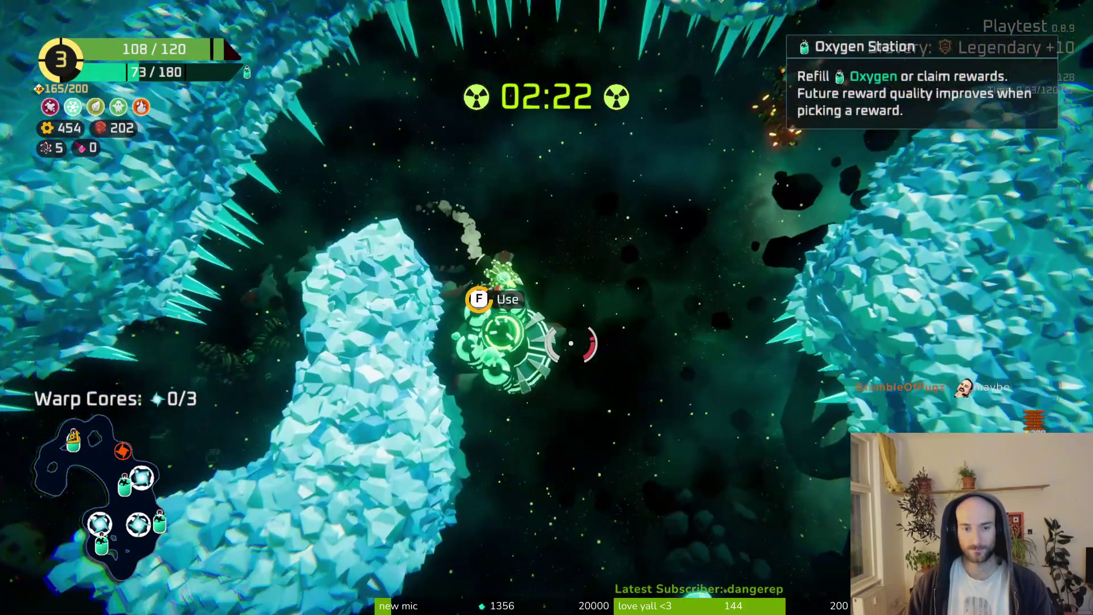
pyautogui.press('f')
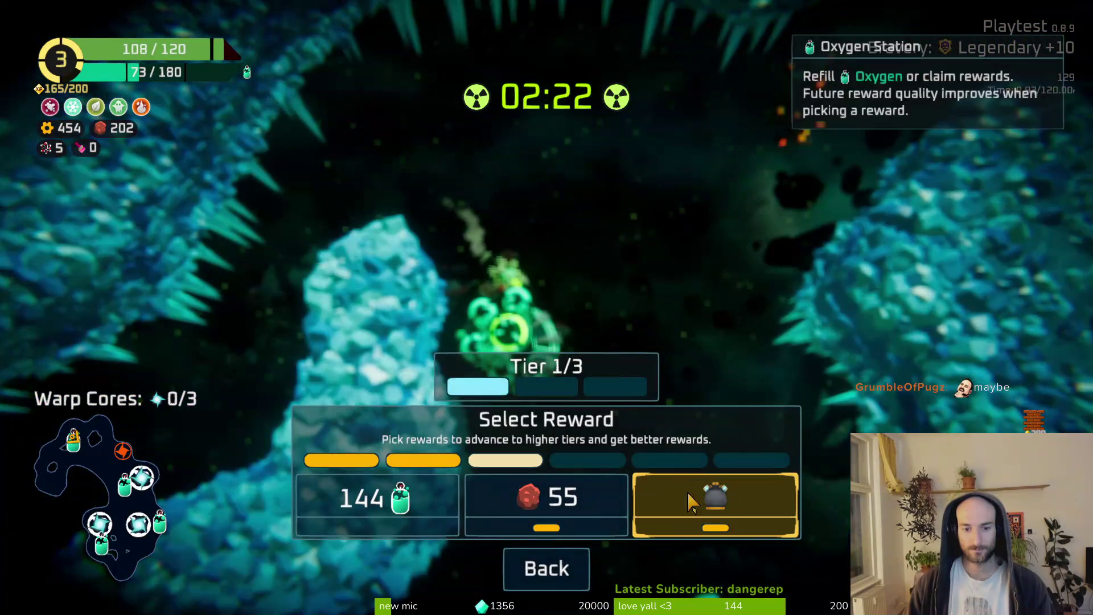
pyautogui.click(705, 510)
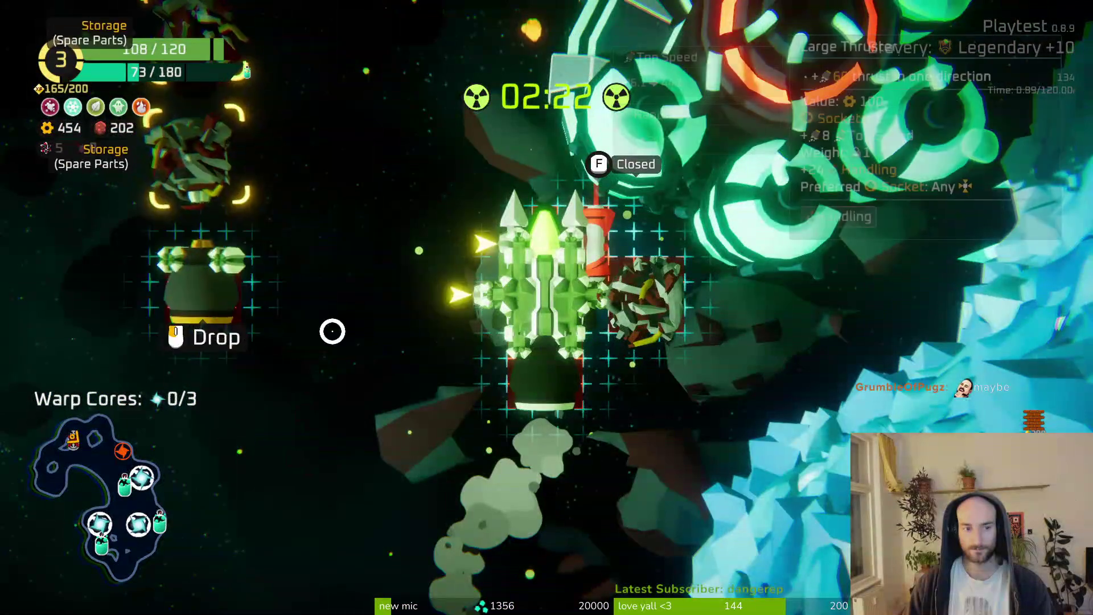
pyautogui.press('Tab')
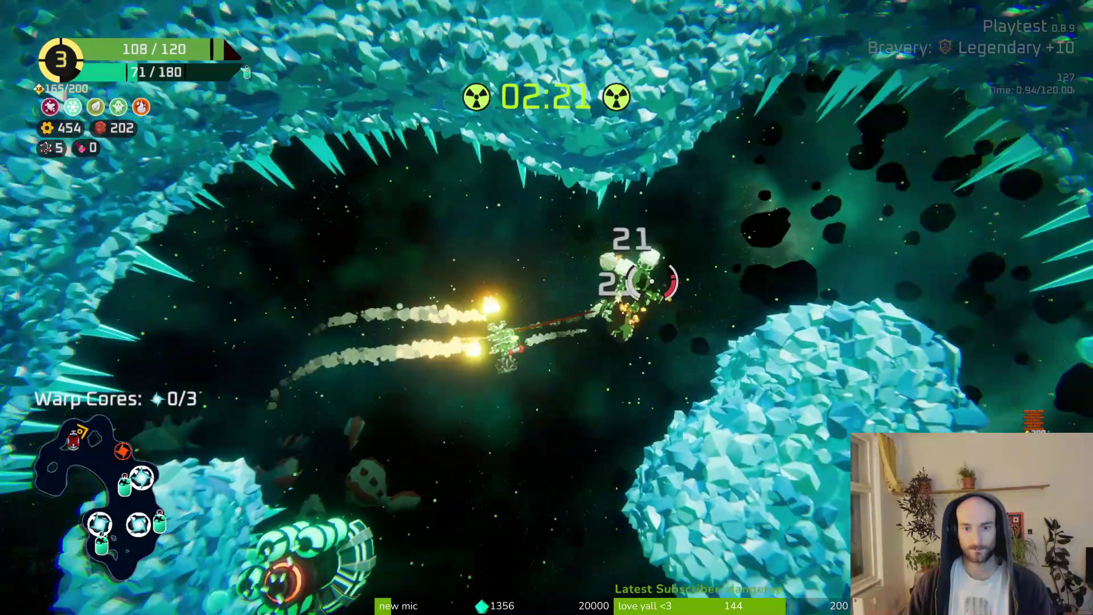
# Attach a body part to the ship's bottom and a Large Thruster at the lower left.
pyautogui.press('e')
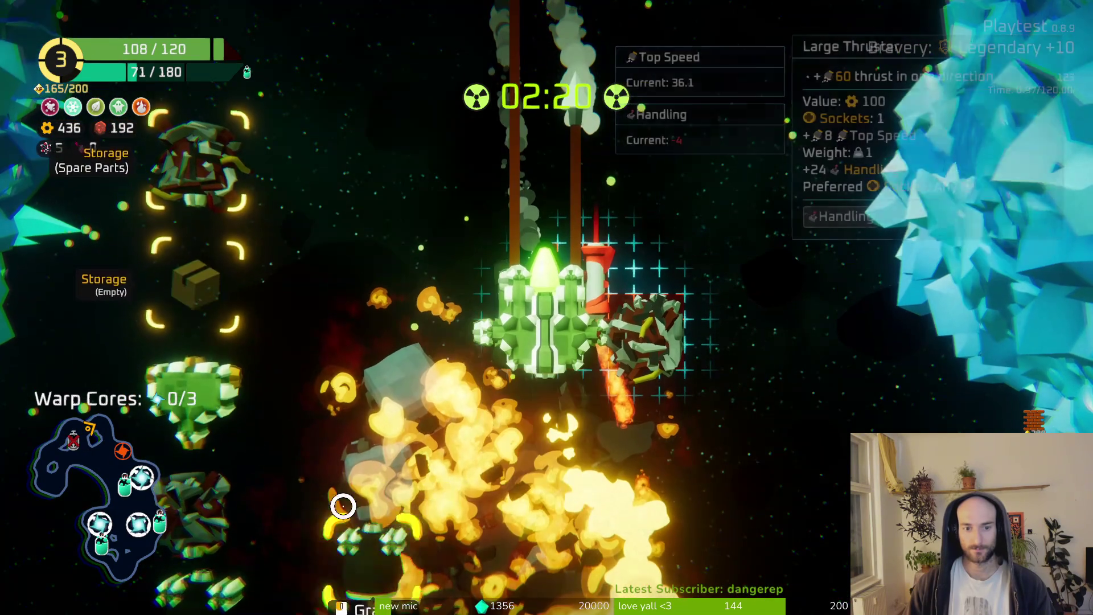
pyautogui.click(505, 439)
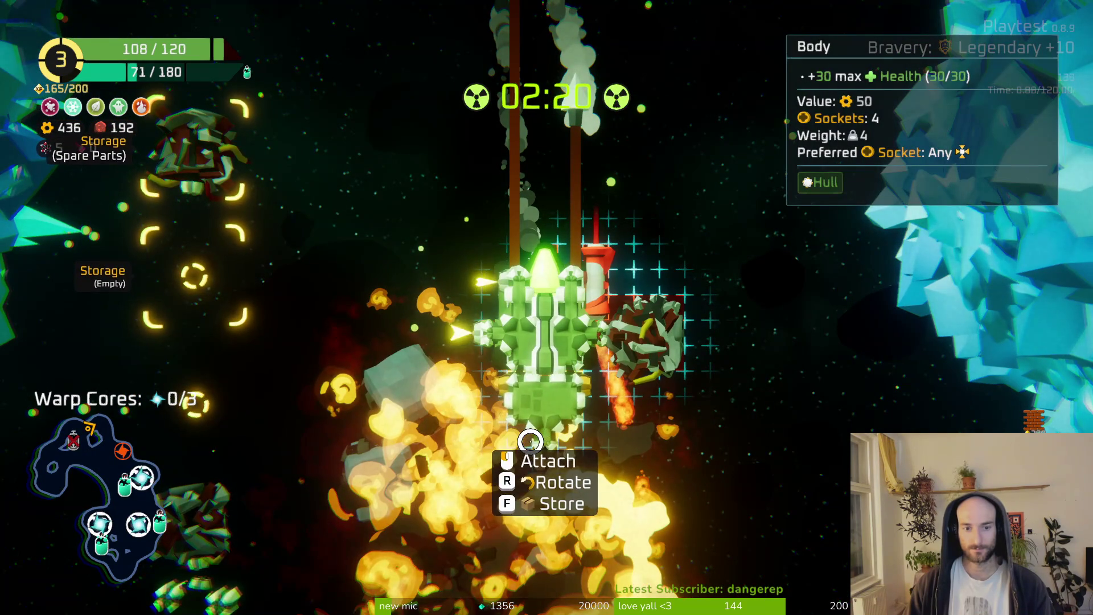
pyautogui.click(530, 442)
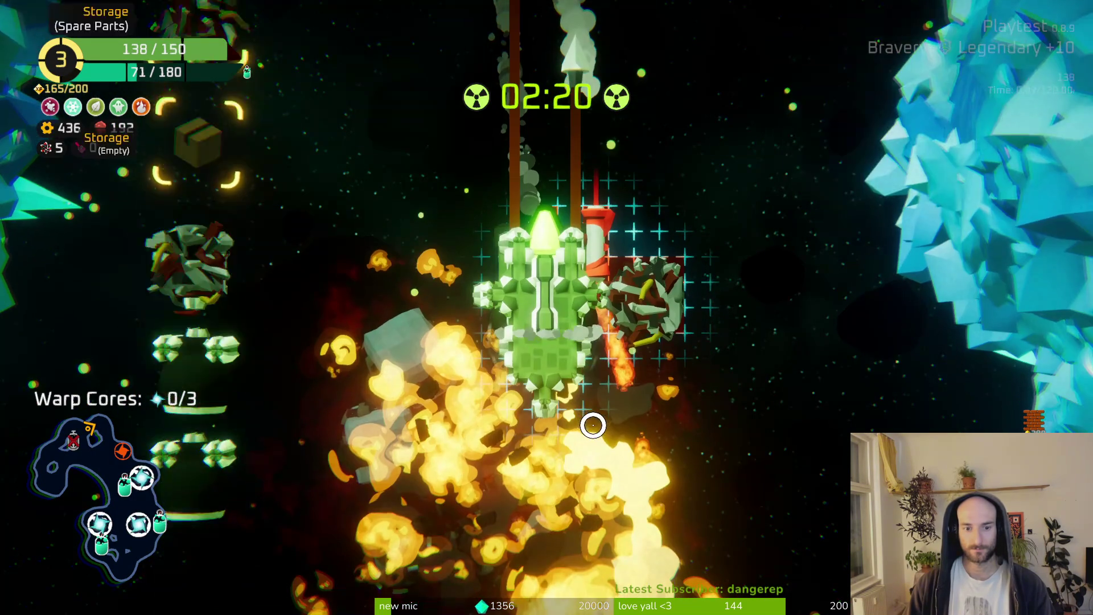
pyautogui.click(225, 370)
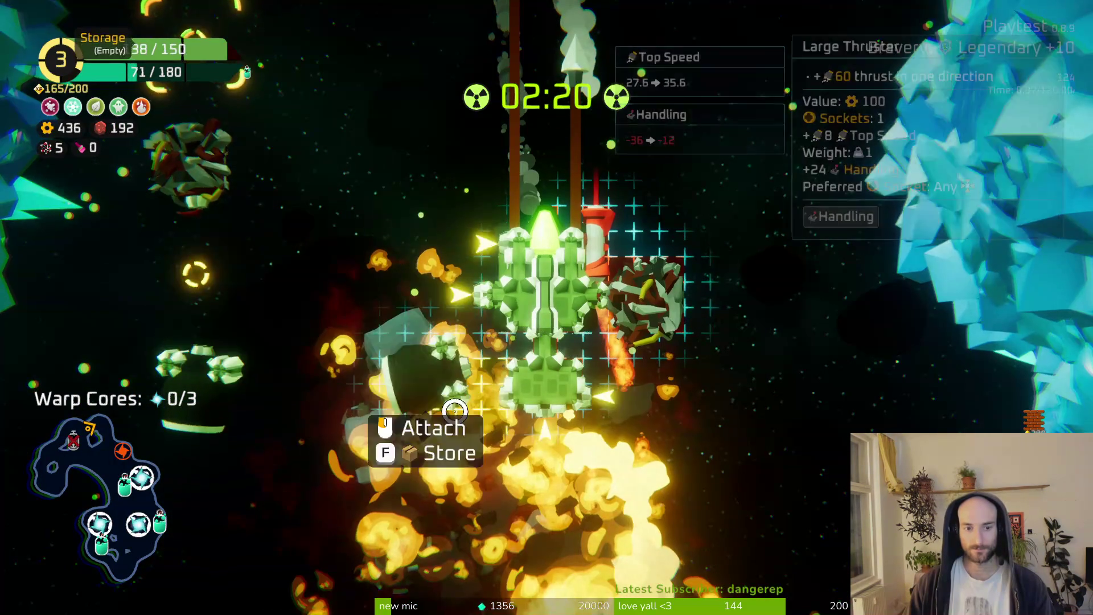
pyautogui.click(496, 376)
pyautogui.click(603, 383)
pyautogui.click(604, 393)
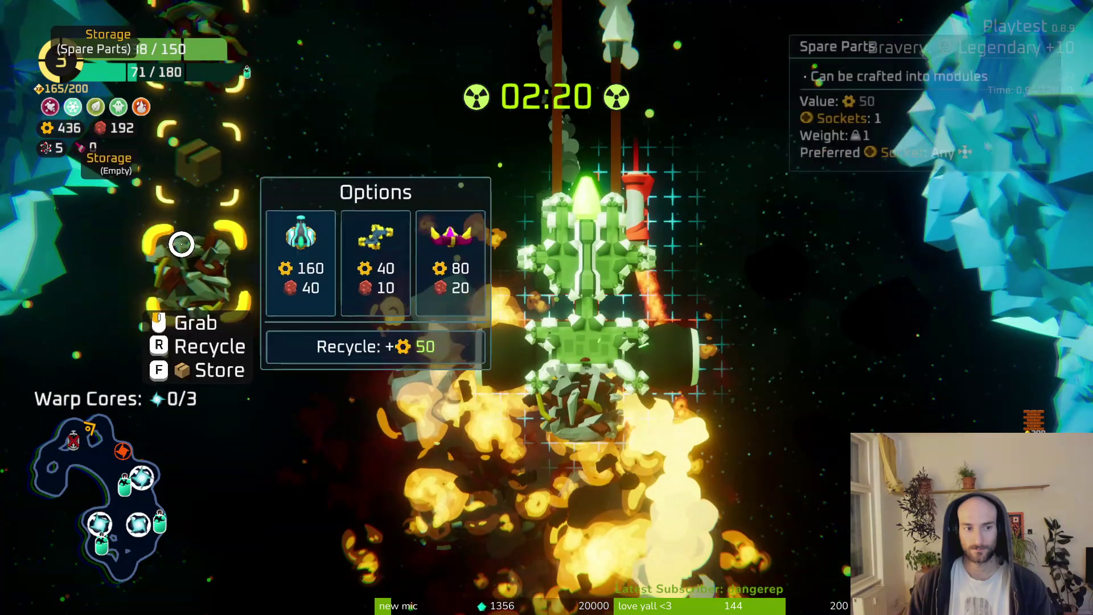
pyautogui.press('Tab')
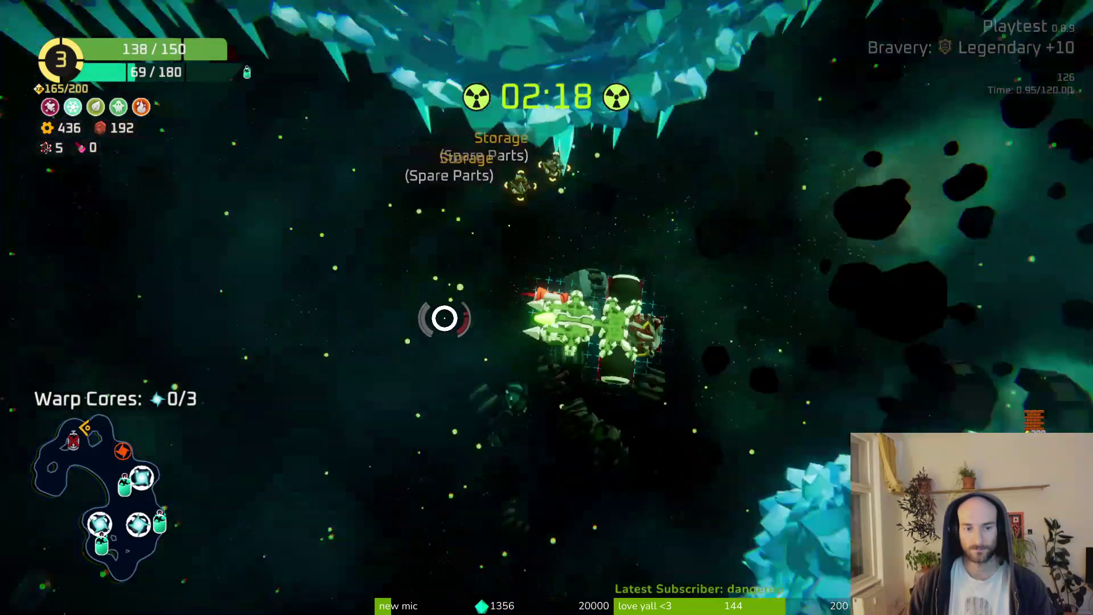
# Craft a Sentry Turret and mount it in the ship's bottom slot.
pyautogui.press('Tab')
pyautogui.moveTo(234, 247)
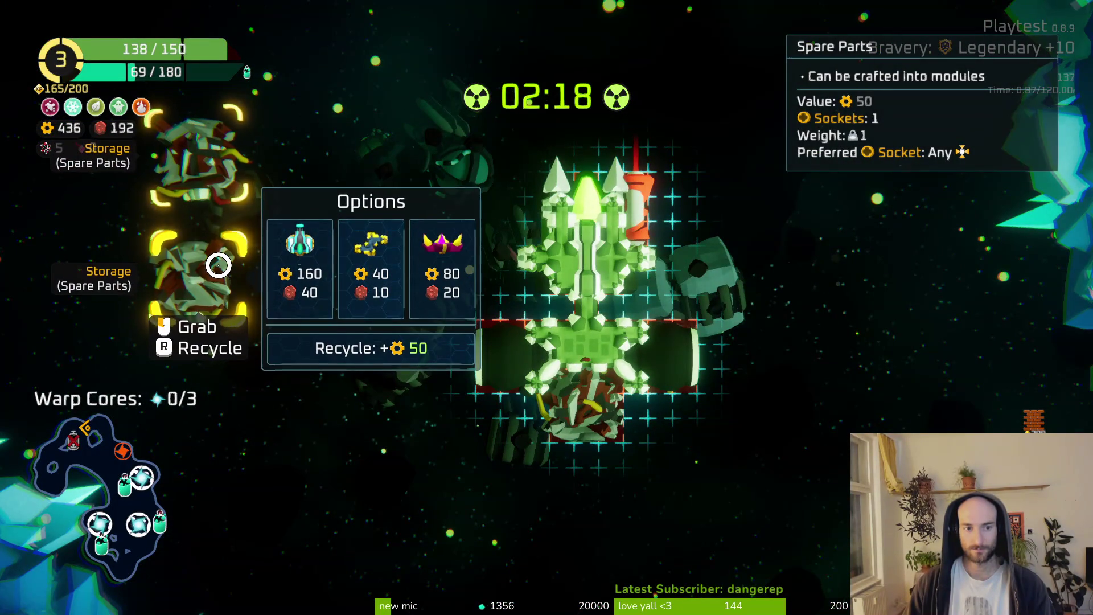
pyautogui.click(294, 261)
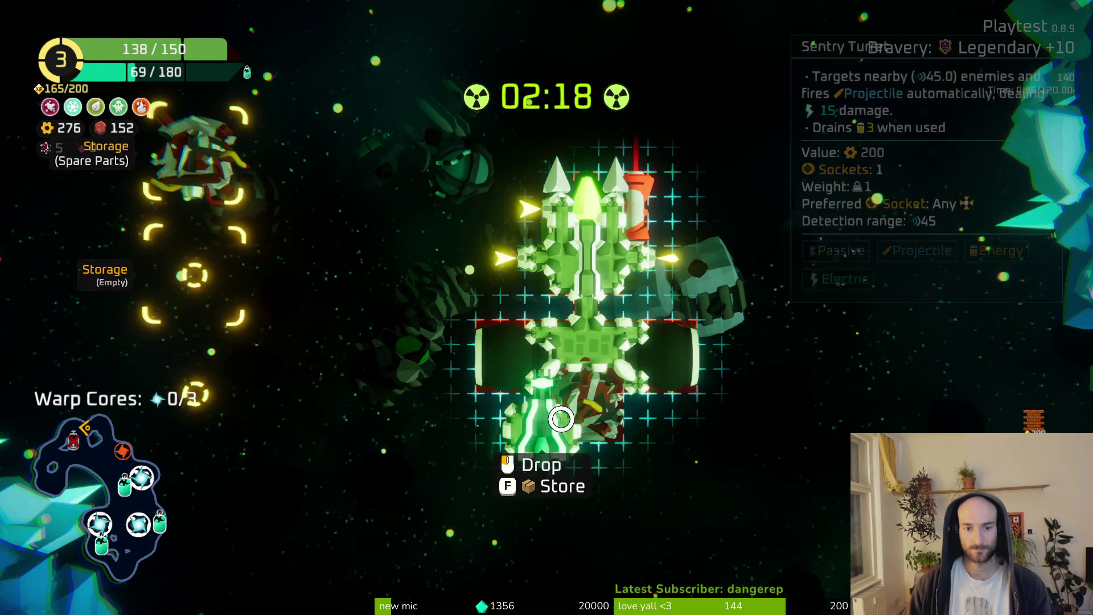
pyautogui.moveTo(471, 249); pyautogui.dragTo(591, 404)
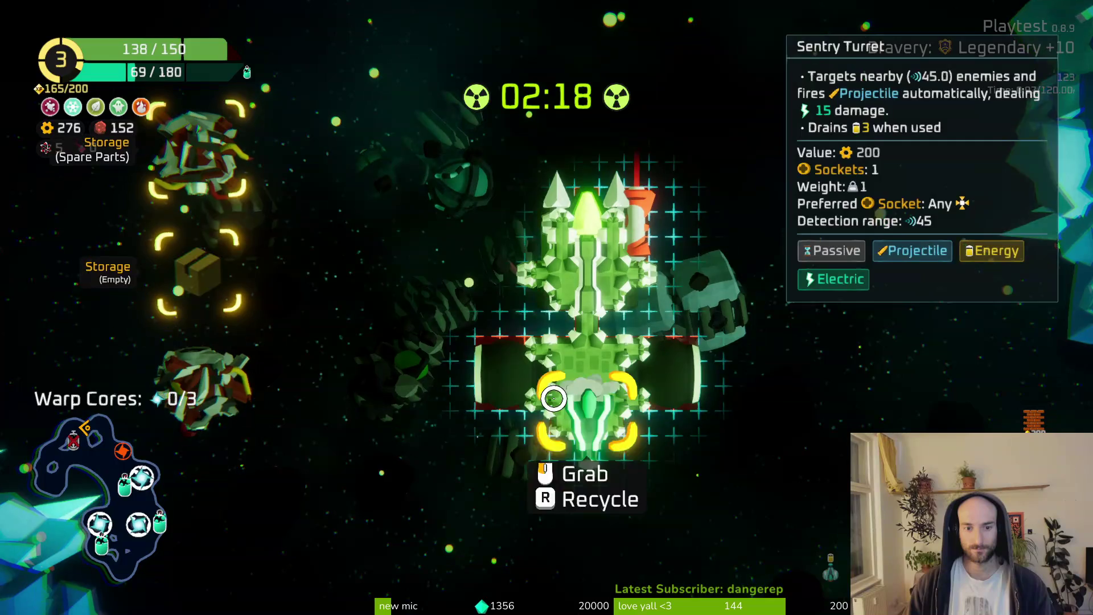
pyautogui.press('Tab')
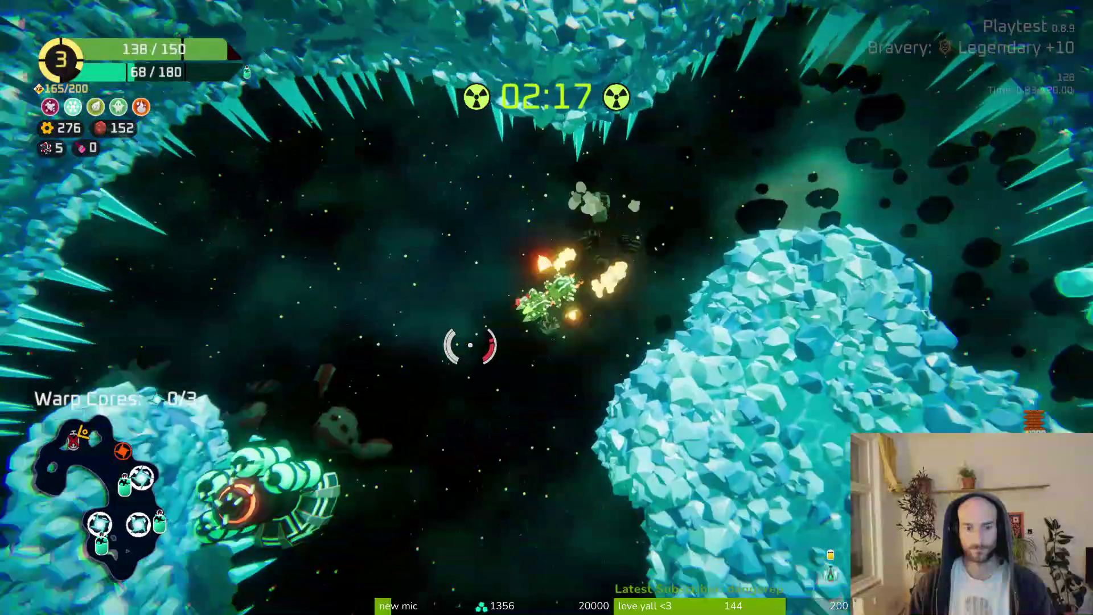
# Fly past the station and asteroids, destroying nearby enemies.
pyautogui.press('s')
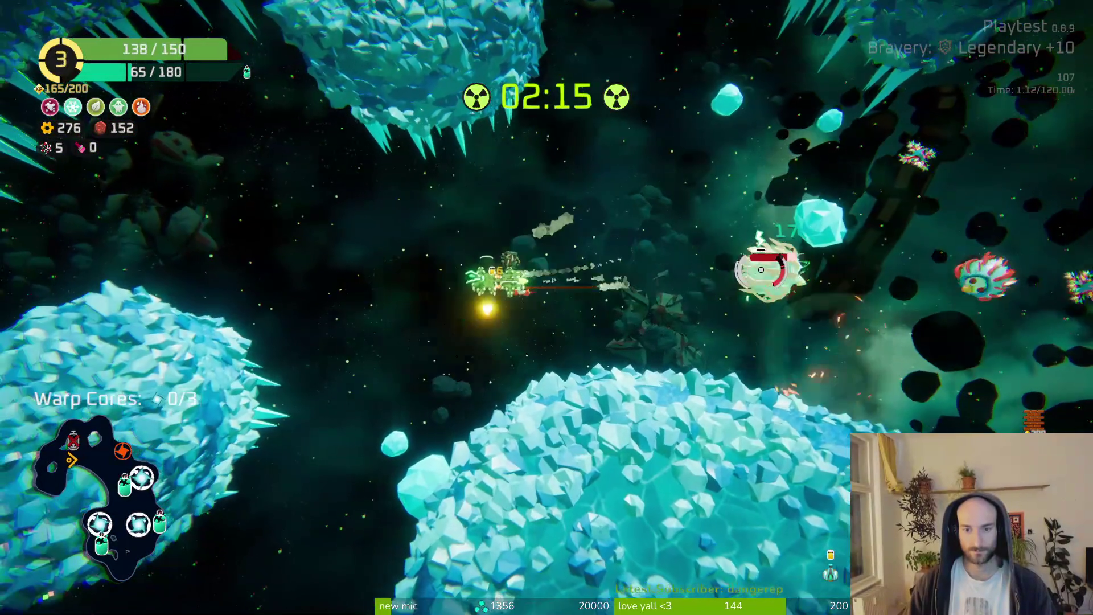
pyautogui.press('d')
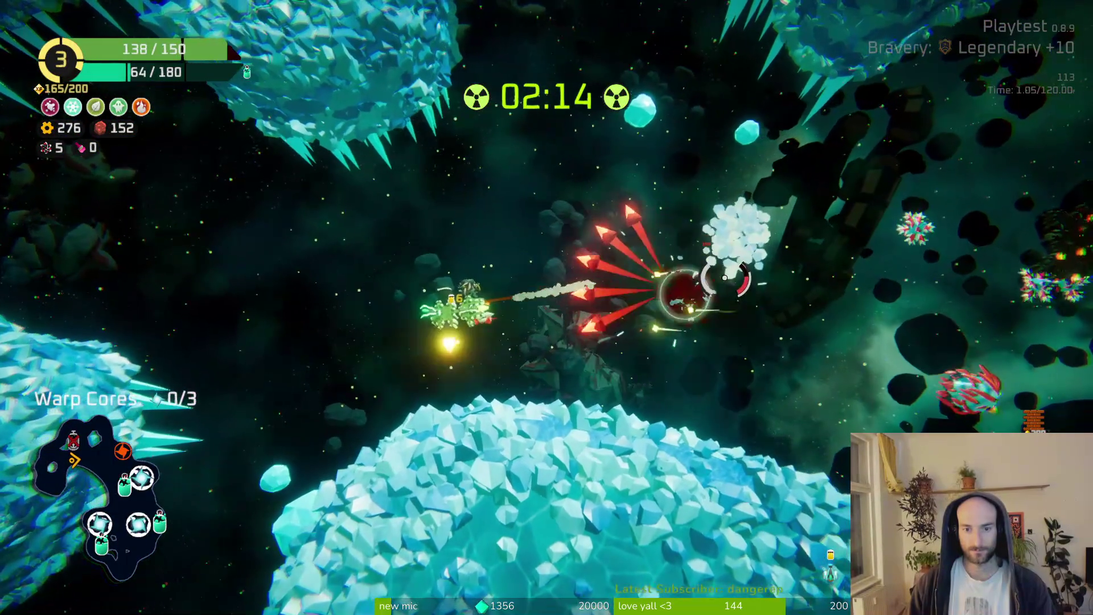
pyautogui.press('w')
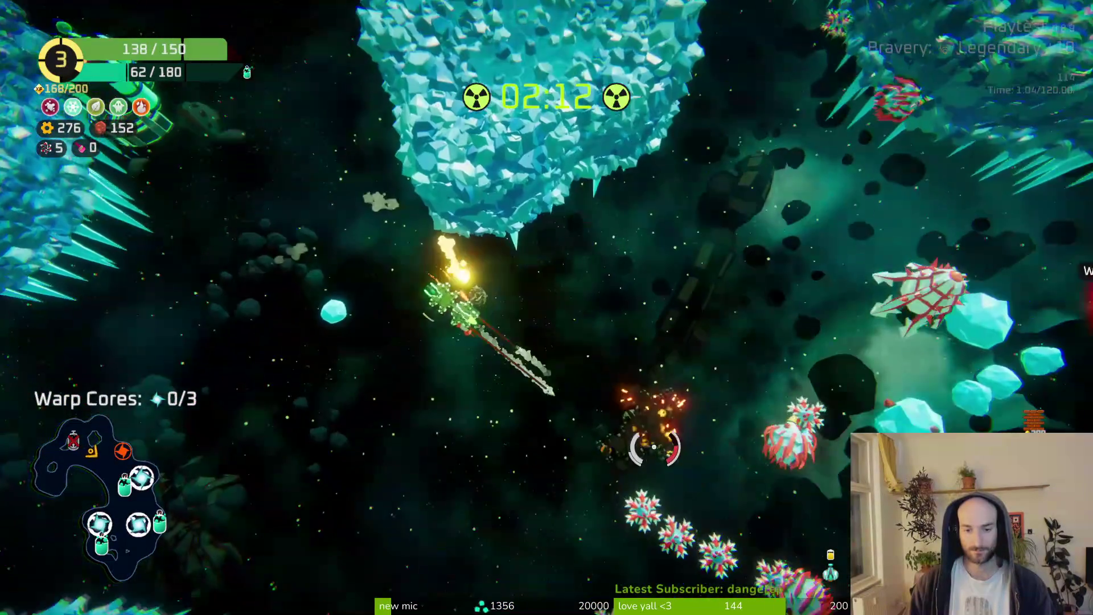
pyautogui.press('s')
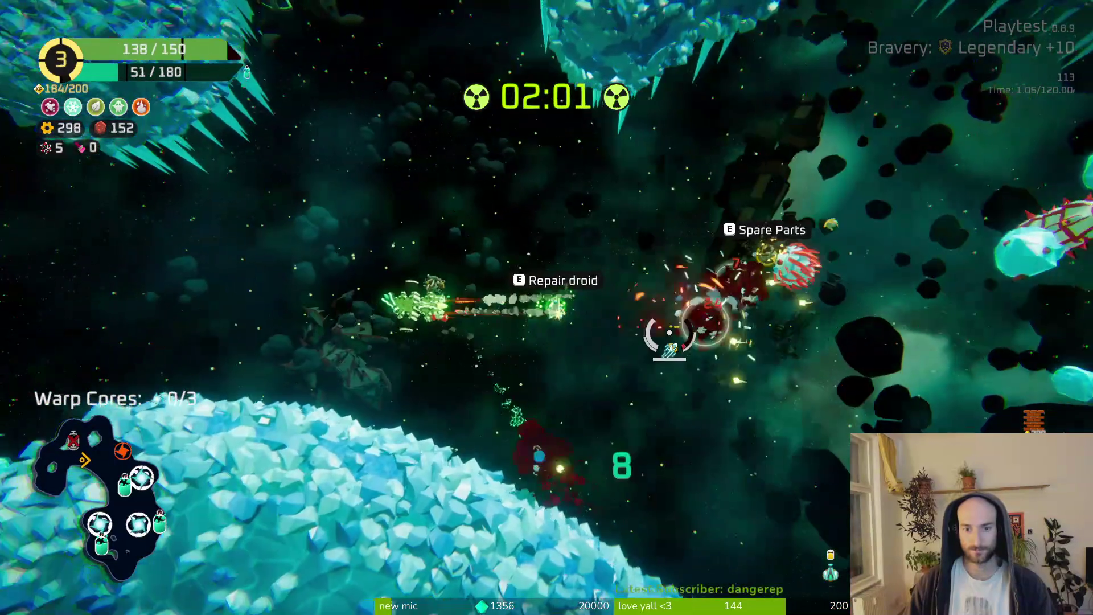
pyautogui.moveTo(670, 332)
pyautogui.mouseDown()
pyautogui.moveTo(712, 319)
pyautogui.moveTo(737, 287)
pyautogui.moveTo(691, 285)
pyautogui.moveTo(776, 288)
pyautogui.moveTo(654, 298)
pyautogui.moveTo(622, 369)
pyautogui.mouseUp()
# Craft a module from stored spare parts and attach it to the ship's right side.
pyautogui.press('e')
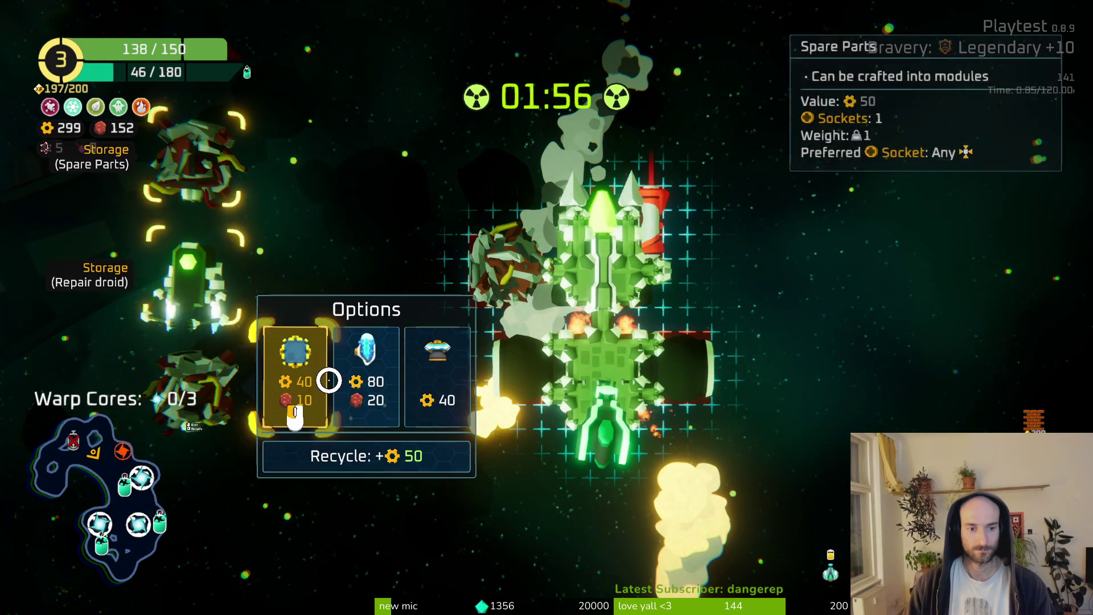
pyautogui.click(300, 381)
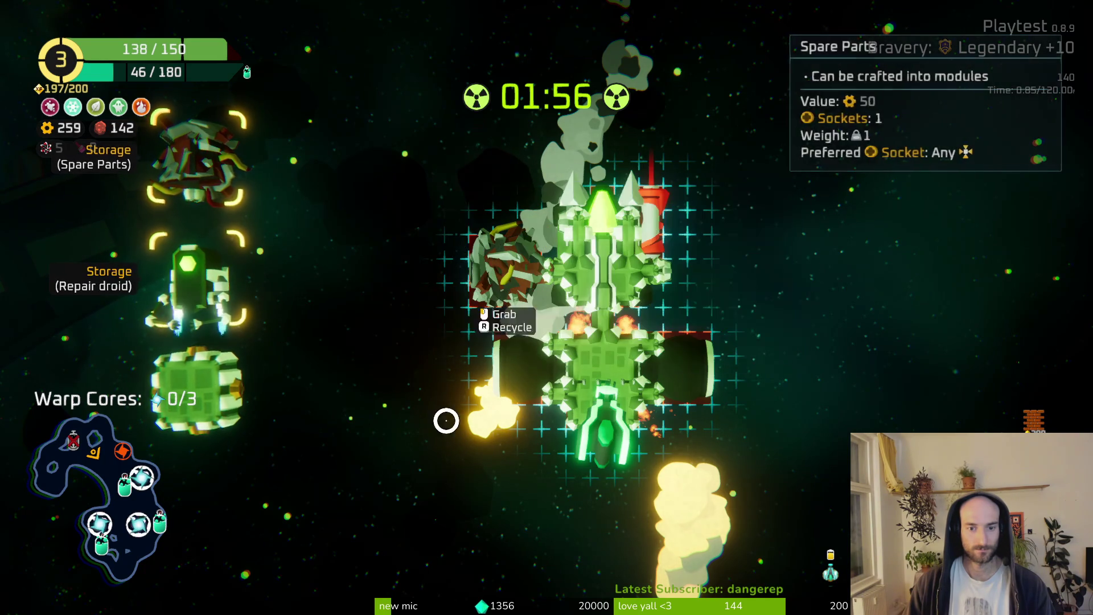
pyautogui.moveTo(222, 415); pyautogui.dragTo(671, 313)
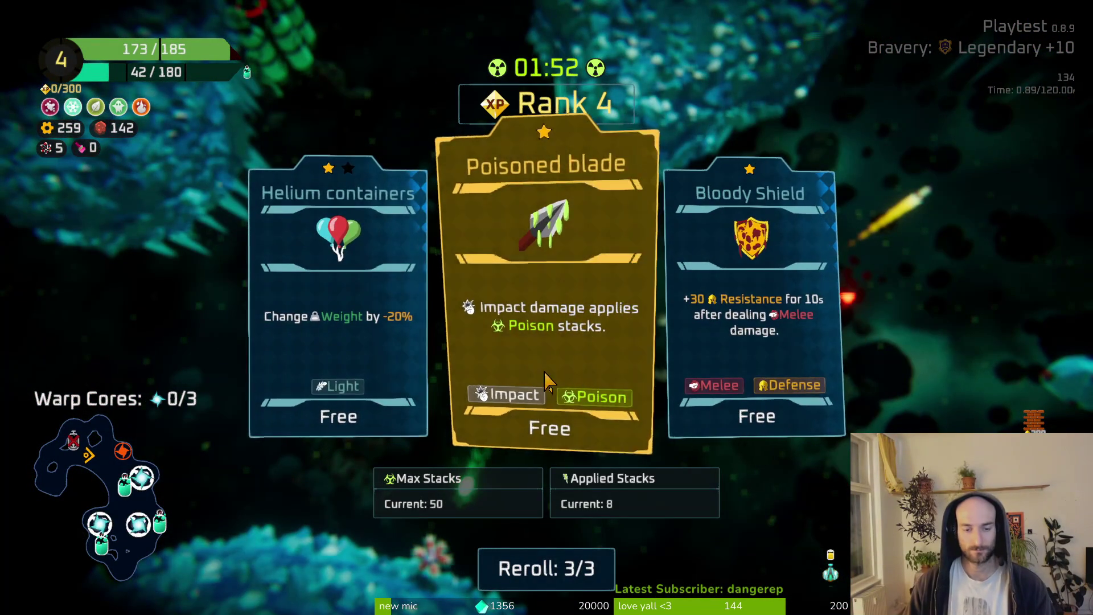
# Reroll the Rank 4 choices, take Nimble Finger, and refill oxygen to 180/180 at the station.
pyautogui.click(524, 561)
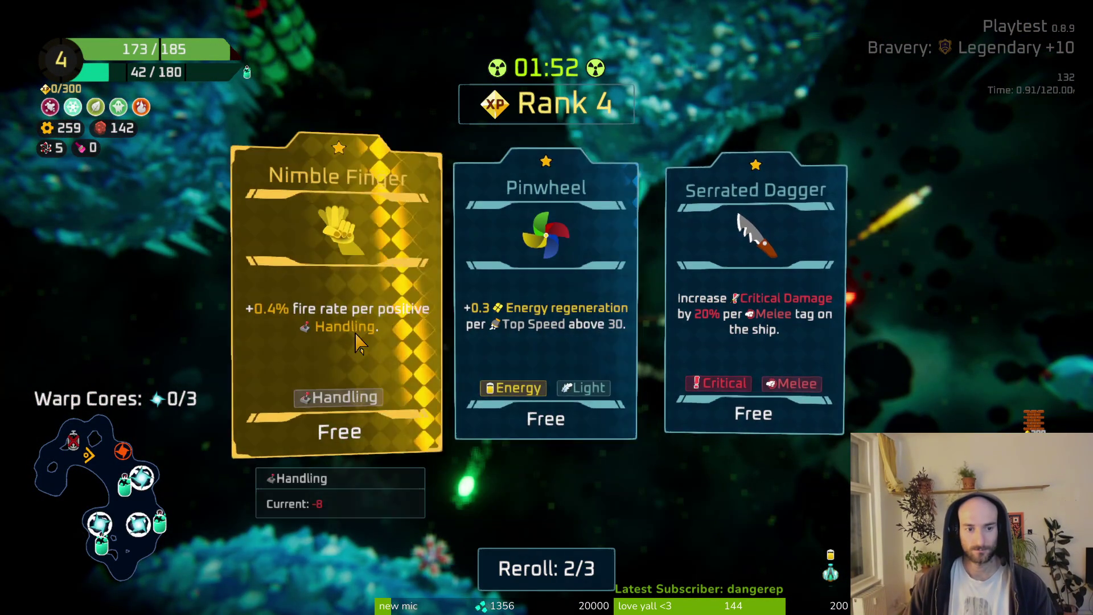
pyautogui.click(345, 348)
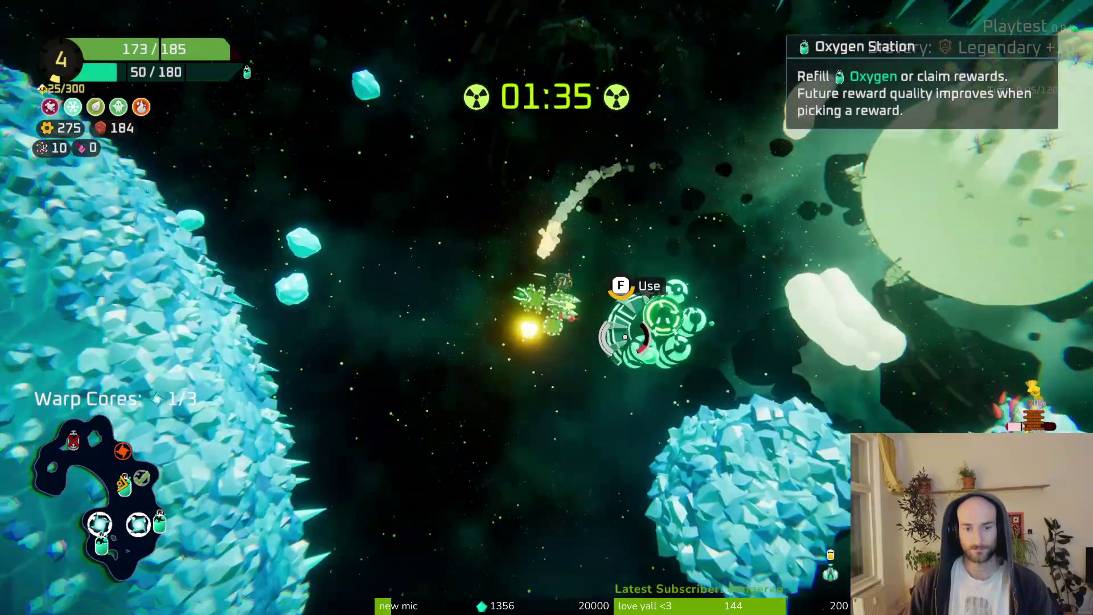
pyautogui.press('f')
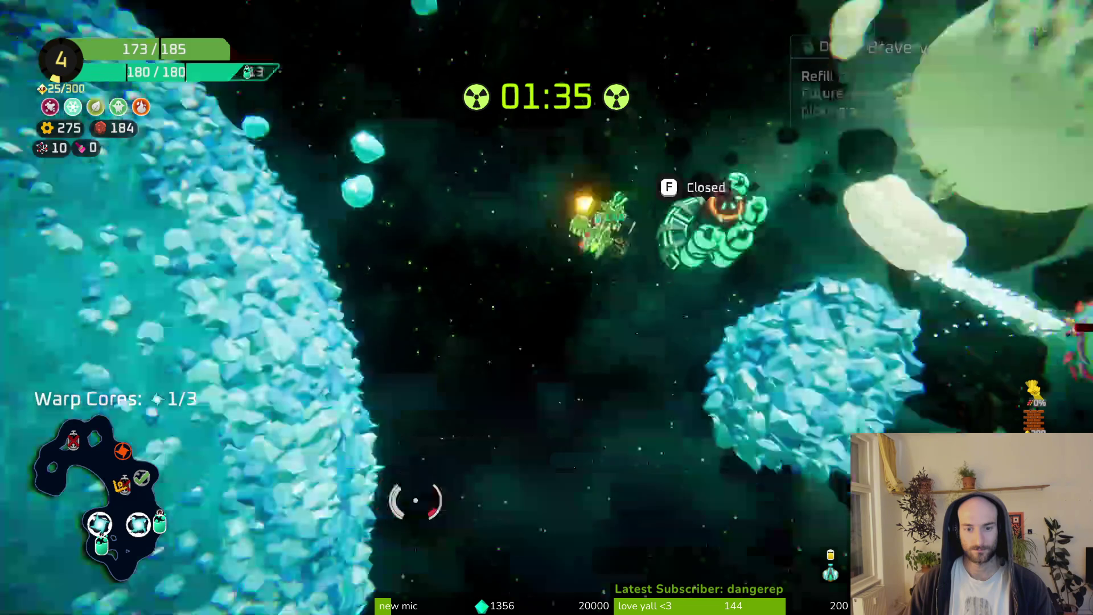
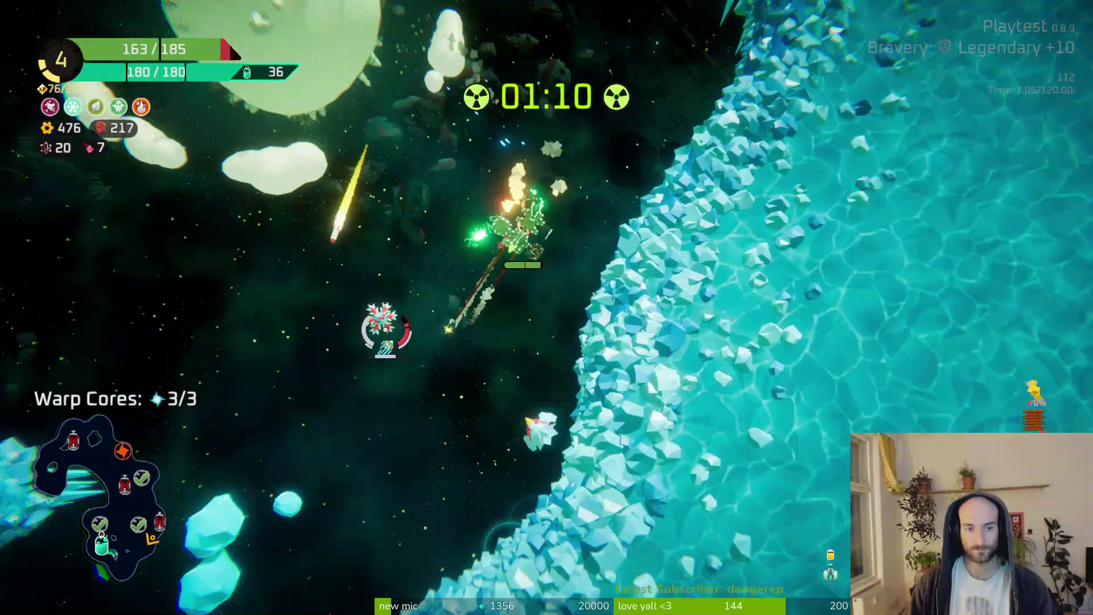
# Fight through the level to the Oxygen Station and look over its reward choices.
pyautogui.moveTo(415, 391)
pyautogui.mouseDown()
pyautogui.moveTo(399, 364)
pyautogui.moveTo(306, 447)
pyautogui.moveTo(351, 423)
pyautogui.moveTo(378, 366)
pyautogui.moveTo(592, 547)
pyautogui.mouseUp()
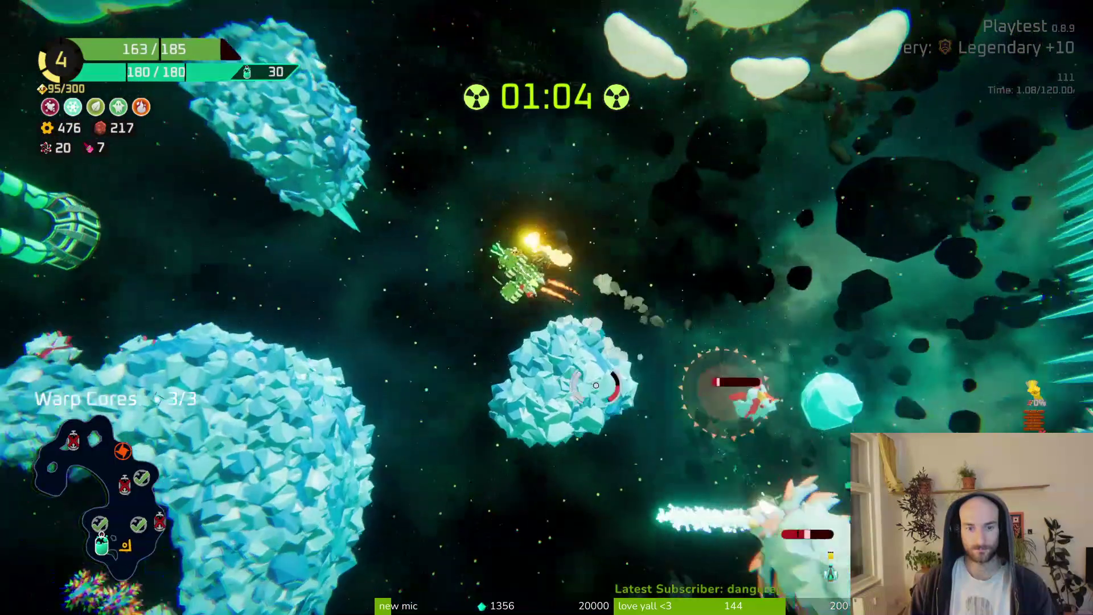
pyautogui.moveTo(596, 386)
pyautogui.mouseDown()
pyautogui.moveTo(740, 290)
pyautogui.moveTo(456, 360)
pyautogui.mouseUp()
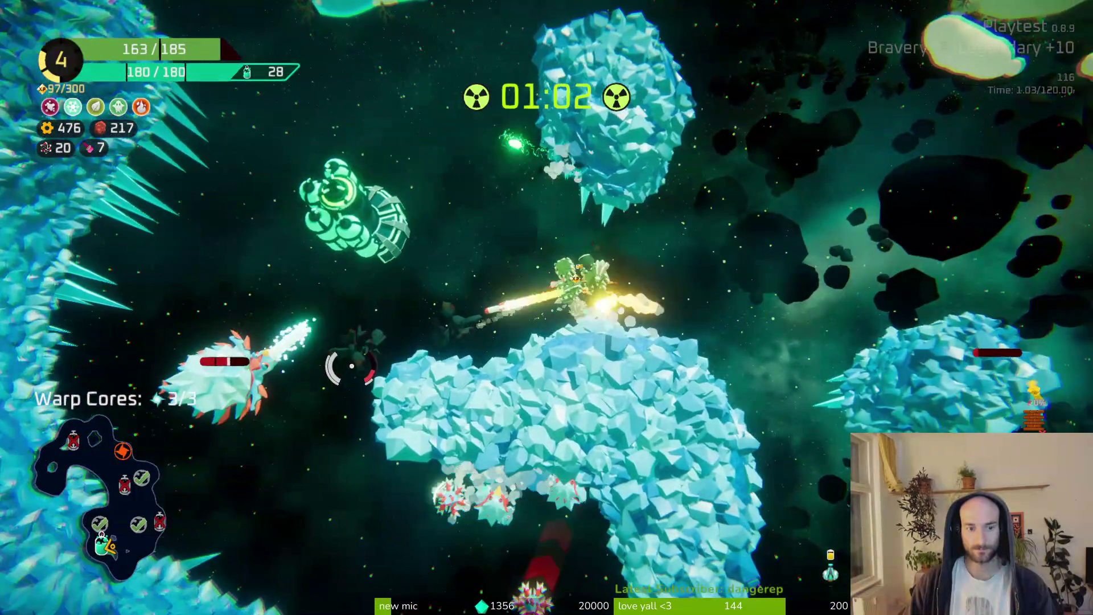
pyautogui.moveTo(352, 365); pyautogui.dragTo(382, 392)
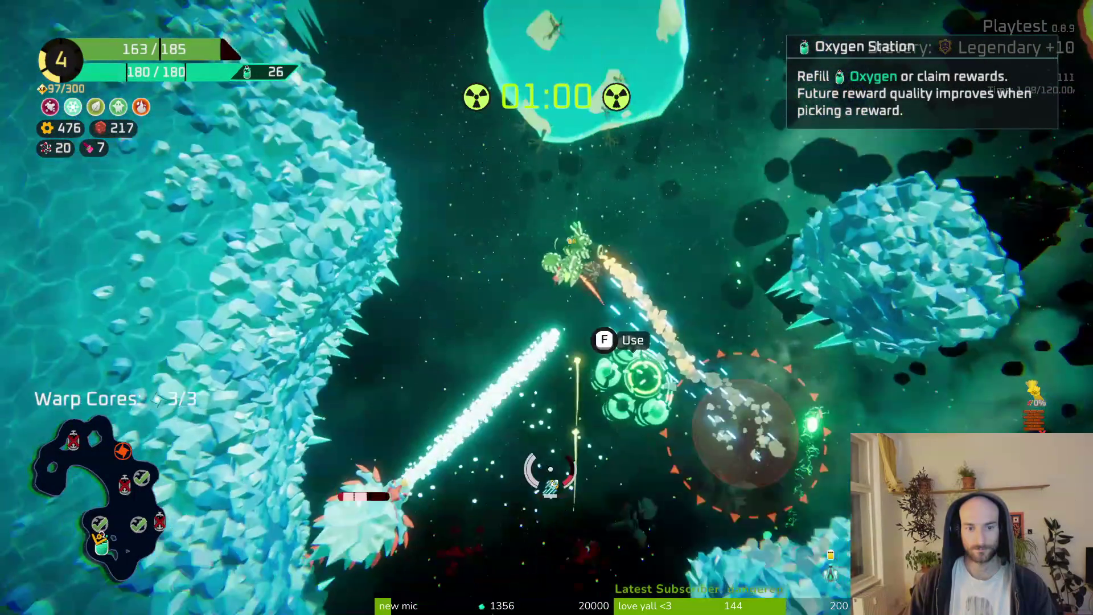
pyautogui.moveTo(538, 467); pyautogui.dragTo(605, 476)
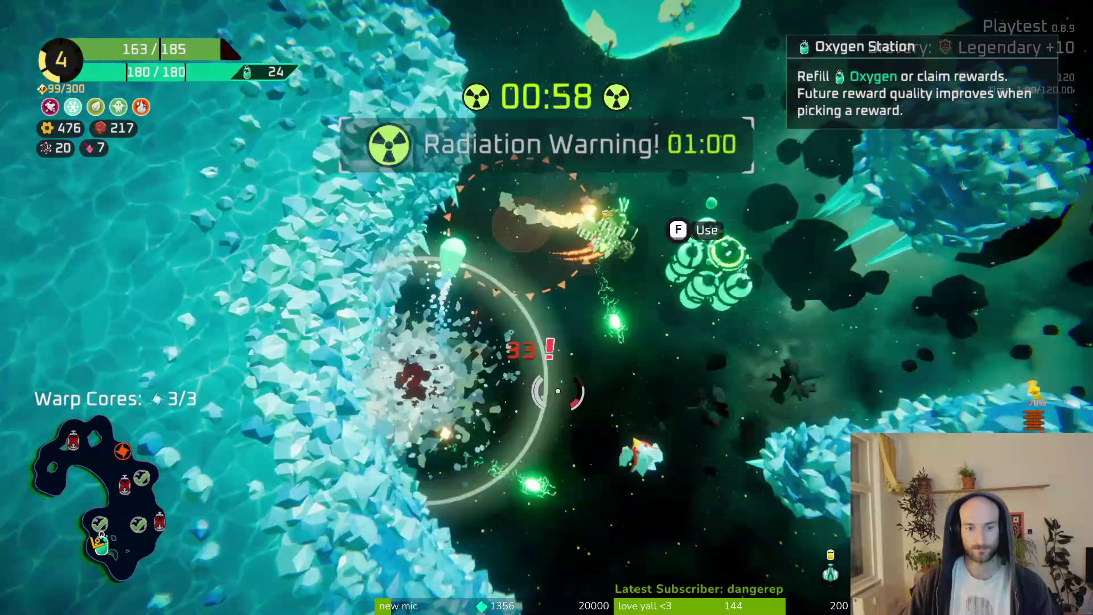
pyautogui.press('f')
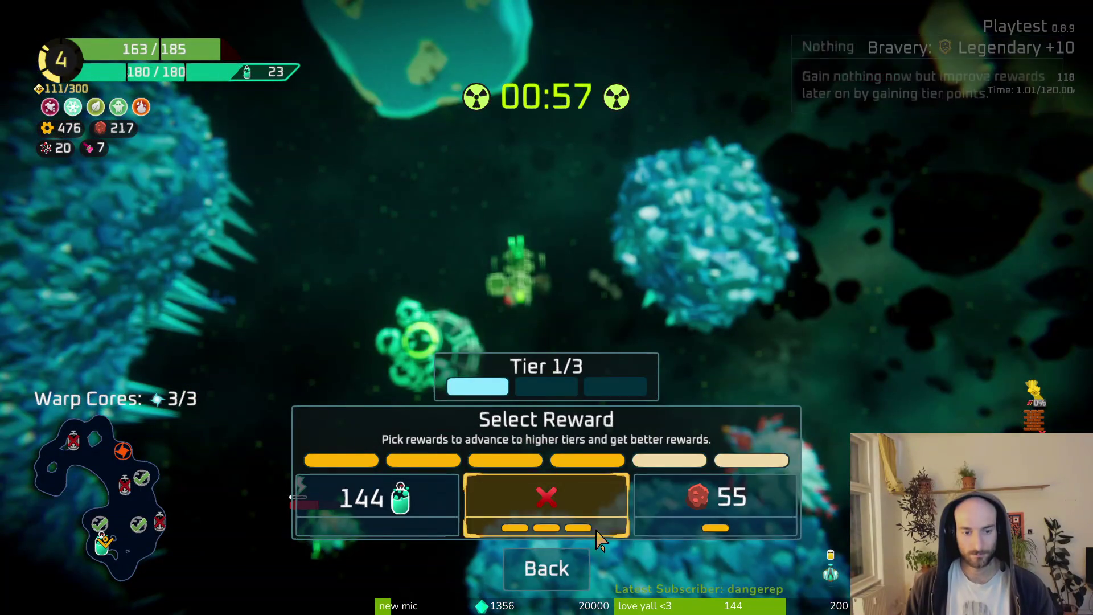
pyautogui.press('Escape')
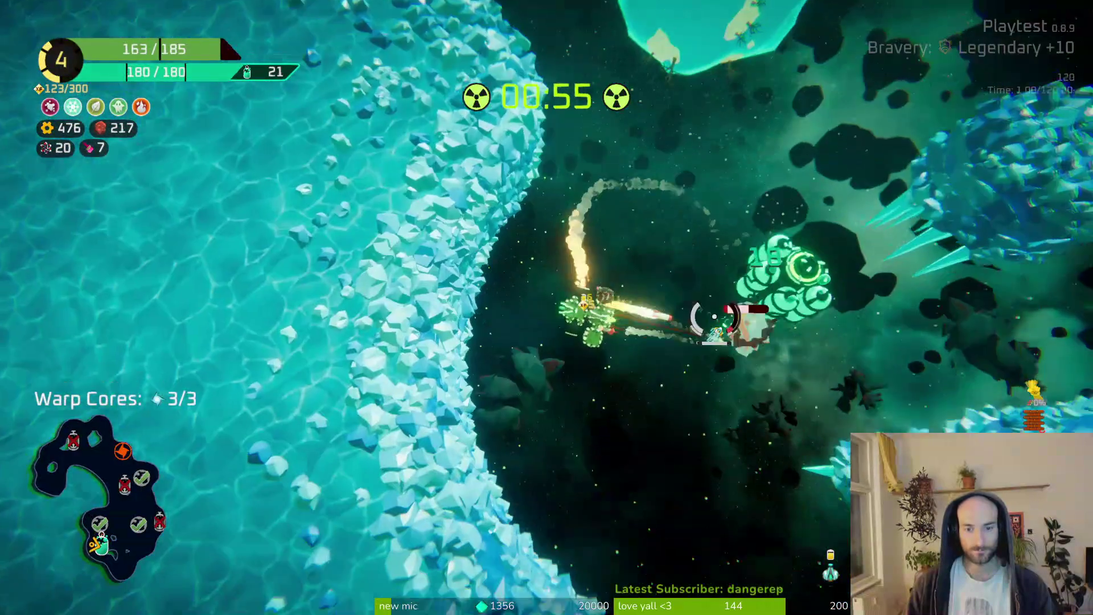
# Return to the Oxygen Station, claim the 55-ore reward, and warp out through the portal.
pyautogui.moveTo(714, 317)
pyautogui.mouseDown()
pyautogui.moveTo(705, 381)
pyautogui.moveTo(640, 322)
pyautogui.moveTo(667, 420)
pyautogui.moveTo(640, 489)
pyautogui.moveTo(664, 454)
pyautogui.moveTo(668, 396)
pyautogui.moveTo(623, 249)
pyautogui.moveTo(566, 298)
pyautogui.moveTo(373, 391)
pyautogui.moveTo(361, 273)
pyautogui.moveTo(344, 261)
pyautogui.moveTo(353, 300)
pyautogui.moveTo(312, 268)
pyautogui.moveTo(417, 333)
pyautogui.moveTo(390, 352)
pyautogui.moveTo(366, 345)
pyautogui.moveTo(381, 320)
pyautogui.mouseUp()
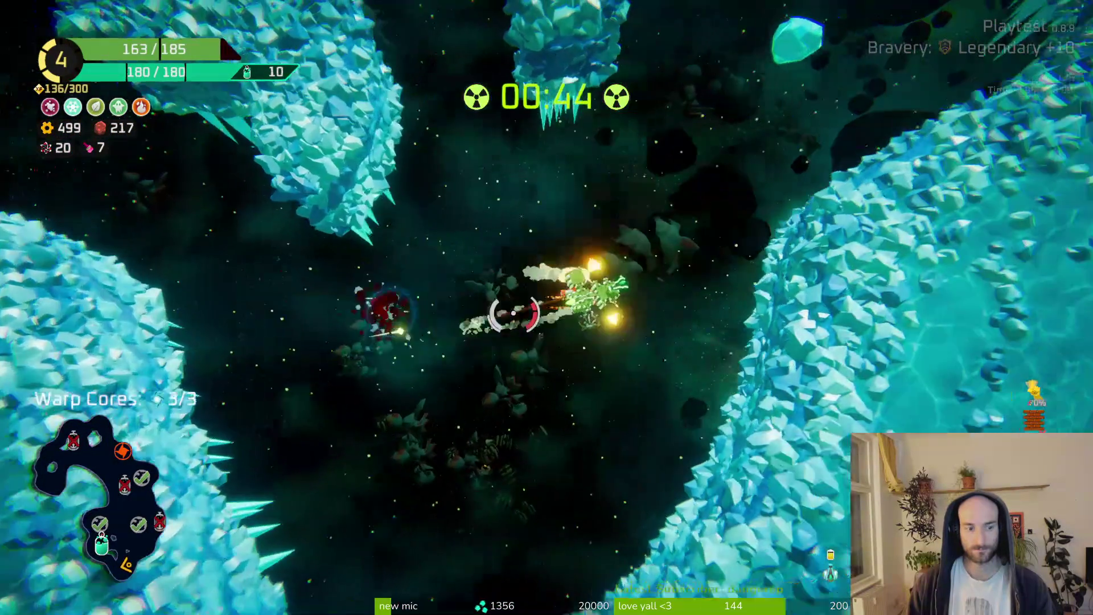
pyautogui.moveTo(513, 313); pyautogui.dragTo(566, 184)
pyautogui.moveTo(398, 160)
pyautogui.mouseDown()
pyautogui.moveTo(347, 285)
pyautogui.moveTo(324, 280)
pyautogui.moveTo(481, 293)
pyautogui.mouseUp()
pyautogui.press('e')
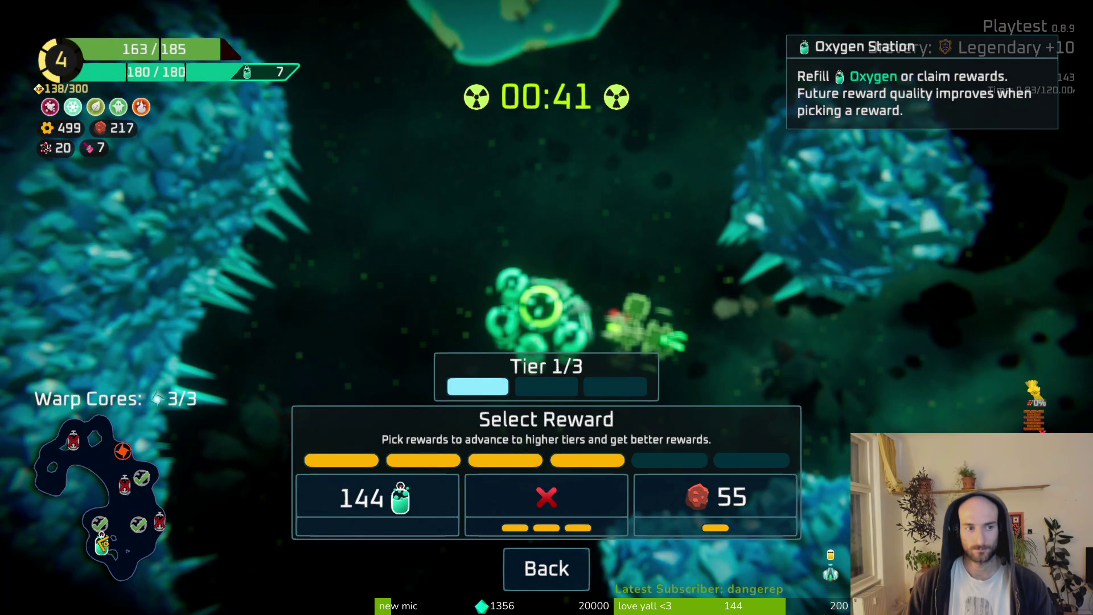
pyautogui.click(715, 498)
pyautogui.moveTo(676, 252)
pyautogui.mouseDown()
pyautogui.moveTo(640, 274)
pyautogui.moveTo(598, 169)
pyautogui.moveTo(574, 188)
pyautogui.moveTo(542, 183)
pyautogui.moveTo(476, 110)
pyautogui.moveTo(644, 126)
pyautogui.moveTo(300, 105)
pyautogui.moveTo(302, 171)
pyautogui.moveTo(479, 118)
pyautogui.moveTo(447, 93)
pyautogui.moveTo(746, 305)
pyautogui.moveTo(513, 245)
pyautogui.moveTo(732, 415)
pyautogui.moveTo(275, 9)
pyautogui.moveTo(630, 420)
pyautogui.moveTo(532, 336)
pyautogui.moveTo(605, 400)
pyautogui.mouseUp()
pyautogui.press('e')
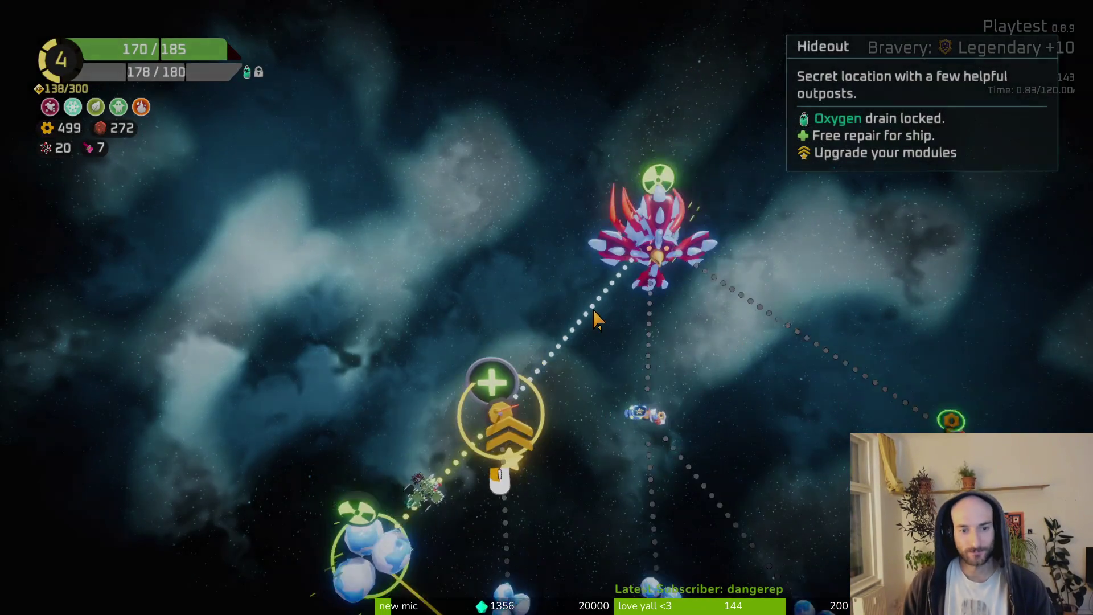
# Pick the Hideout on the sector map, then fly and dash to the Refiner ship to dock.
pyautogui.click(595, 318)
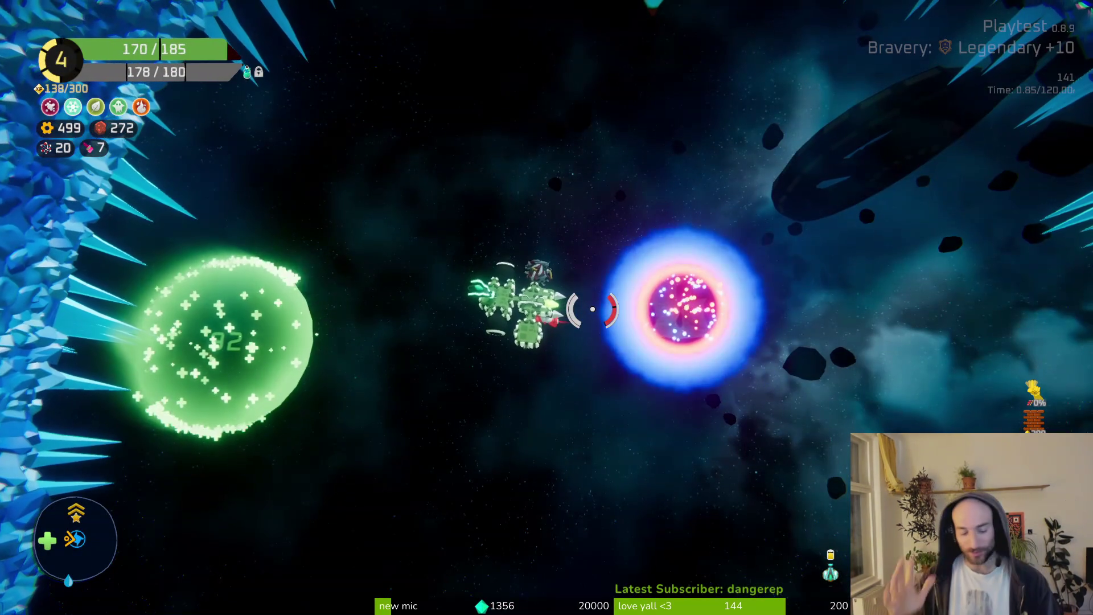
pyautogui.press('w')
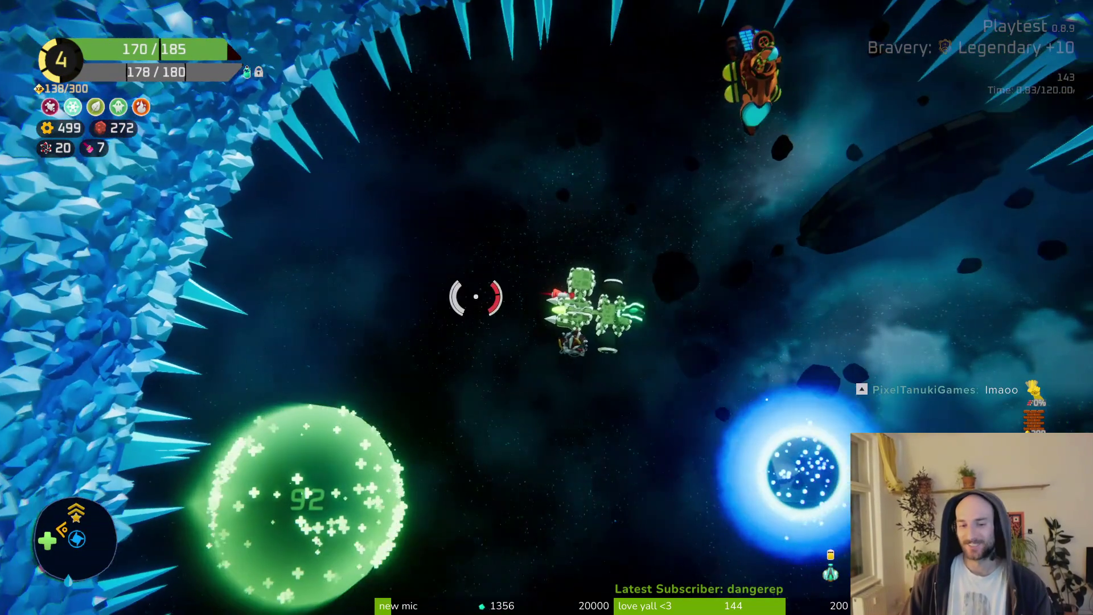
pyautogui.moveTo(476, 295)
pyautogui.mouseDown()
pyautogui.moveTo(610, 247)
pyautogui.moveTo(514, 249)
pyautogui.moveTo(546, 222)
pyautogui.mouseUp()
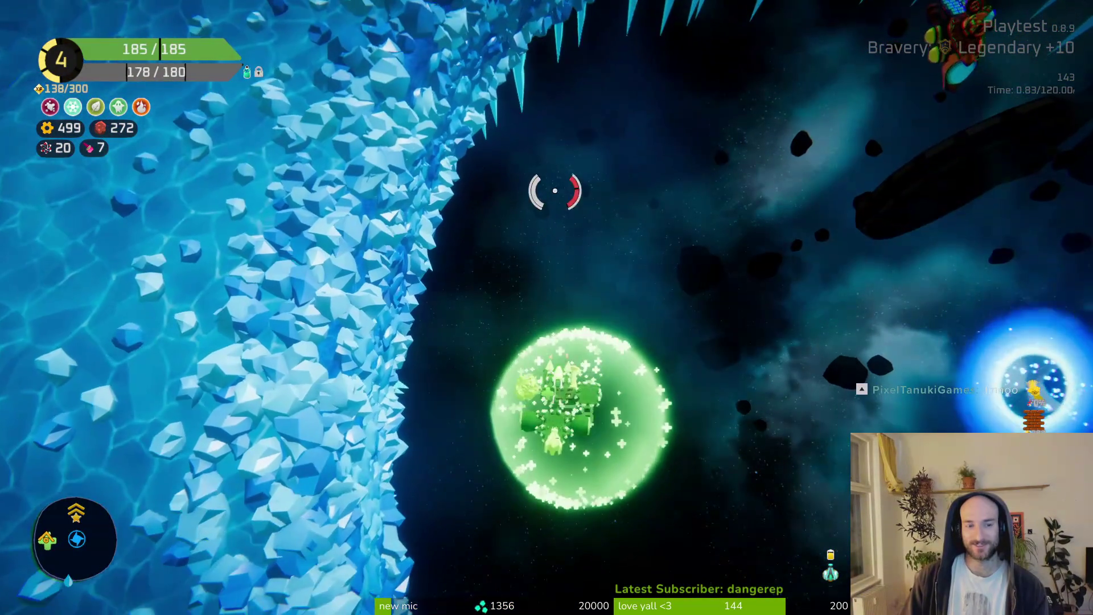
pyautogui.press('space')
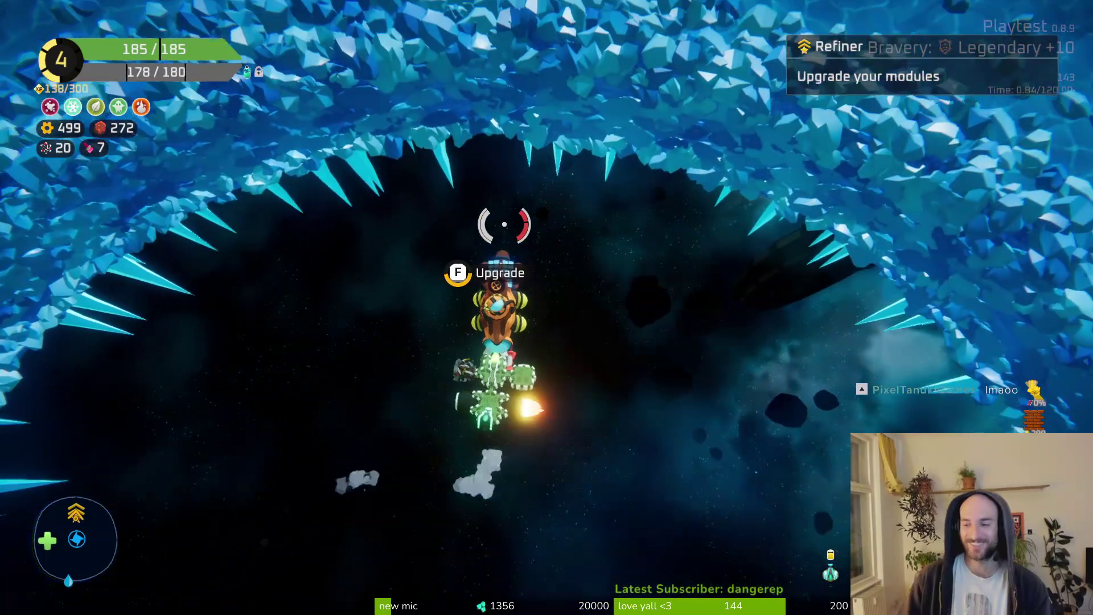
pyautogui.press('f')
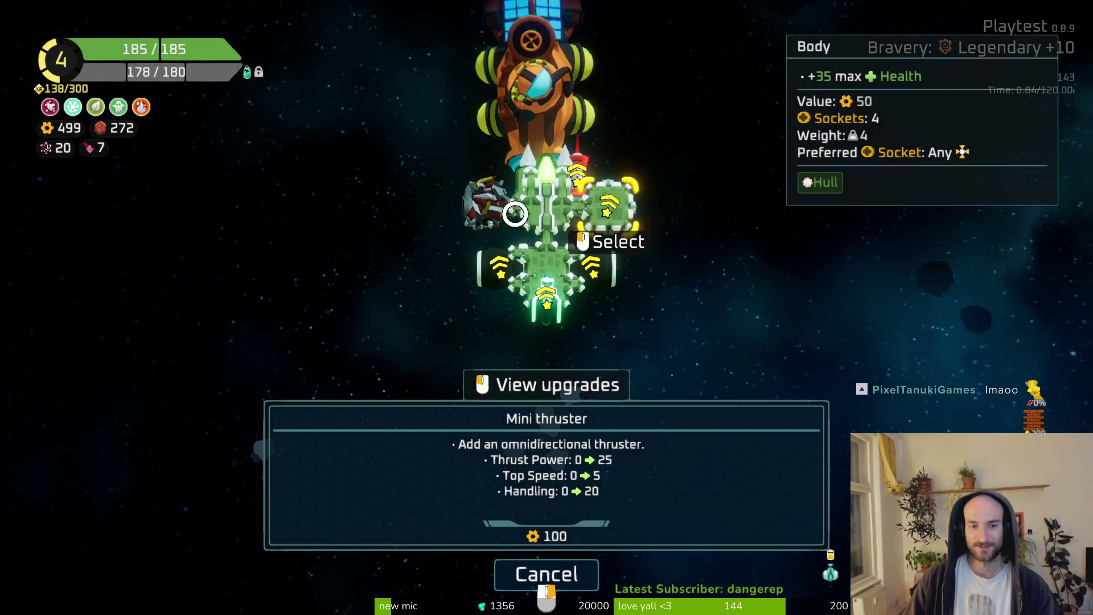
# Leave the Refiner's upgrade screen and ship building, then fly the ship down-left.
pyautogui.rightClick(585, 210)
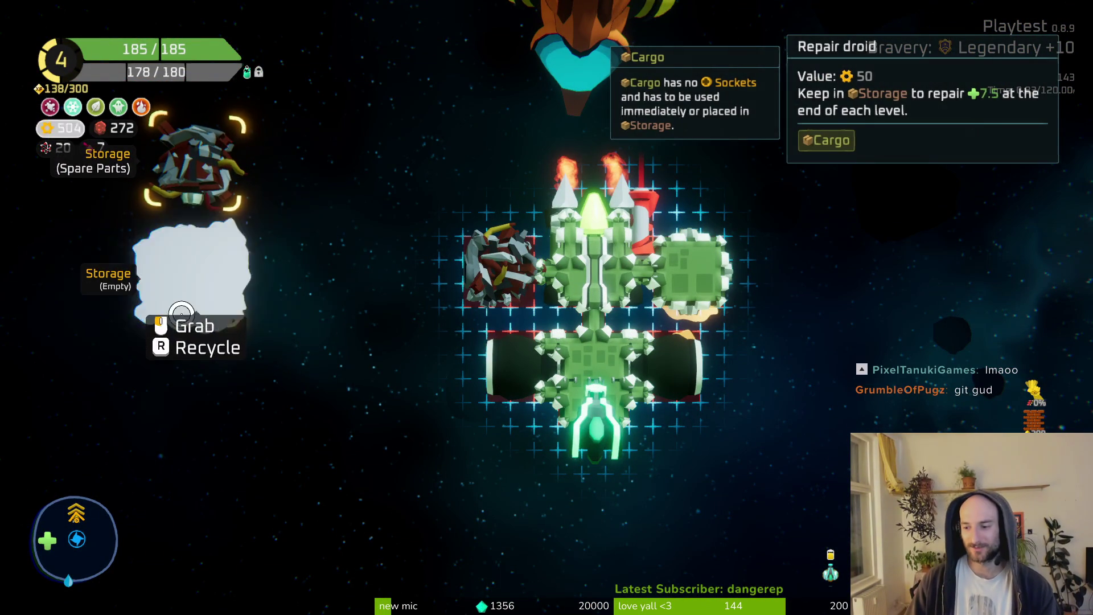
pyautogui.press('Escape')
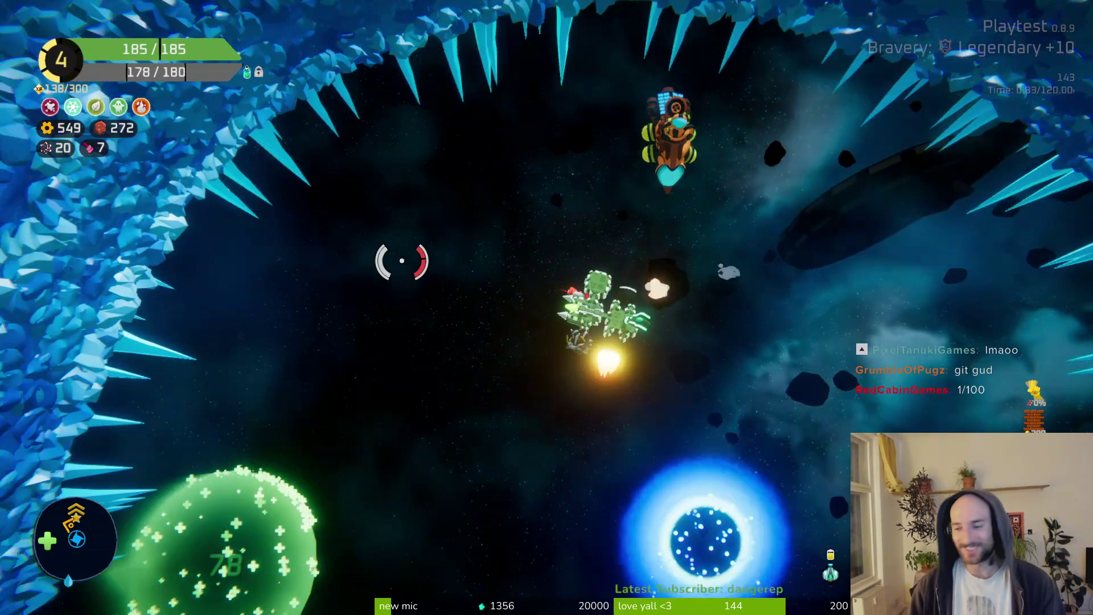
pyautogui.press('a')
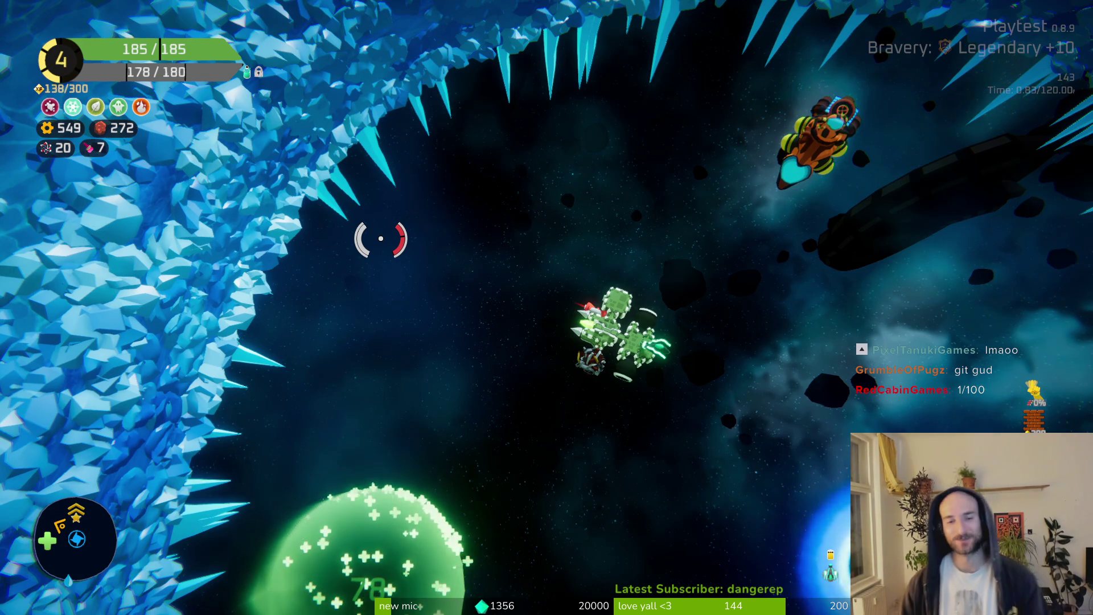
pyautogui.press('a')
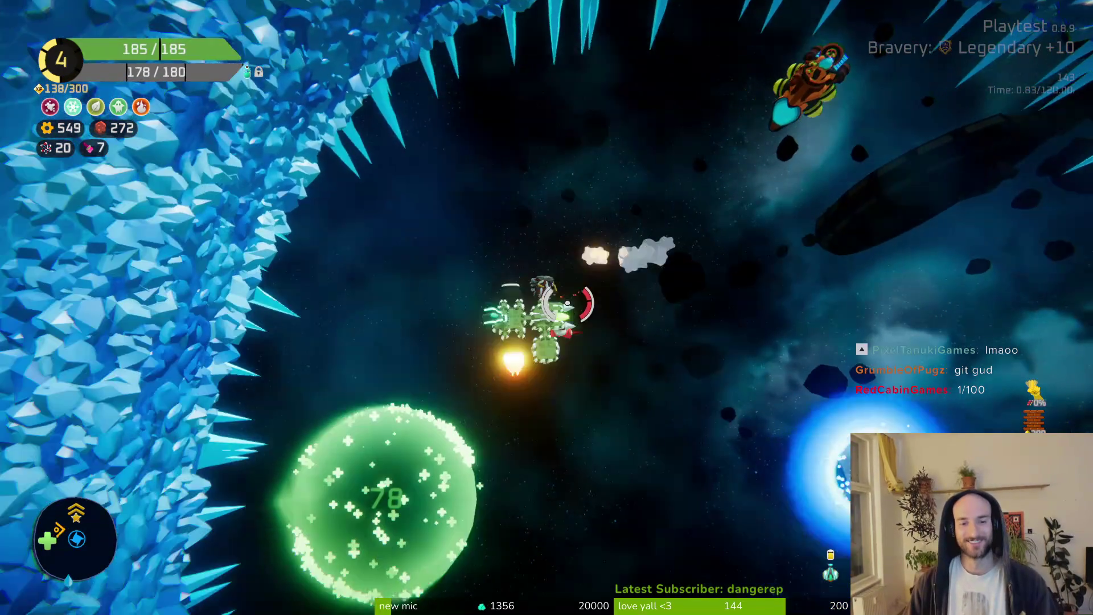
# In build mode, show the Spare Parts recipes: Quantum Beam 80/20 and Double Shield 160/40.
pyautogui.press('Tab')
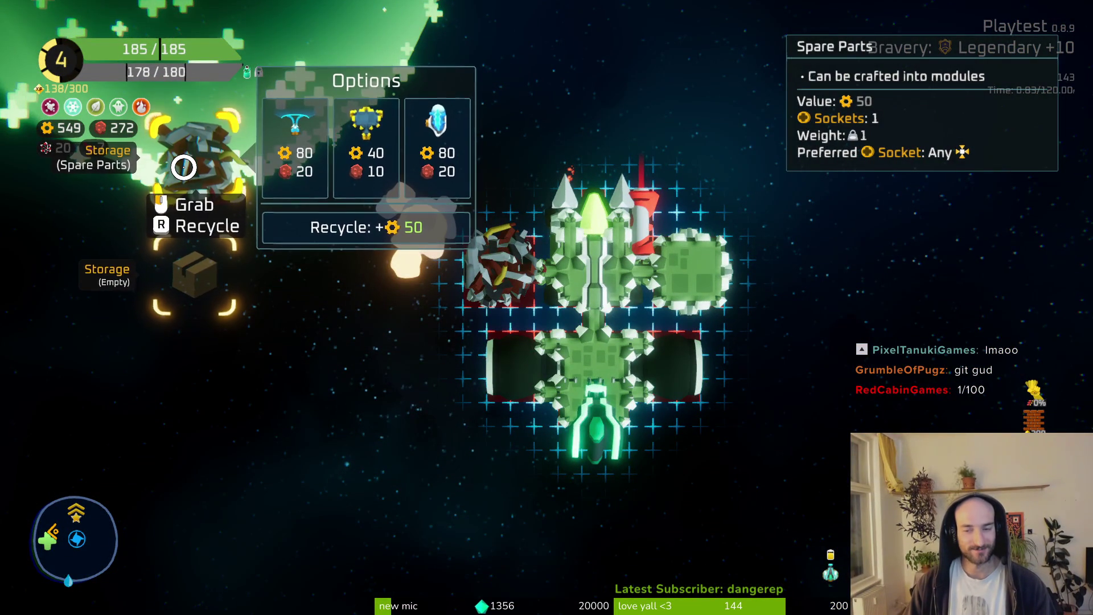
pyautogui.moveTo(499, 260)
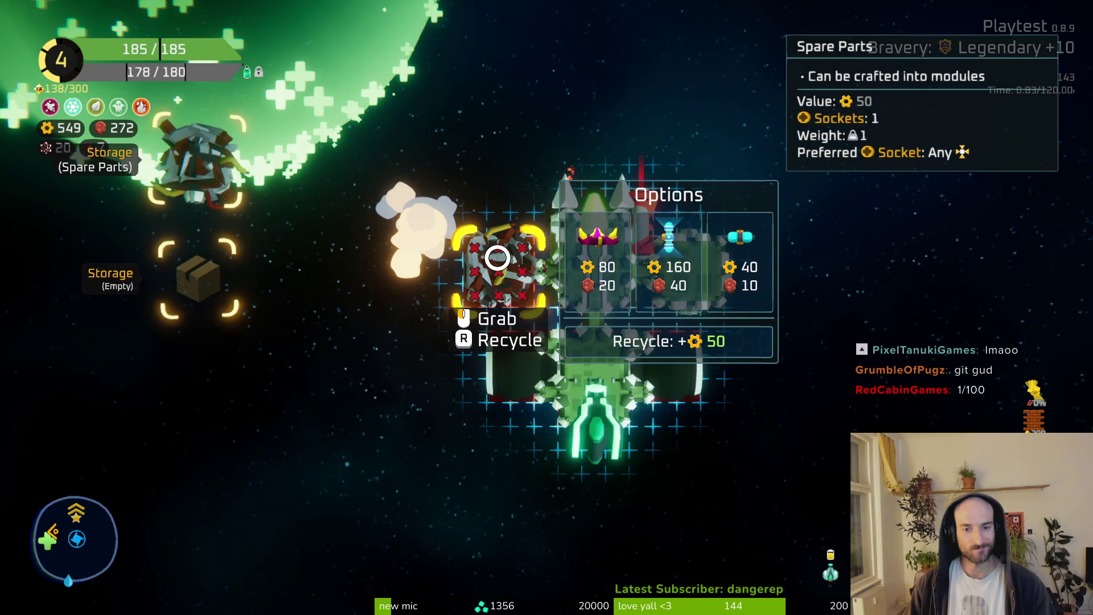
pyautogui.press('Tab')
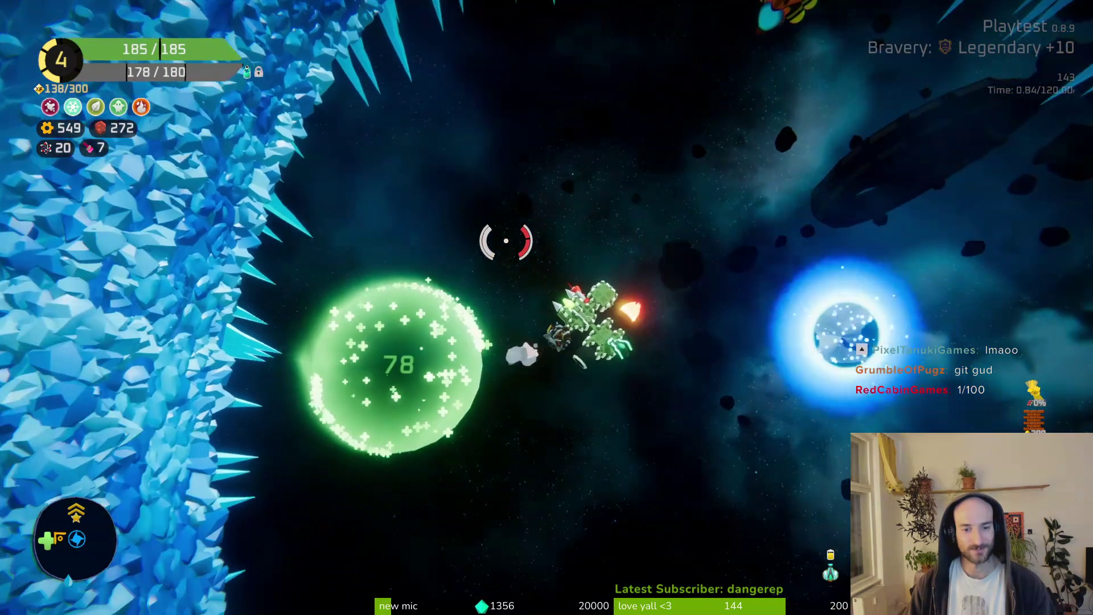
pyautogui.press('Tab')
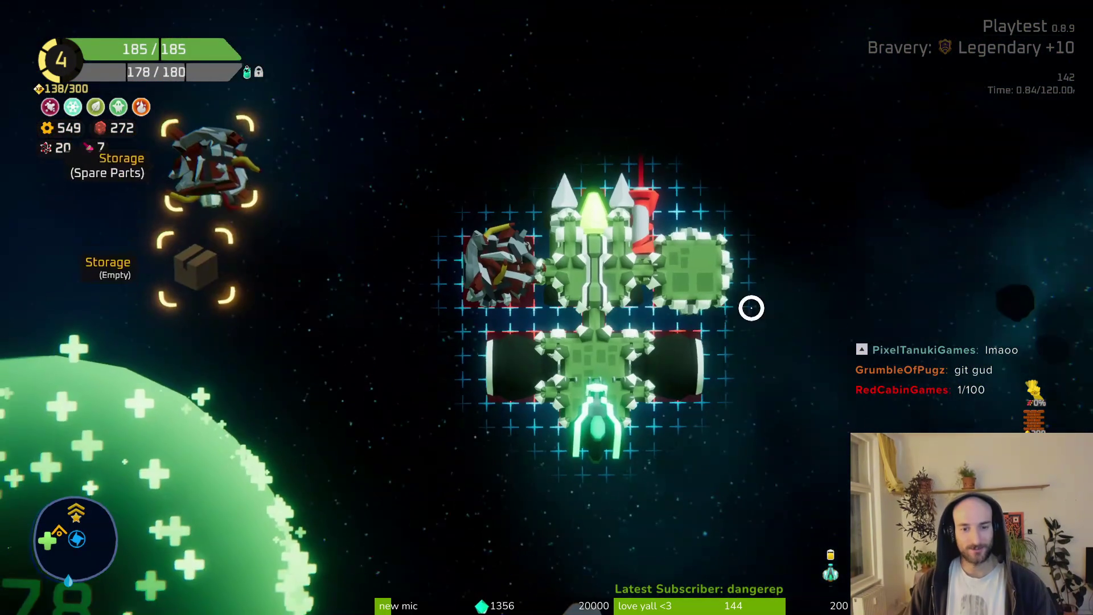
pyautogui.moveTo(706, 262)
pyautogui.press('Tab')
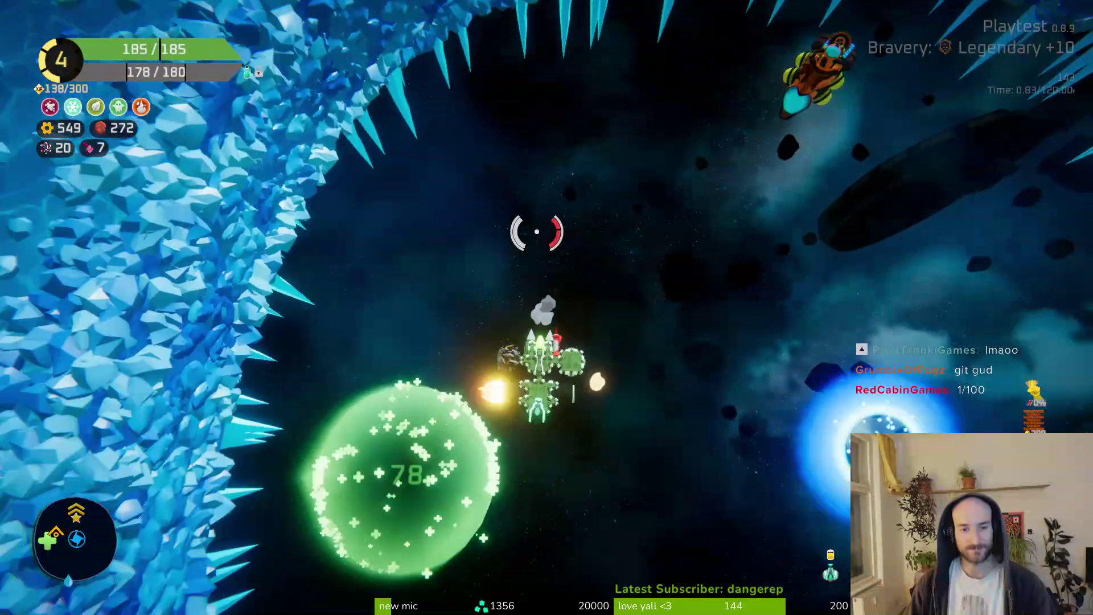
pyautogui.press('w')
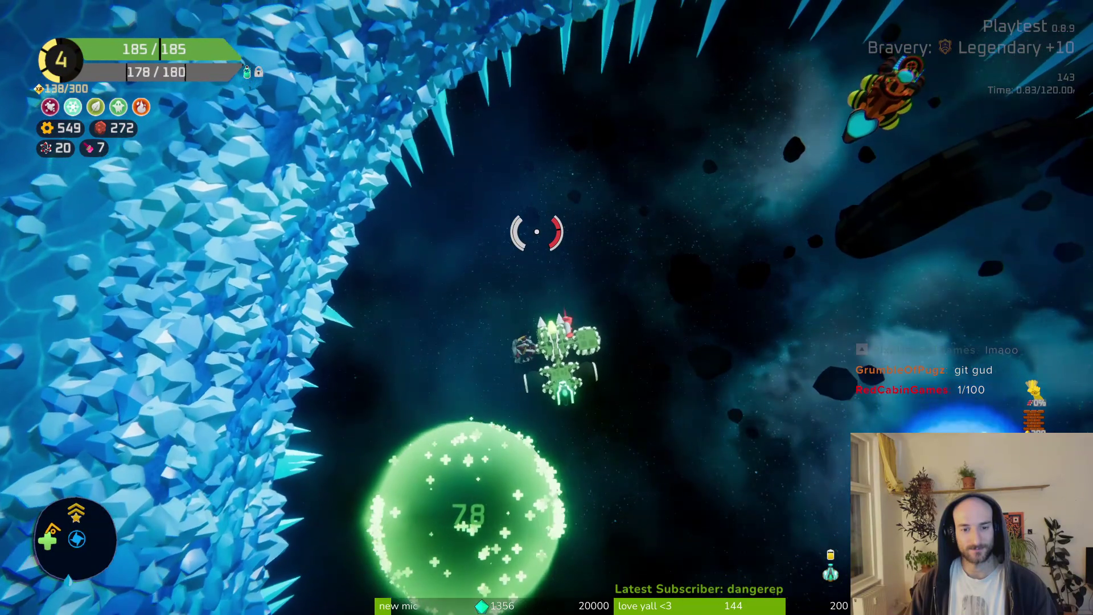
pyautogui.press('Tab')
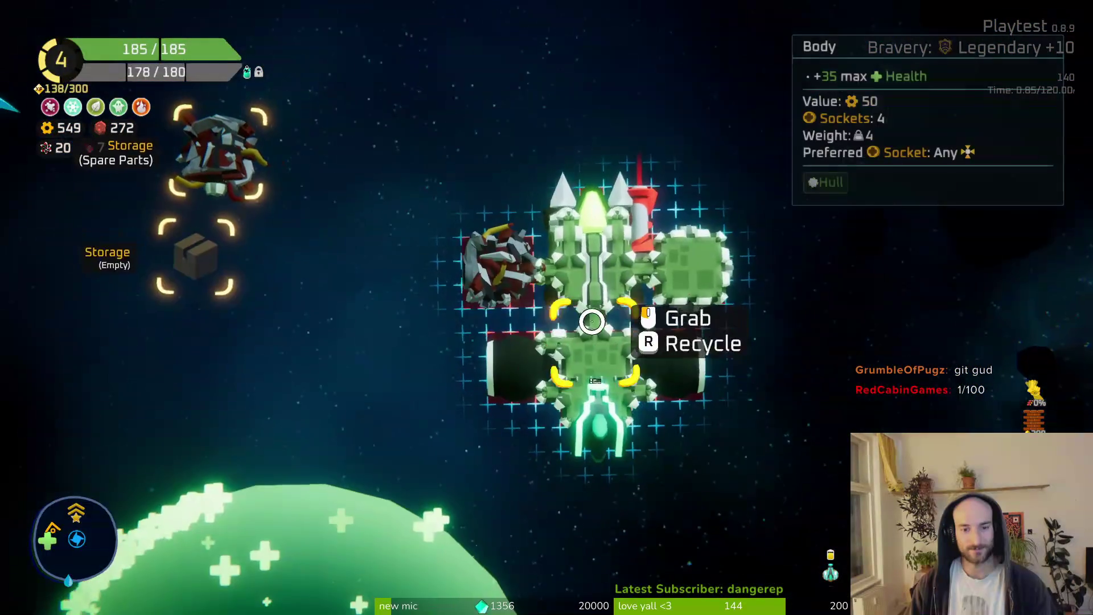
pyautogui.moveTo(509, 279)
pyautogui.moveTo(222, 165)
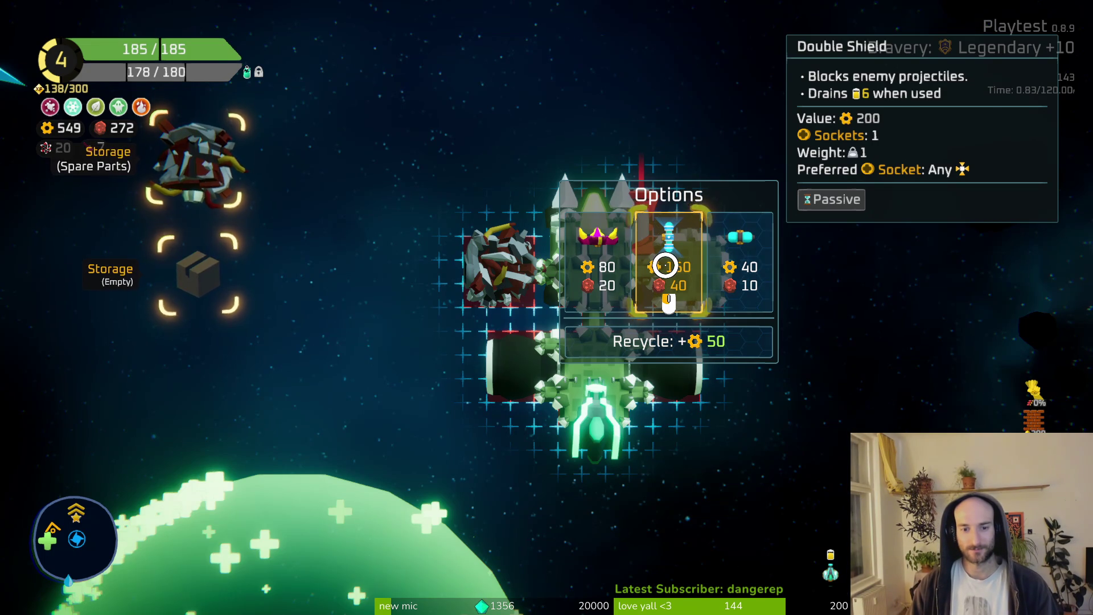
# Store the Sentry Turret and shift the Body block around the ship's right side.
pyautogui.click(665, 266)
pyautogui.press('f')
pyautogui.click(549, 439)
pyautogui.press('f')
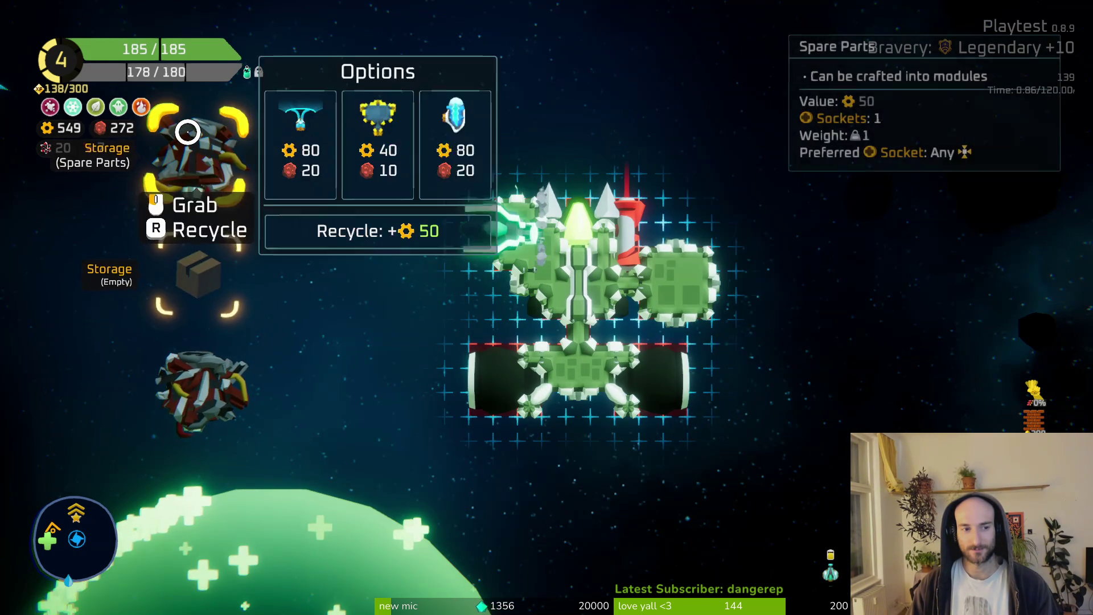
pyautogui.click(700, 293)
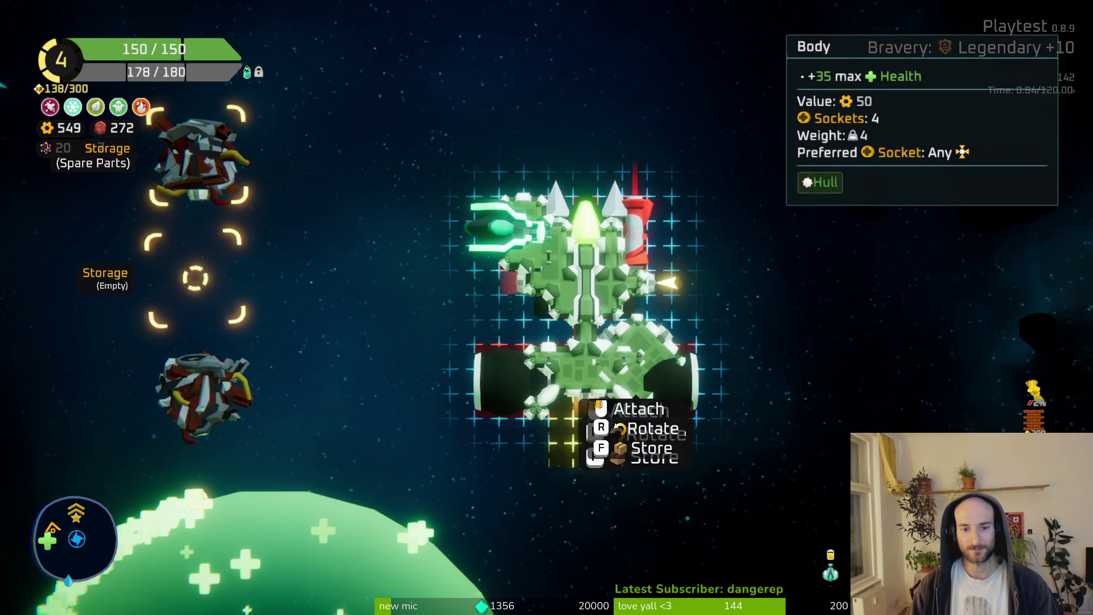
pyautogui.click(587, 453)
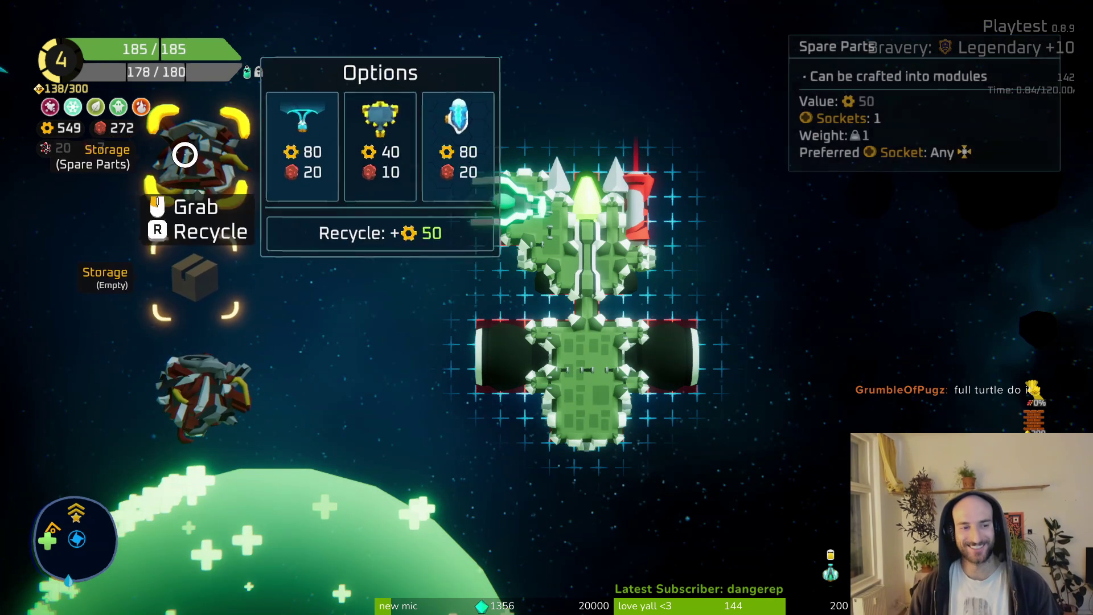
pyautogui.click(590, 424)
pyautogui.click(684, 260)
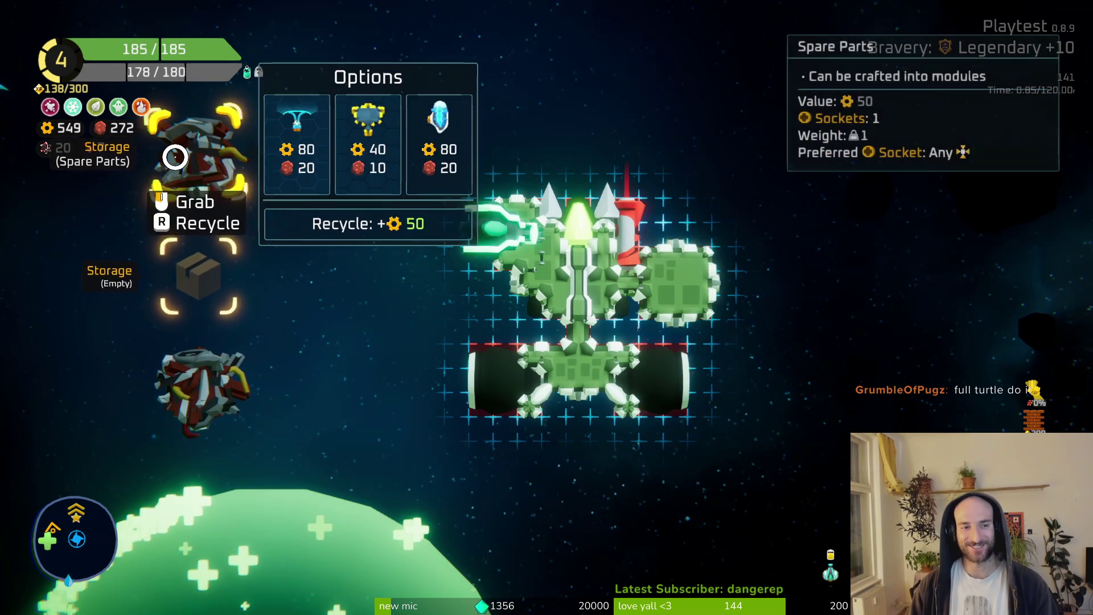
pyautogui.moveTo(231, 379)
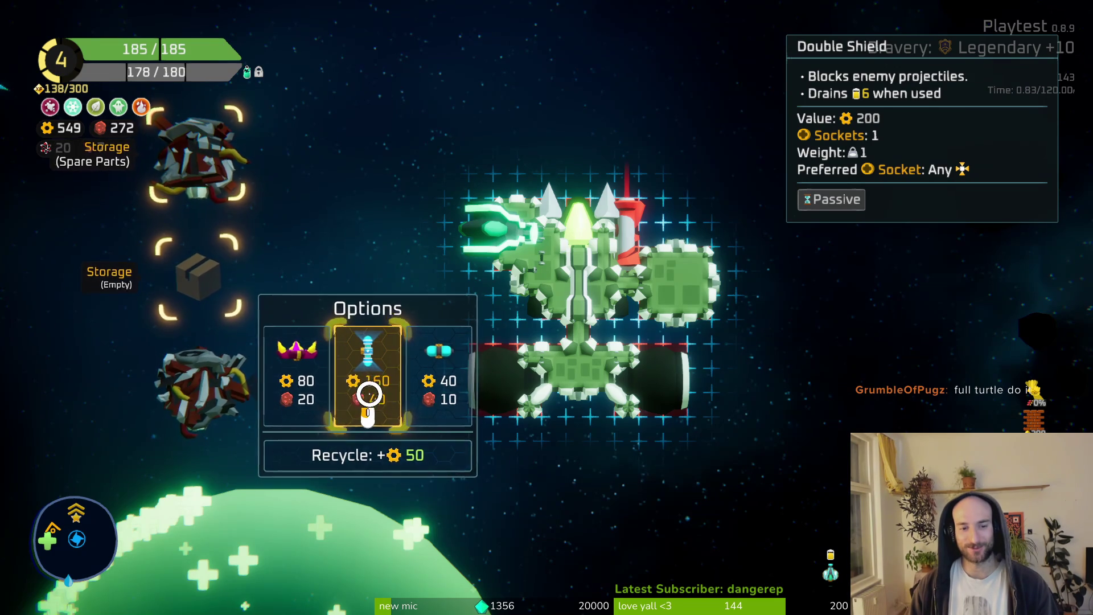
# Craft a Double Shield, fit it beneath the ship, and move the Body modules into storage.
pyautogui.click(370, 385)
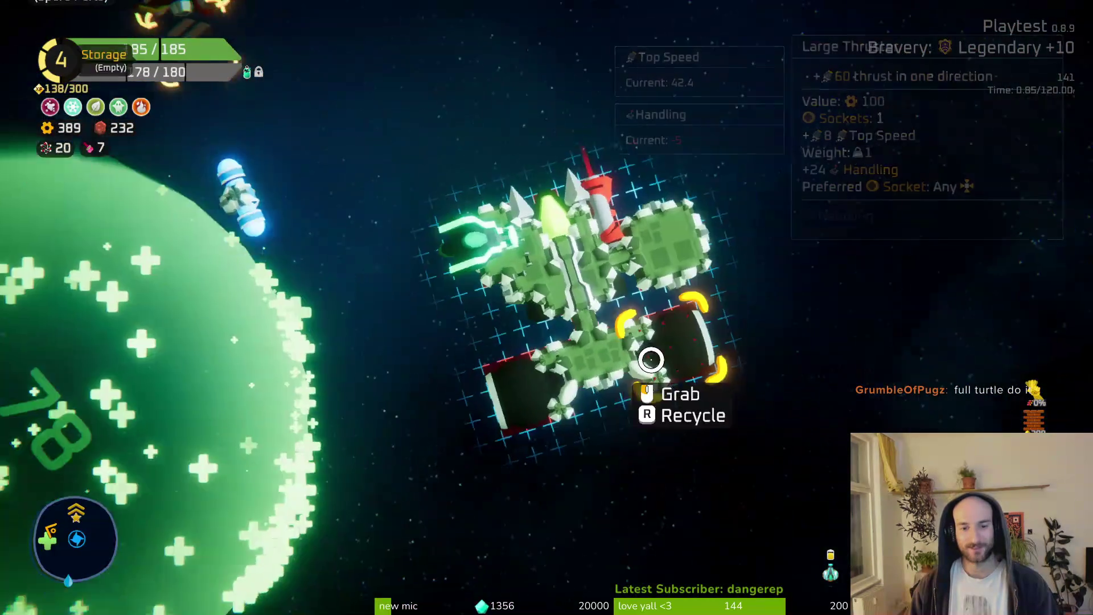
pyautogui.click(641, 362)
pyautogui.press('f')
pyautogui.click(165, 353)
pyautogui.click(478, 450)
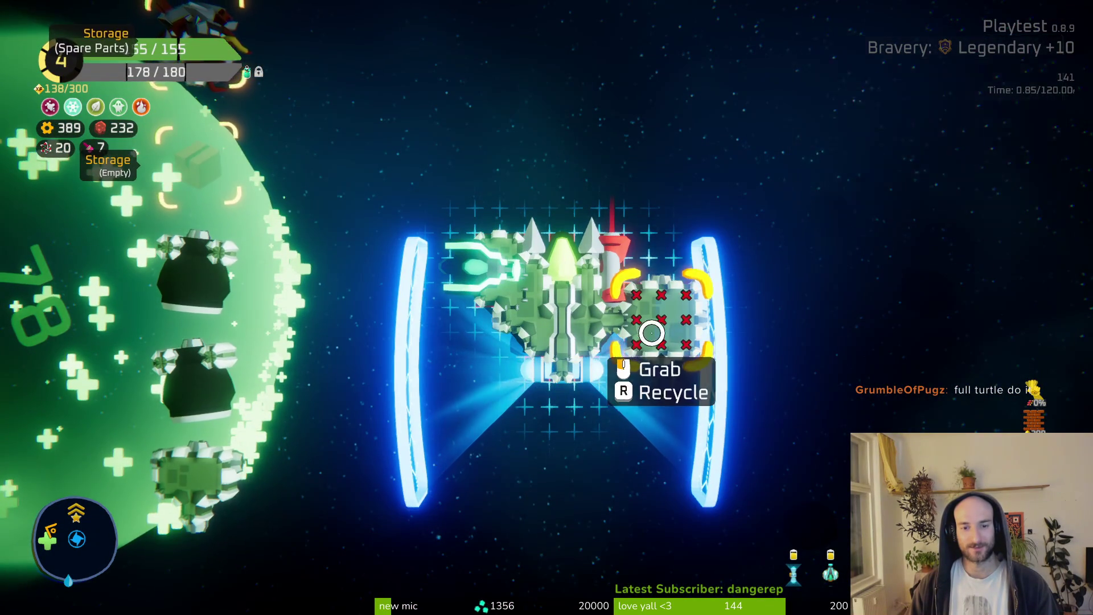
pyautogui.moveTo(670, 337)
pyautogui.mouseDown()
pyautogui.moveTo(568, 456)
pyautogui.moveTo(254, 546)
pyautogui.mouseUp()
pyautogui.press('Tab')
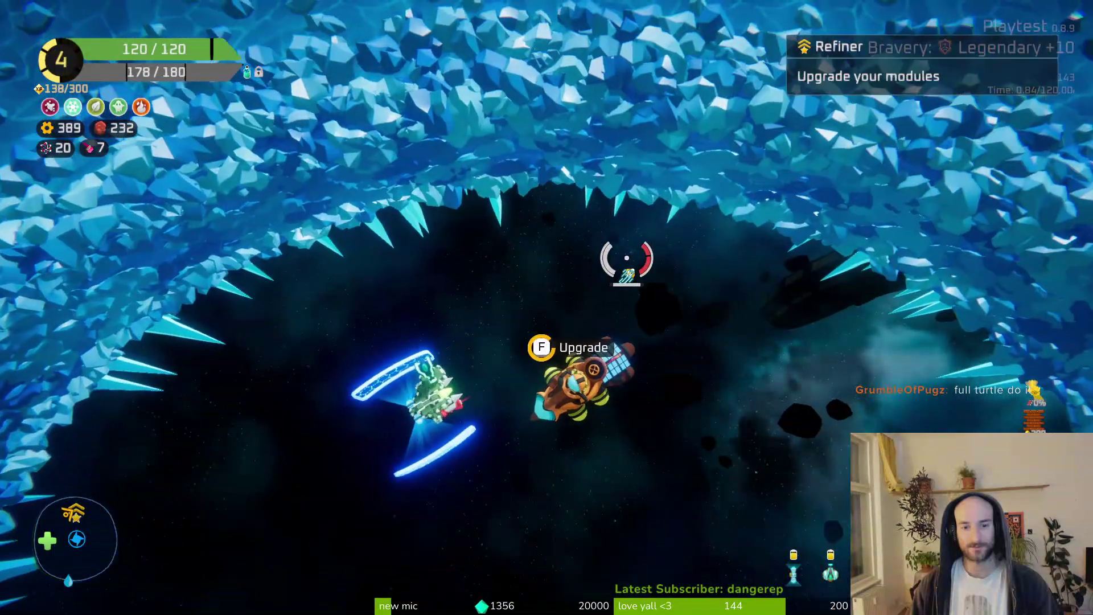
# Check the Refiner's Double Shield upgrade, then back out without buying anything.
pyautogui.press('e')
pyautogui.click(550, 278)
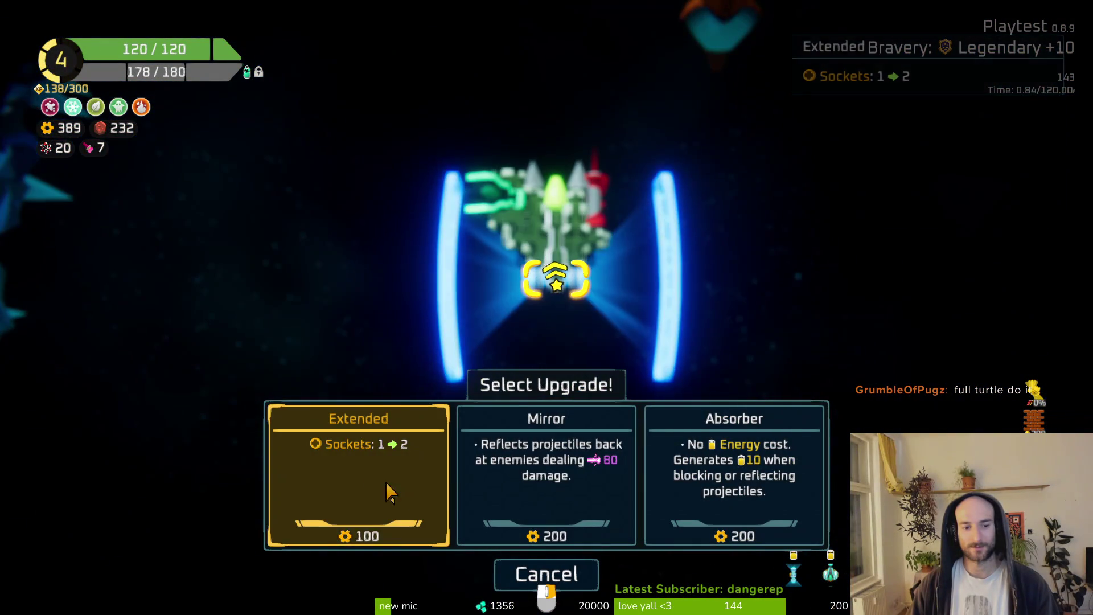
pyautogui.rightClick(514, 277)
pyautogui.rightClick(370, 310)
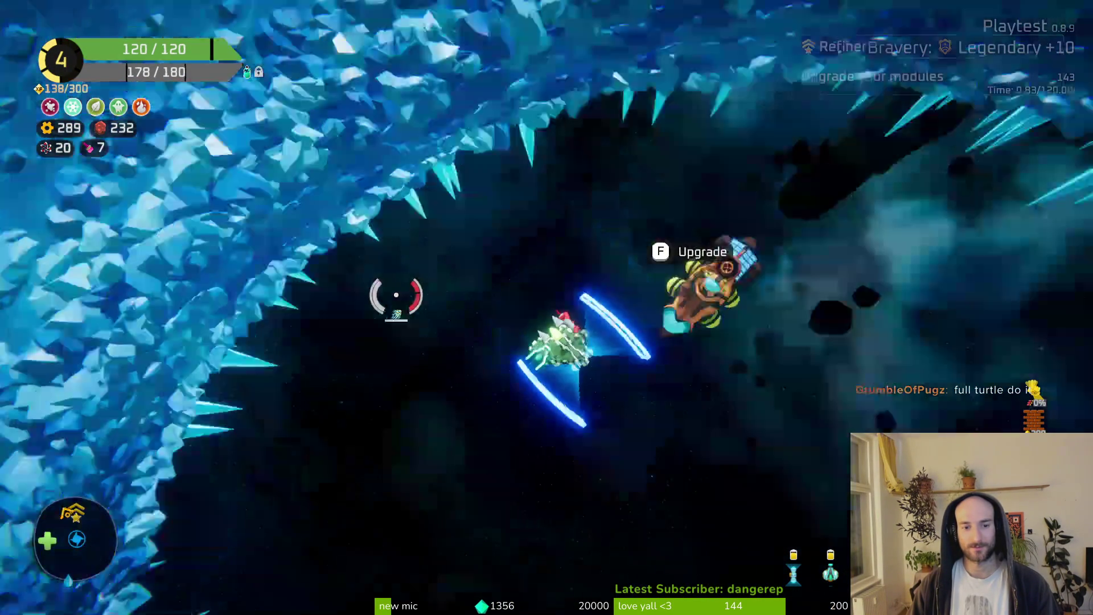
# Rearrange Body parts, store the Sentry Turret, and recycle the Large Thruster into spare parts.
pyautogui.press('e')
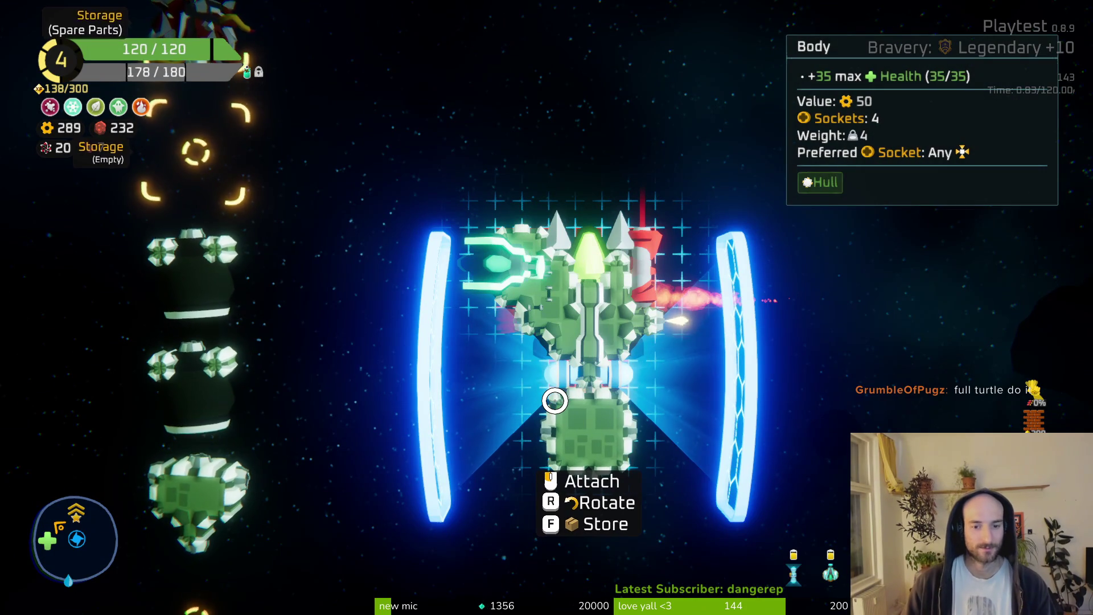
pyautogui.click(555, 400)
pyautogui.click(193, 382)
pyautogui.click(492, 224)
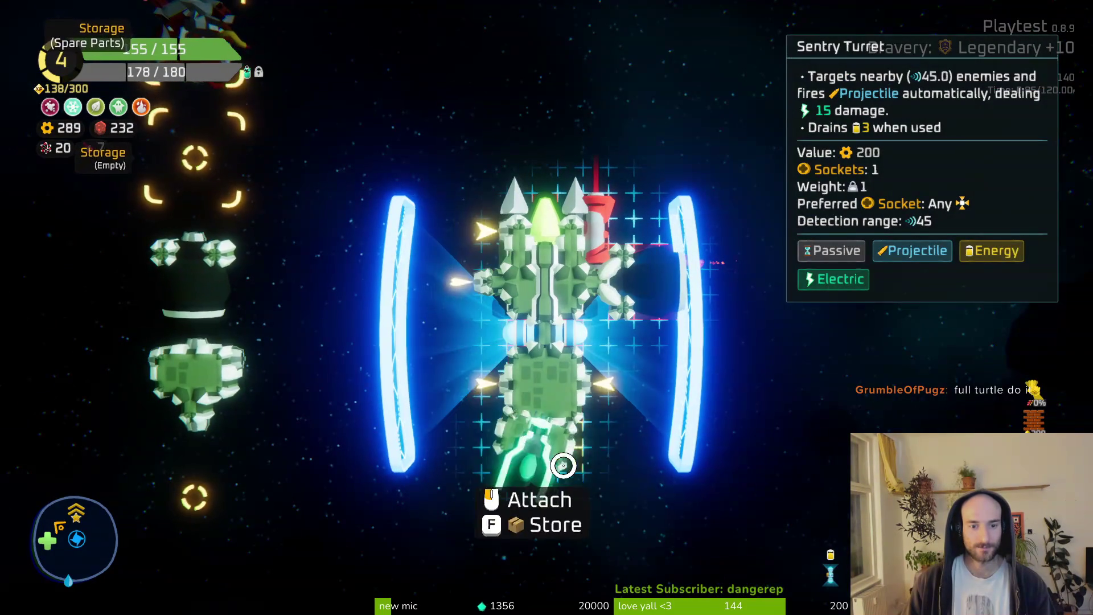
pyautogui.press('f')
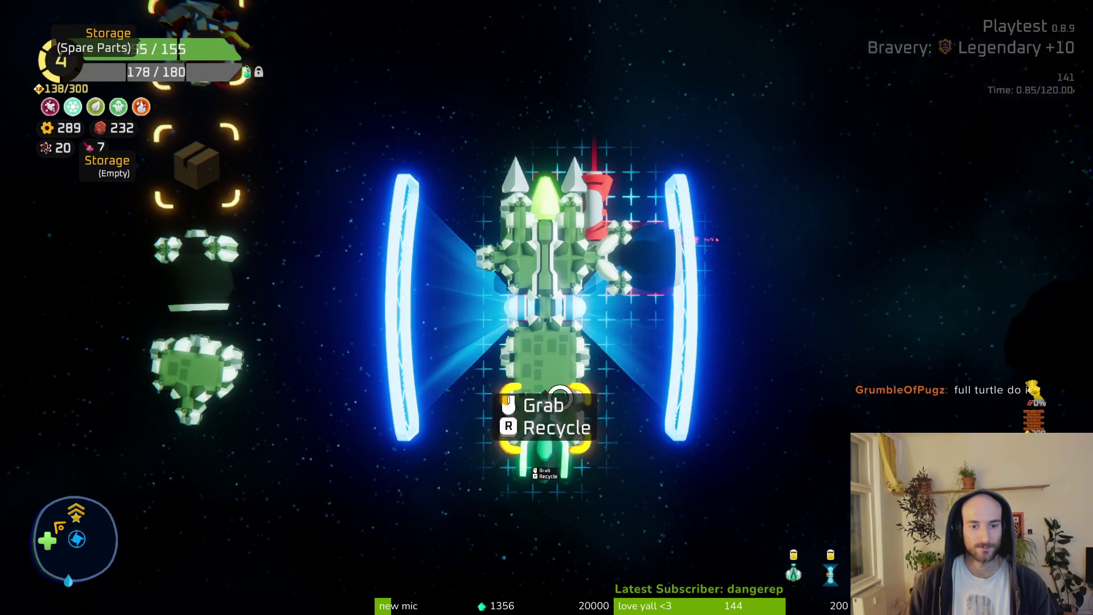
pyautogui.click(545, 433)
pyautogui.click(626, 390)
pyautogui.click(192, 382)
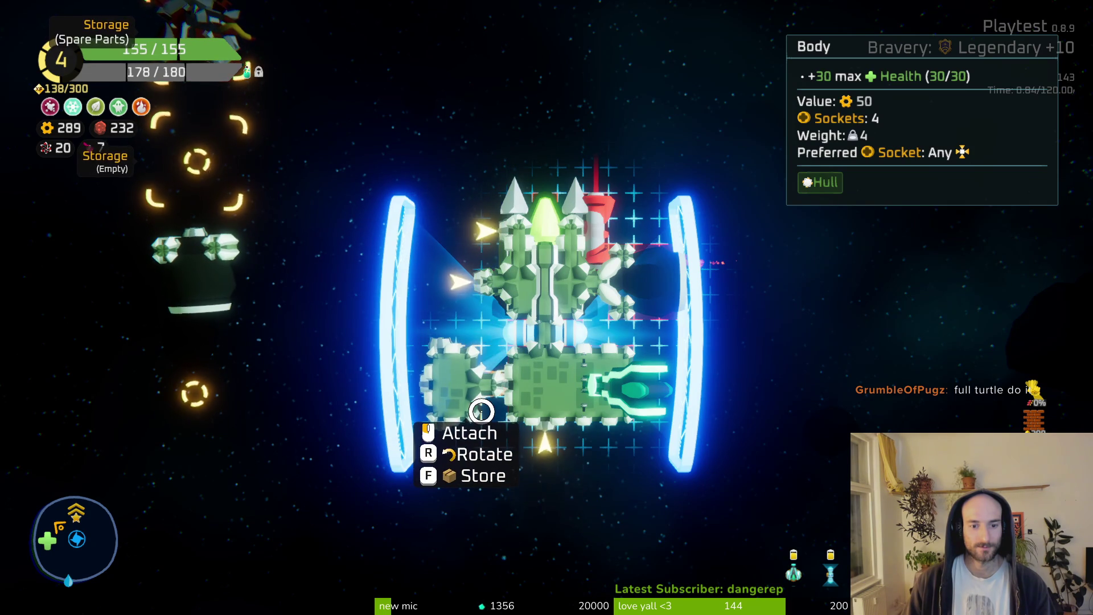
pyautogui.click(482, 411)
pyautogui.click(500, 280)
pyautogui.press('f')
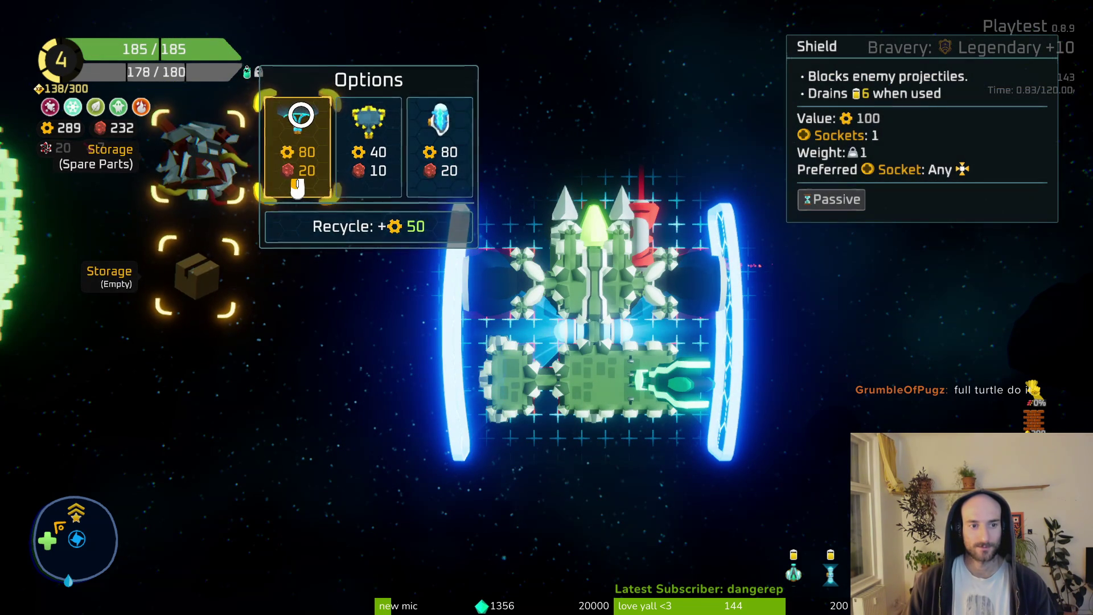
# Craft a Shield from spare parts and rework the hull with Body parts on the left and underside.
pyautogui.click(296, 190)
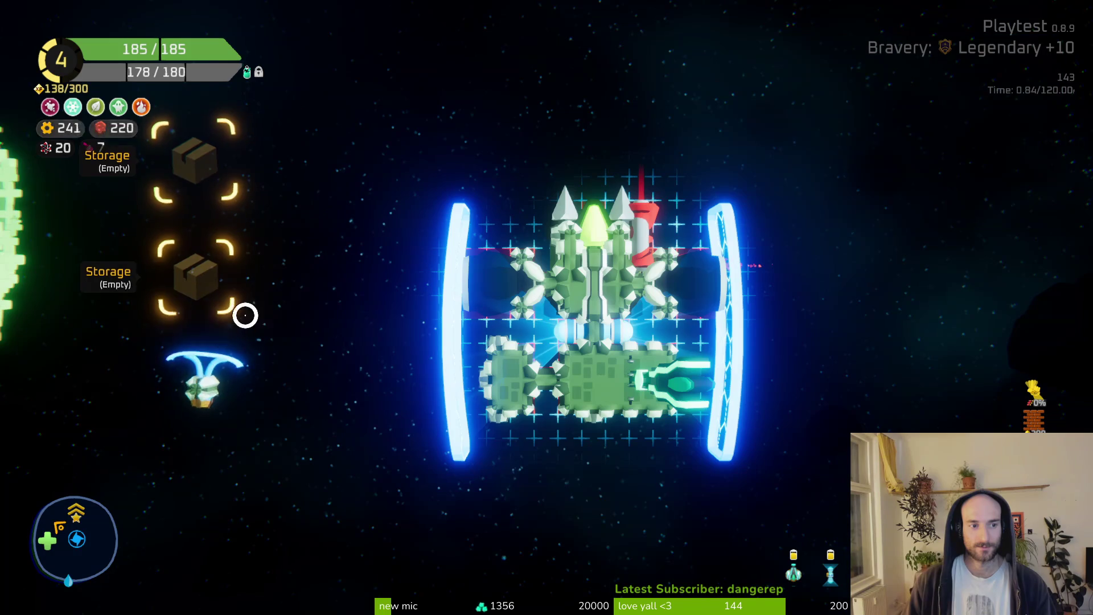
pyautogui.click(625, 499)
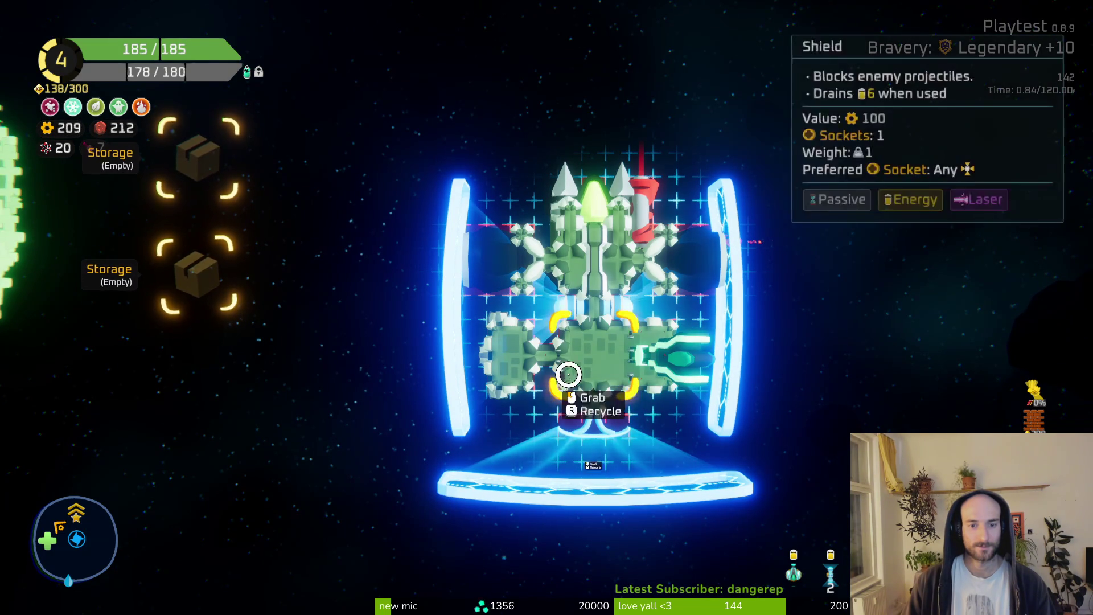
pyautogui.moveTo(566, 349); pyautogui.dragTo(324, 446)
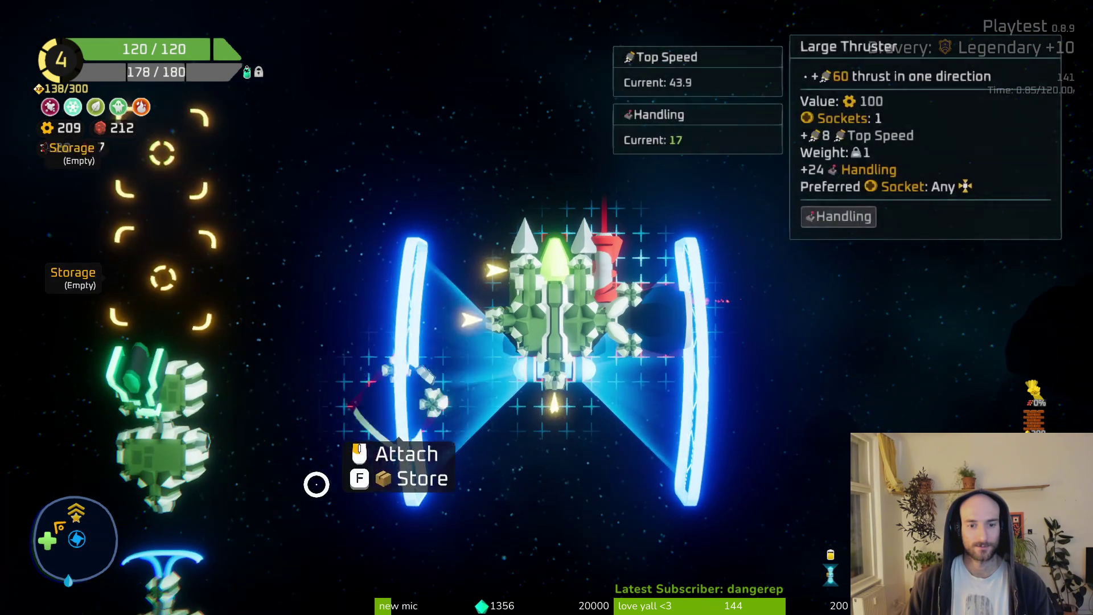
pyautogui.moveTo(185, 455)
pyautogui.mouseDown()
pyautogui.moveTo(507, 356)
pyautogui.moveTo(456, 322)
pyautogui.mouseUp()
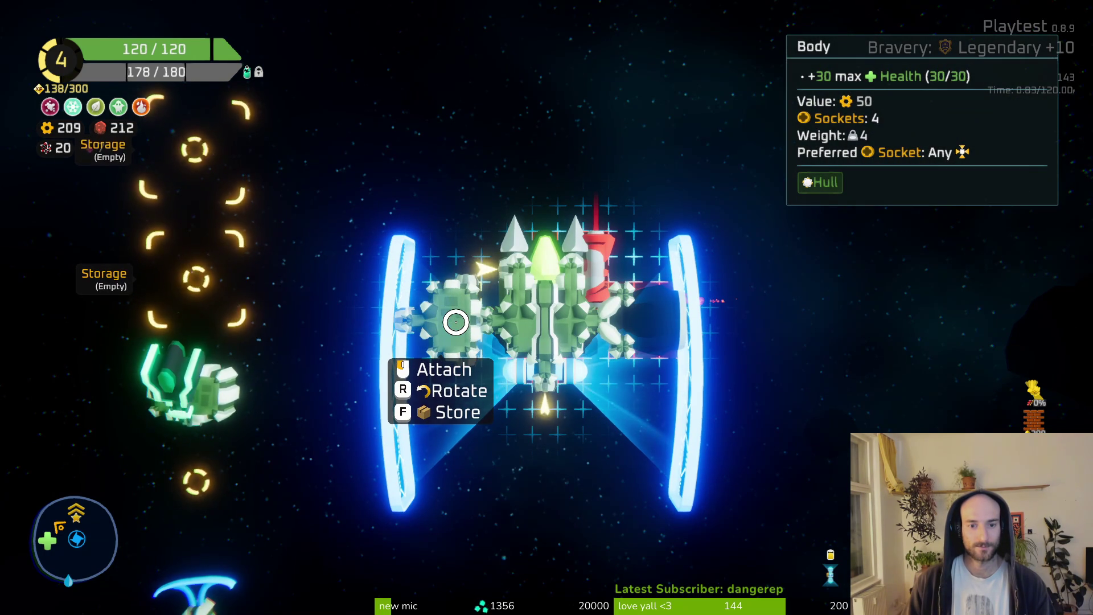
pyautogui.moveTo(456, 322); pyautogui.dragTo(456, 322)
pyautogui.moveTo(196, 592)
pyautogui.mouseDown()
pyautogui.moveTo(220, 464)
pyautogui.moveTo(646, 456)
pyautogui.mouseUp()
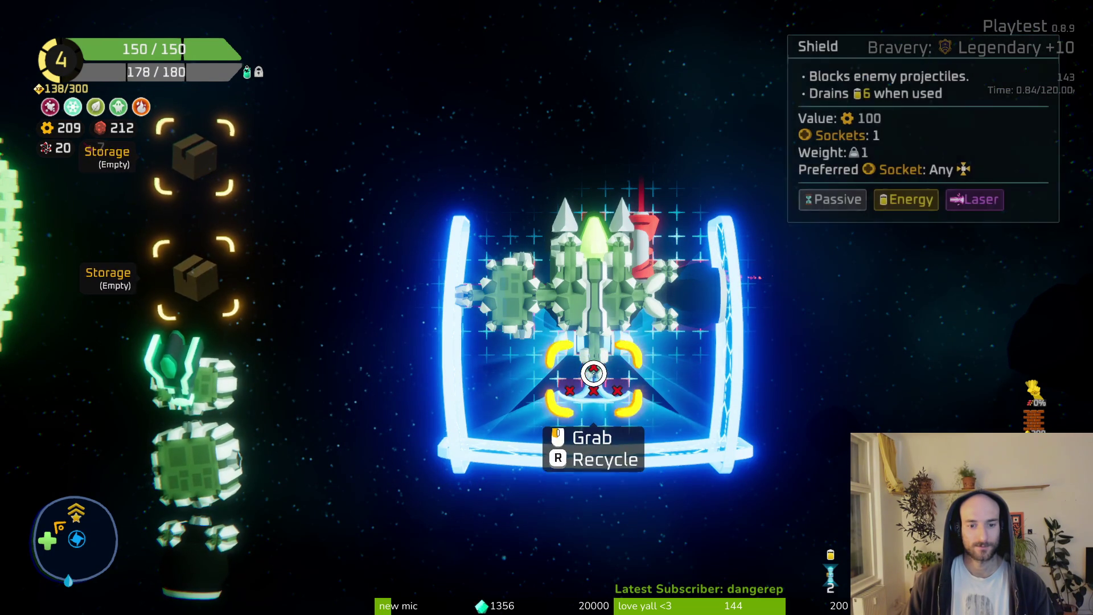
pyautogui.moveTo(594, 375); pyautogui.dragTo(277, 588)
pyautogui.moveTo(296, 412)
pyautogui.mouseDown()
pyautogui.moveTo(581, 424)
pyautogui.moveTo(574, 432)
pyautogui.mouseUp()
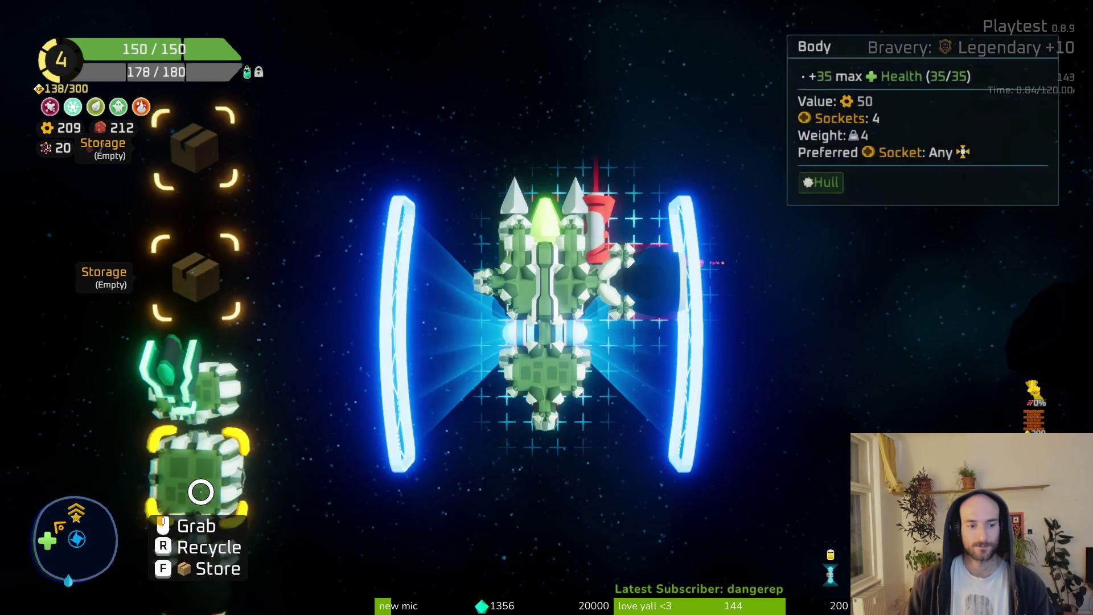
pyautogui.moveTo(580, 479)
pyautogui.mouseDown()
pyautogui.moveTo(498, 576)
pyautogui.moveTo(575, 463)
pyautogui.moveTo(547, 344)
pyautogui.moveTo(486, 309)
pyautogui.mouseUp()
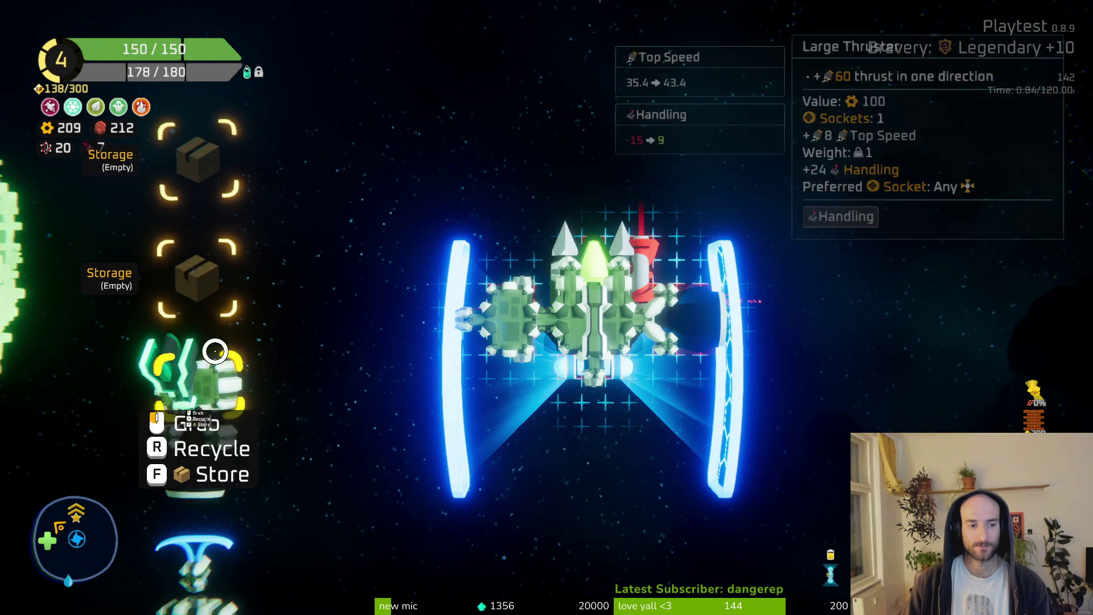
# Mount the Sentry Turret on the ship's right and attach a Shield at the bottom.
pyautogui.moveTo(289, 546); pyautogui.dragTo(495, 494)
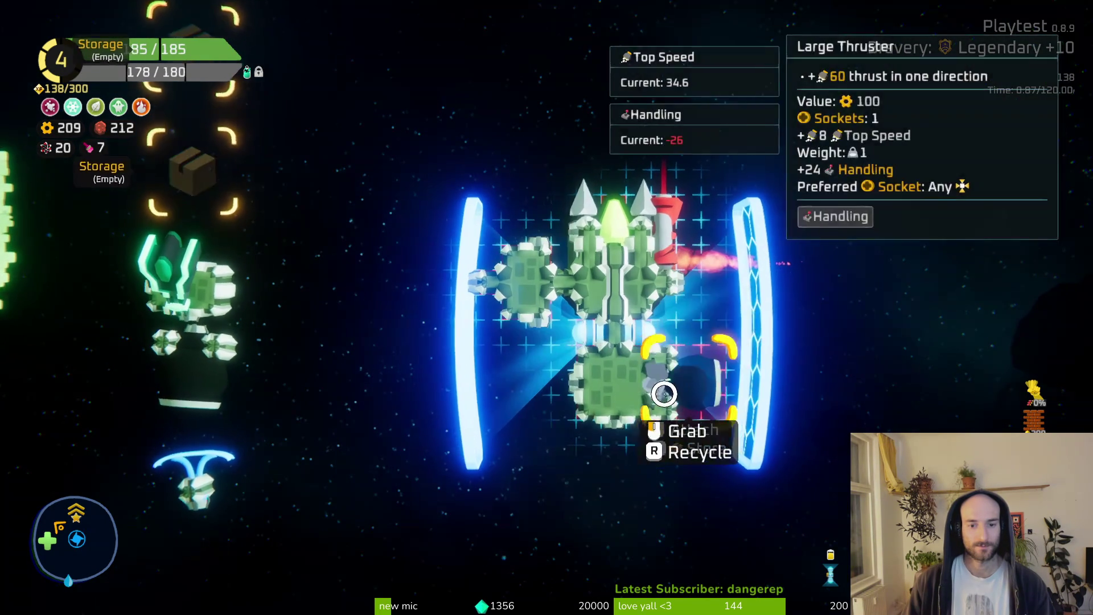
pyautogui.click(191, 295)
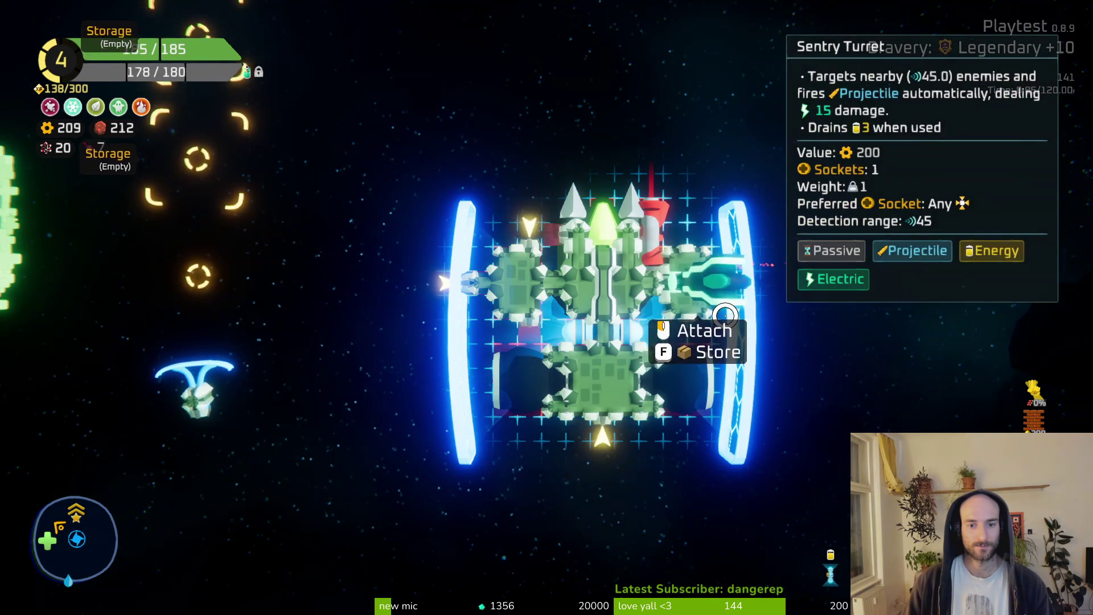
pyautogui.click(712, 259)
pyautogui.click(195, 287)
pyautogui.click(603, 467)
pyautogui.click(505, 254)
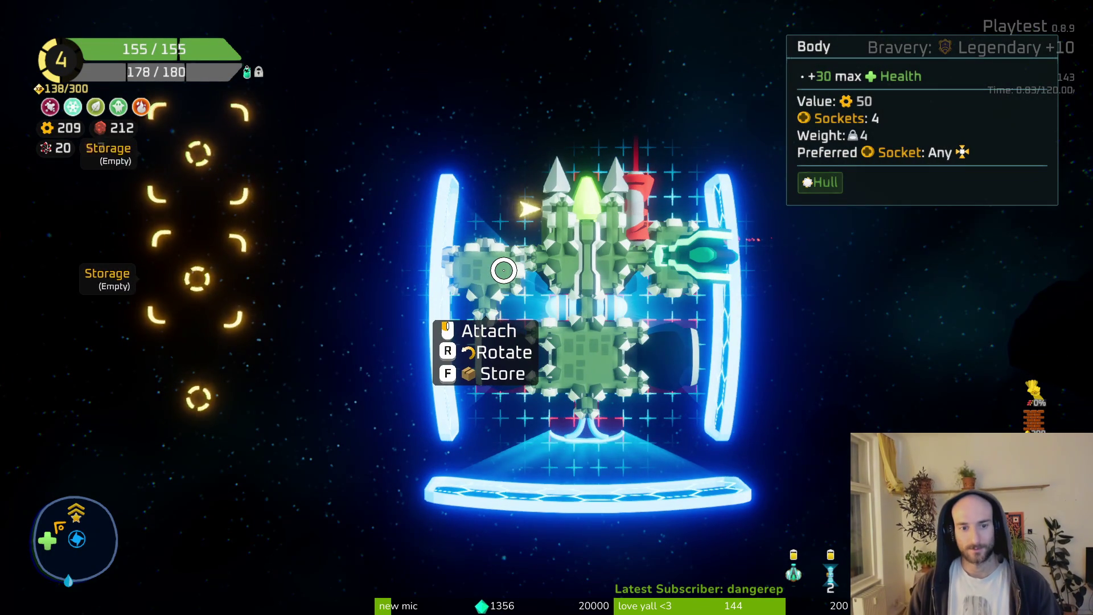
pyautogui.click(504, 270)
# Move the Sentry Turret to the top-left, store a Body hull, and resume flying.
pyautogui.click(688, 251)
pyautogui.click(490, 220)
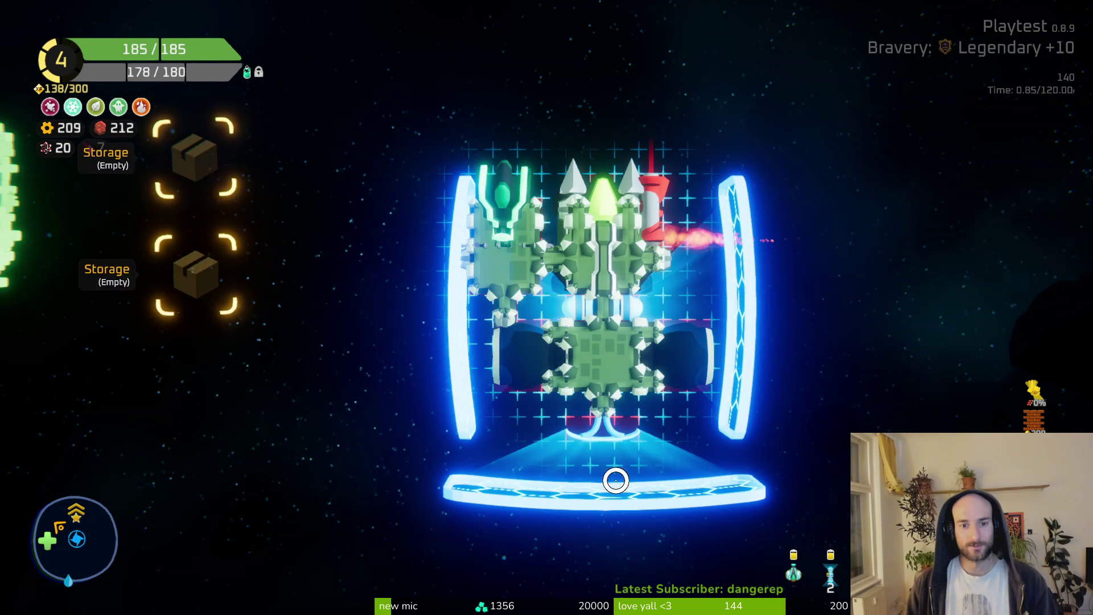
pyautogui.click(519, 292)
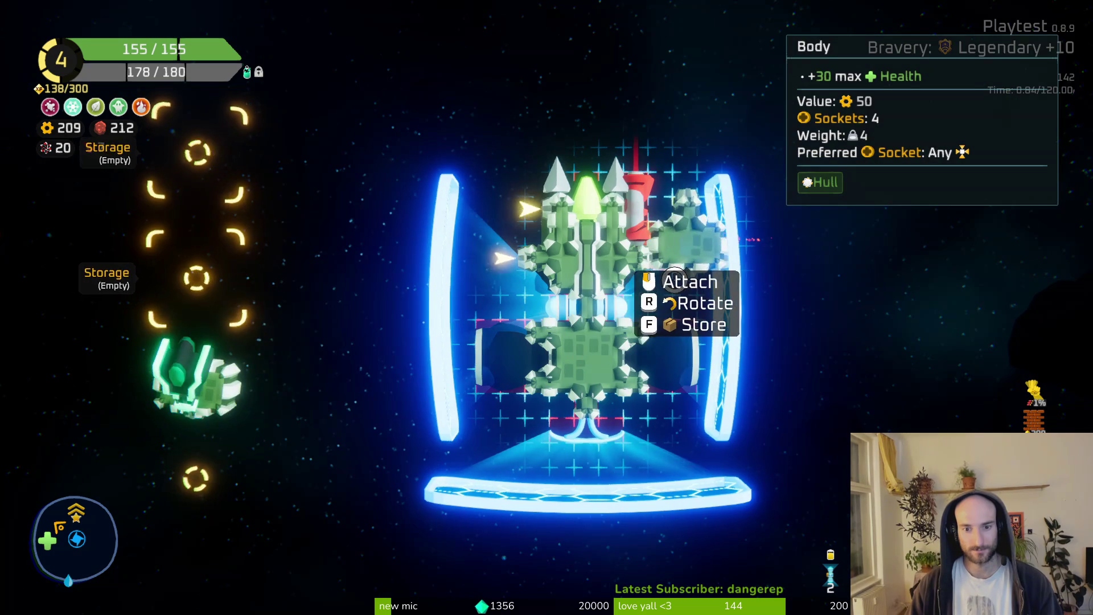
pyautogui.click(189, 236)
pyautogui.click(251, 373)
pyautogui.click(496, 202)
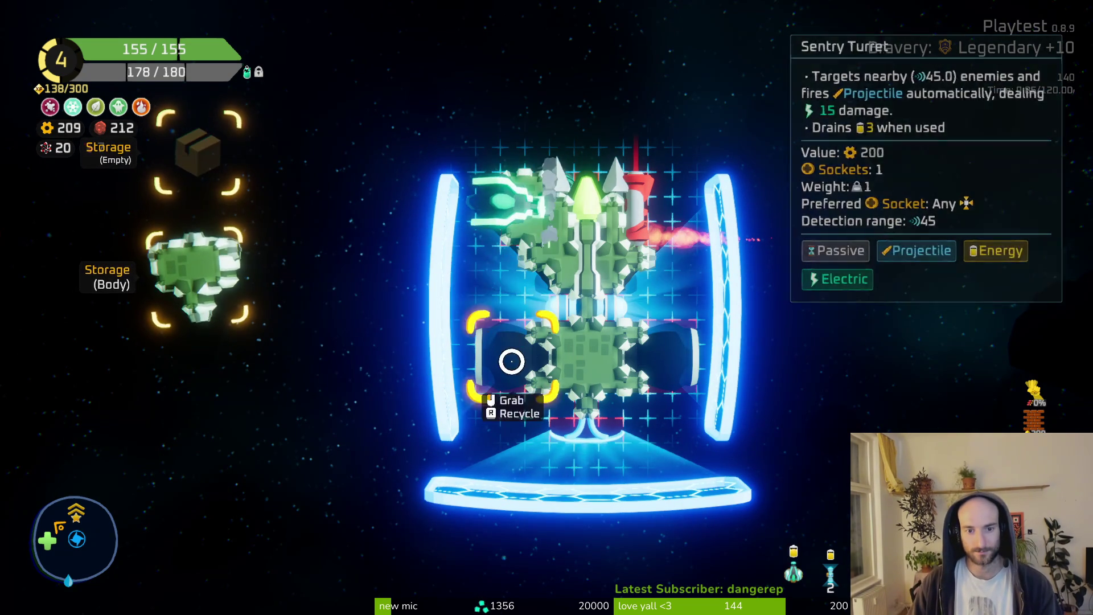
pyautogui.press('Tab')
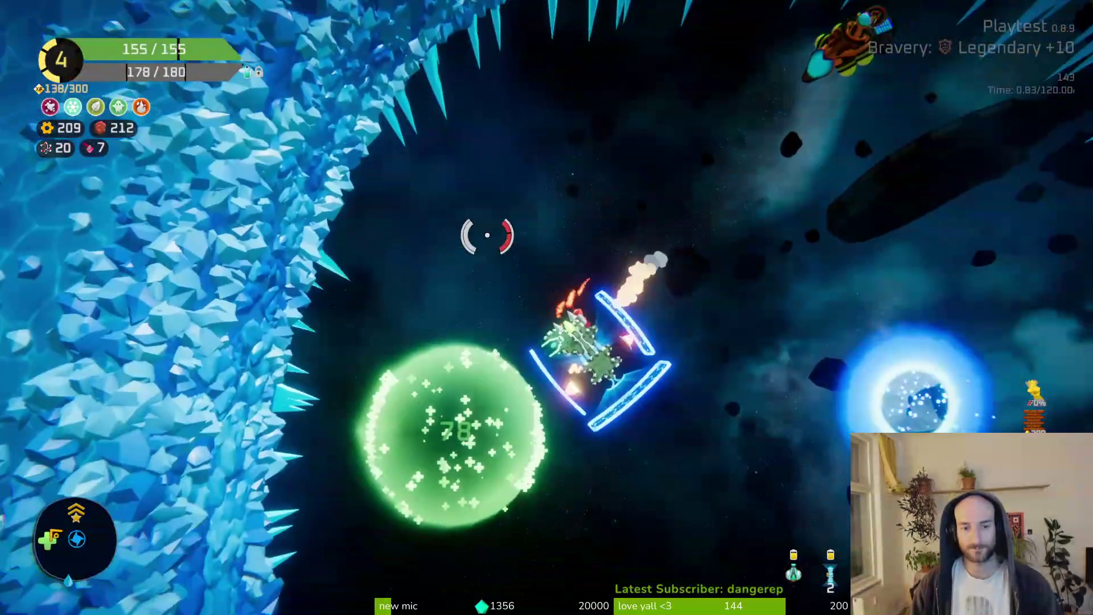
# Buy the Mini thruster upgrade for the centre Body module for 100 ore, leaving 109.
pyautogui.press('w')
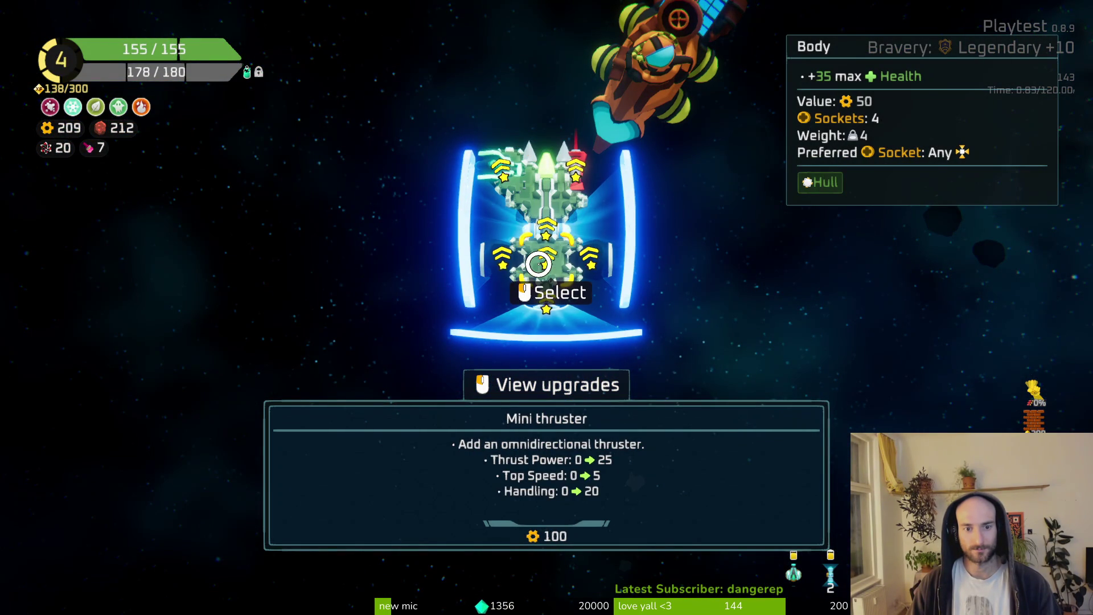
pyautogui.click(541, 257)
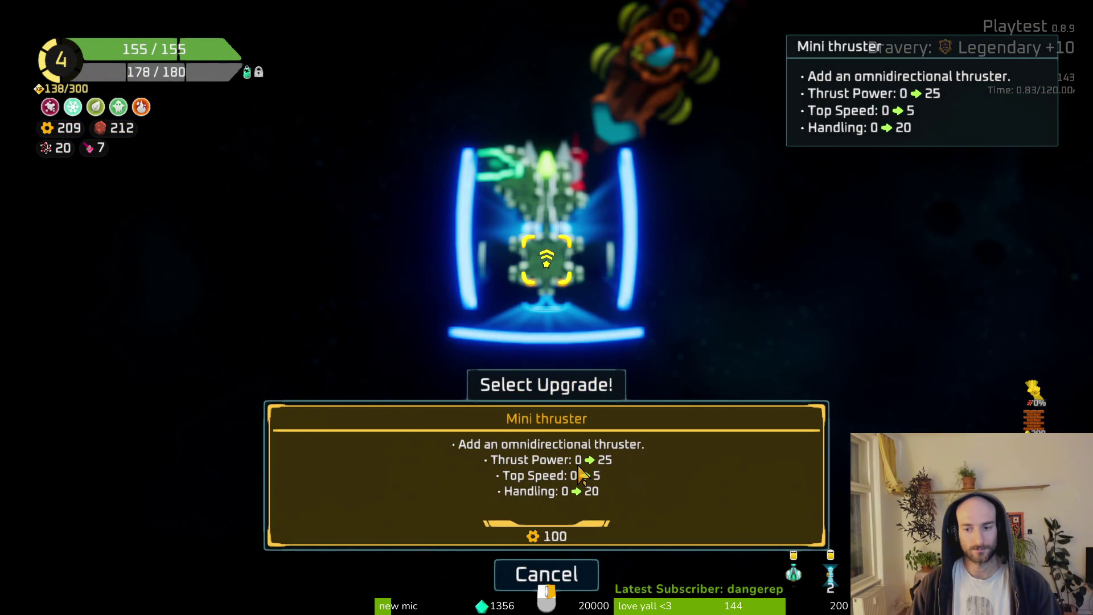
pyautogui.click(576, 474)
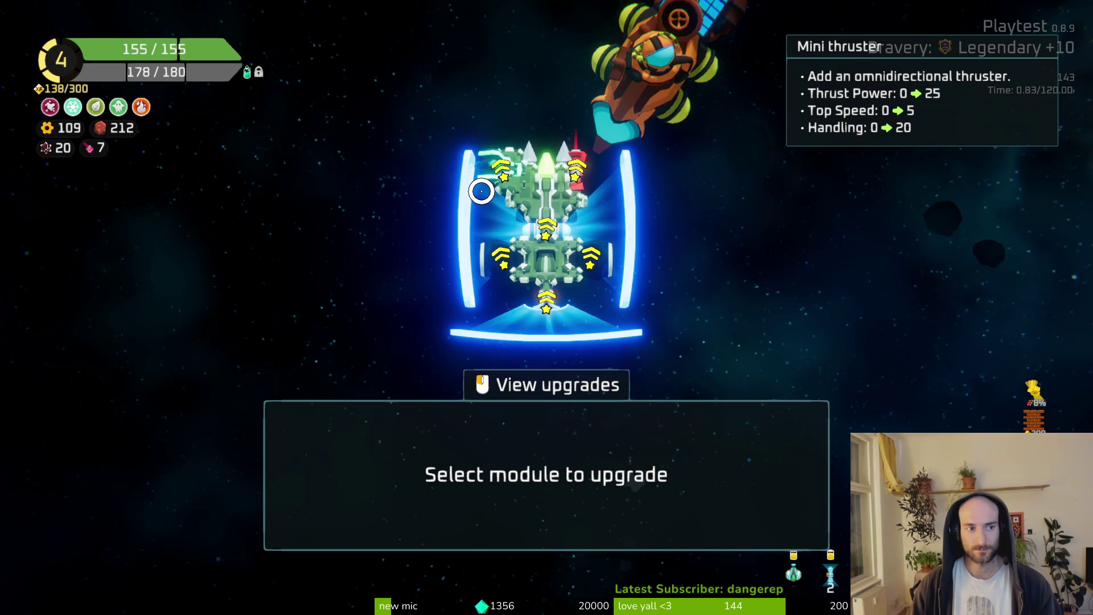
pyautogui.press('Escape')
pyautogui.press('Tab')
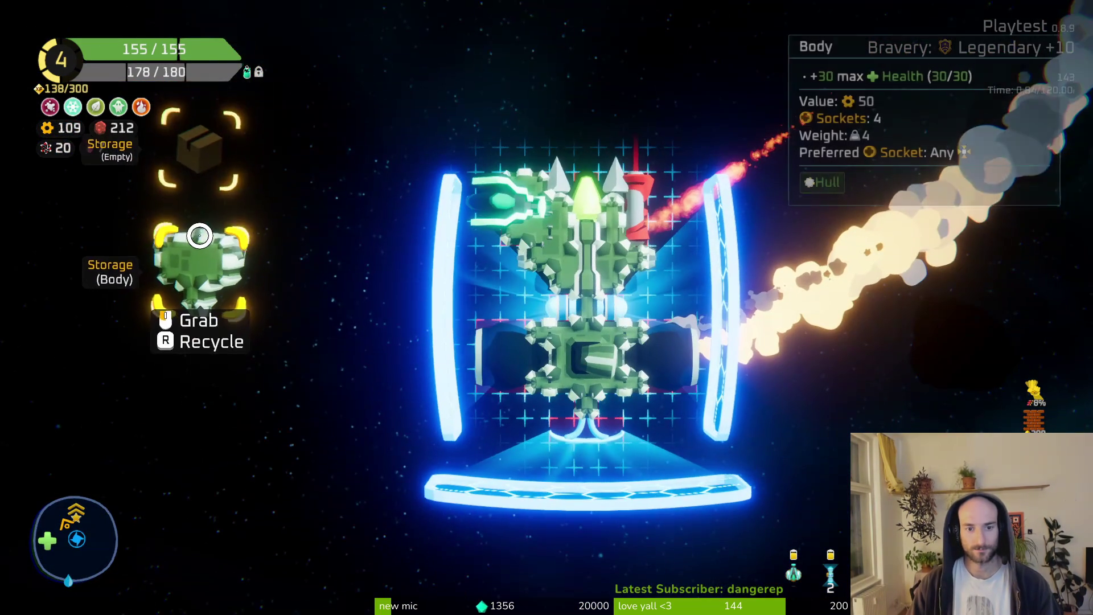
pyautogui.press('Tab')
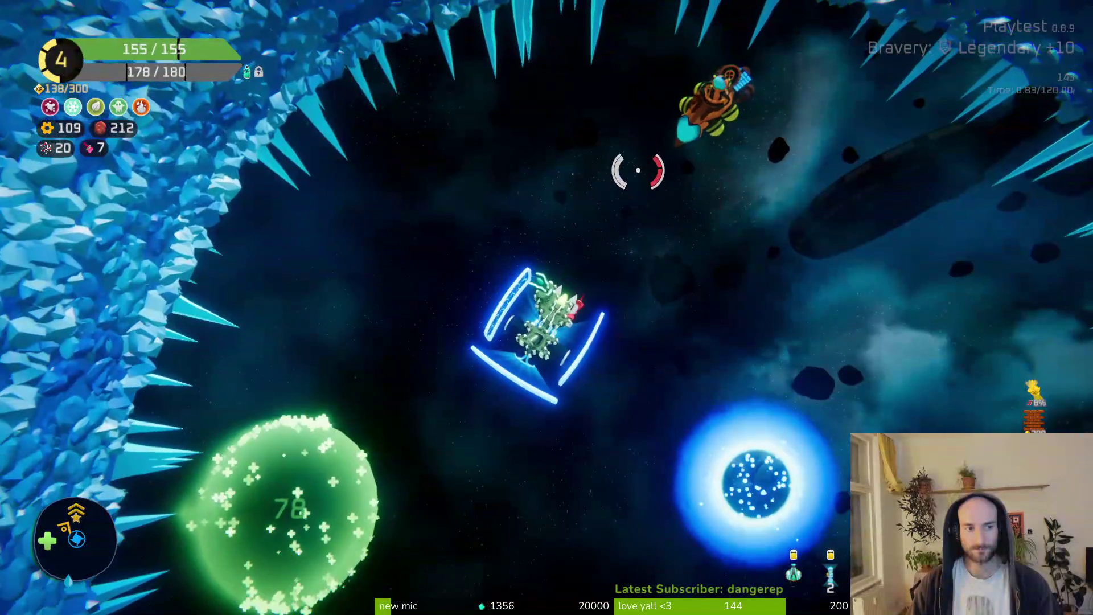
# Warp through the blue orb and fight The Frost Shrike until it dies, ending on 16/155 health.
pyautogui.press('w')
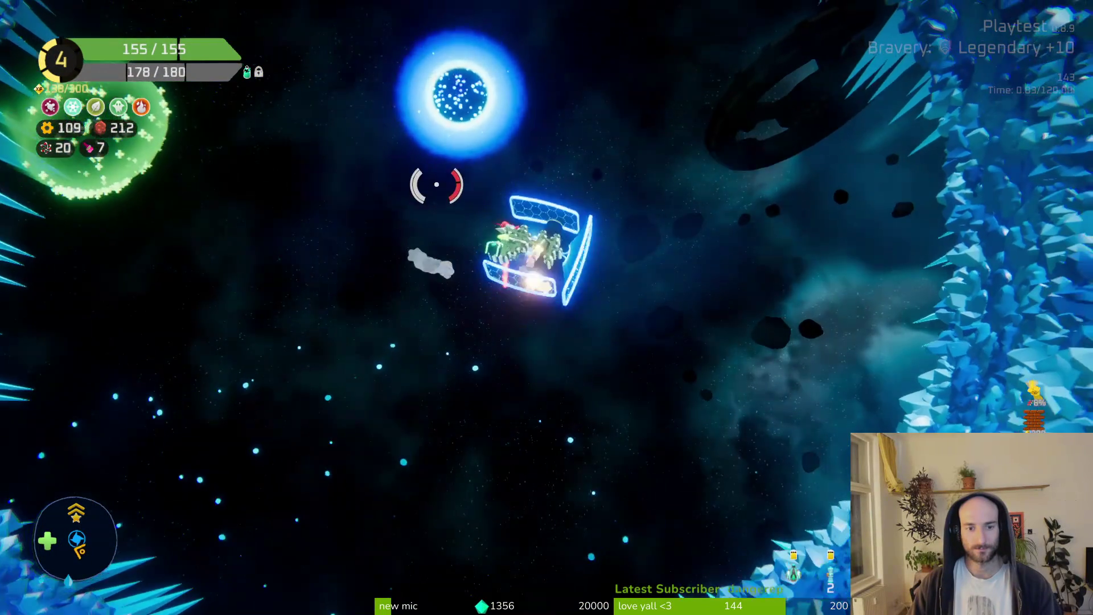
pyautogui.press('w')
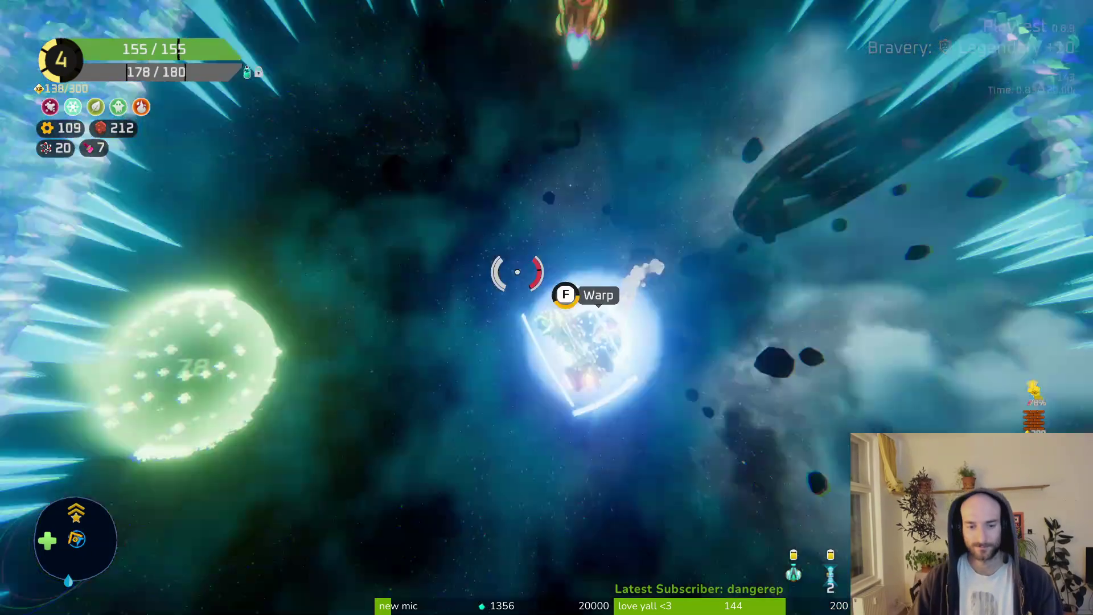
pyautogui.press('f')
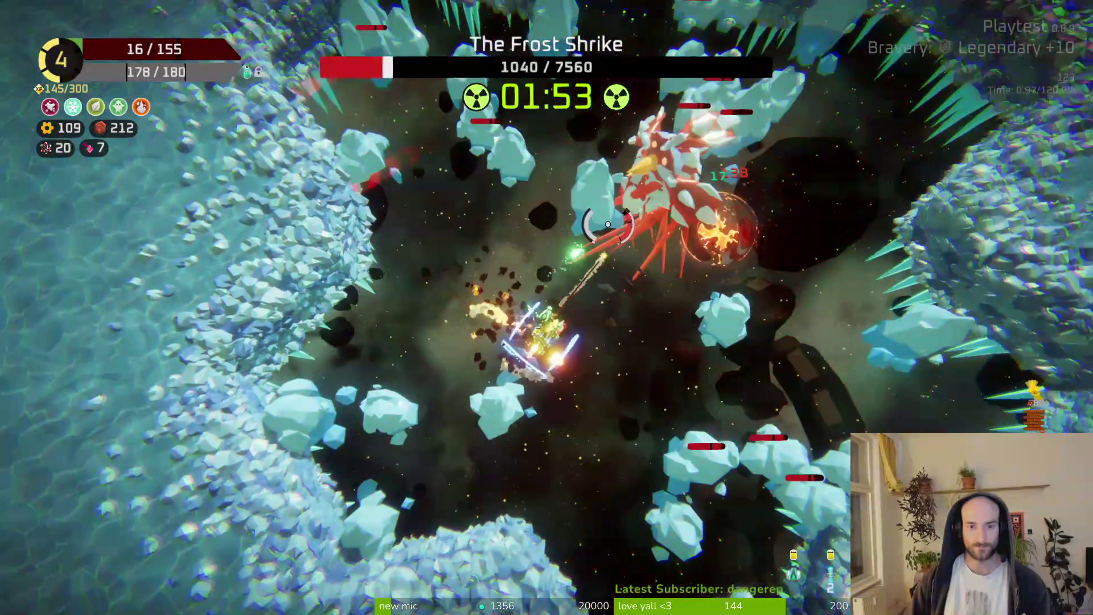
pyautogui.press('w')
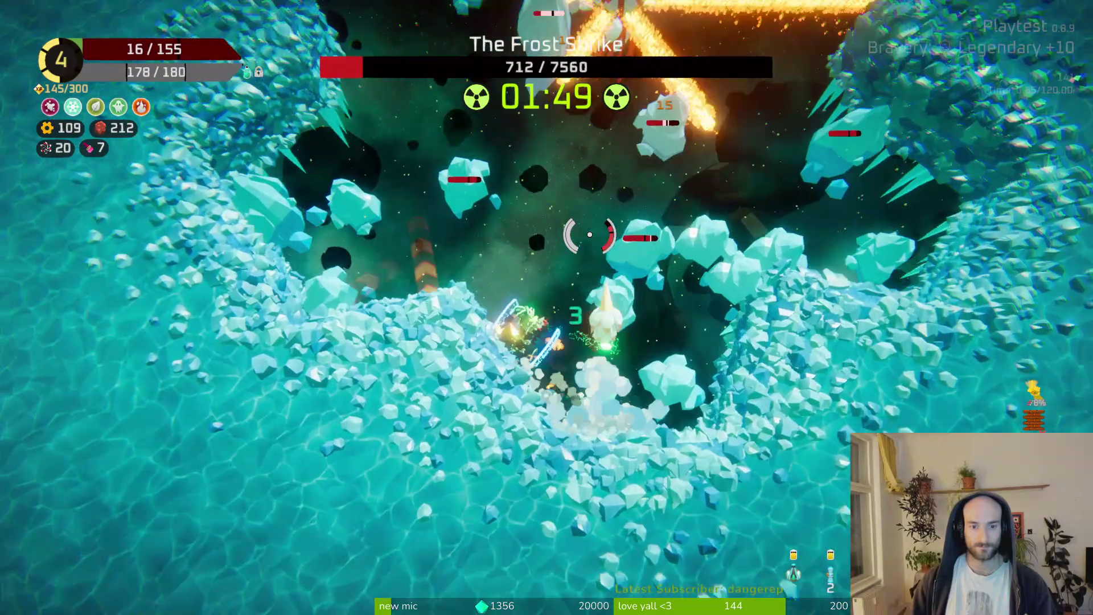
pyautogui.press('w')
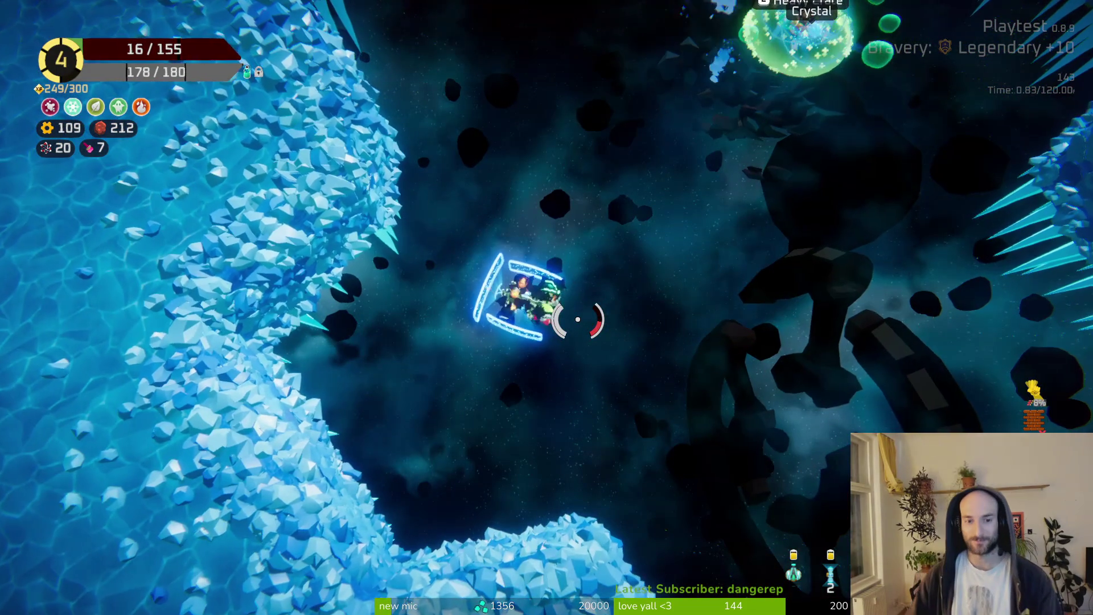
# Collect the green health crystals to heal back to 155/155.
pyautogui.press('space')
pyautogui.press('s')
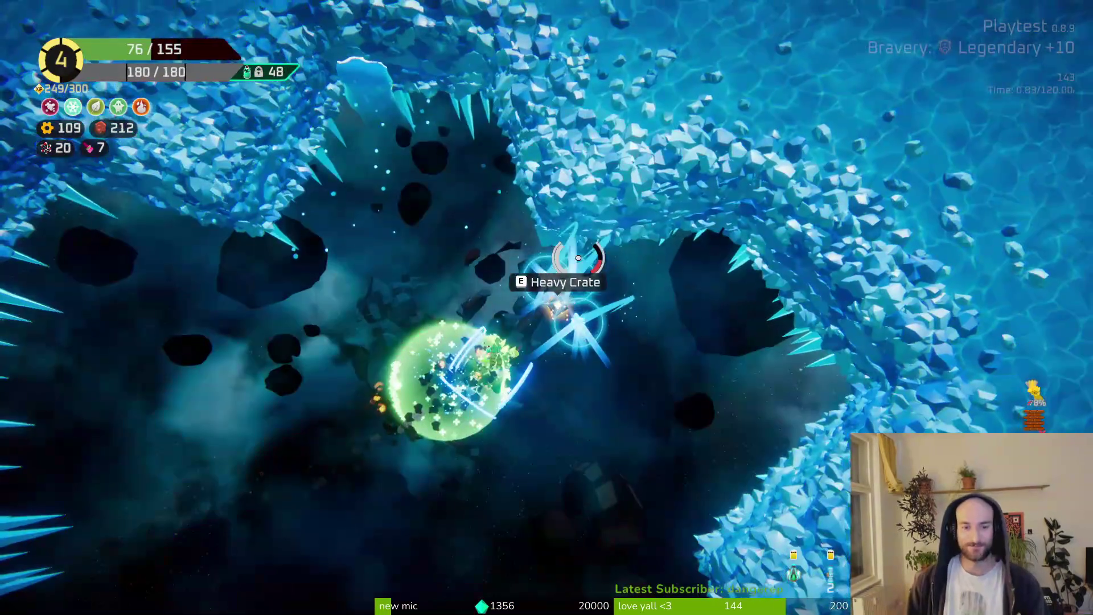
pyautogui.press('a')
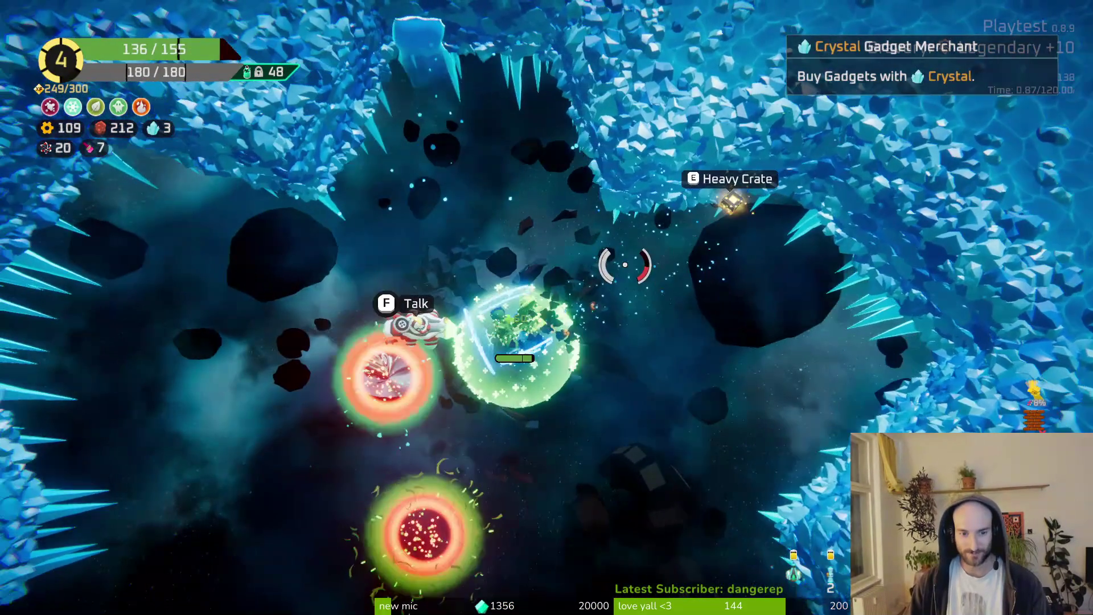
pyautogui.press('w')
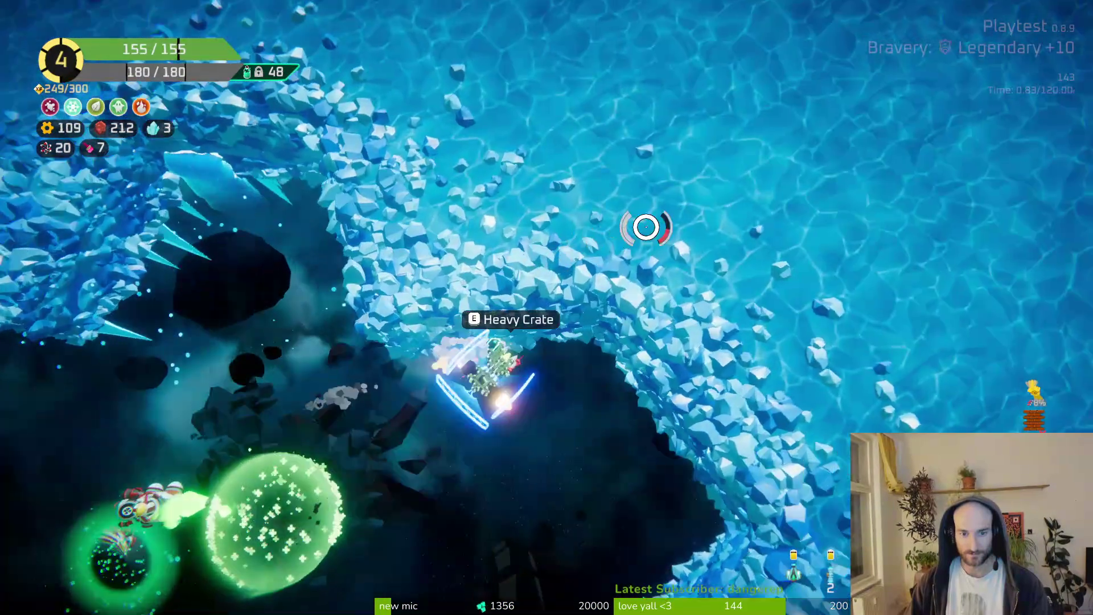
# Craft the Heavy Crate into an Hourglass module and attach it to the ship.
pyautogui.press('e')
pyautogui.moveTo(230, 300)
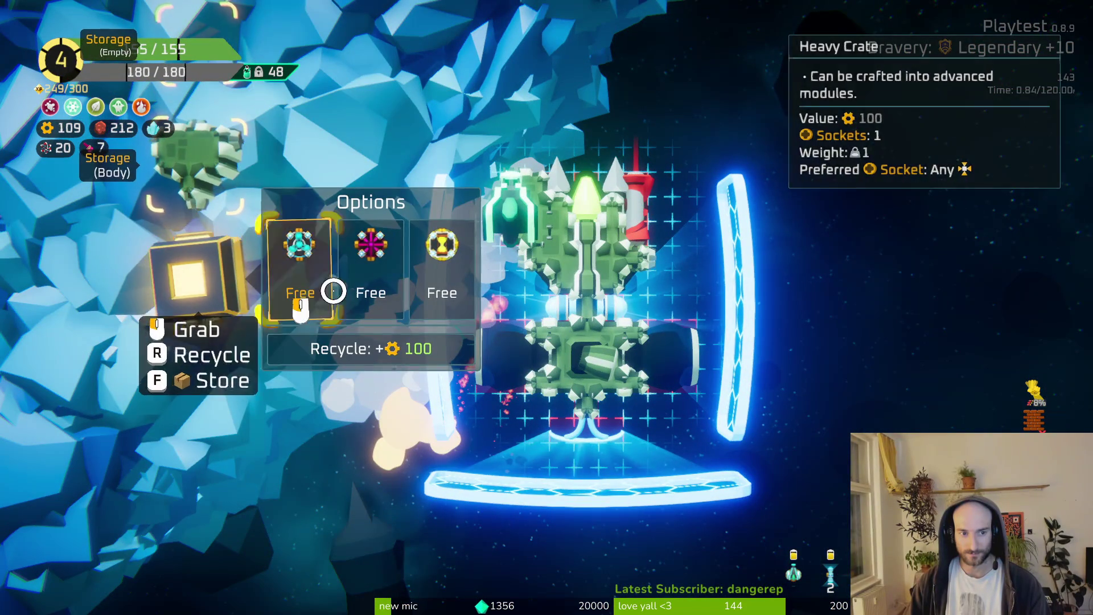
pyautogui.click(442, 275)
pyautogui.press('Escape')
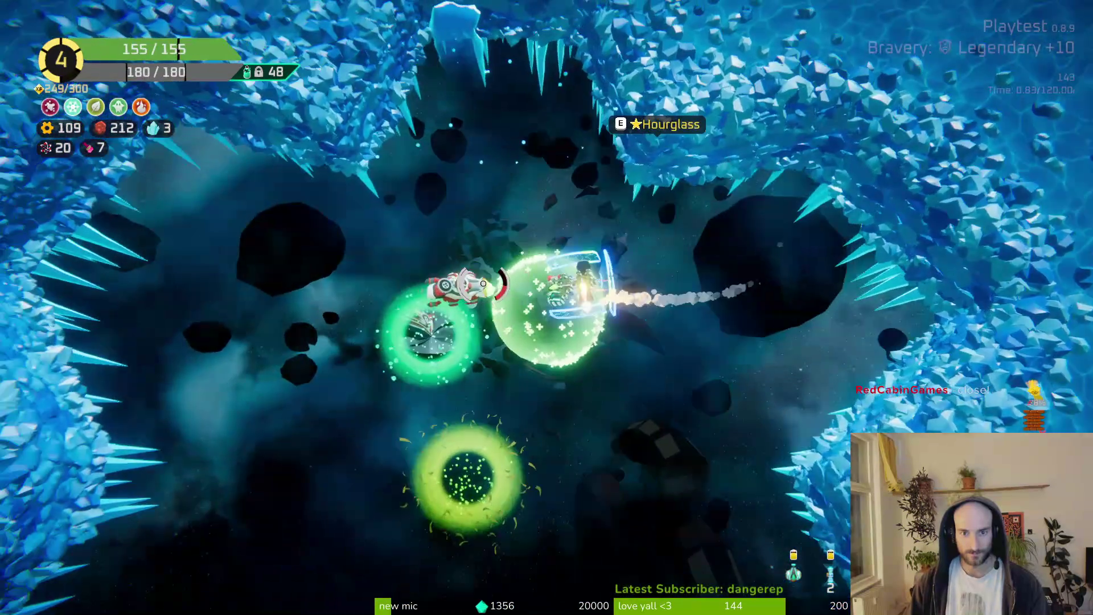
pyautogui.press('e')
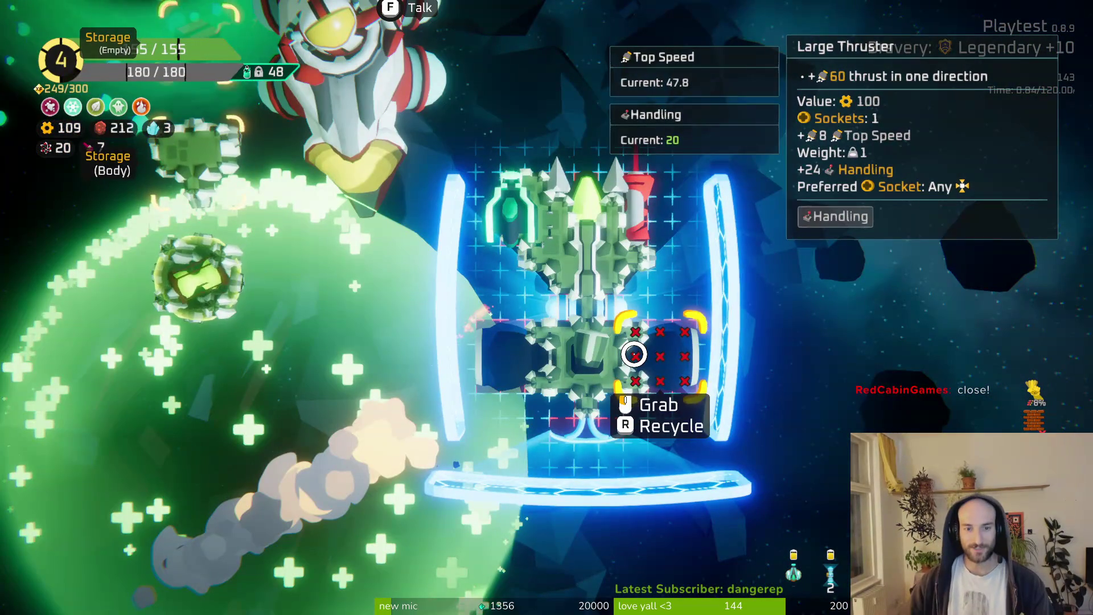
pyautogui.click(197, 277)
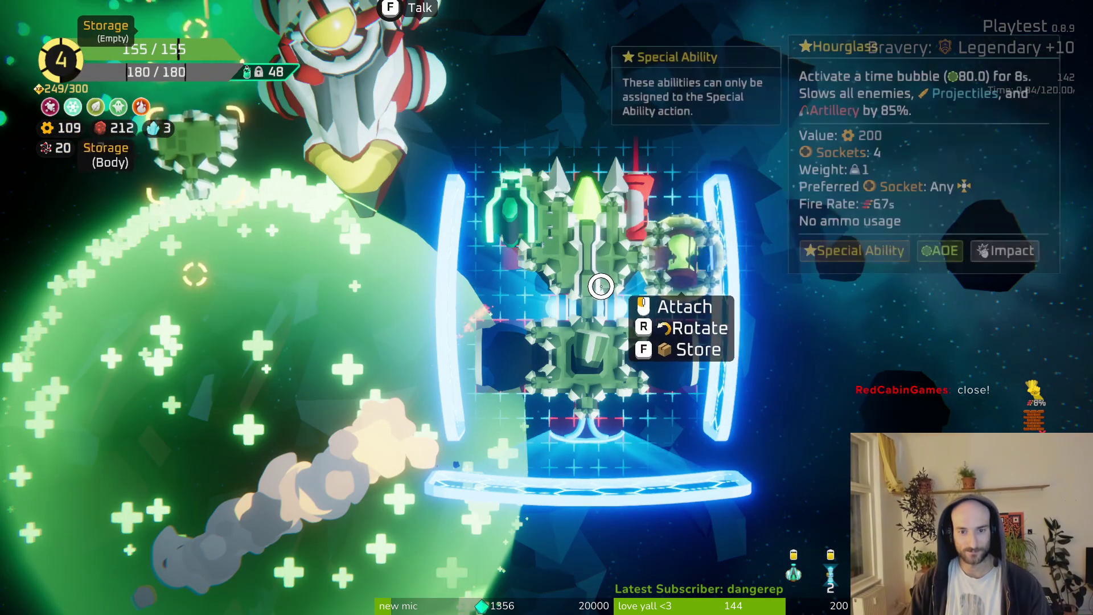
pyautogui.click(601, 286)
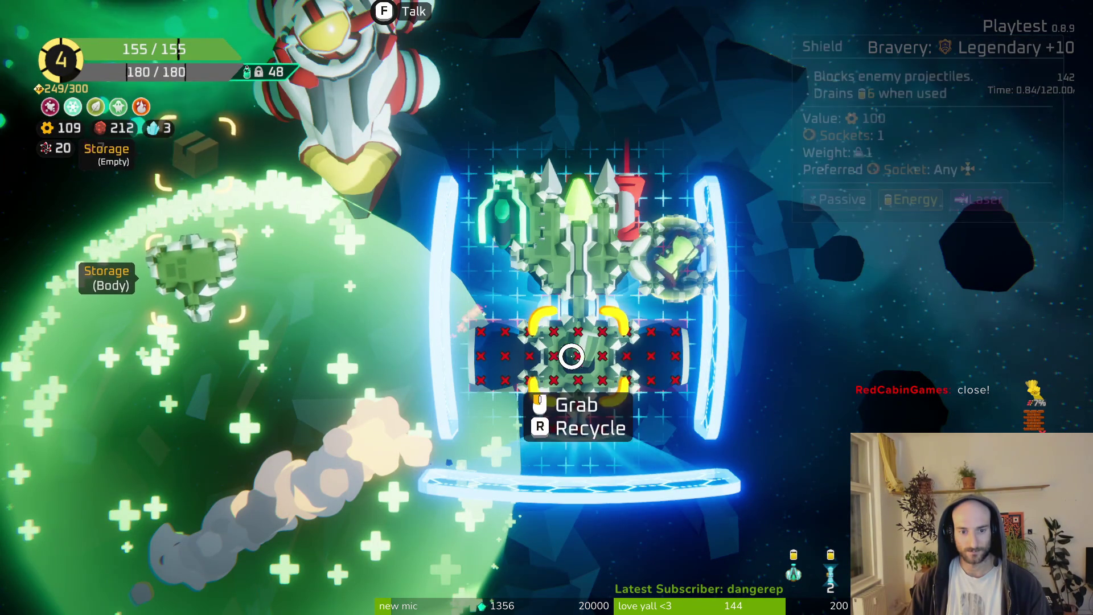
# Reposition the shield and the Hourglass into the ship's bottom slots.
pyautogui.click(571, 317)
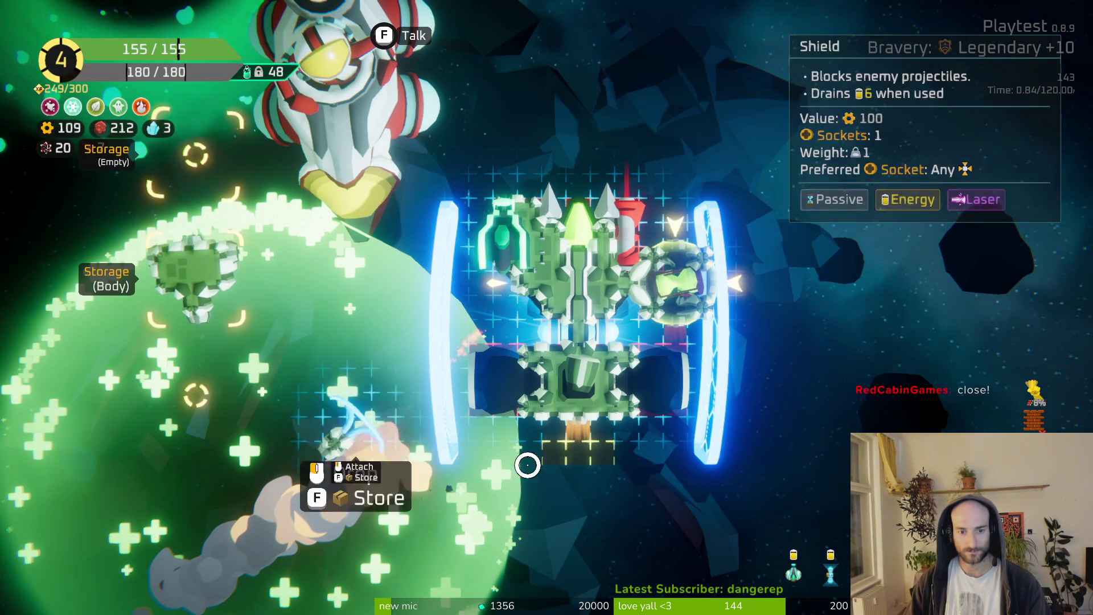
pyautogui.click(579, 454)
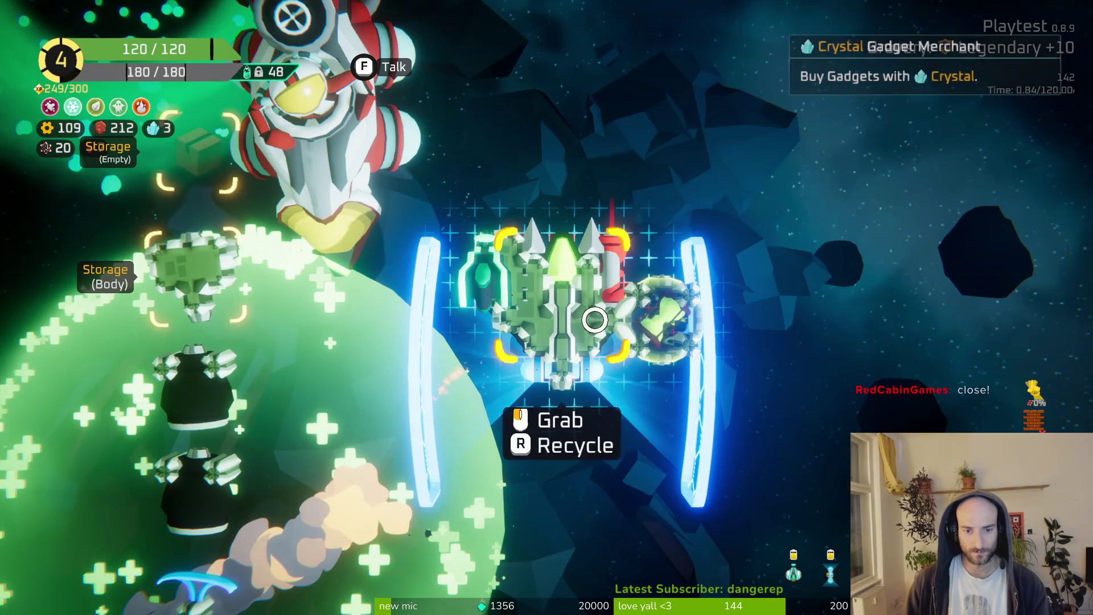
pyautogui.click(650, 316)
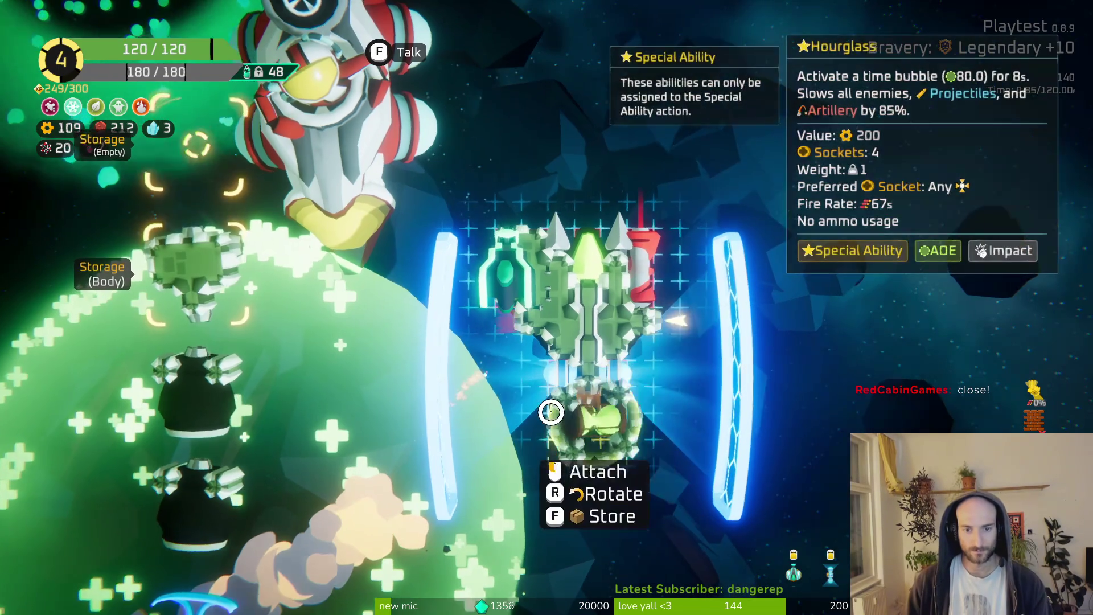
pyautogui.click(551, 412)
pyautogui.click(197, 410)
pyautogui.click(558, 489)
# Fit the spare Body module, keep the Sentry Turret on the right, and add a Large Thruster on the left.
pyautogui.click(183, 378)
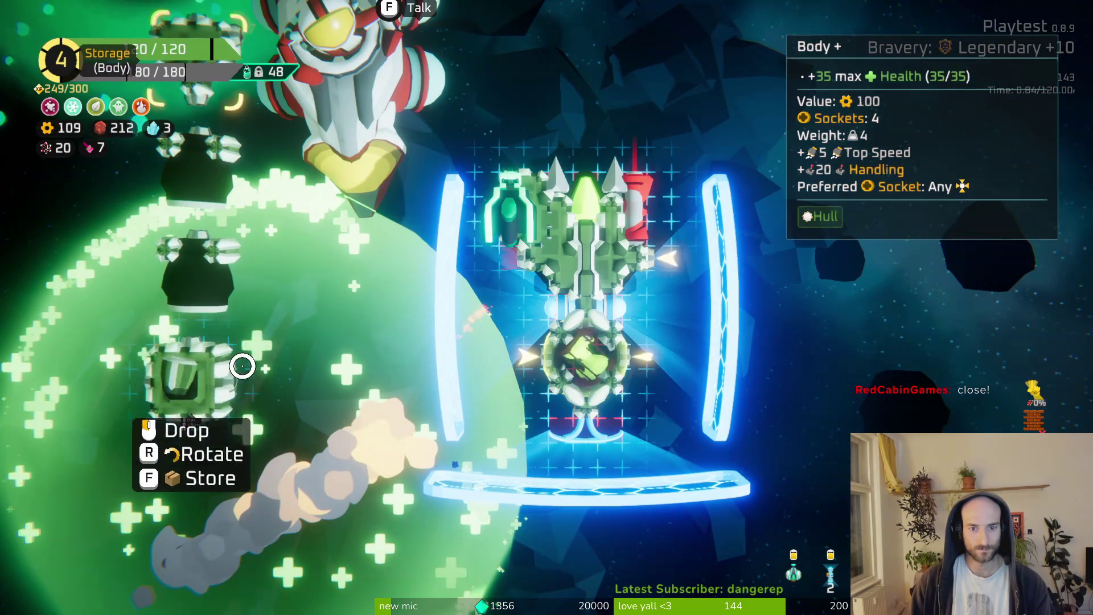
pyautogui.click(514, 227)
pyautogui.click(701, 269)
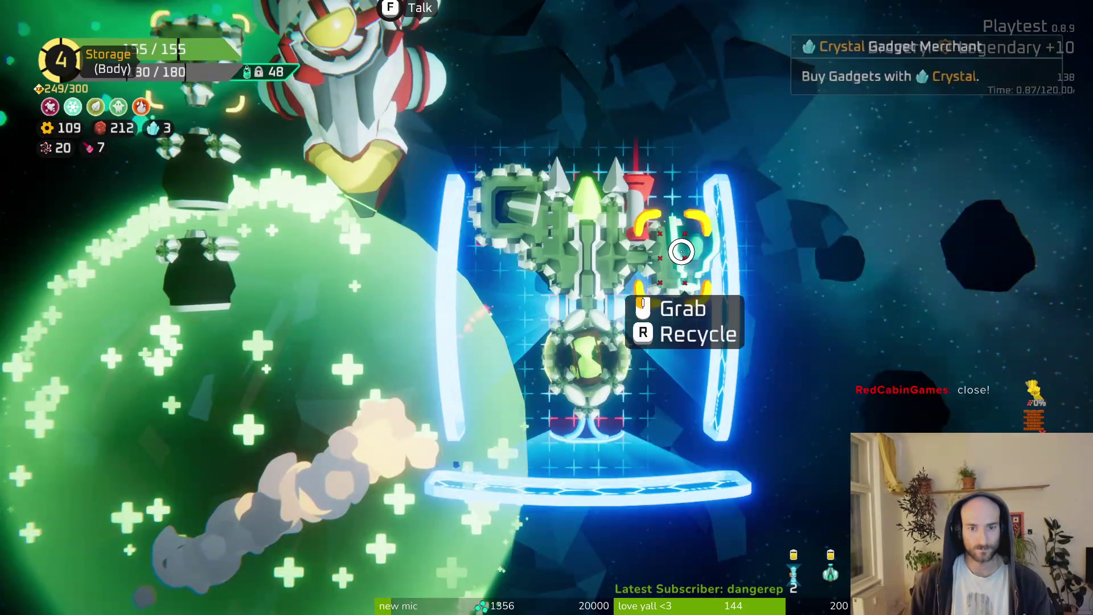
pyautogui.click(631, 279)
pyautogui.click(648, 277)
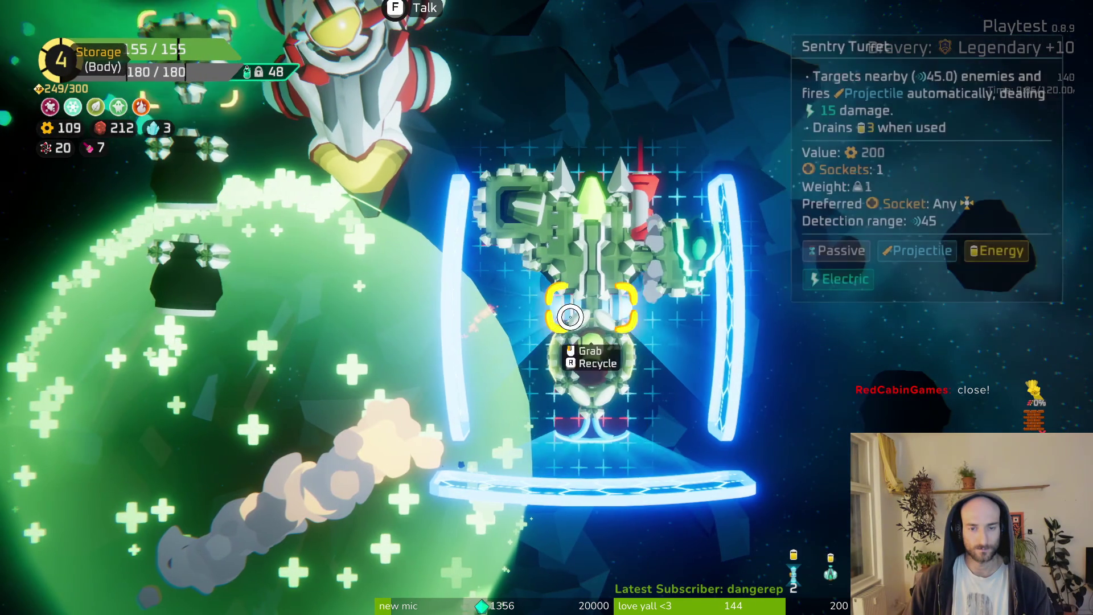
pyautogui.click(187, 268)
pyautogui.click(456, 371)
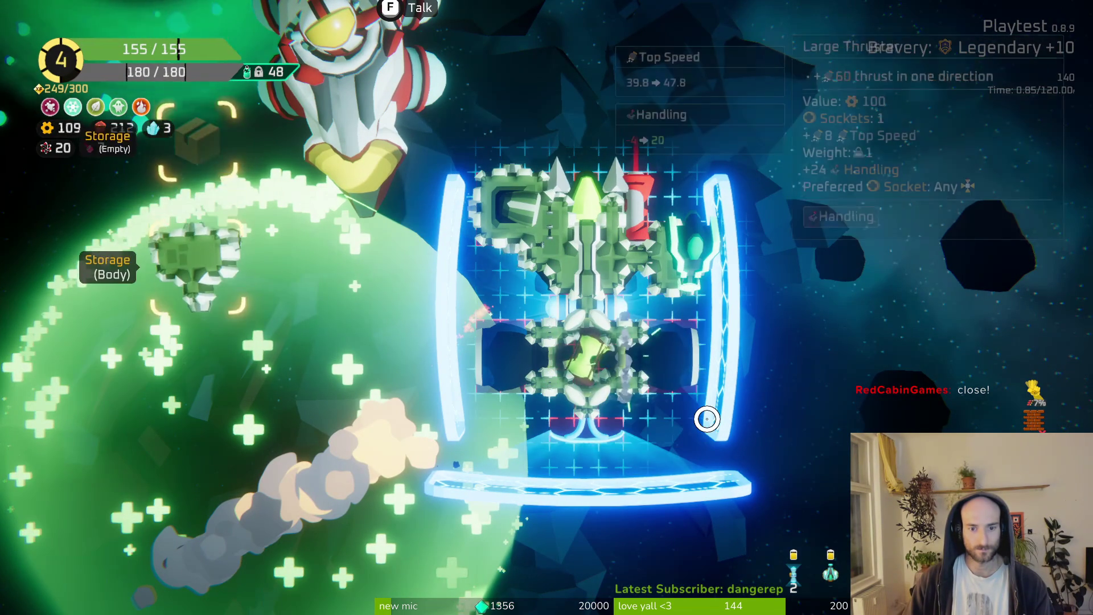
pyautogui.press('Escape')
pyautogui.press('a')
pyautogui.press('s')
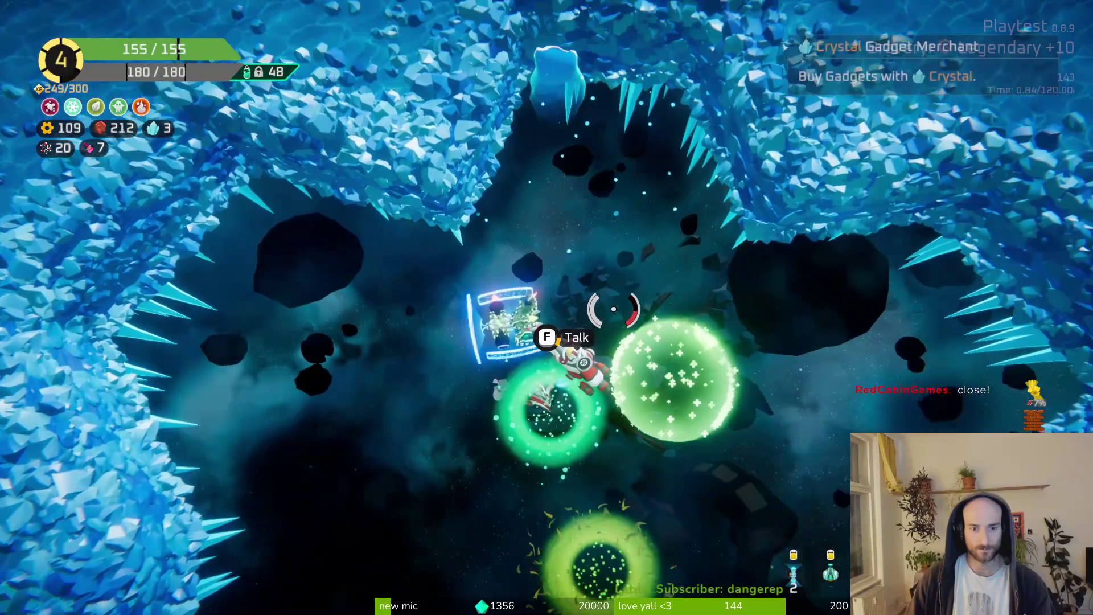
# Reroll the Crystal Gadget Merchant's offers, buy the Singularity for 3 Crystal, and warp to the star map.
pyautogui.press('f')
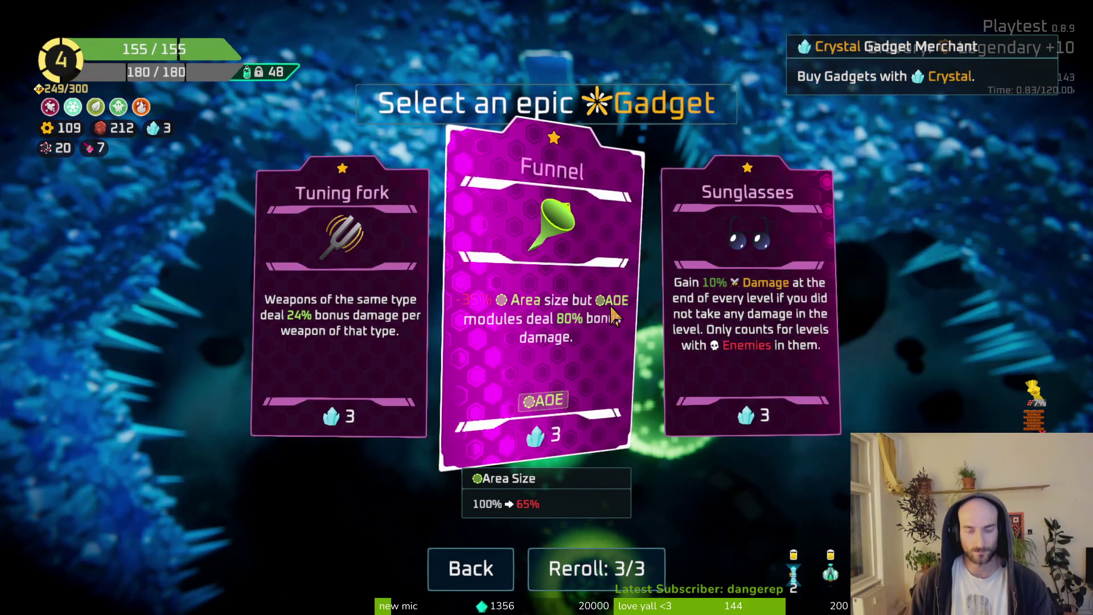
pyautogui.click(597, 586)
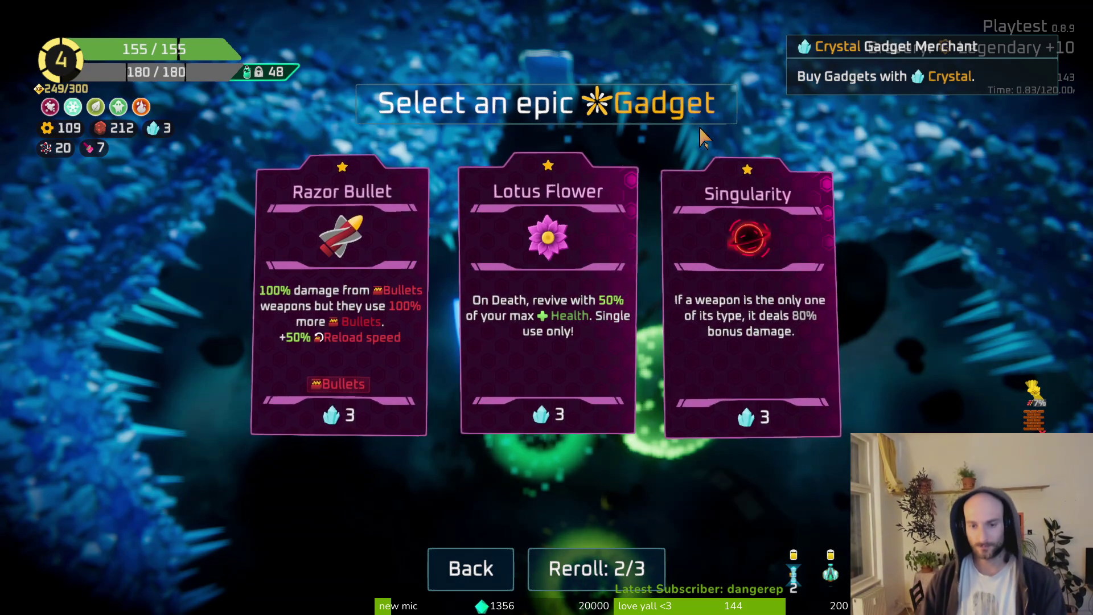
pyautogui.click(781, 380)
pyautogui.press('w')
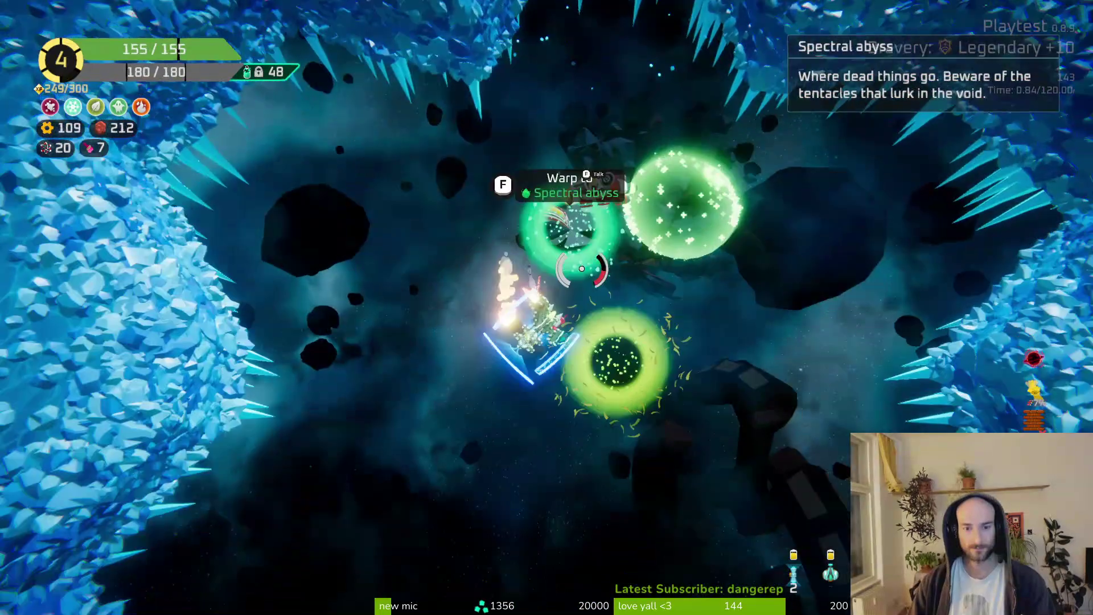
pyautogui.press('f')
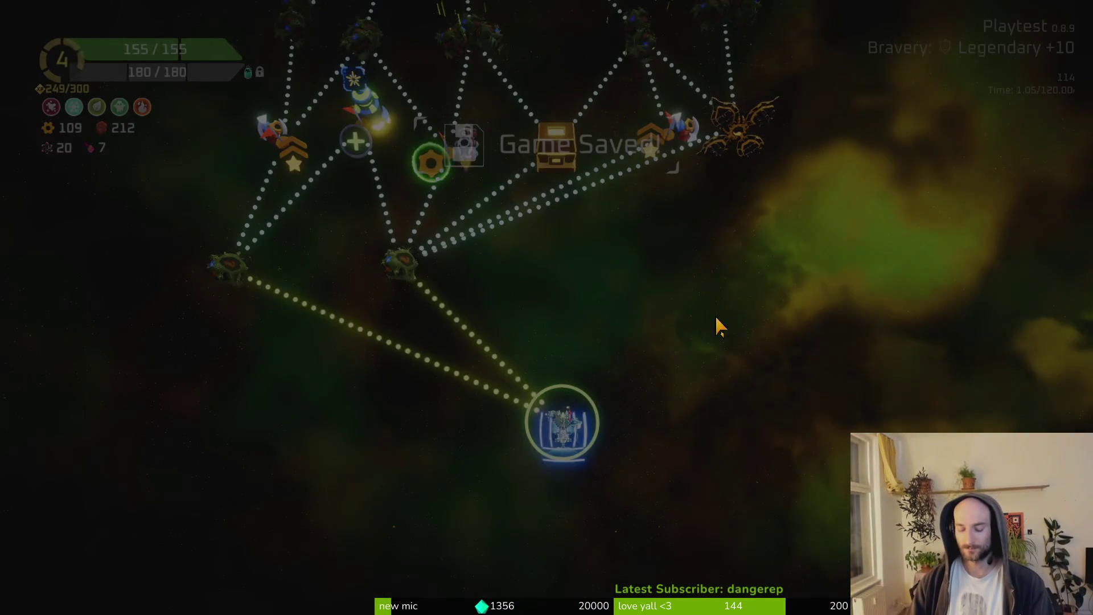